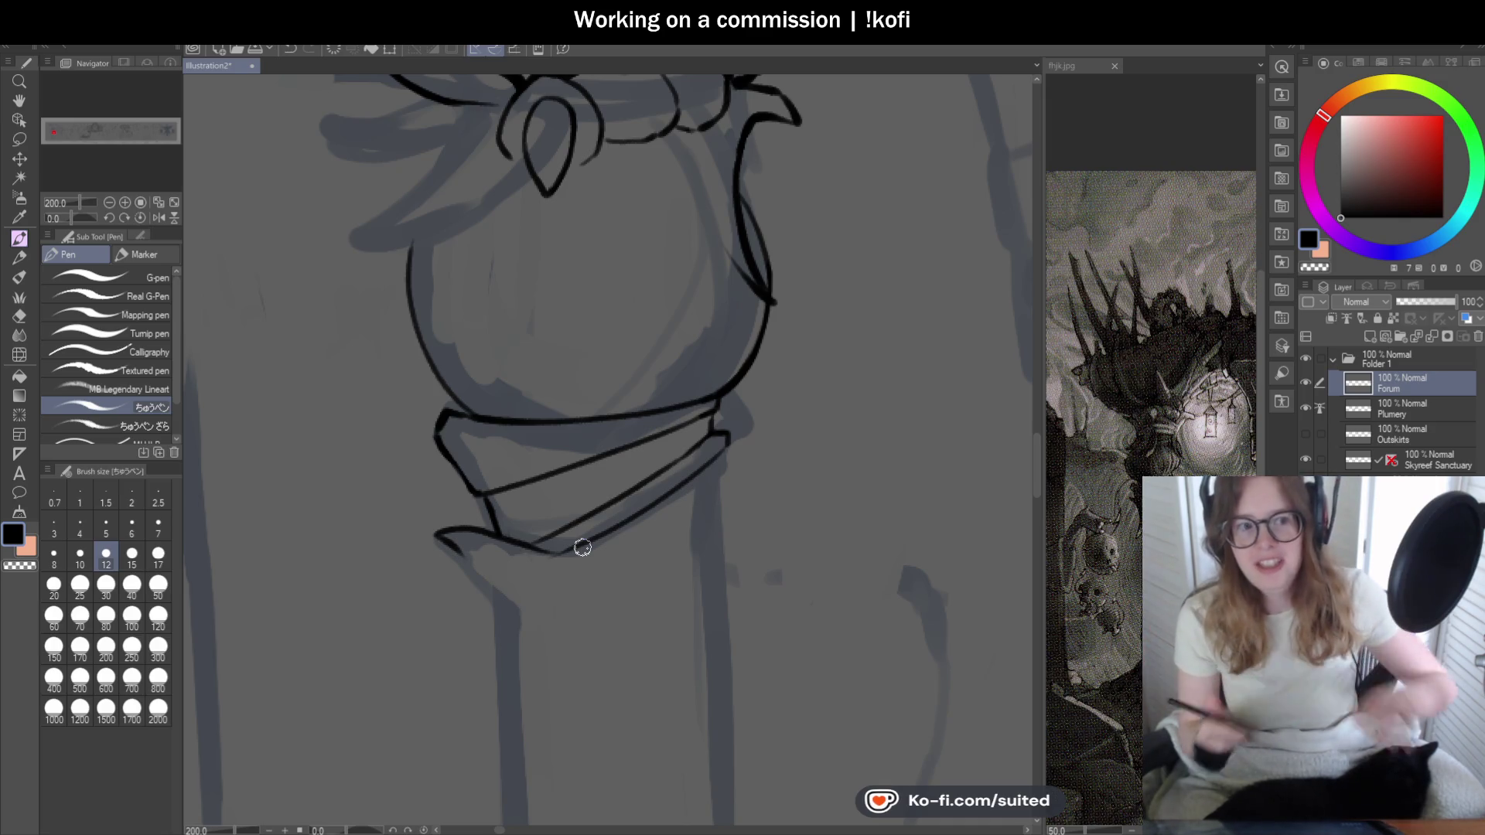
pyautogui.scroll(-1, 809, 433)
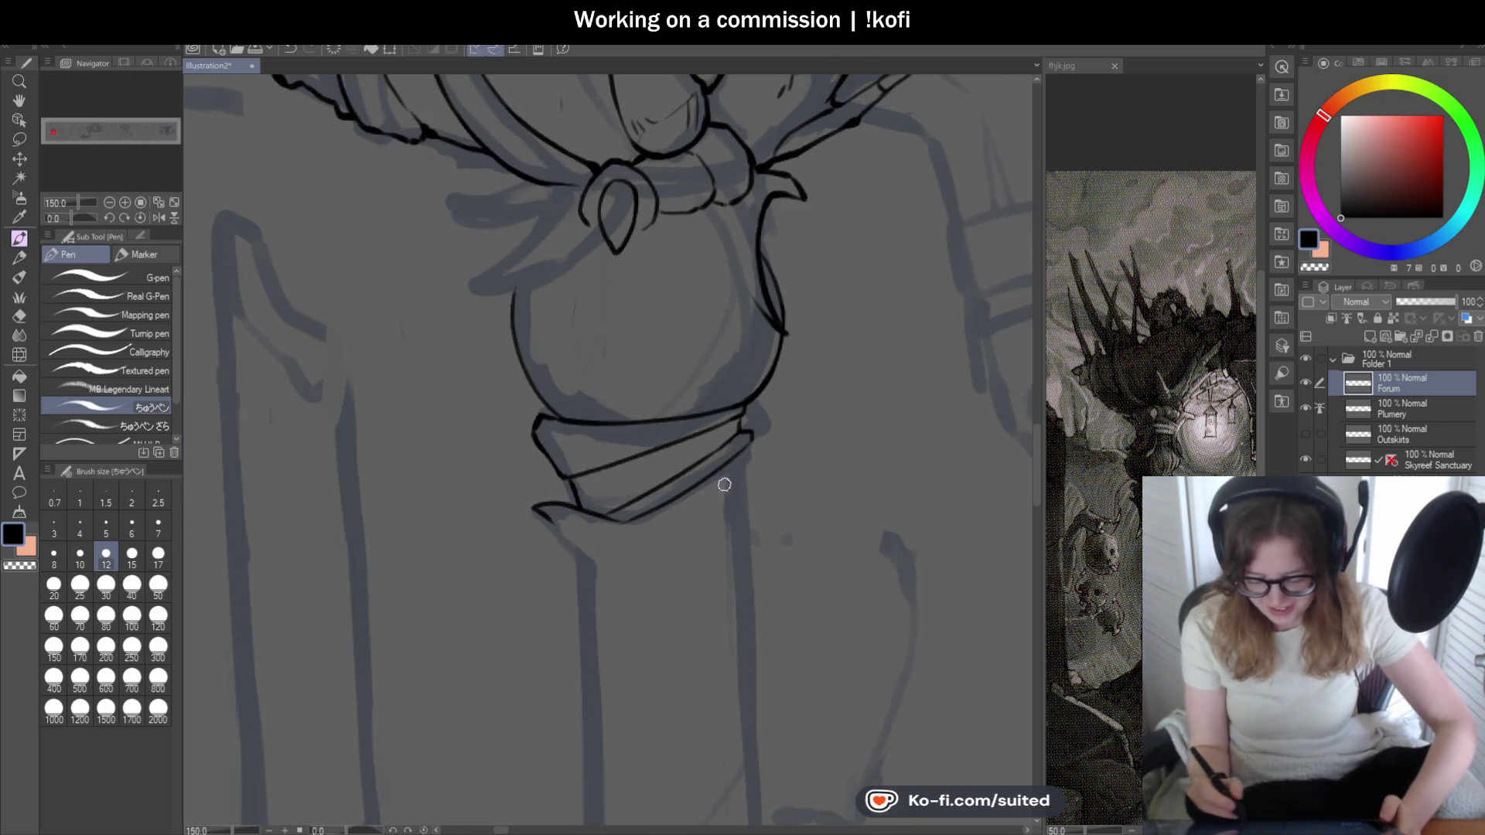
pyautogui.scroll(-1, 884, 400)
pyautogui.scroll(1, 712, 496)
pyautogui.scroll(3, 712, 495)
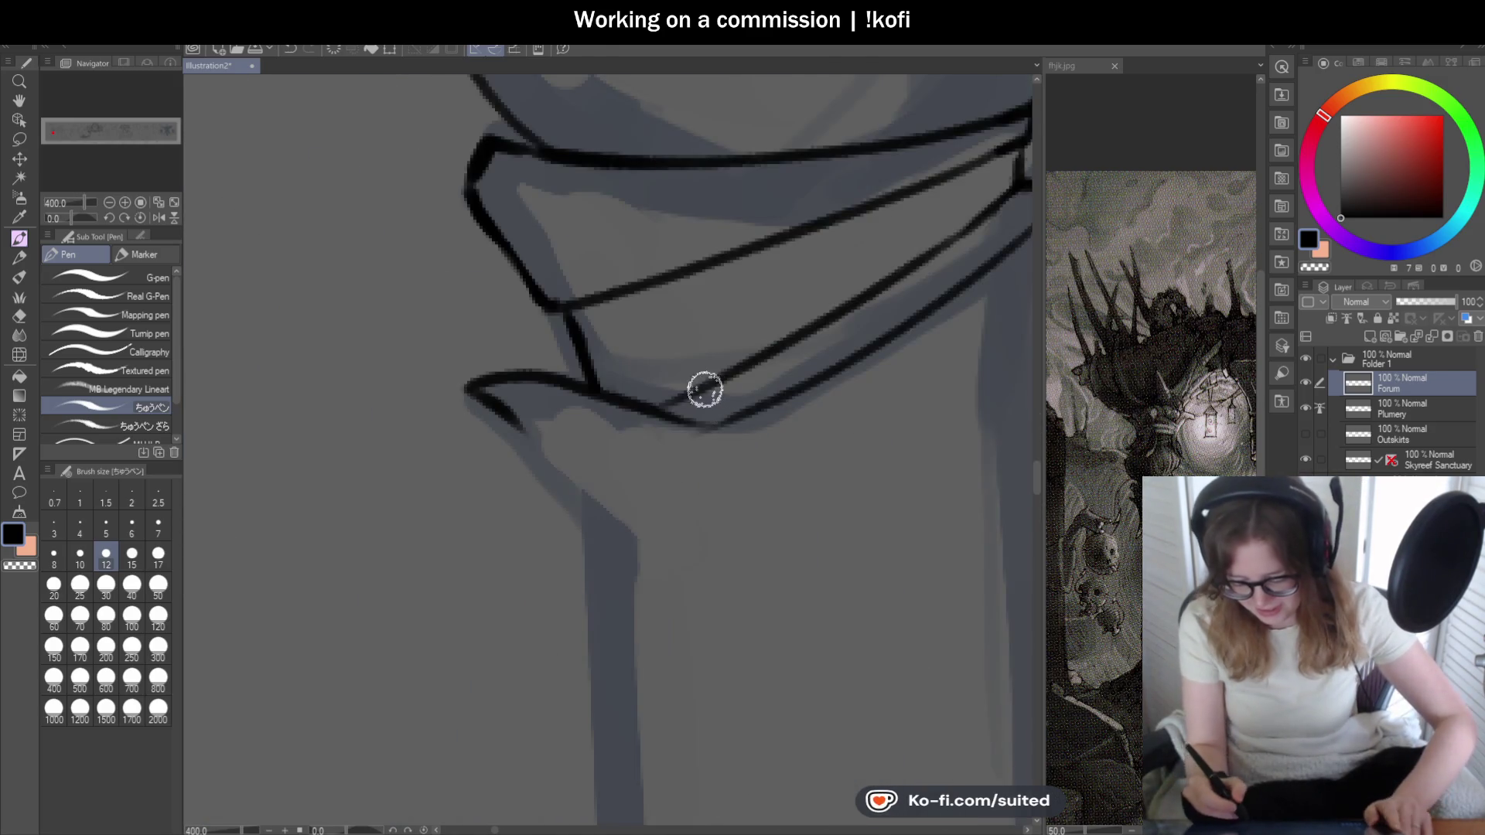
# - Undo a stray stroke, ink two short lines across the band and thicken its lower edge
pyautogui.hotkey('ctrl', 'z')
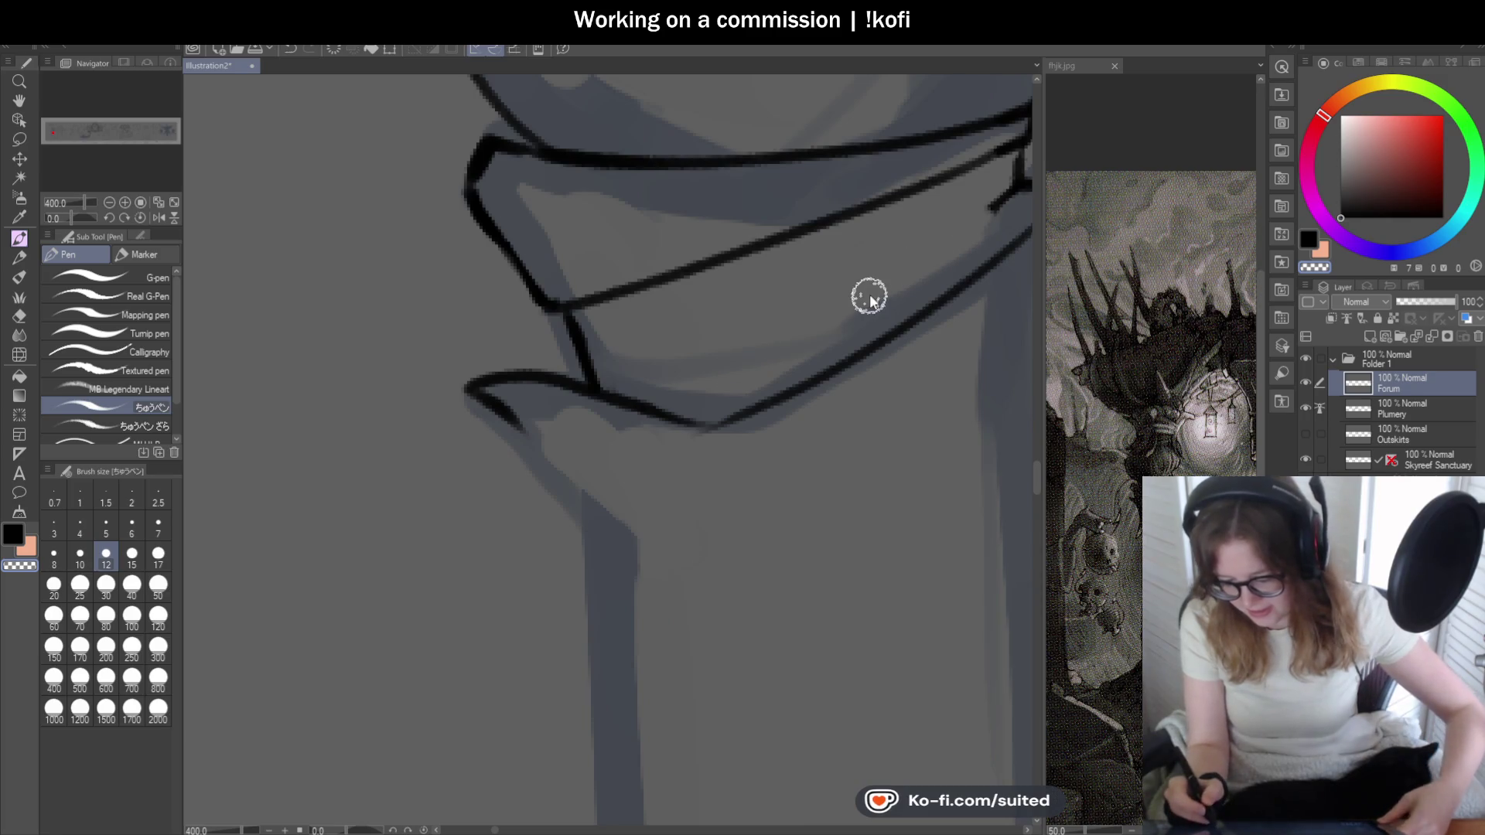
pyautogui.scroll(-2, 785, 315)
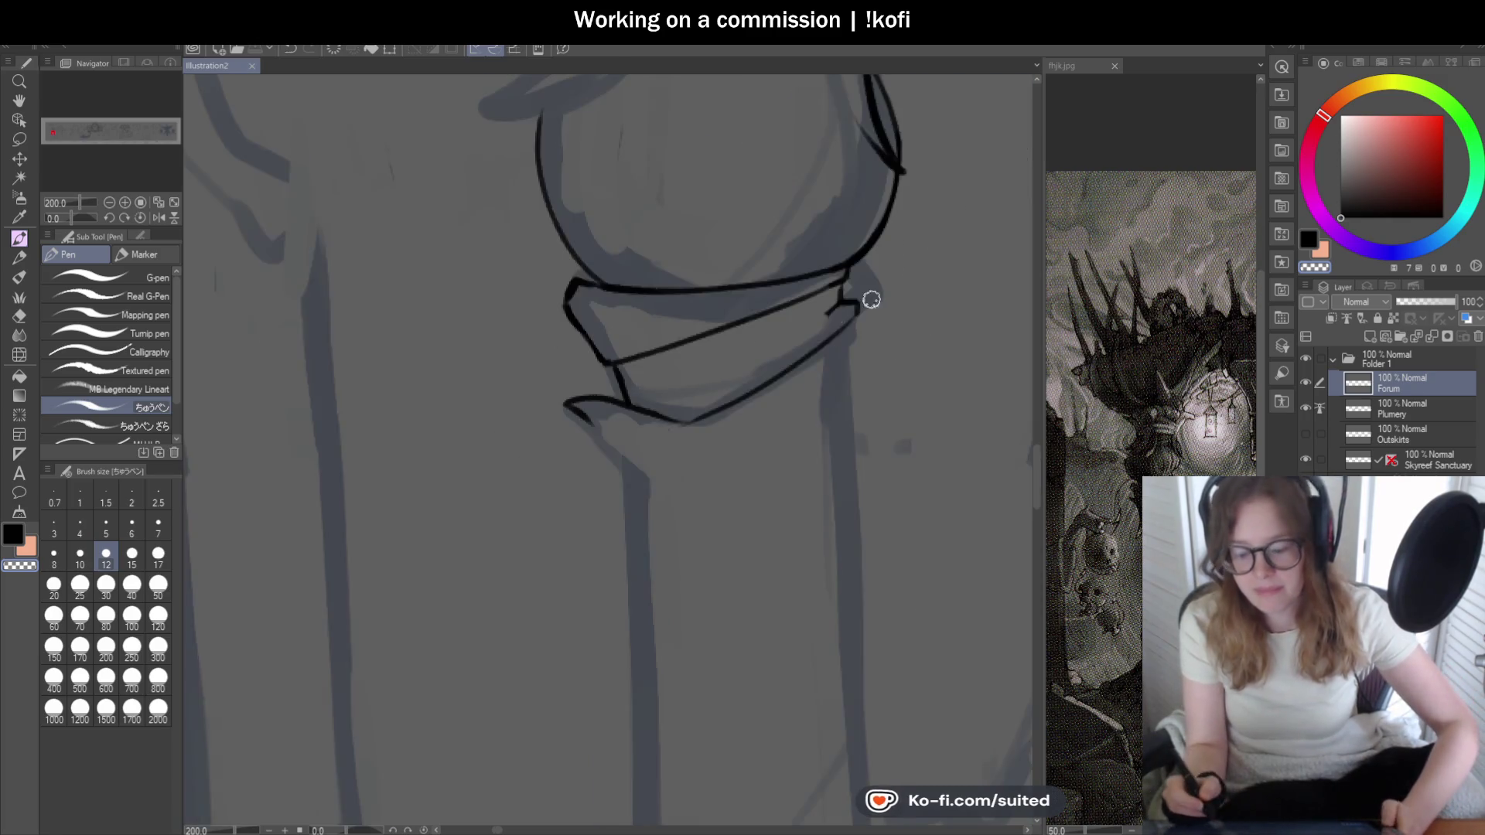
pyautogui.scroll(2, 789, 325)
pyautogui.scroll(-2, 1014, 301)
pyautogui.scroll(-2, 1013, 301)
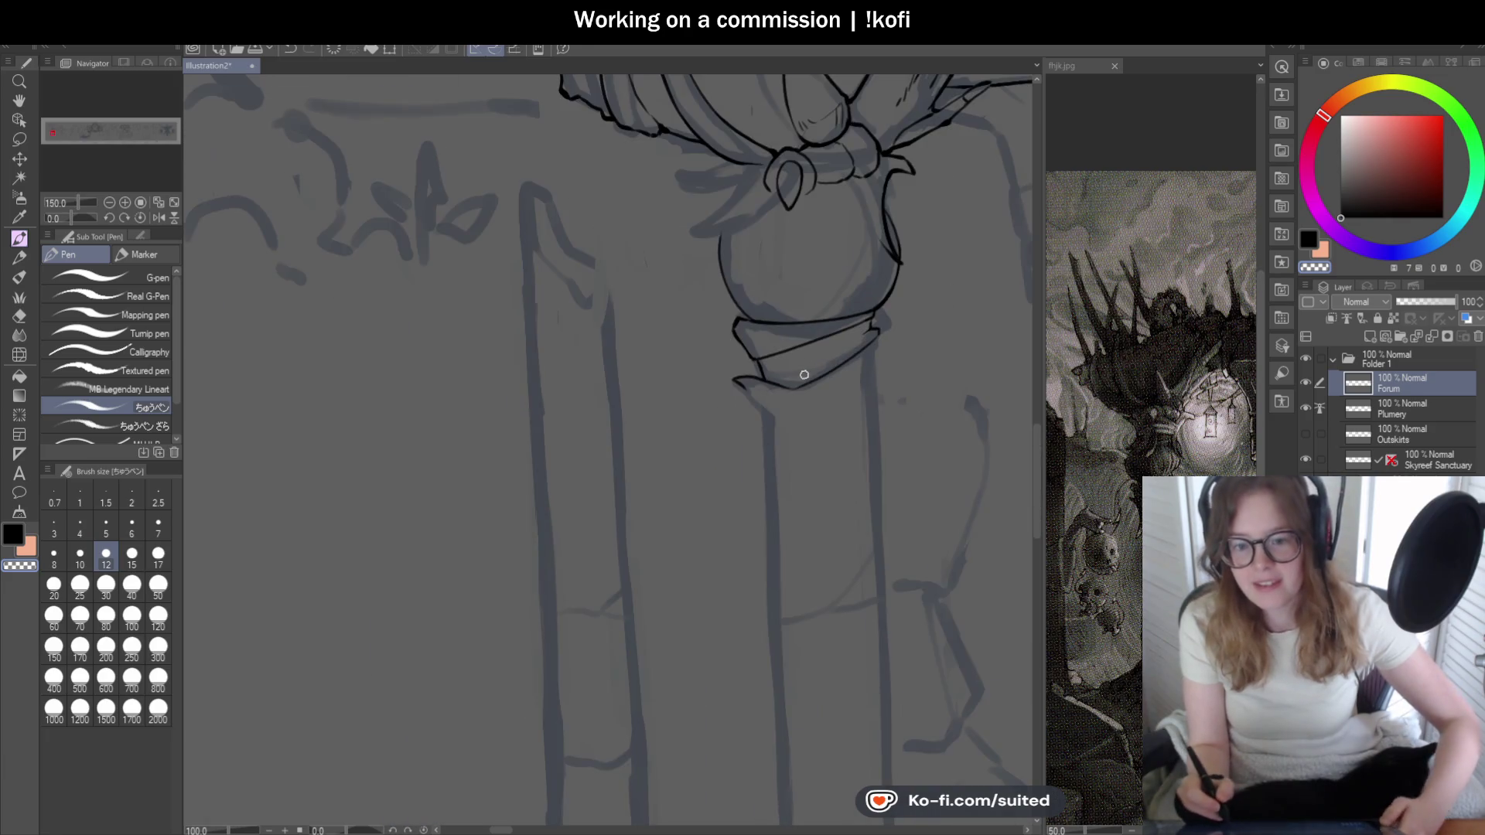
pyautogui.scroll(-1, 759, 361)
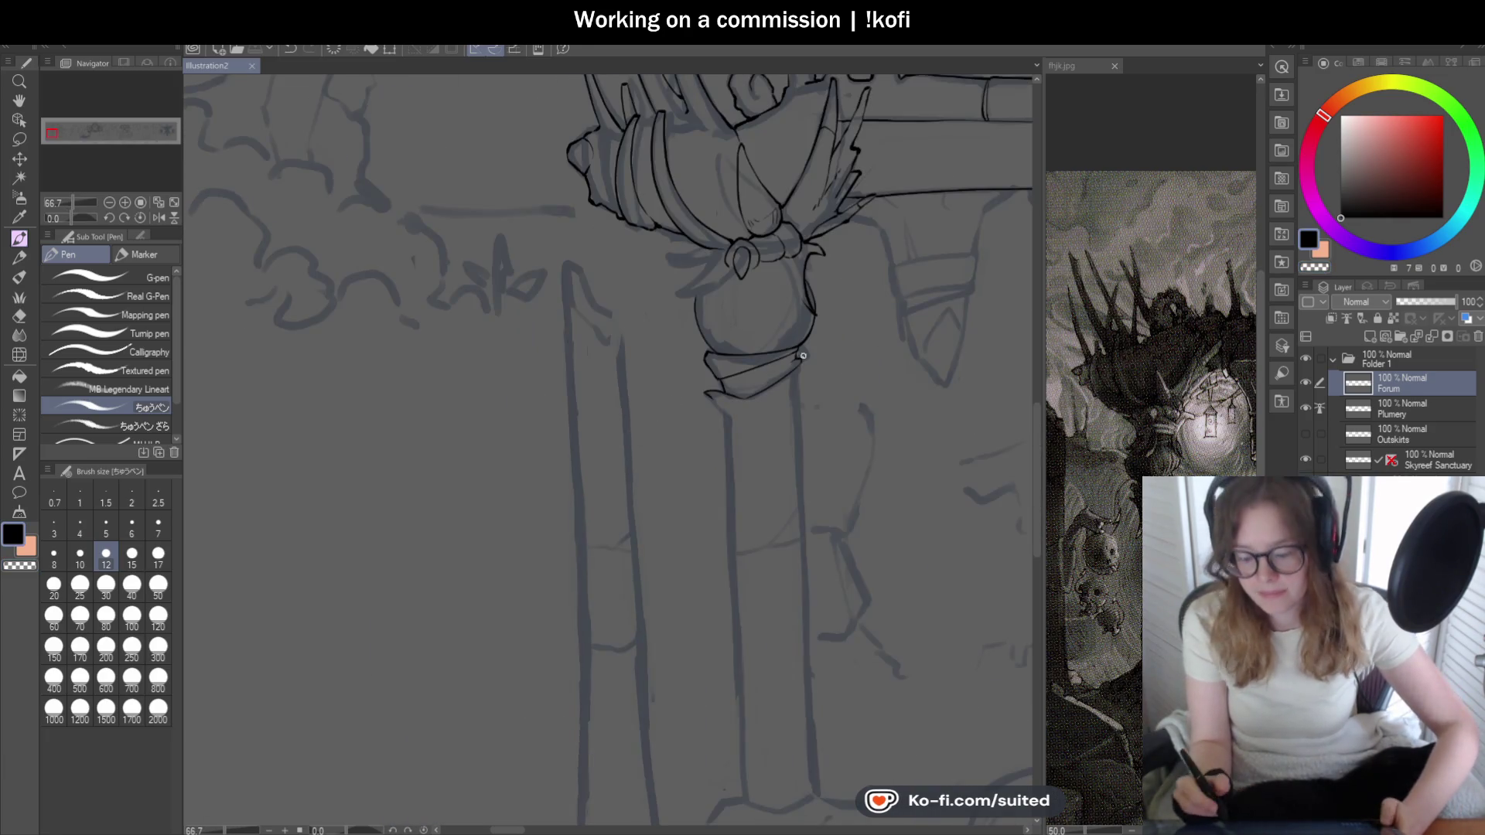
pyautogui.scroll(2, 760, 360)
pyautogui.scroll(2, 759, 360)
pyautogui.moveTo(864, 305); pyautogui.dragTo(755, 362)
pyautogui.scroll(2, 755, 362)
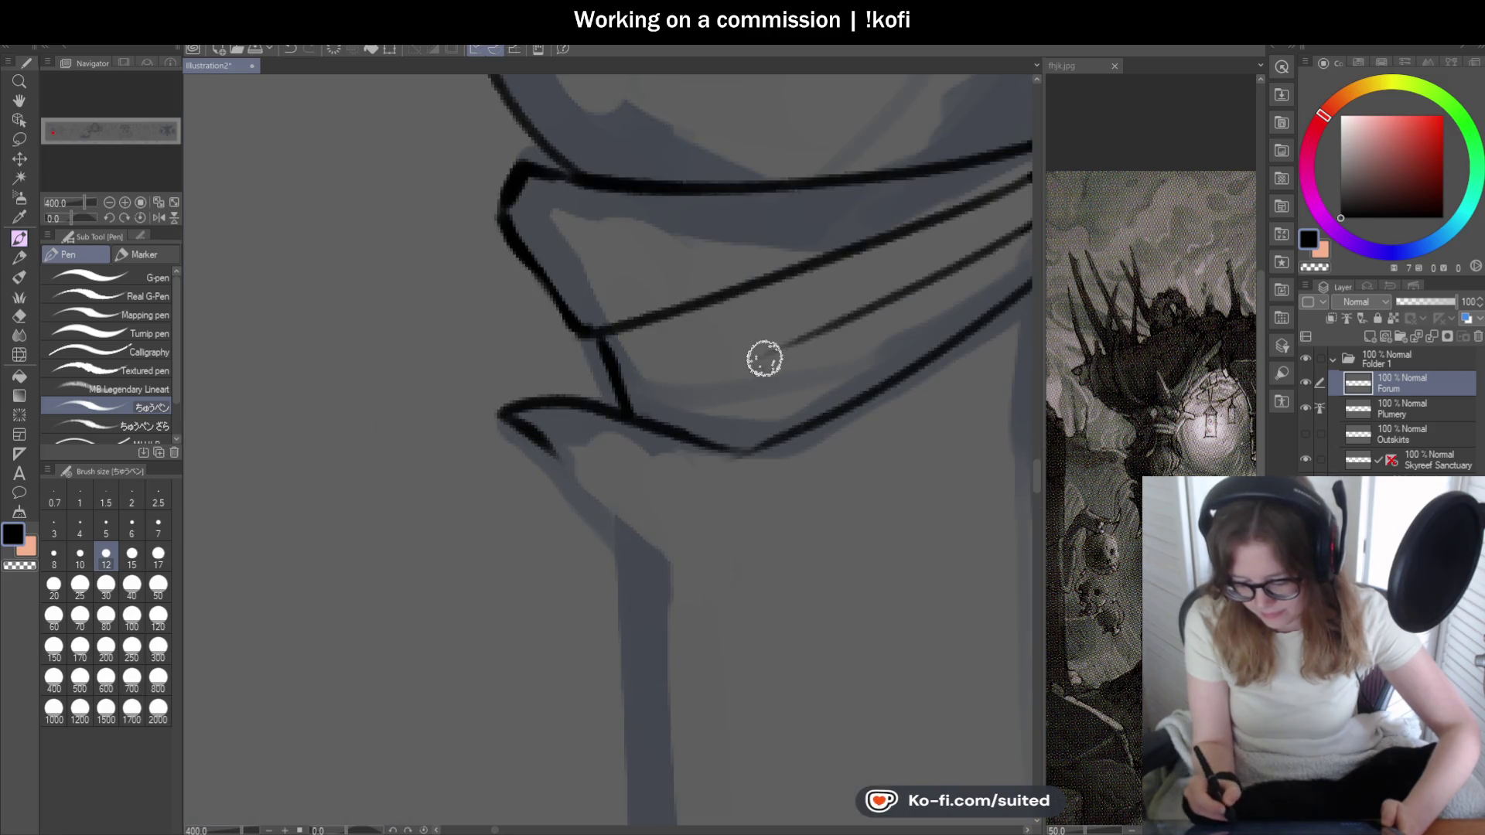
pyautogui.moveTo(832, 322)
pyautogui.mouseDown()
pyautogui.moveTo(619, 388)
pyautogui.moveTo(757, 354)
pyautogui.mouseUp()
pyautogui.moveTo(625, 392)
pyautogui.mouseDown()
pyautogui.moveTo(819, 356)
pyautogui.moveTo(602, 389)
pyautogui.mouseUp()
pyautogui.scroll(-2, 601, 388)
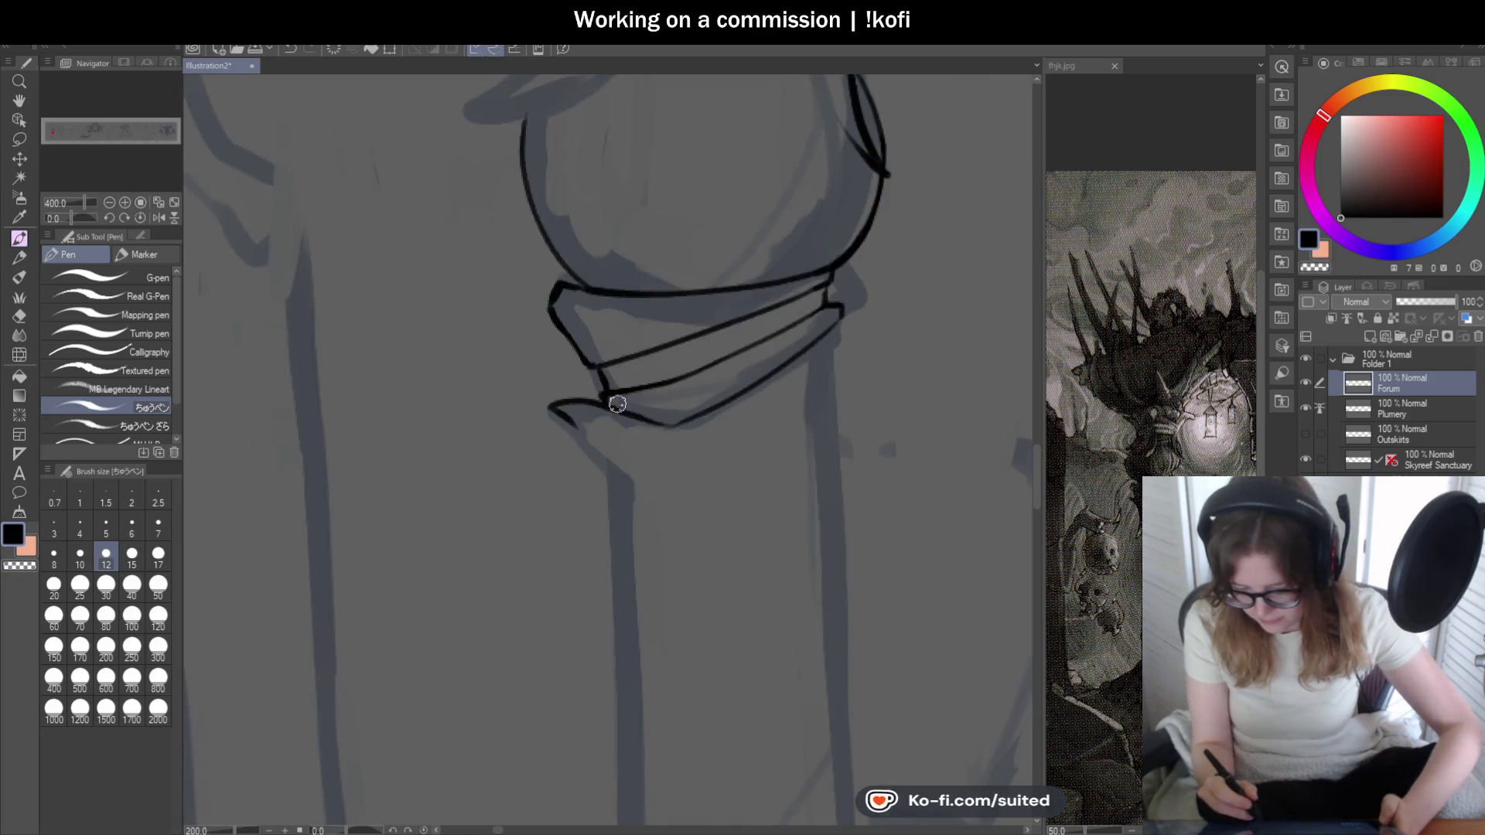
pyautogui.scroll(-1, 793, 382)
pyautogui.scroll(1, 704, 337)
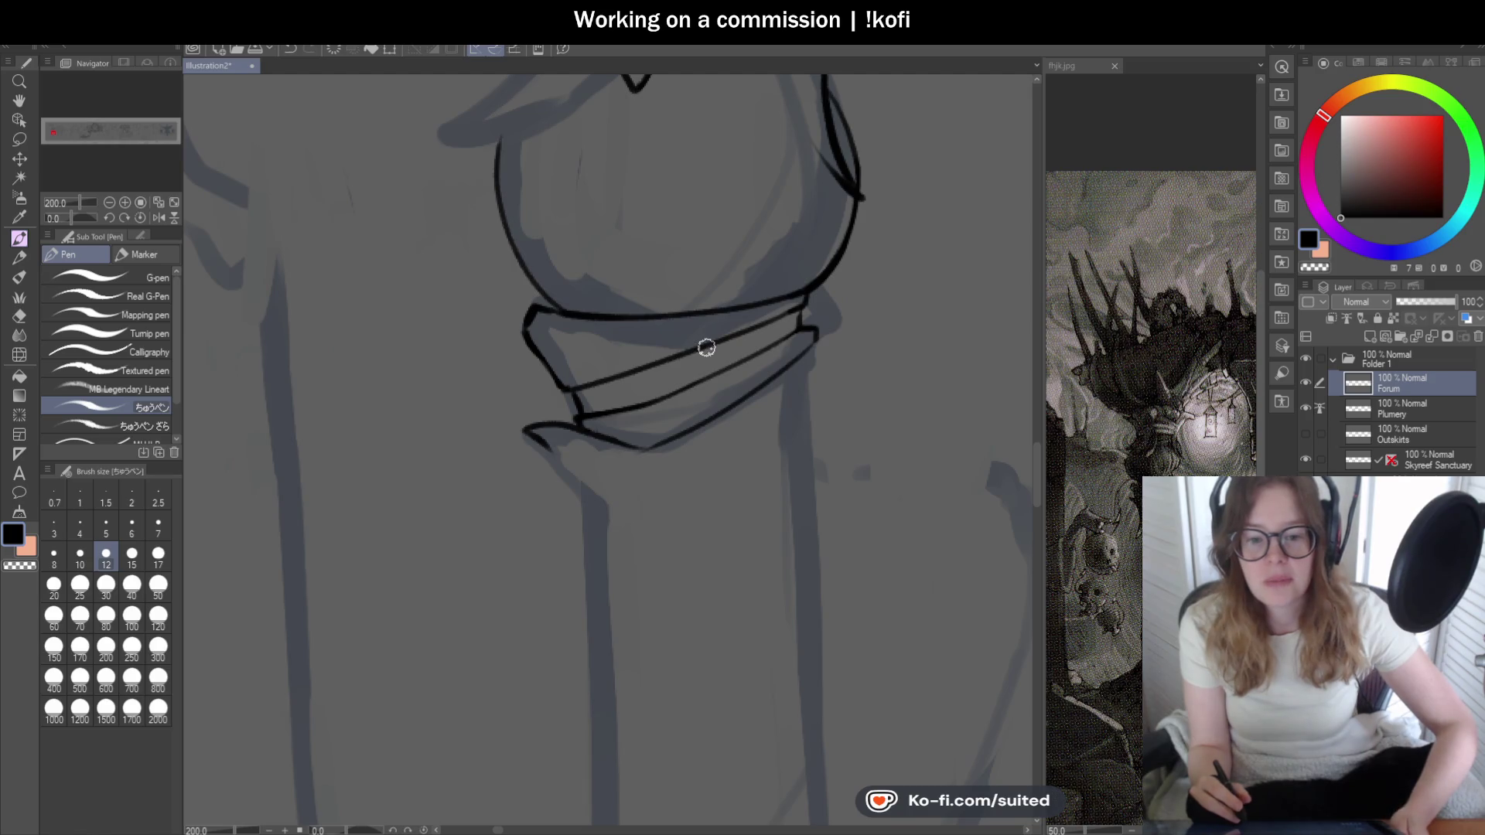
pyautogui.scroll(-1, 705, 354)
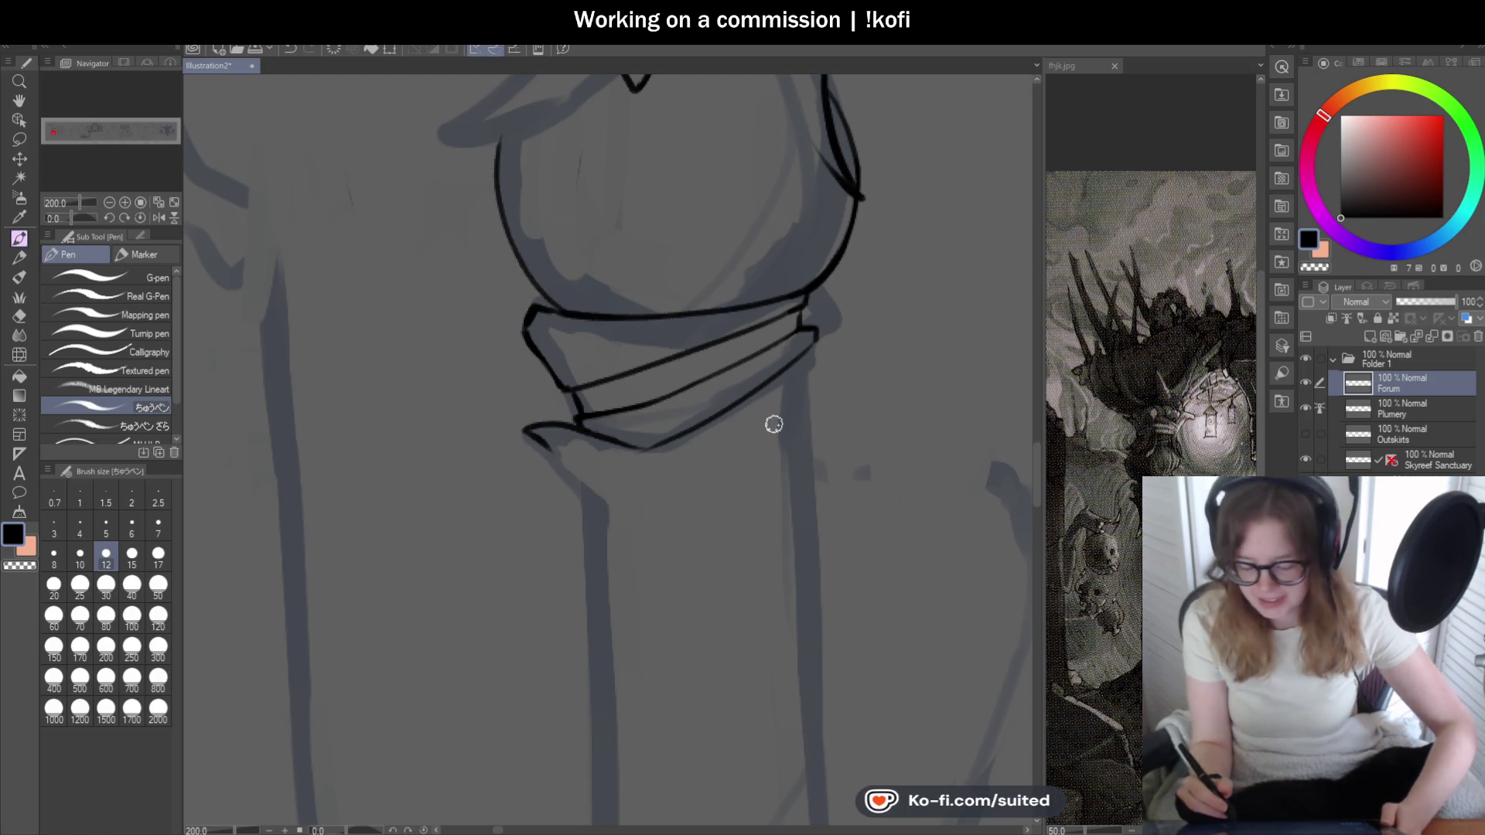
pyautogui.scroll(-1, 772, 421)
pyautogui.scroll(-1, 748, 392)
pyautogui.scroll(1, 778, 312)
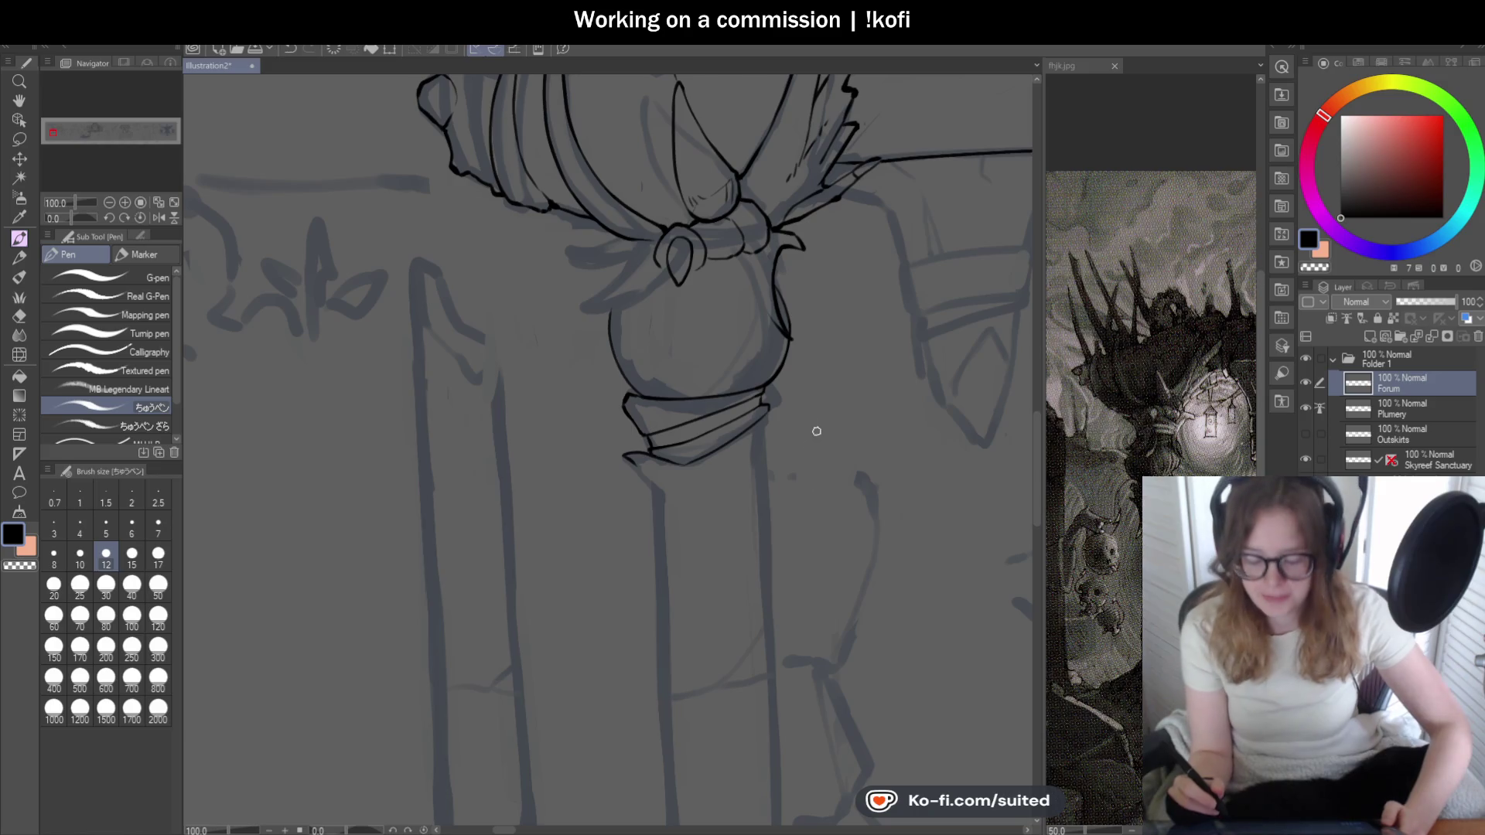
pyautogui.scroll(-1, 789, 418)
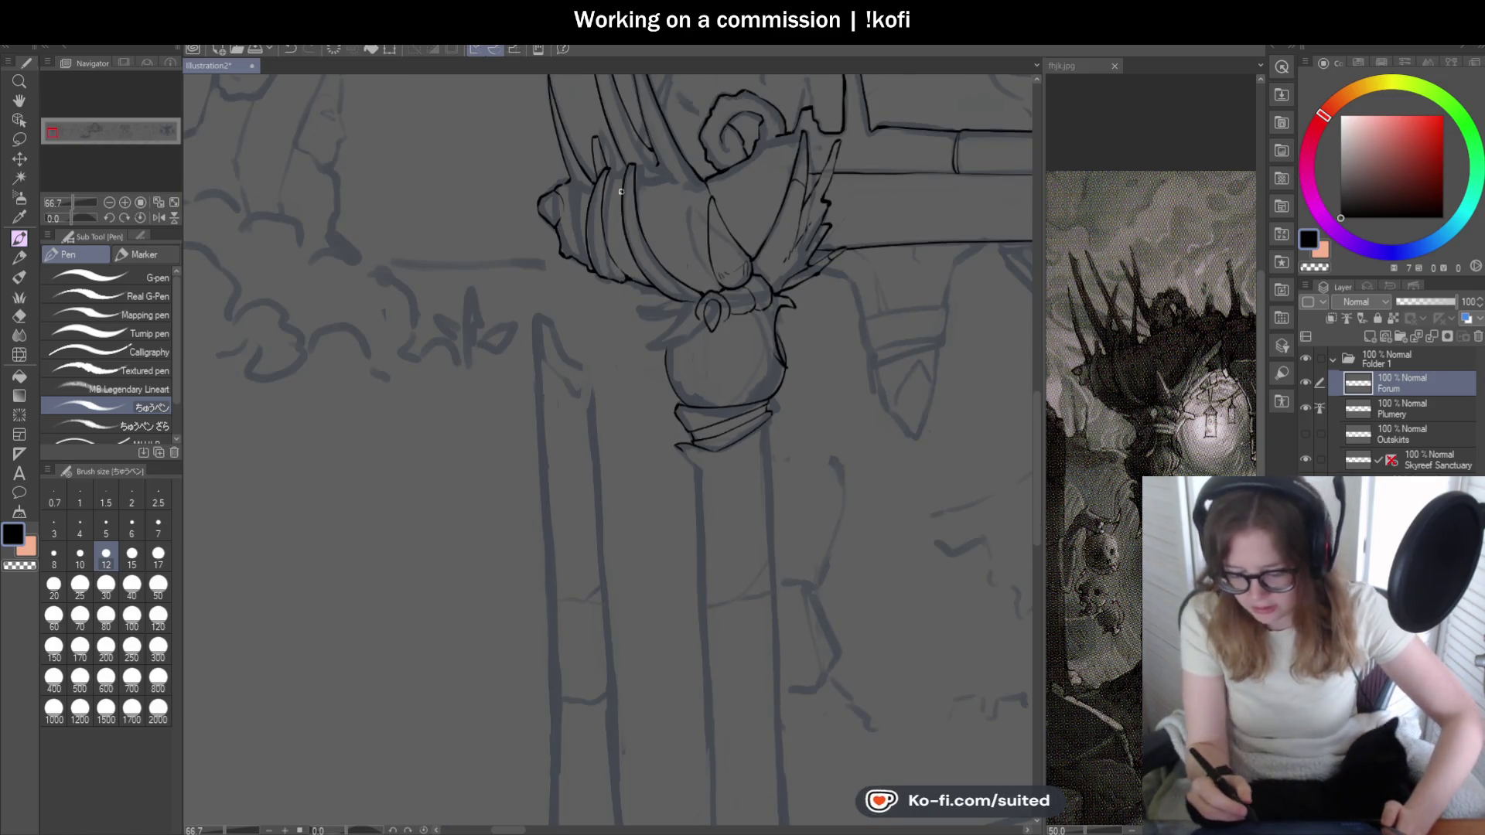
pyautogui.scroll(3, 598, 188)
pyautogui.scroll(2, 578, 191)
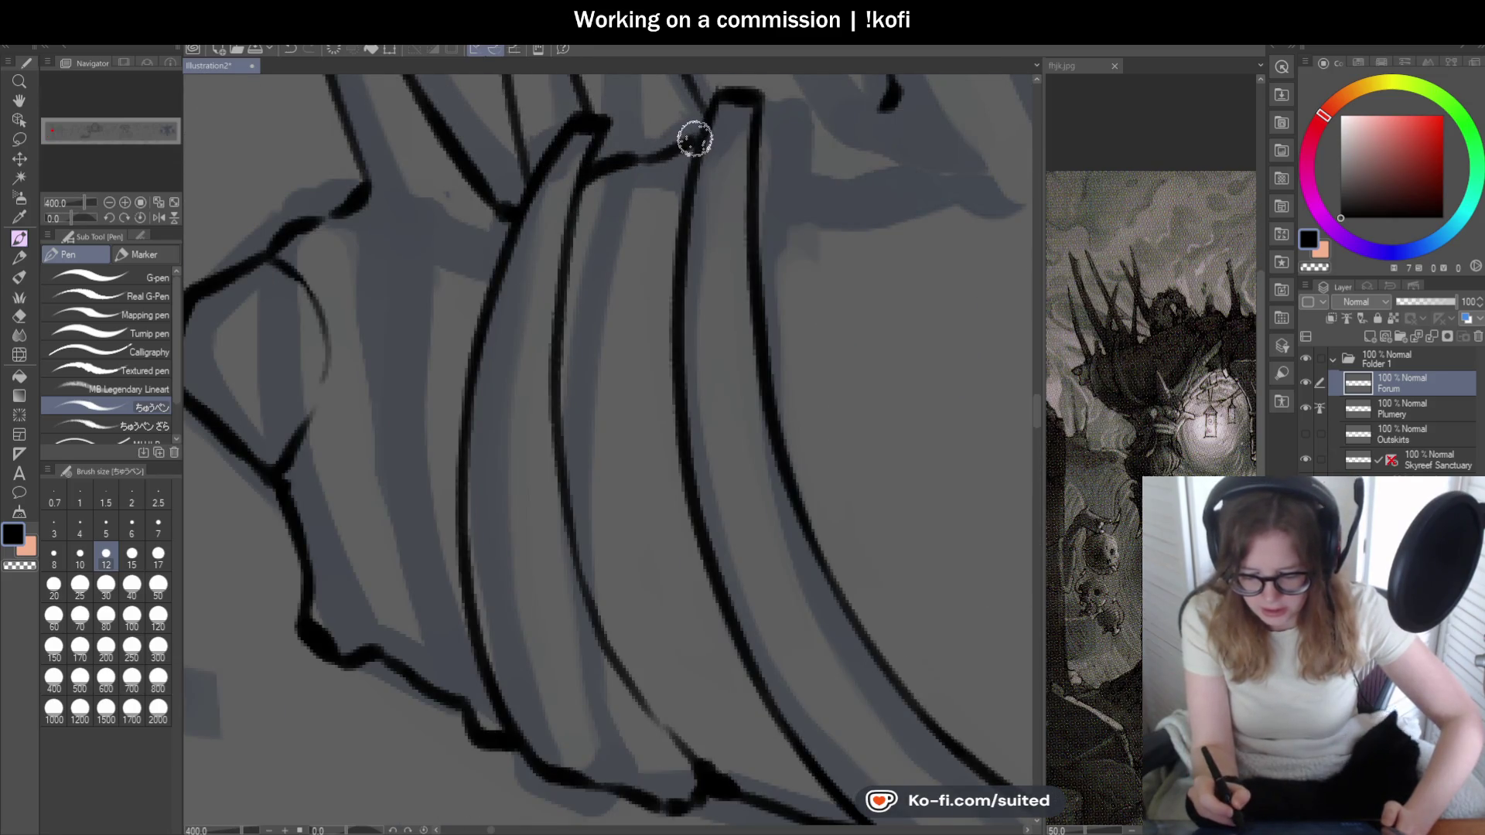
pyautogui.scroll(-2, 658, 157)
pyautogui.scroll(1, 658, 157)
pyautogui.scroll(-2, 657, 199)
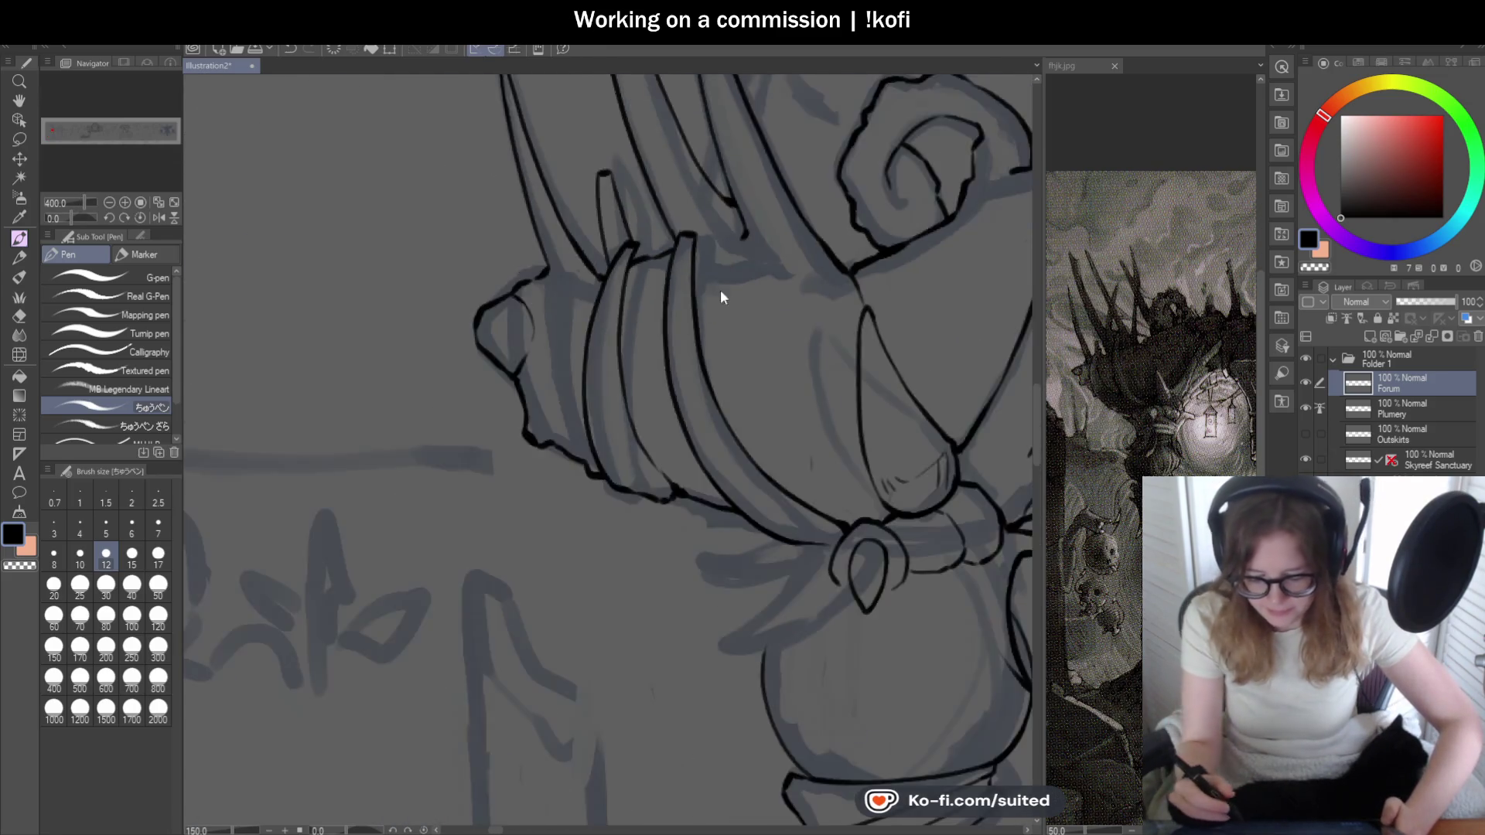
pyautogui.scroll(-1, 719, 295)
pyautogui.scroll(3, 743, 304)
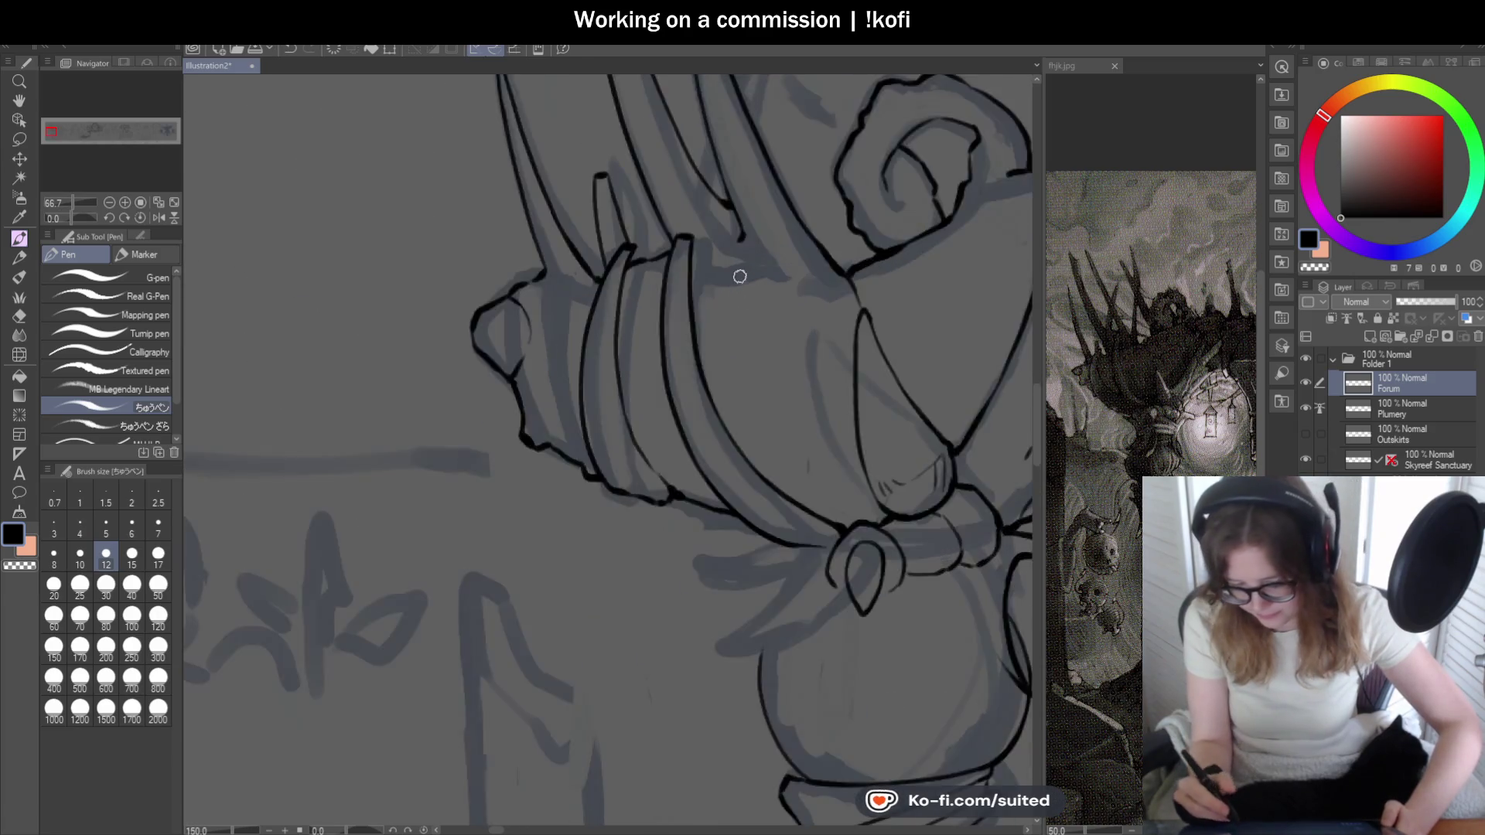
pyautogui.scroll(2, 720, 278)
# - Ink a short stroke at the spikes' base and the wrapped section's top edge
pyautogui.moveTo(680, 222)
pyautogui.mouseDown()
pyautogui.moveTo(706, 209)
pyautogui.moveTo(759, 241)
pyautogui.mouseUp()
pyautogui.scroll(-1, 796, 205)
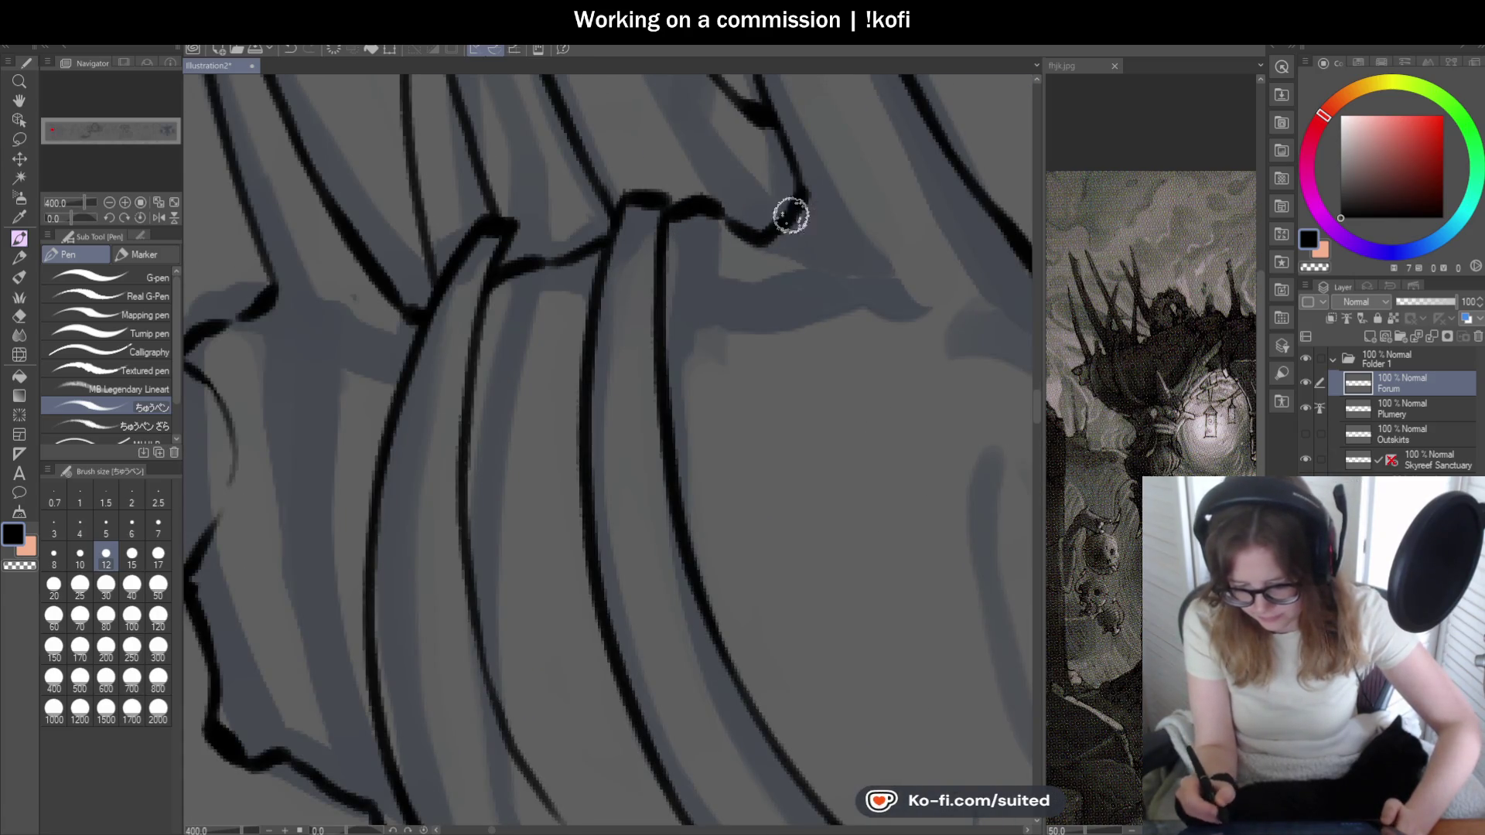
pyautogui.scroll(-2, 716, 365)
pyautogui.scroll(-1, 850, 423)
pyautogui.scroll(2, 852, 423)
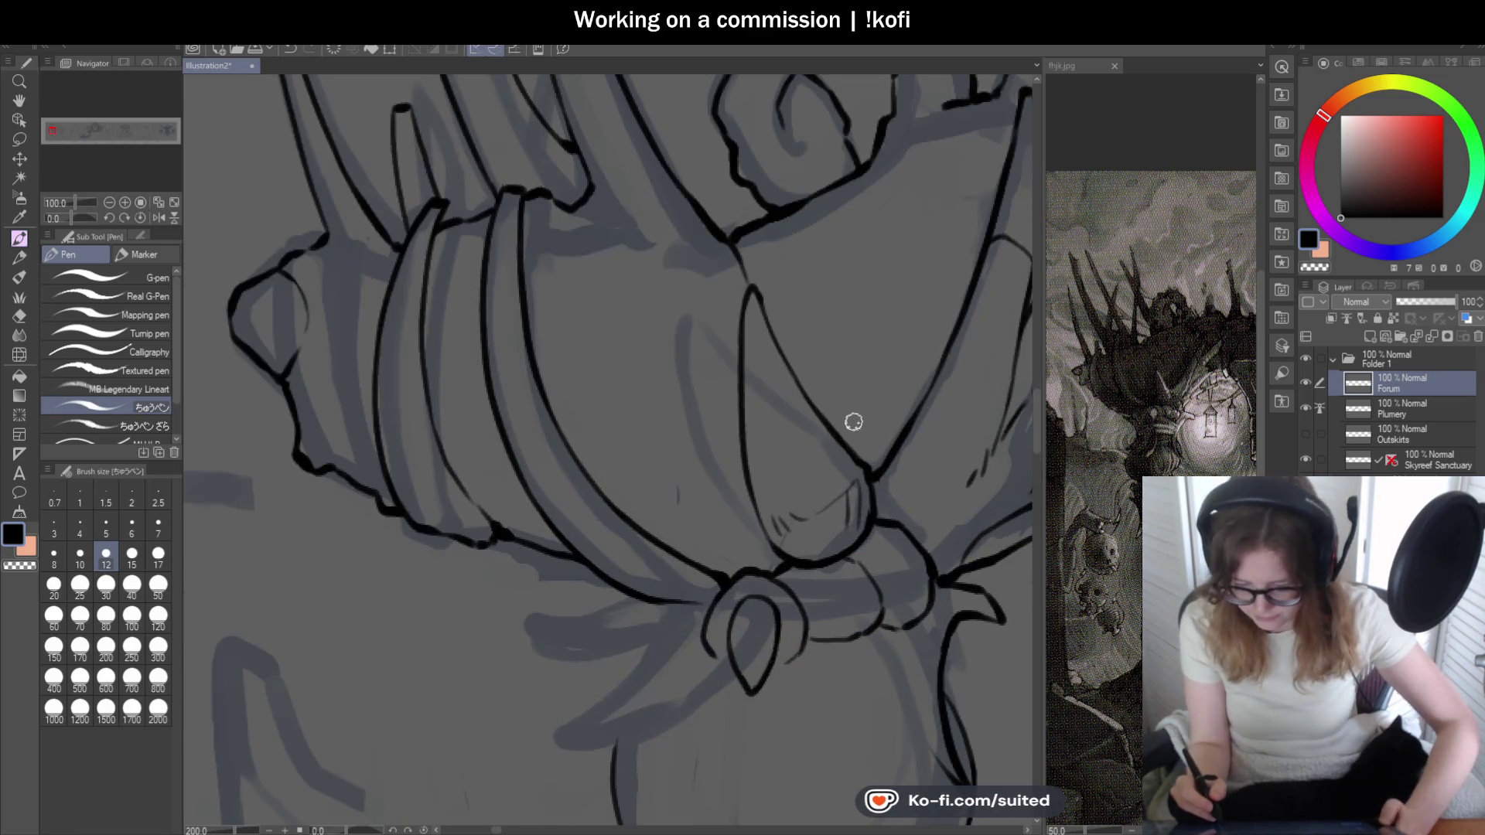
pyautogui.moveTo(693, 245); pyautogui.dragTo(628, 224)
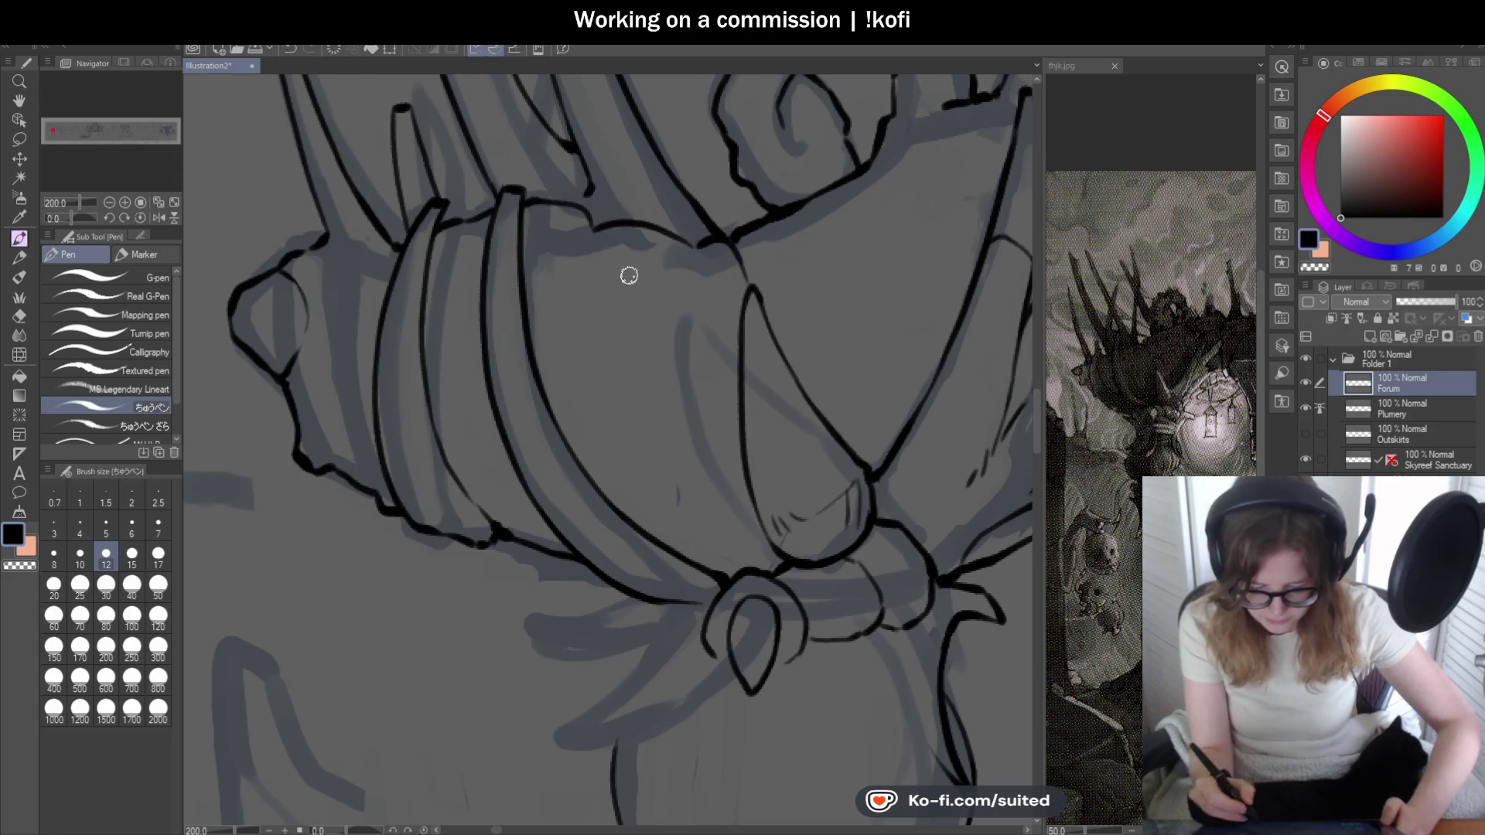
pyautogui.scroll(-3, 693, 322)
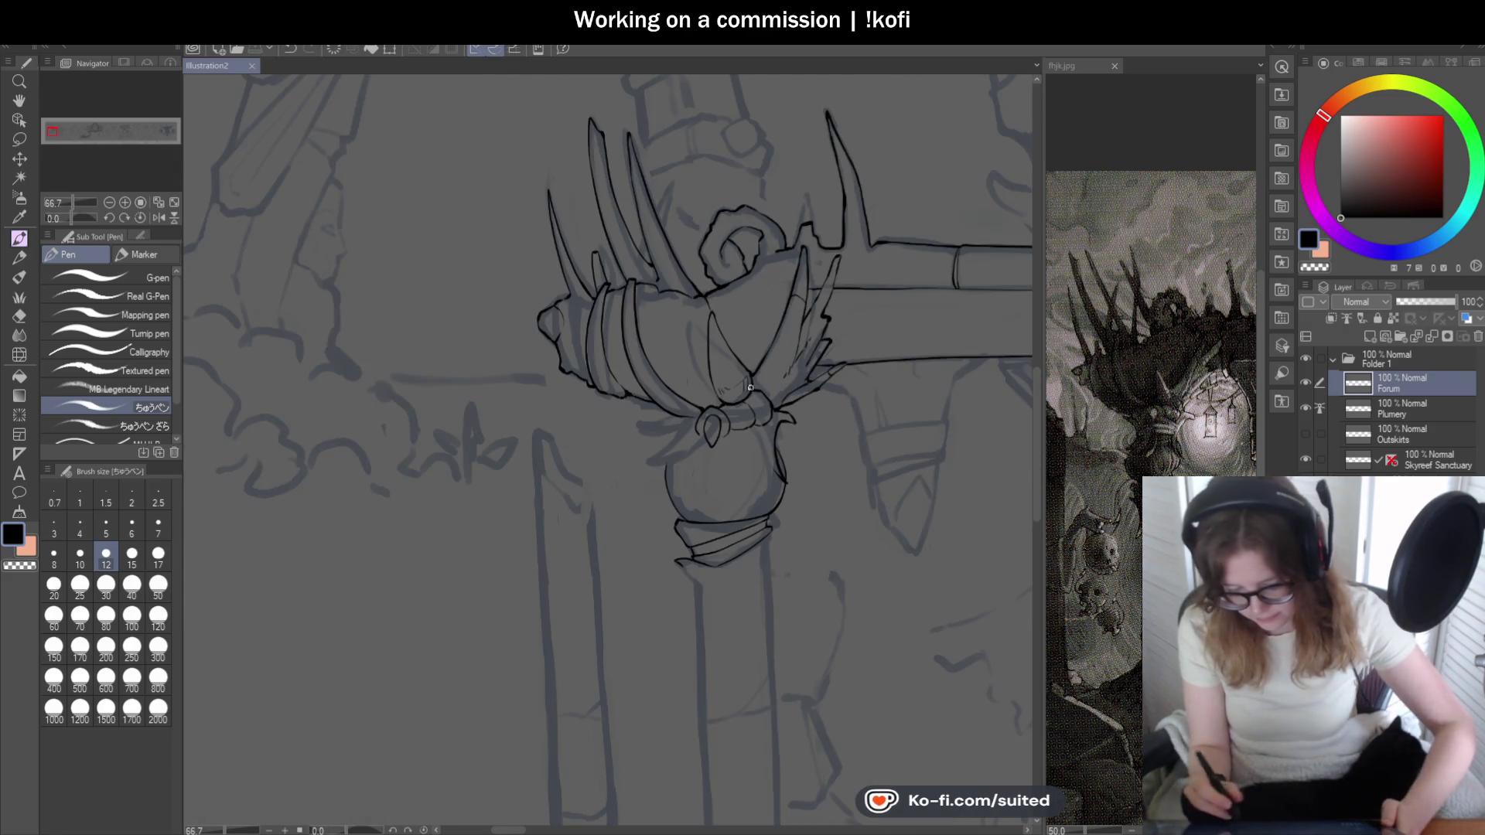
pyautogui.scroll(-1, 677, 459)
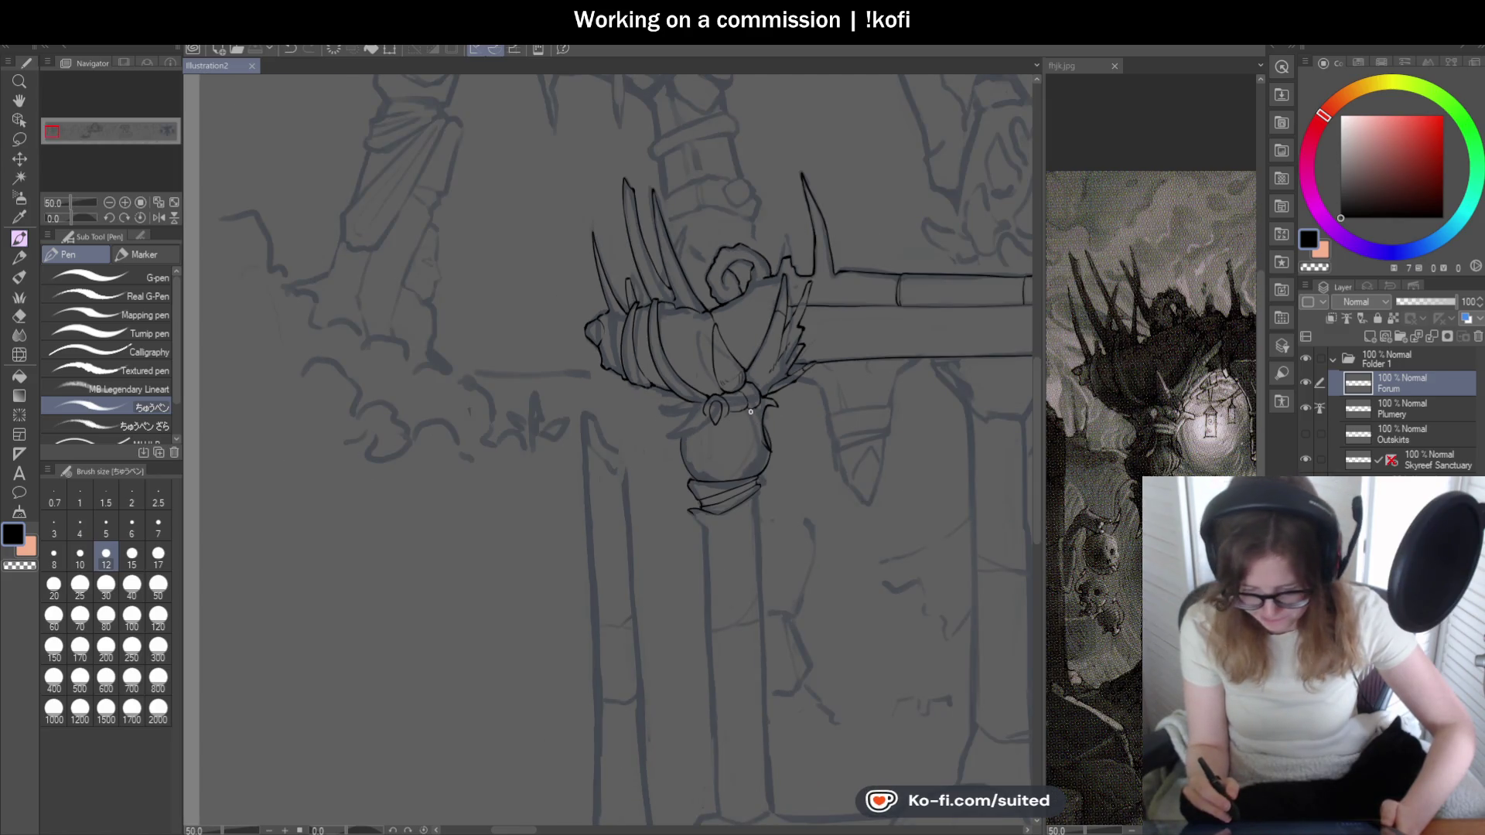
pyautogui.scroll(1, 675, 394)
pyautogui.scroll(2, 675, 394)
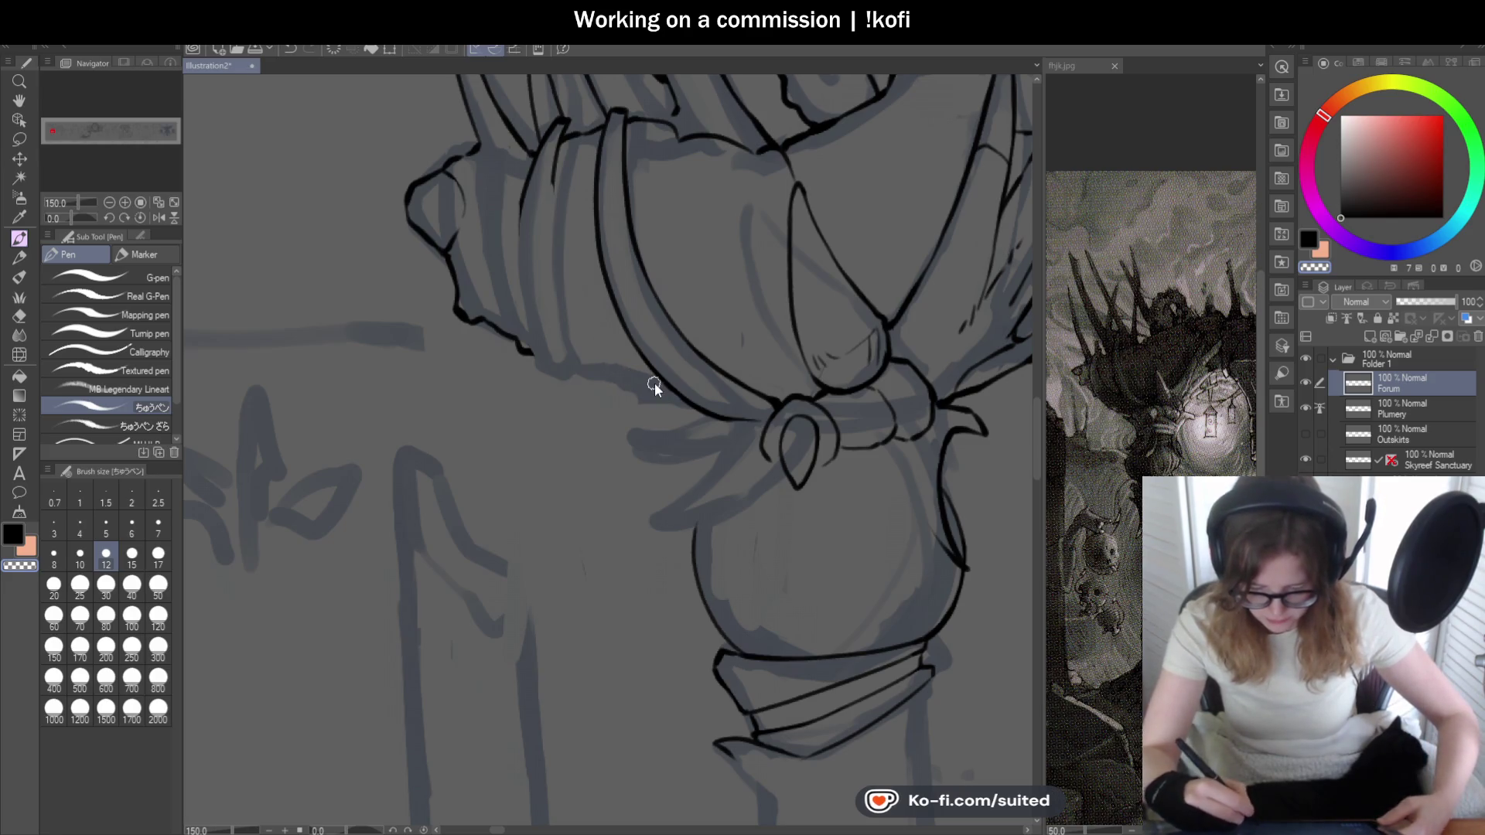
# - Ink the wrapping lines down the staff head, redrawing the left one cleanly
pyautogui.moveTo(550, 141)
pyautogui.mouseDown()
pyautogui.moveTo(563, 223)
pyautogui.moveTo(640, 366)
pyautogui.mouseUp()
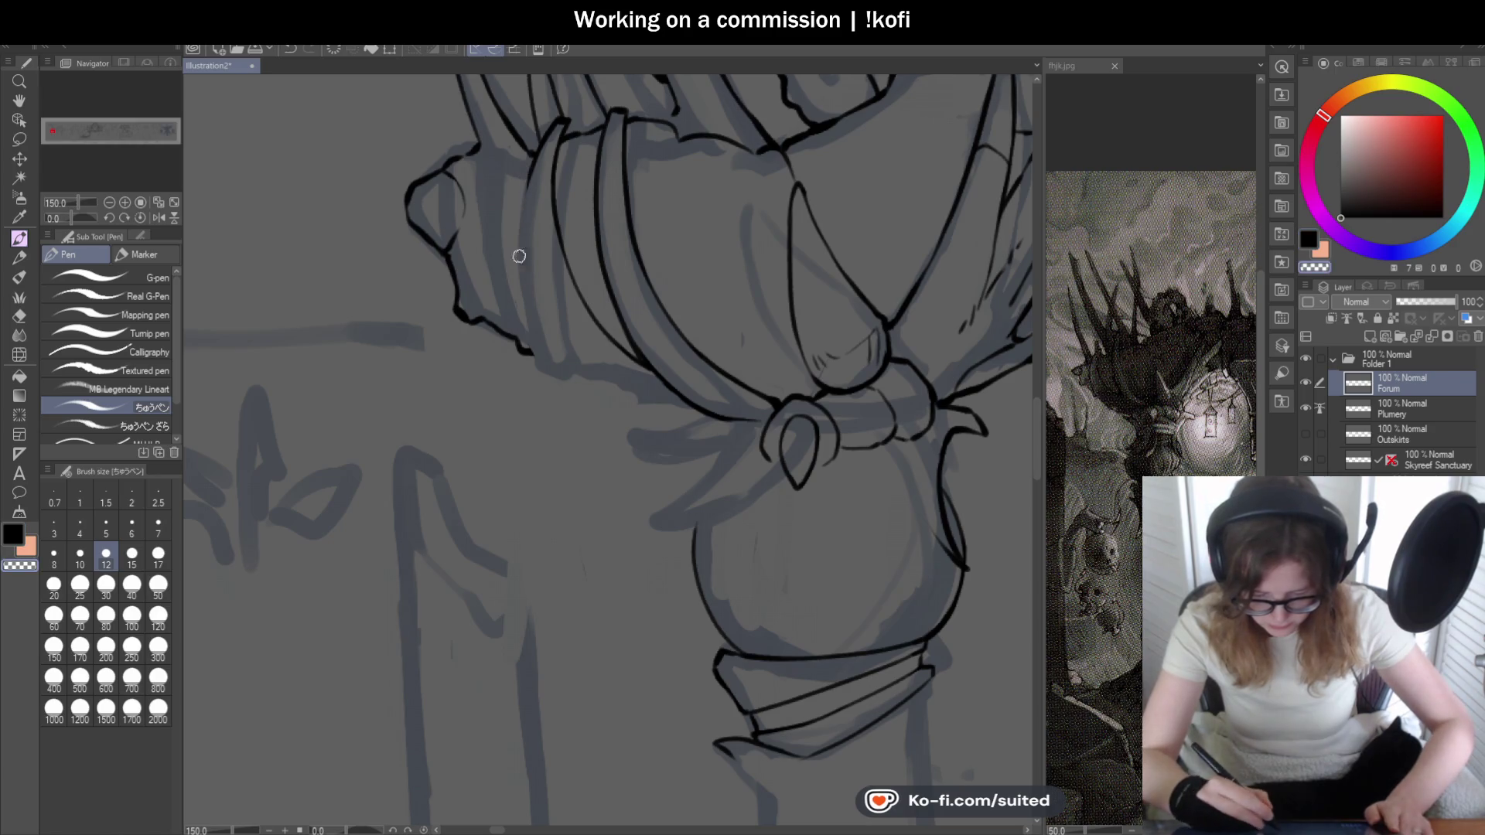
pyautogui.moveTo(524, 172); pyautogui.dragTo(581, 371)
pyautogui.hotkey('ctrl', 'z')
pyautogui.moveTo(524, 165); pyautogui.dragTo(574, 378)
pyautogui.scroll(1, 687, 434)
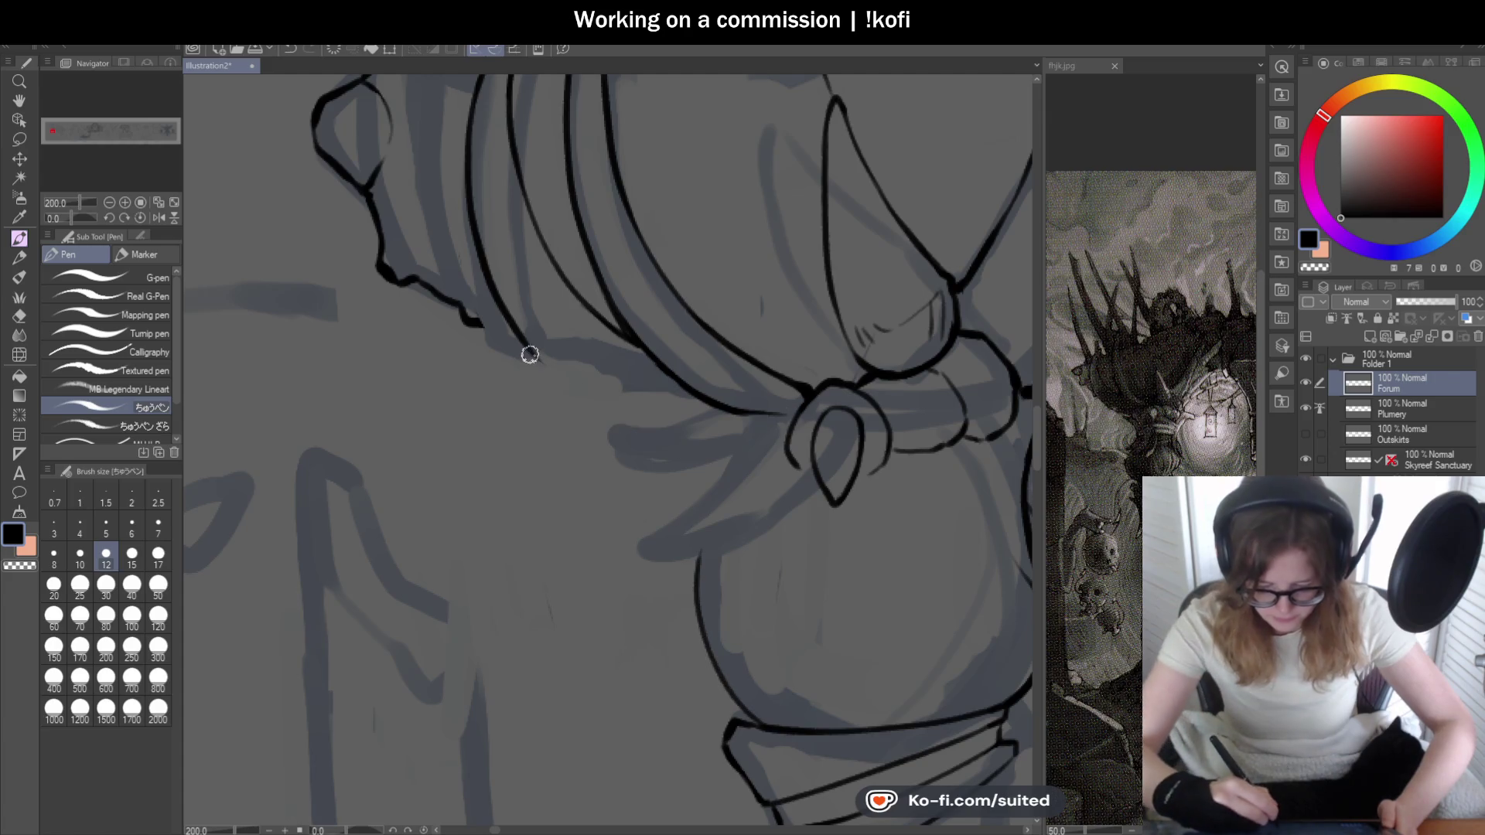
# - Ink the wrapped section's lower edge and join the left edge to it
pyautogui.moveTo(540, 363); pyautogui.dragTo(693, 395)
pyautogui.moveTo(478, 318); pyautogui.dragTo(529, 348)
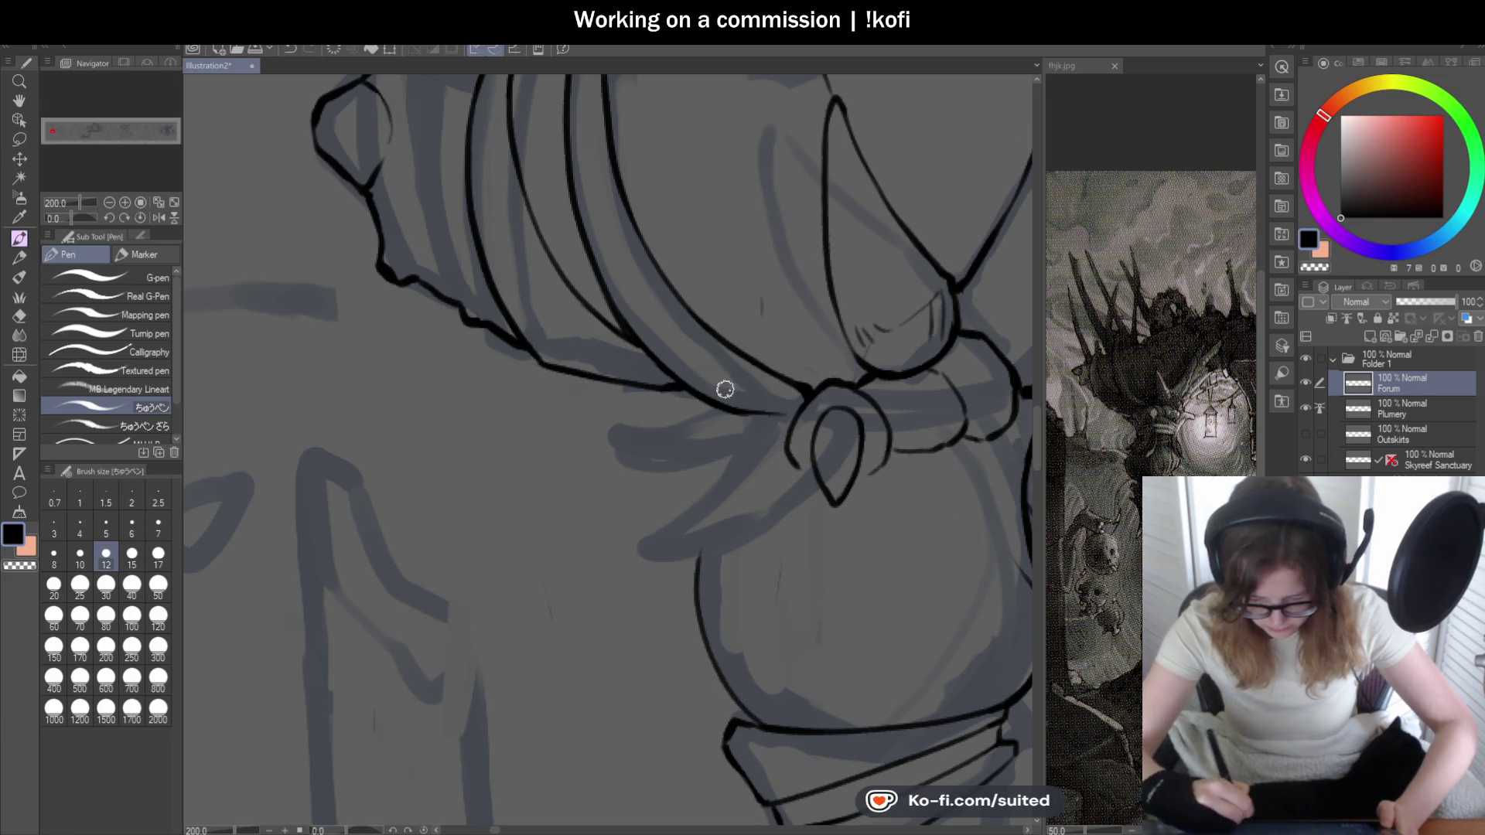
pyautogui.scroll(2, 660, 394)
pyautogui.scroll(-3, 671, 490)
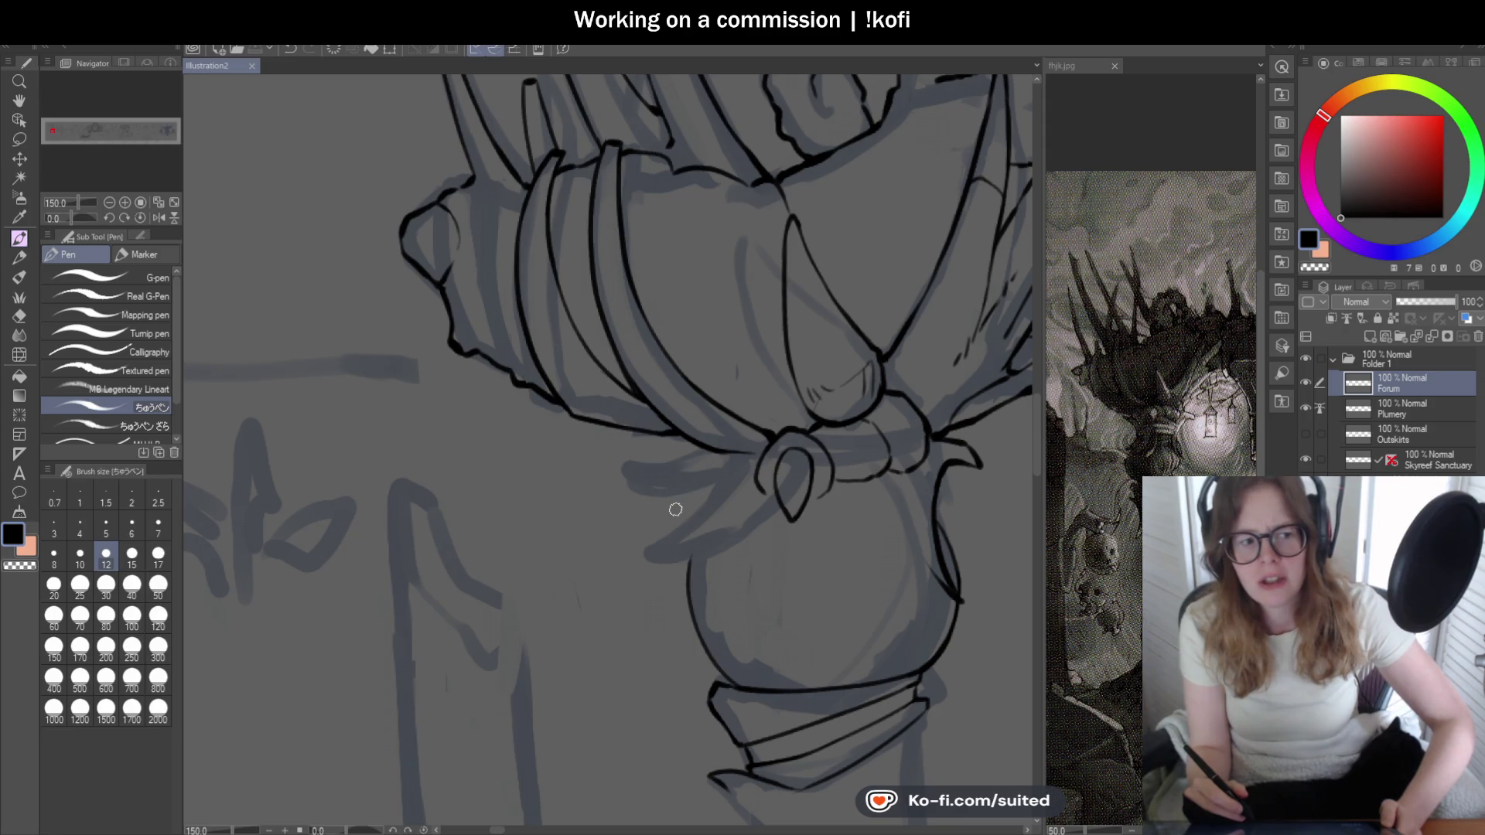
pyautogui.scroll(-1, 675, 509)
pyautogui.scroll(1, 596, 453)
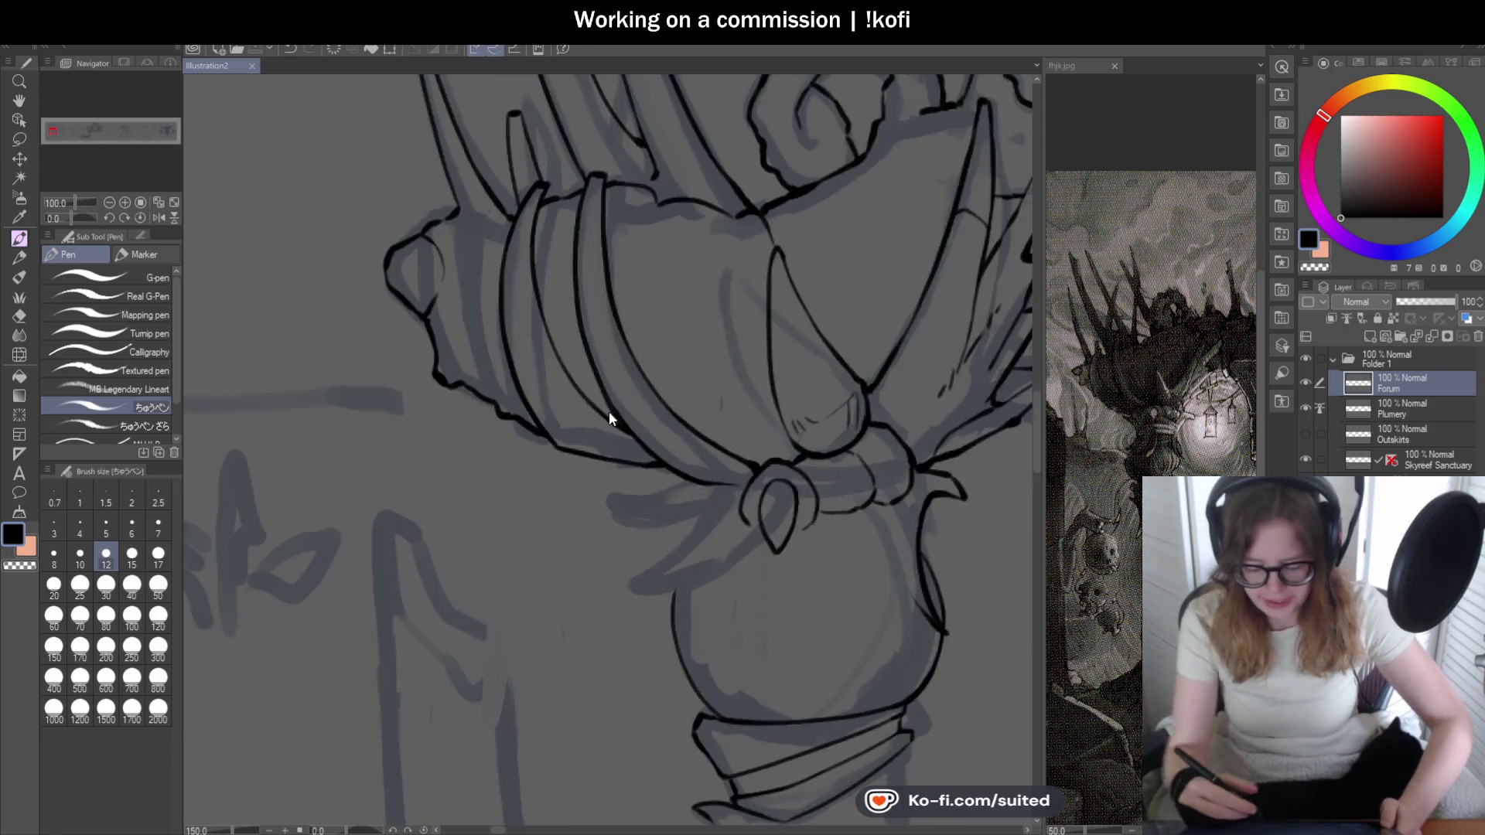
pyautogui.scroll(1, 608, 398)
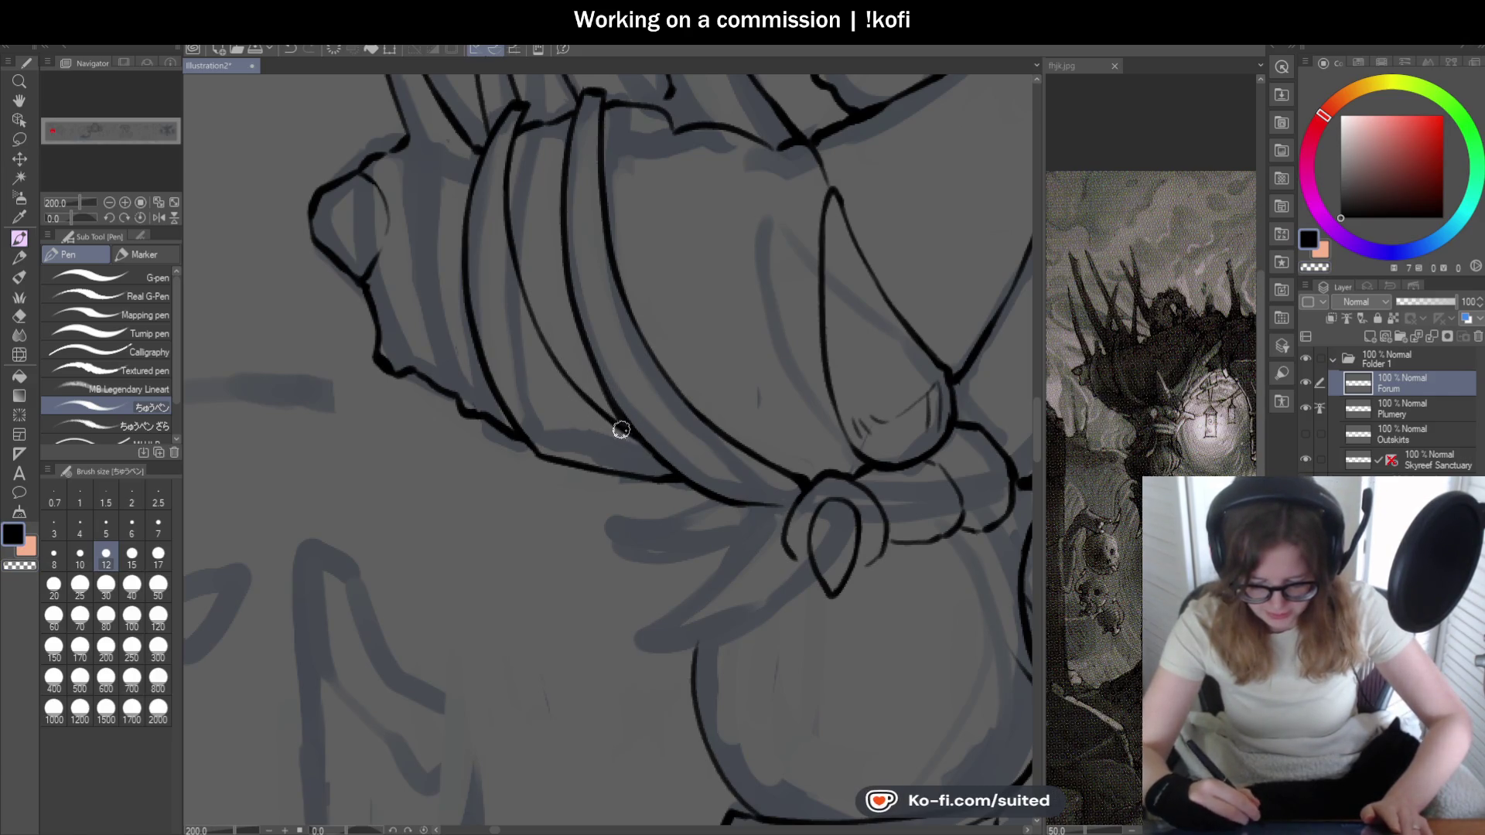
pyautogui.scroll(-3, 708, 407)
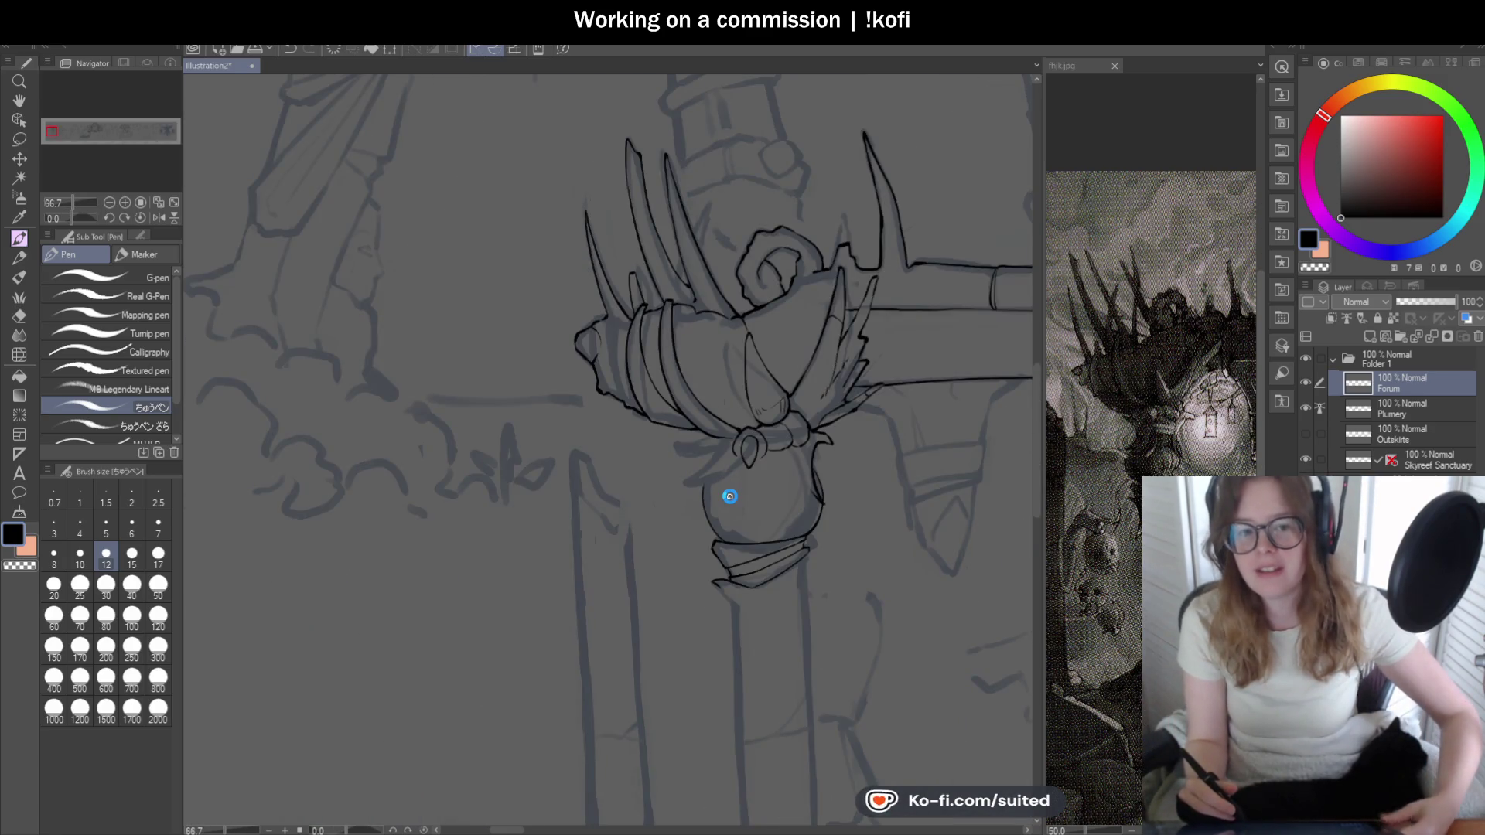
pyautogui.scroll(-1, 742, 464)
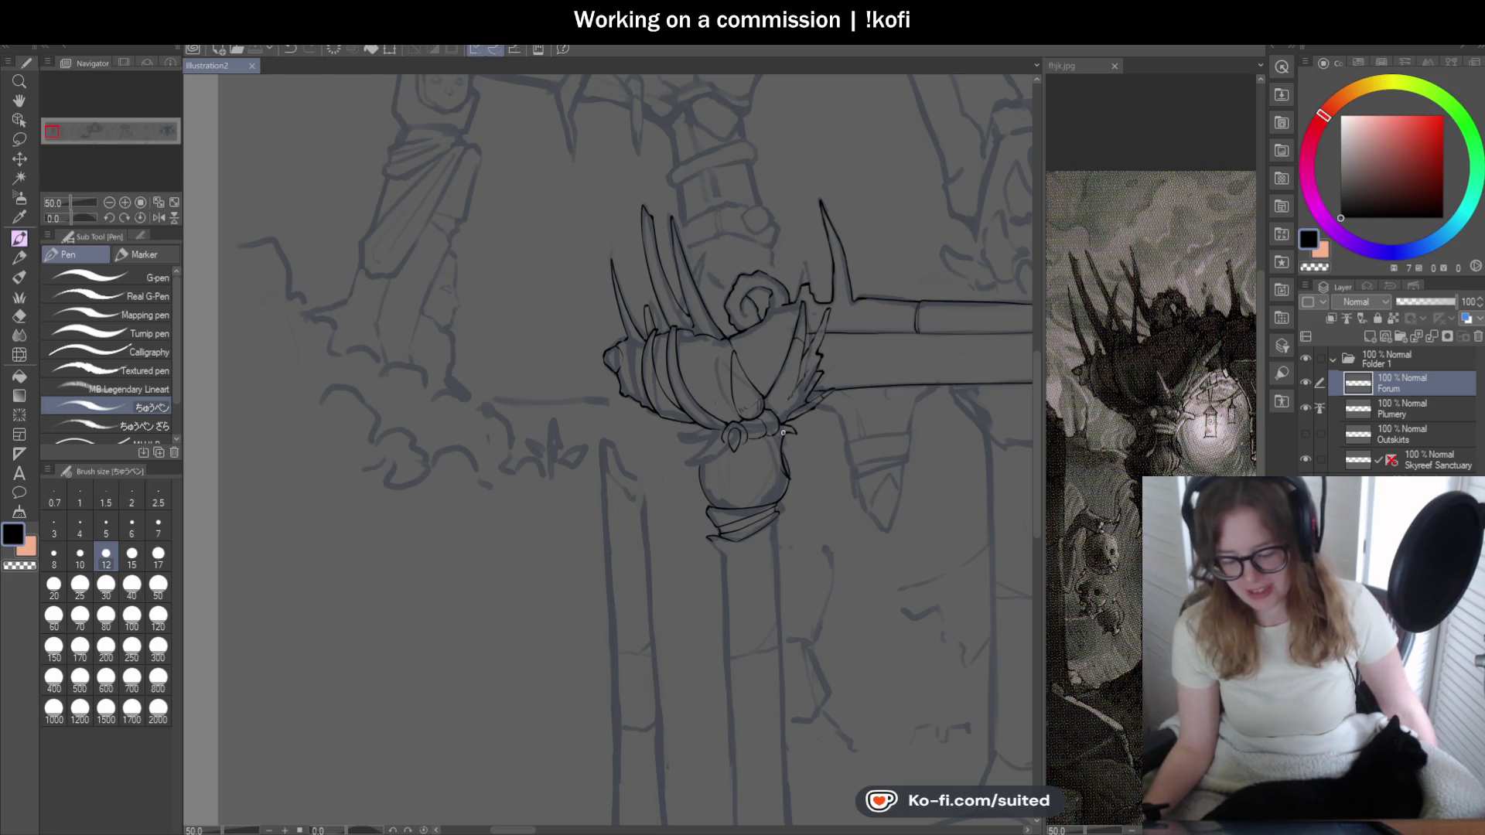
pyautogui.scroll(-1, 702, 391)
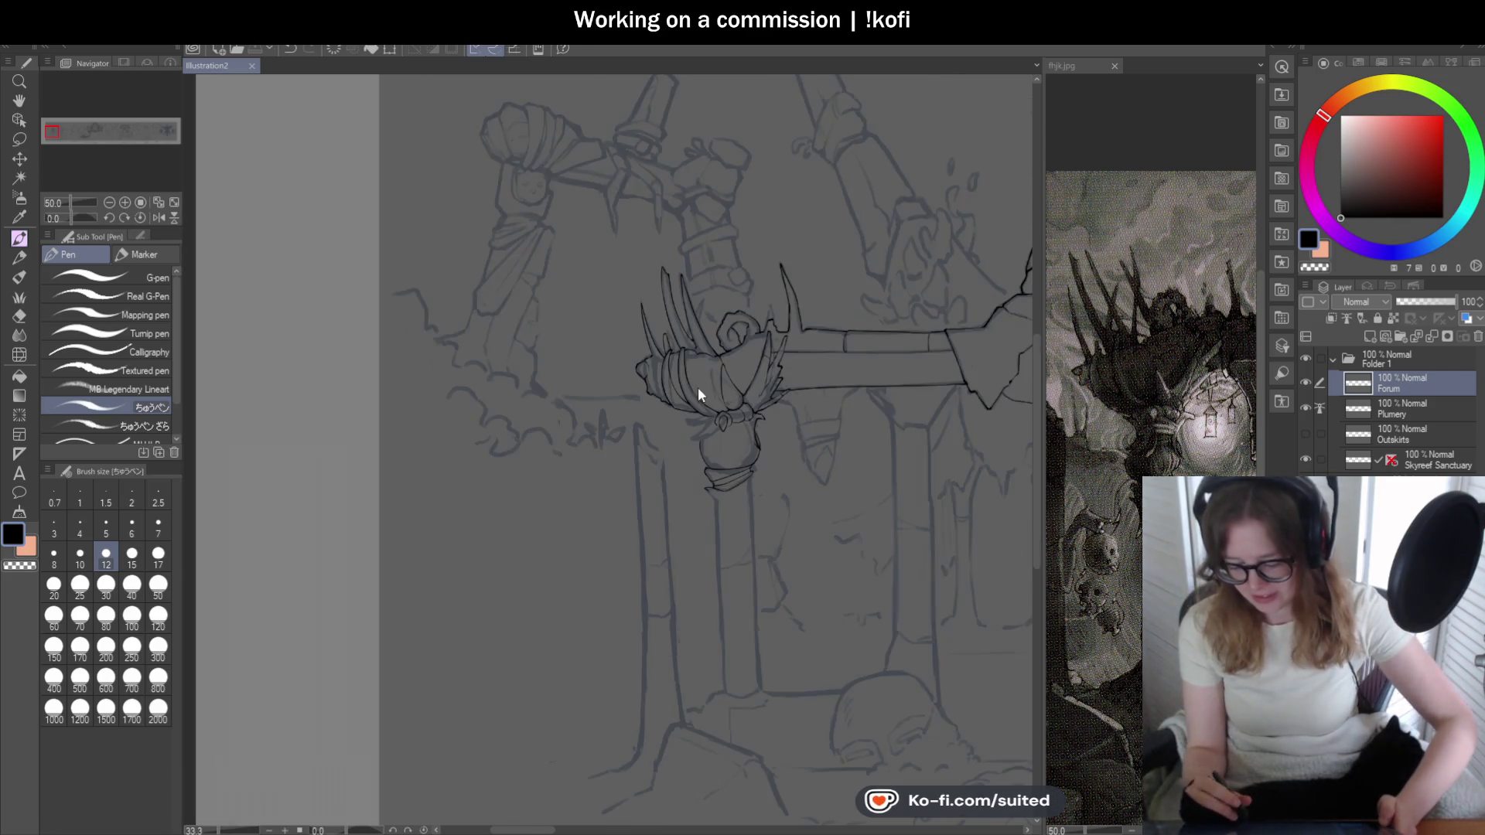
pyautogui.scroll(1, 749, 520)
pyautogui.scroll(1, 733, 507)
# - Bolden the small gem and ink the right strap line, redrawn shorter
pyautogui.moveTo(701, 318); pyautogui.dragTo(695, 334)
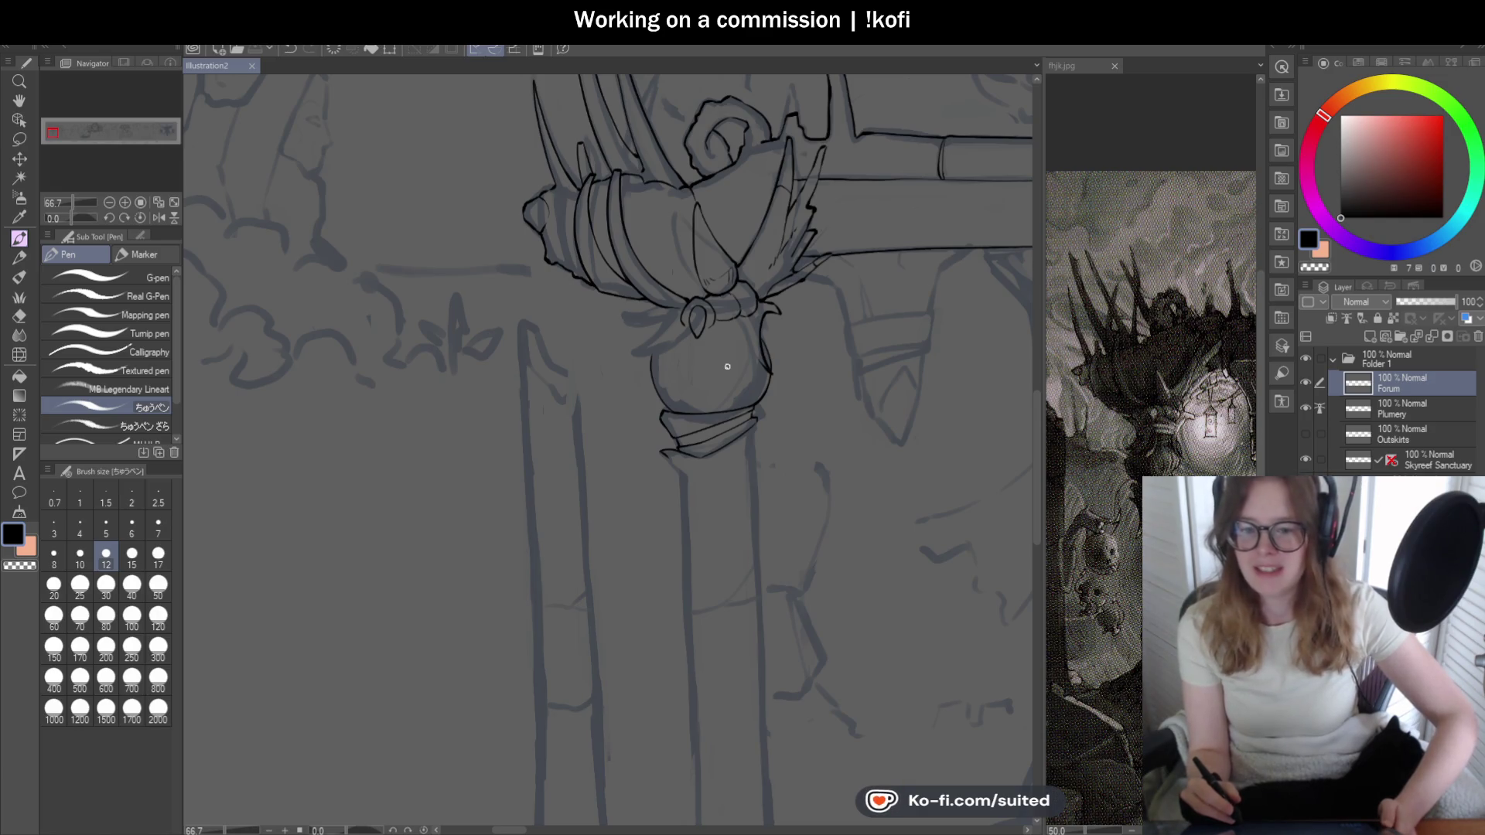
pyautogui.scroll(1, 651, 341)
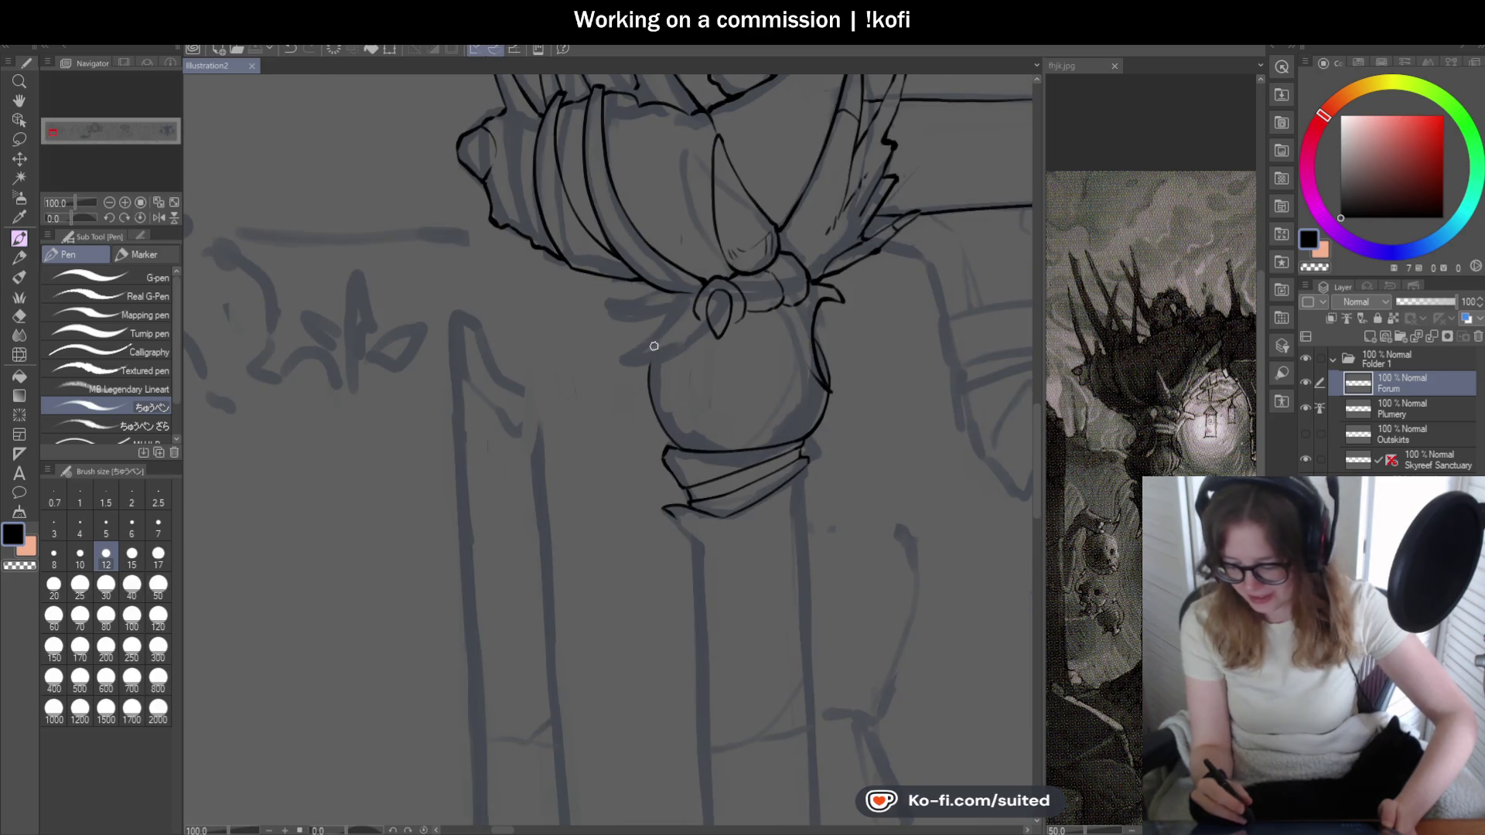
pyautogui.scroll(2, 718, 347)
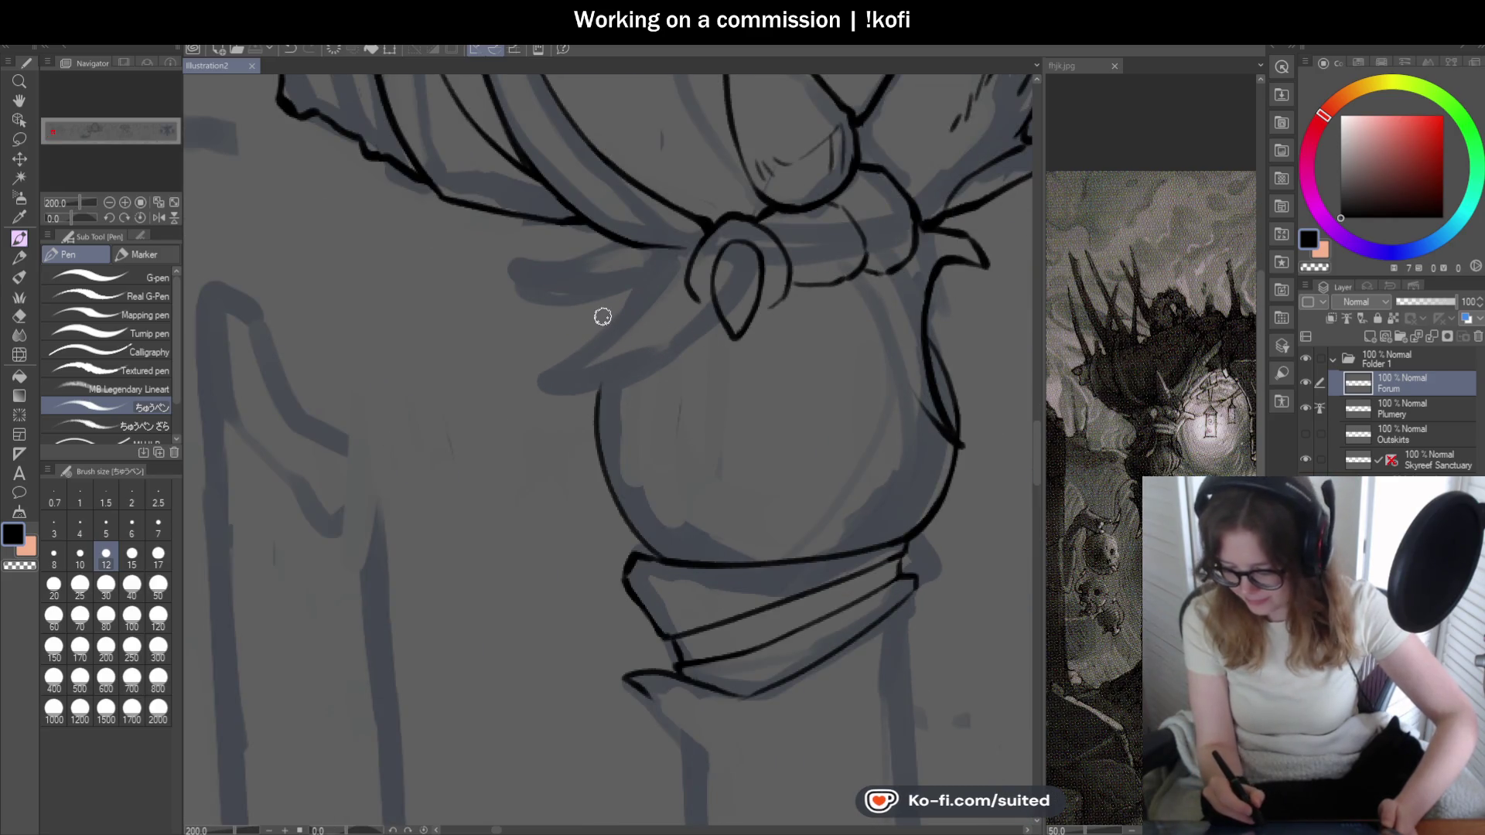
pyautogui.moveTo(785, 282); pyautogui.dragTo(928, 301)
pyautogui.hotkey('ctrl', 'z')
pyautogui.moveTo(784, 280); pyautogui.dragTo(905, 301)
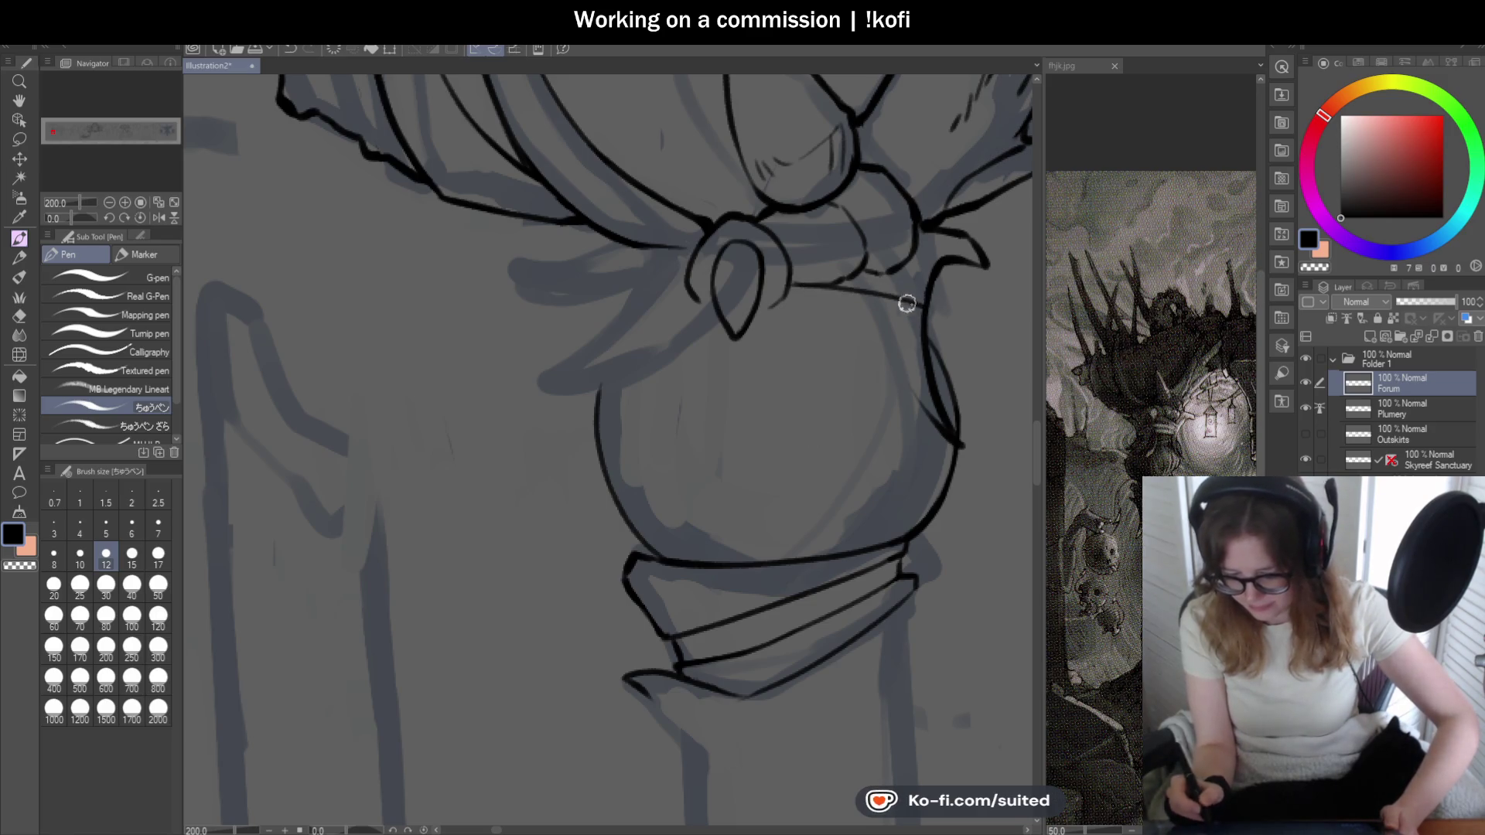
# - Ink the short strap line left of the gem, redrawing it once
pyautogui.moveTo(691, 286); pyautogui.dragTo(597, 304)
pyautogui.scroll(-1, 780, 364)
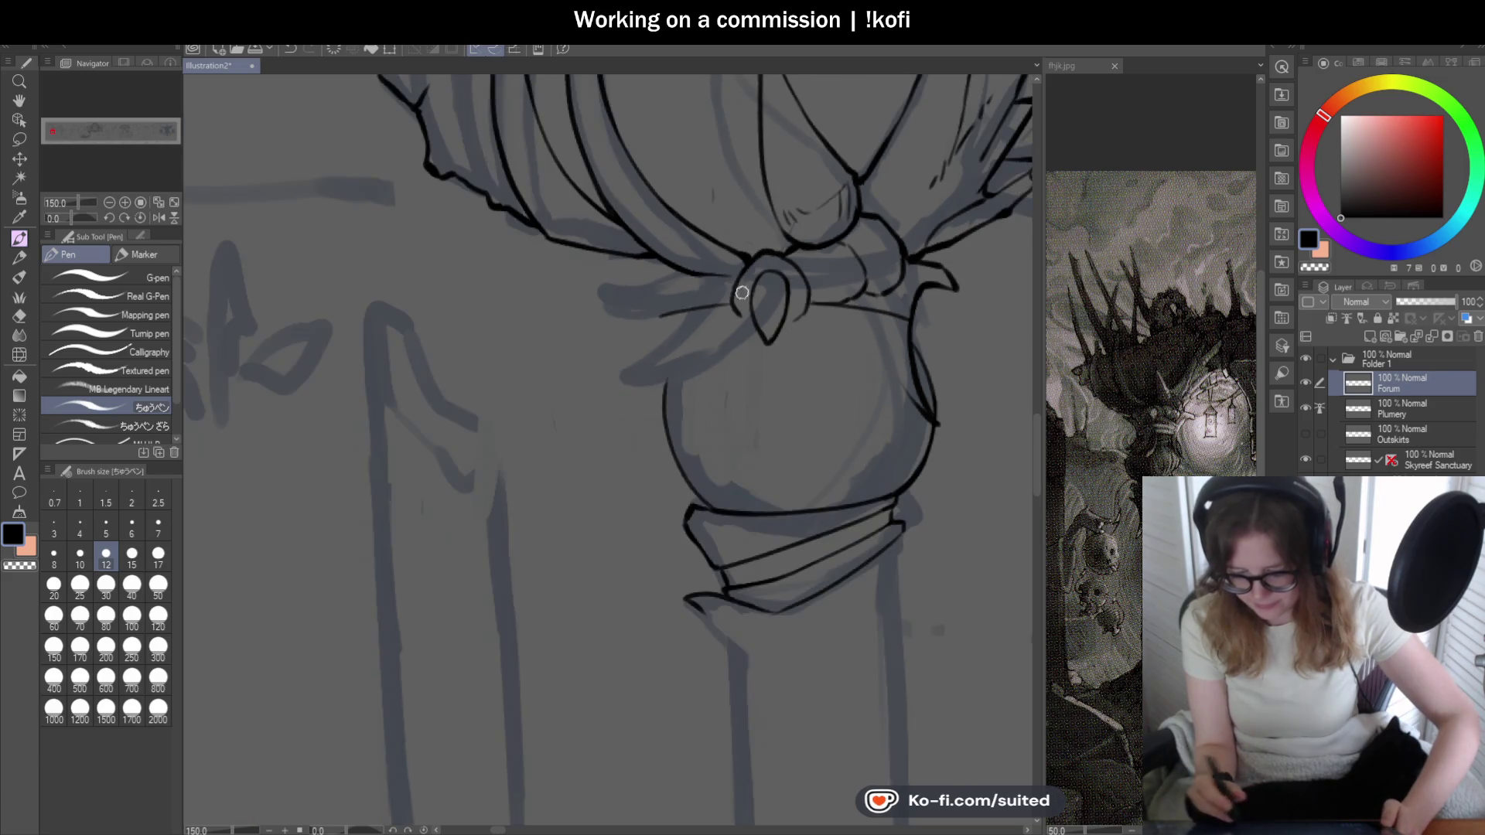
pyautogui.scroll(3, 748, 297)
pyautogui.hotkey('ctrl', 'z')
pyautogui.moveTo(782, 289); pyautogui.dragTo(596, 337)
pyautogui.scroll(-1, 596, 481)
pyautogui.scroll(-3, 597, 480)
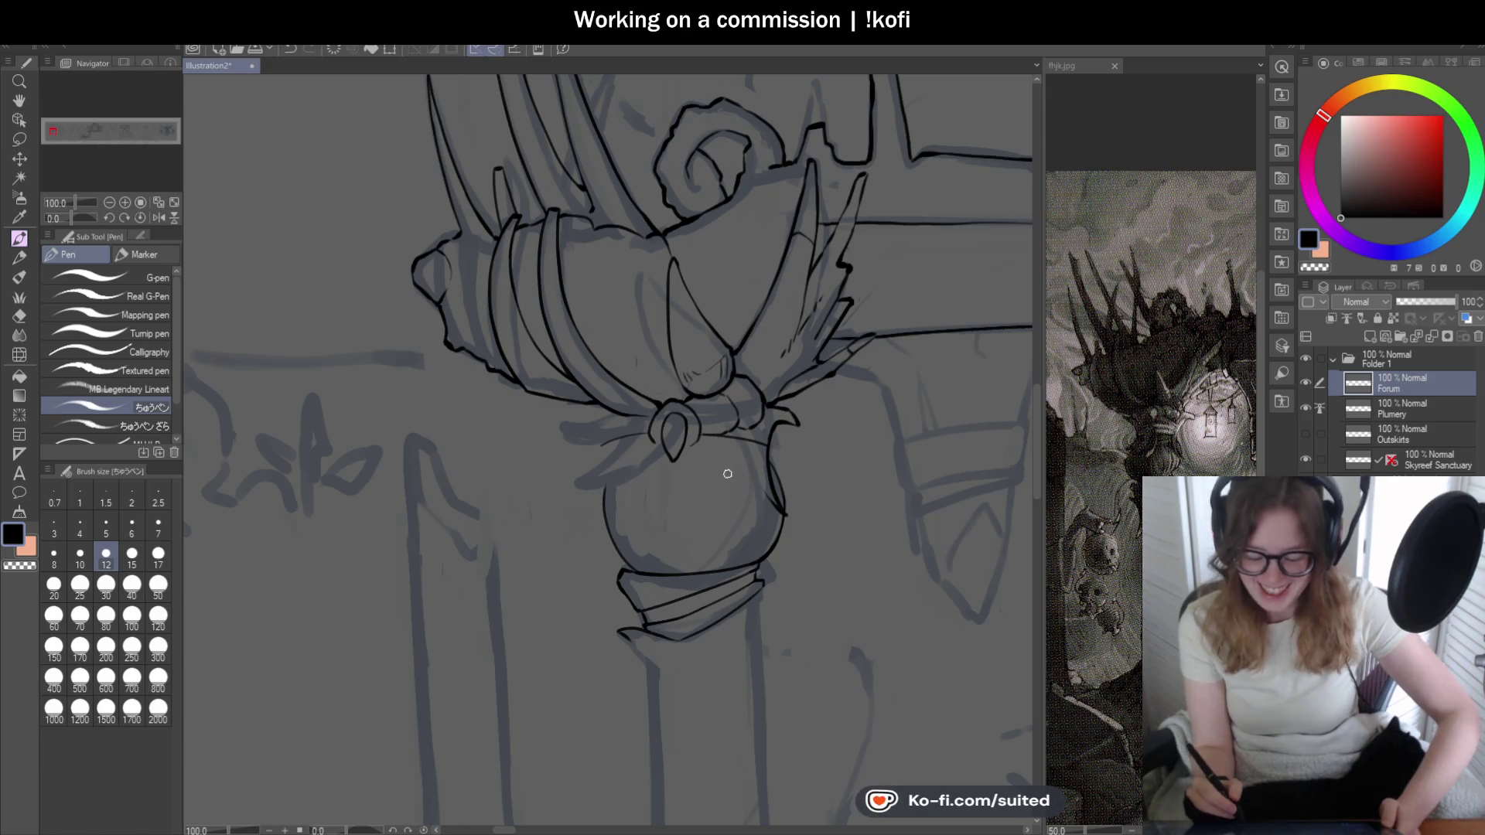
pyautogui.scroll(1, 719, 540)
pyautogui.scroll(1, 754, 522)
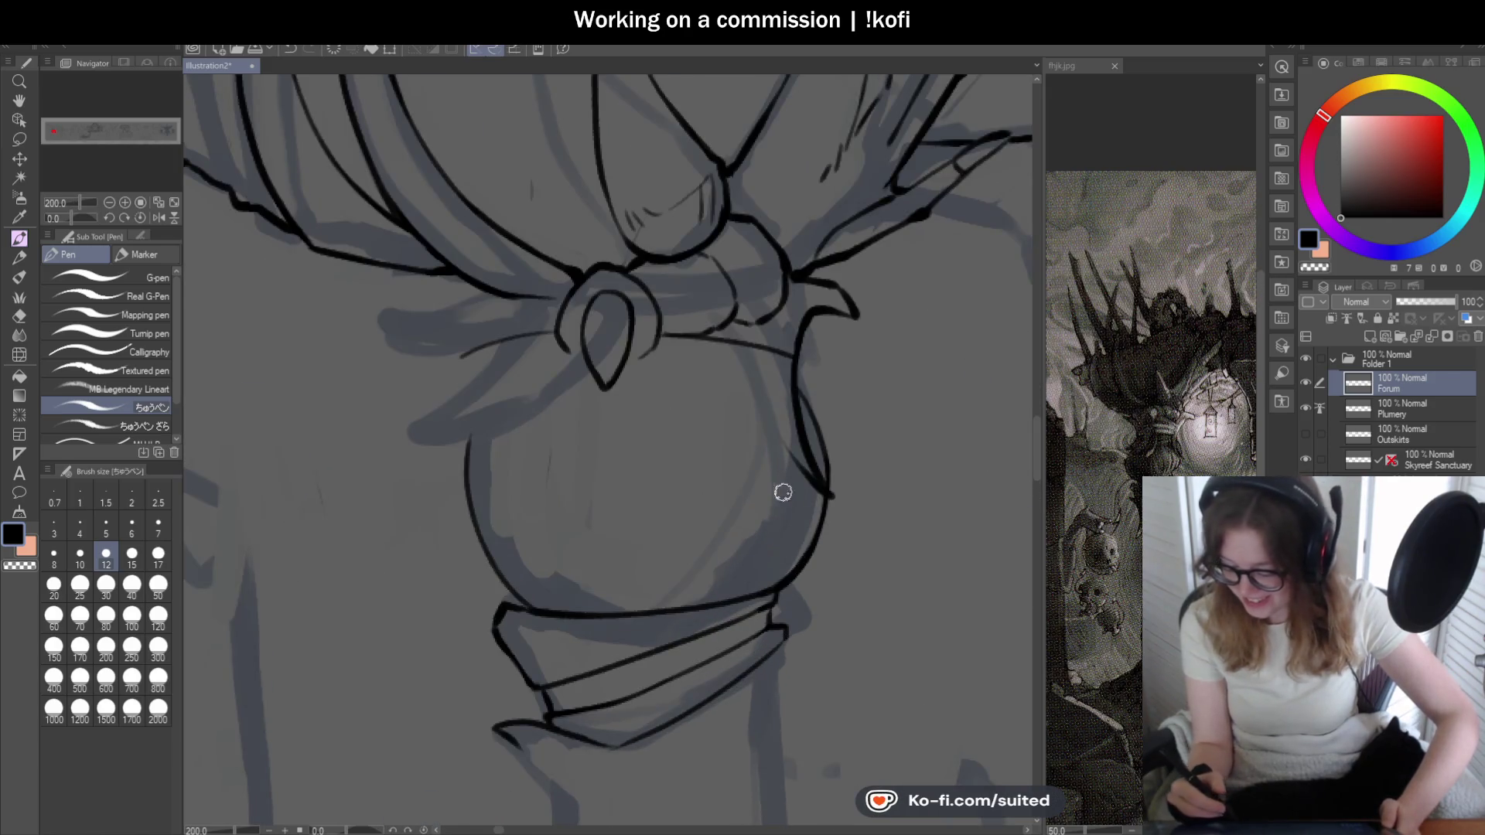
pyautogui.scroll(1, 787, 429)
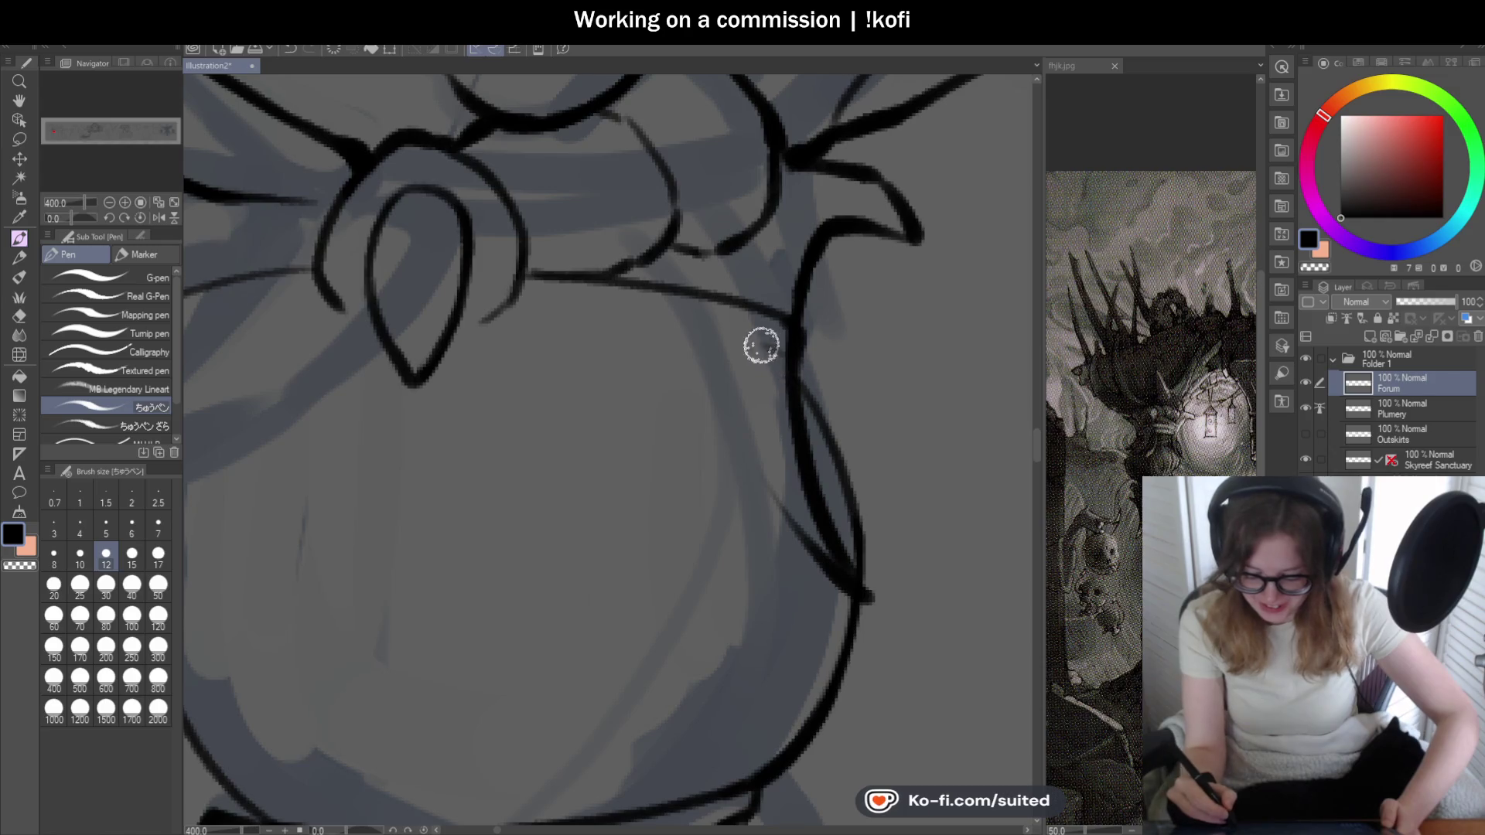
# - Ink the double band's edges below the gem, redrawing the lower line higher to meet the upper
pyautogui.moveTo(795, 345); pyautogui.dragTo(514, 315)
pyautogui.moveTo(908, 382)
pyautogui.mouseDown()
pyautogui.moveTo(756, 355)
pyautogui.moveTo(555, 408)
pyautogui.mouseUp()
pyautogui.hotkey('ctrl', 'z')
pyautogui.moveTo(754, 349)
pyautogui.mouseDown()
pyautogui.moveTo(545, 392)
pyautogui.moveTo(541, 355)
pyautogui.mouseUp()
pyautogui.moveTo(574, 455)
pyautogui.mouseDown()
pyautogui.moveTo(803, 370)
pyautogui.moveTo(1009, 389)
pyautogui.mouseUp()
pyautogui.scroll(-3, 802, 369)
pyautogui.scroll(3, 802, 404)
pyautogui.scroll(-2, 620, 382)
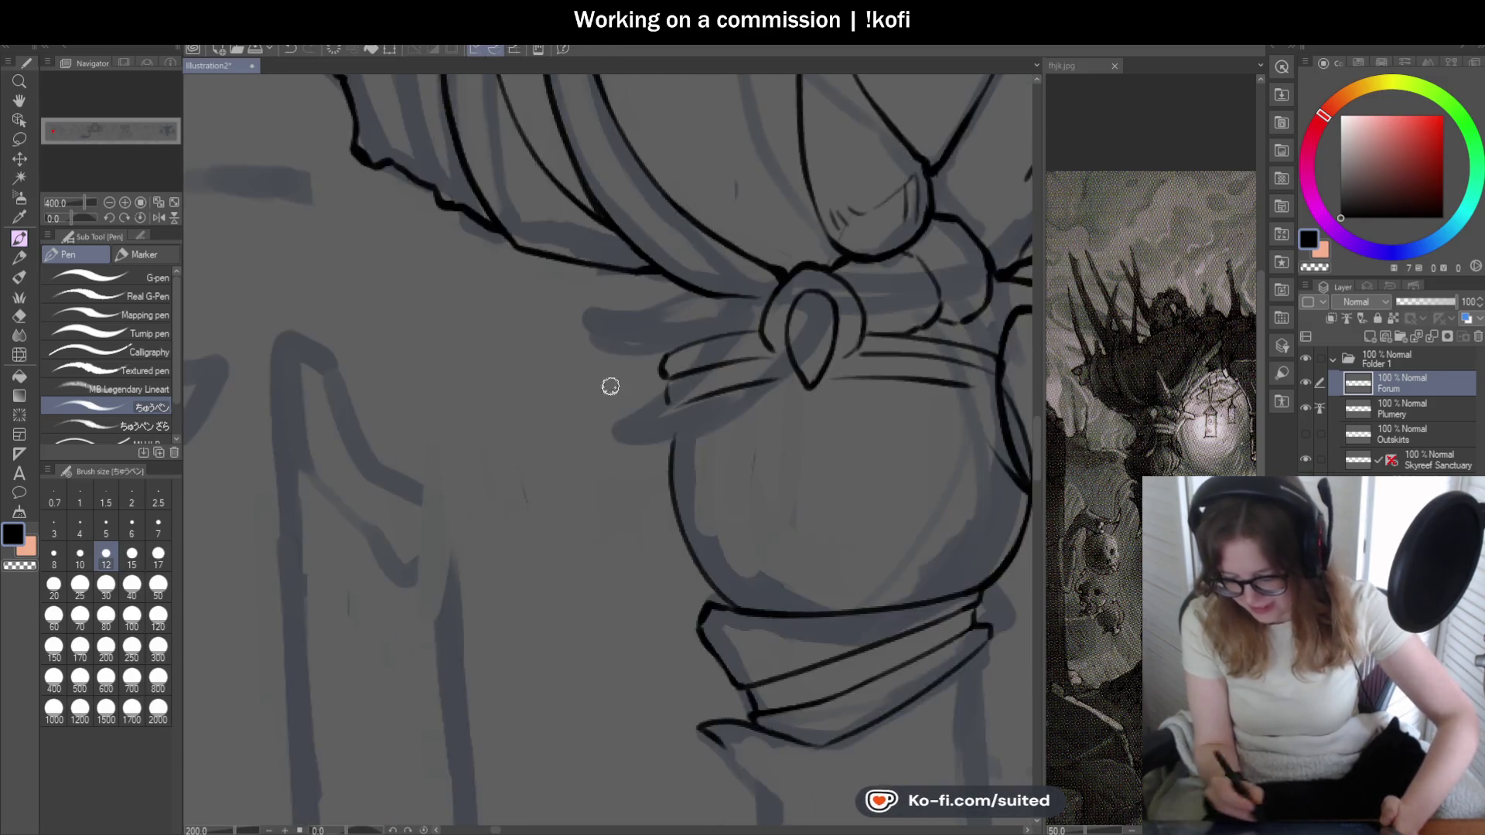
pyautogui.scroll(3, 894, 398)
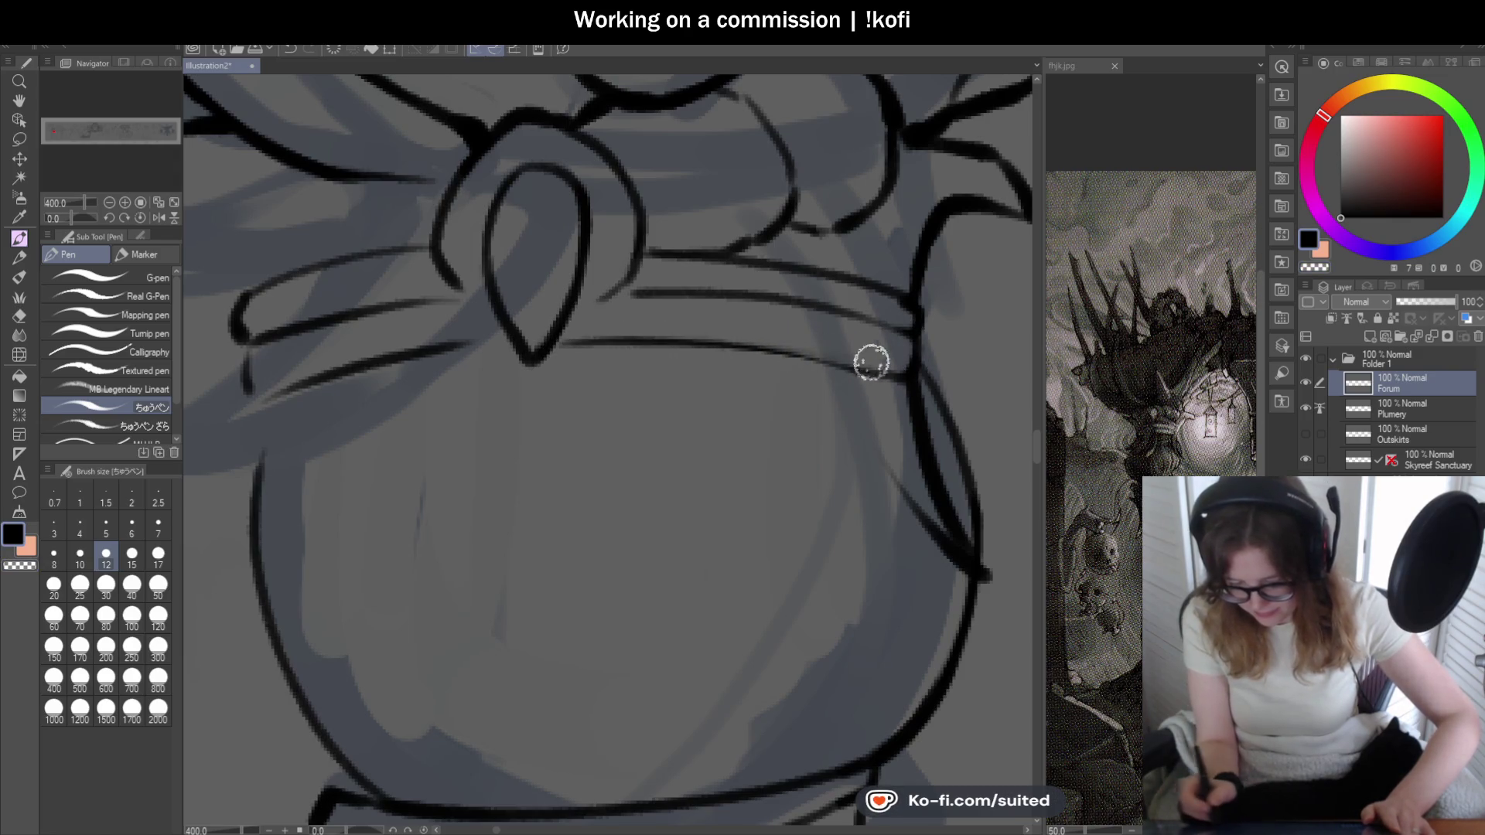
pyautogui.scroll(-2, 720, 516)
pyautogui.scroll(-3, 719, 516)
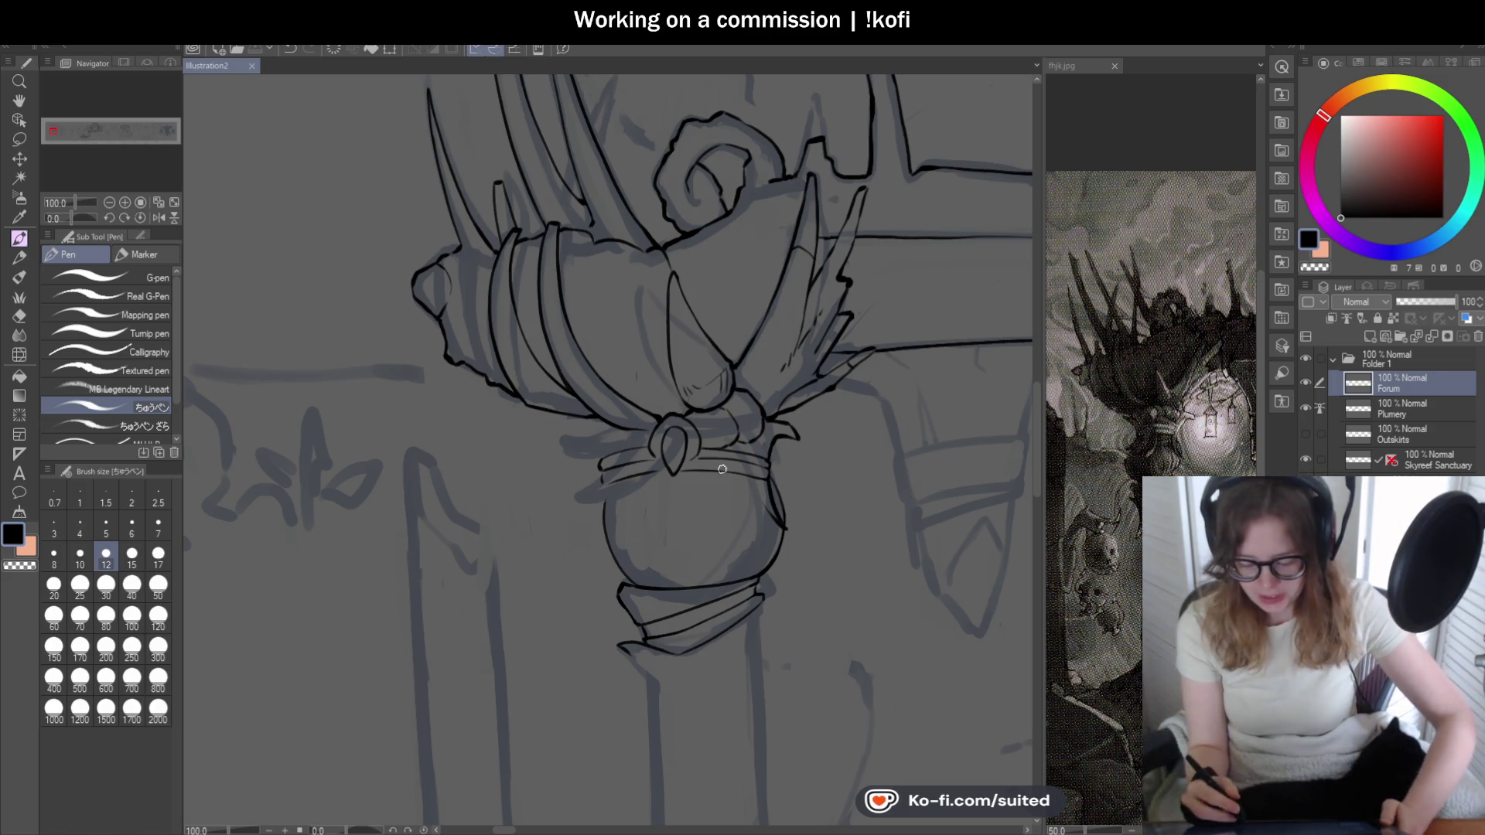
pyautogui.scroll(3, 675, 502)
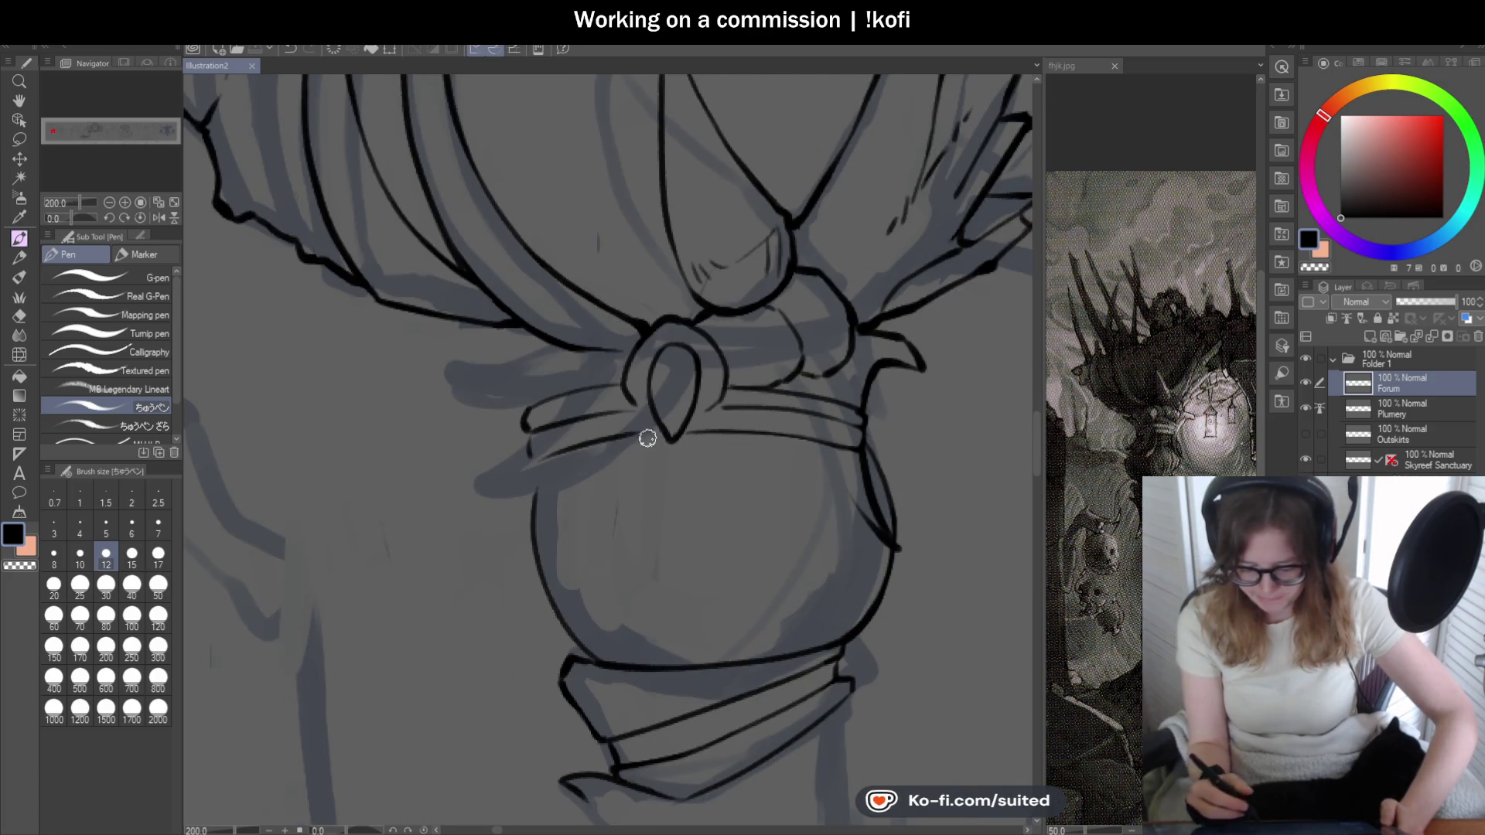
pyautogui.scroll(3, 654, 430)
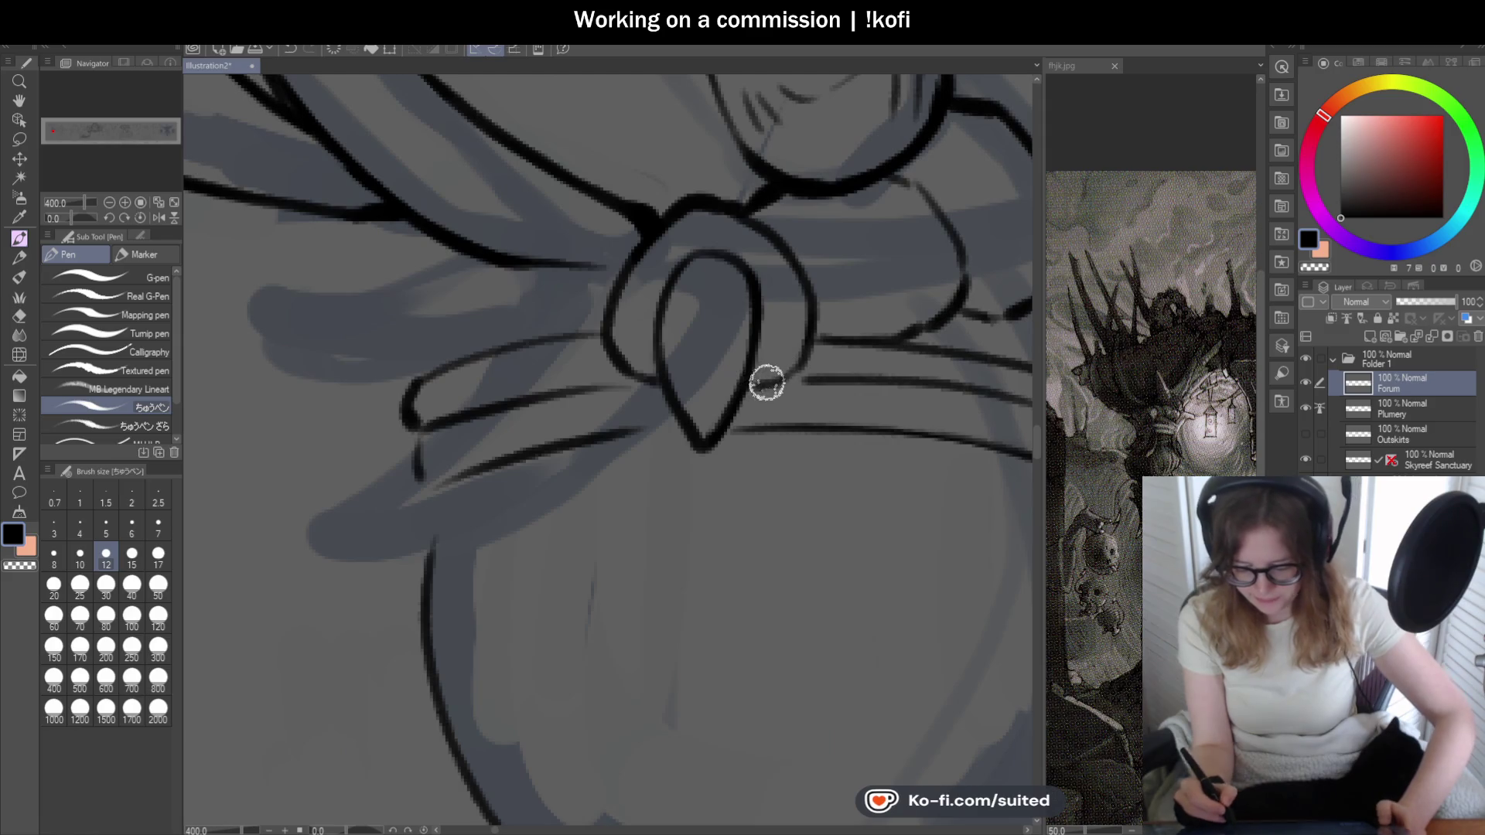
pyautogui.scroll(-3, 668, 412)
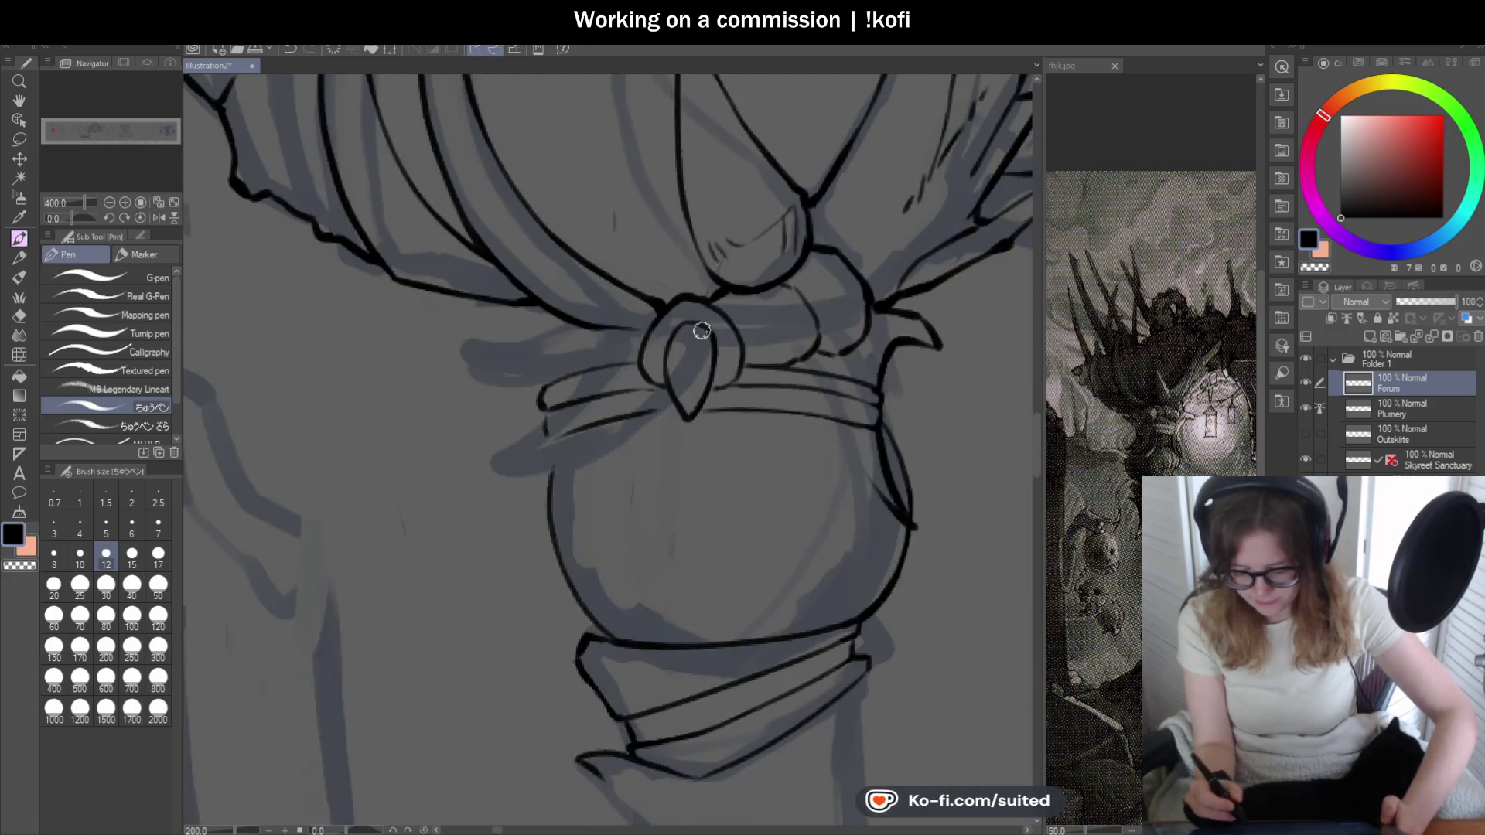
# - Add a thin vertical line below the jewel's tip
pyautogui.moveTo(660, 343); pyautogui.dragTo(661, 397)
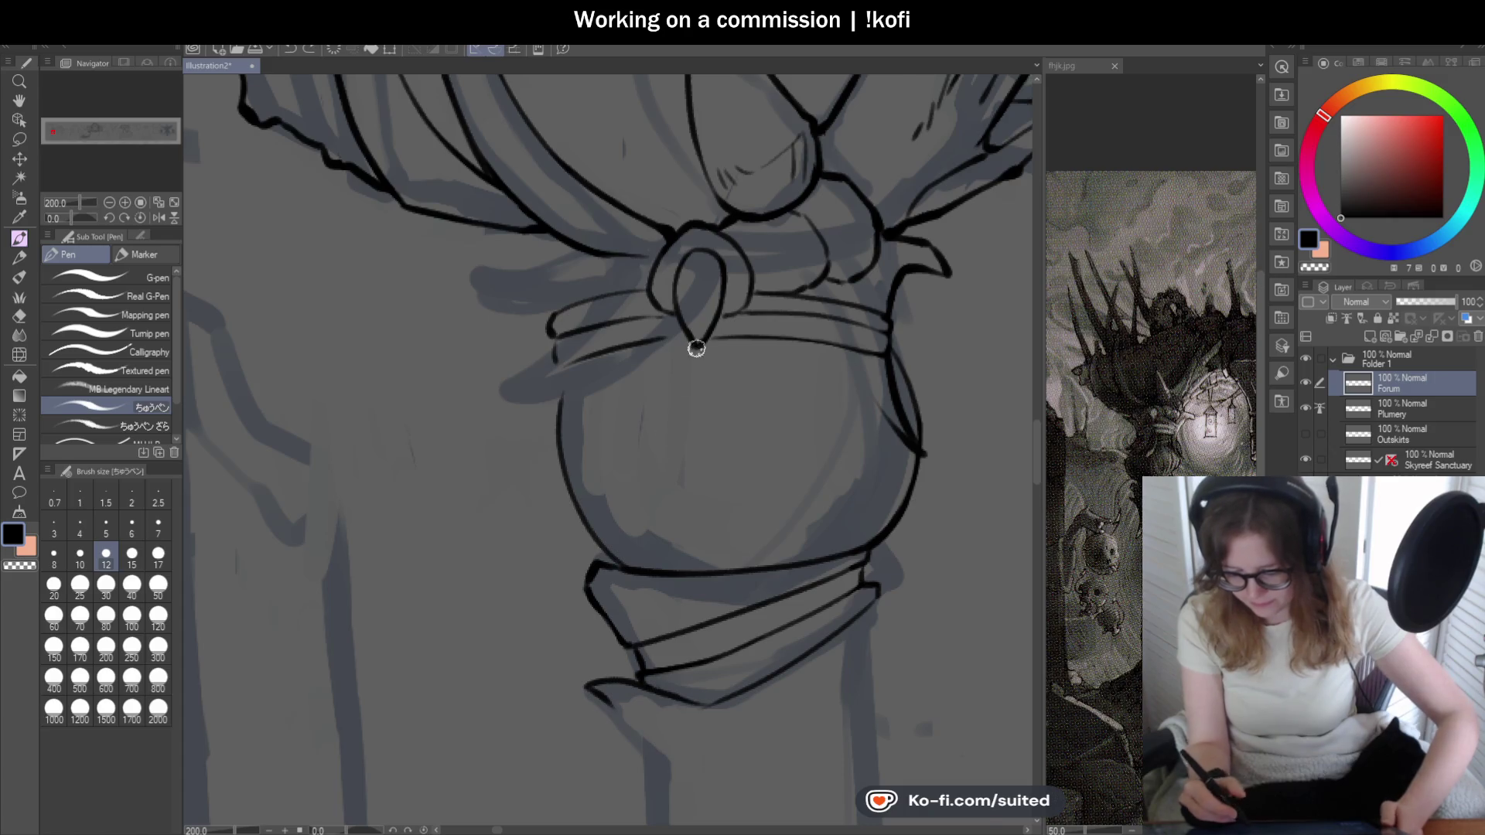
pyautogui.scroll(4, 694, 351)
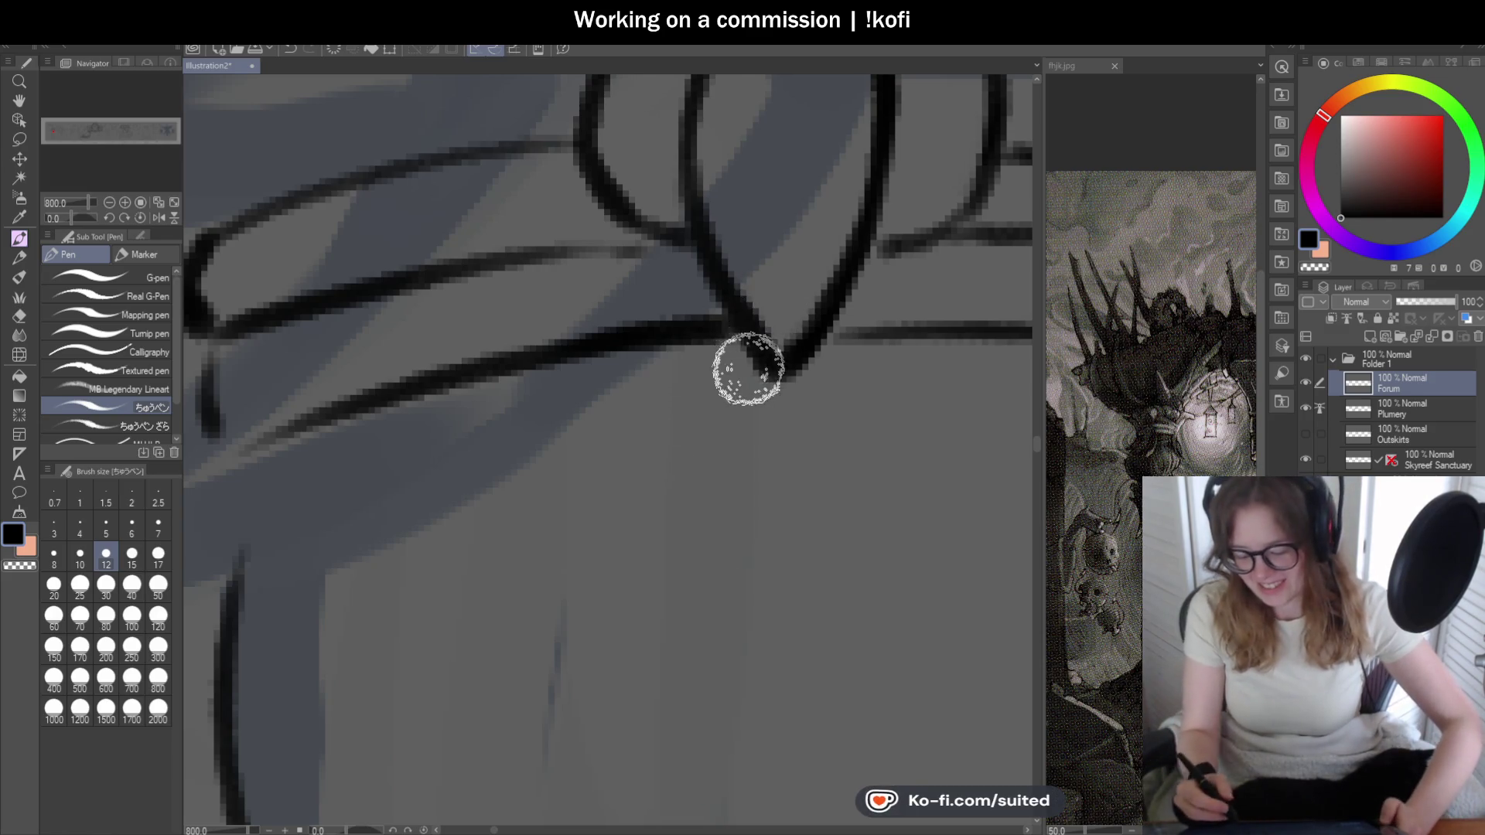
pyautogui.scroll(-3, 627, 337)
pyautogui.scroll(3, 626, 337)
# - Draw a vertical line from the jewel's loop down to the band
pyautogui.moveTo(653, 348); pyautogui.dragTo(696, 464)
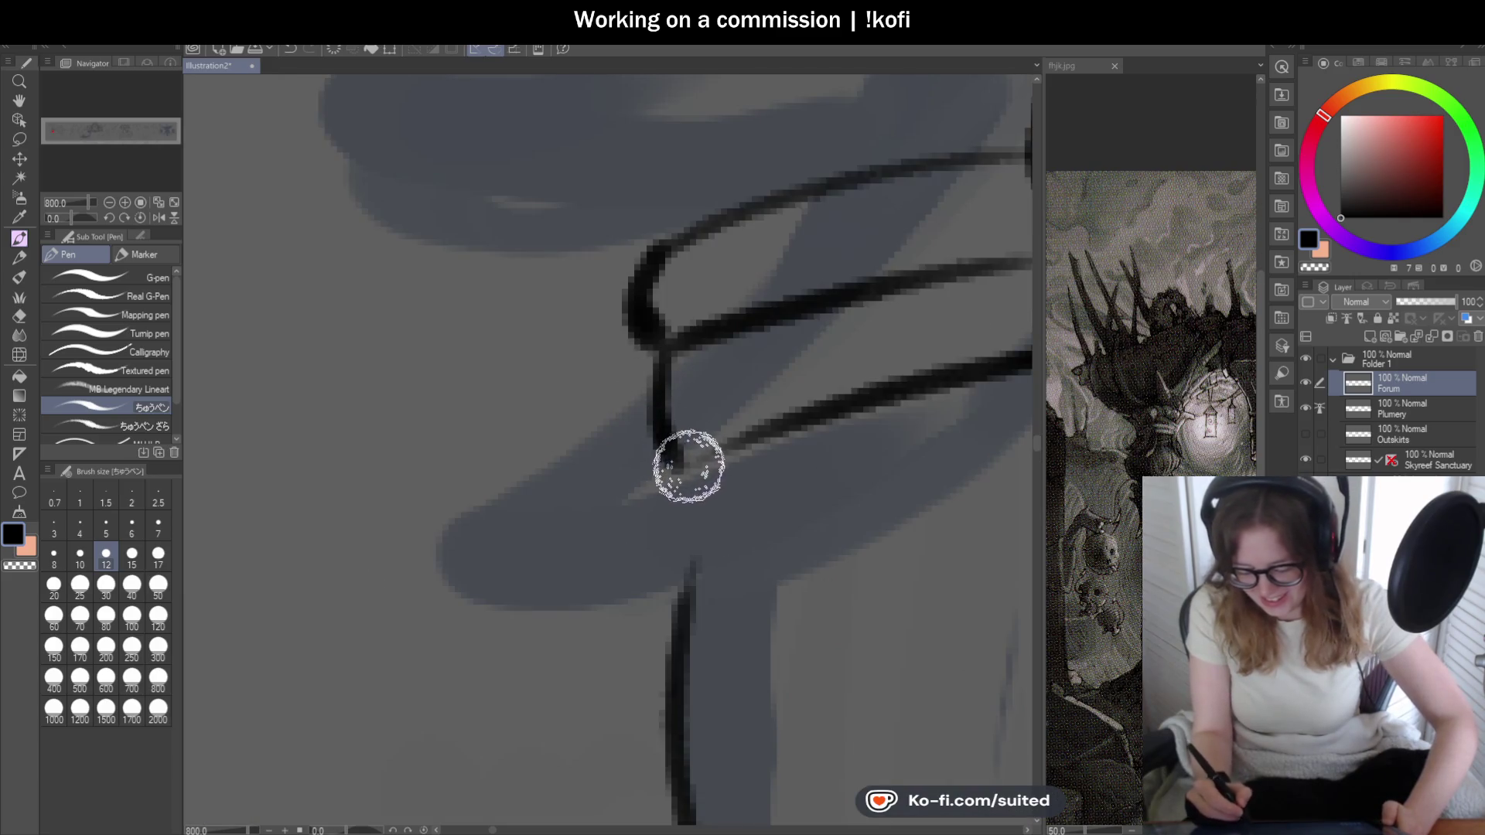
pyautogui.scroll(-3, 603, 429)
pyautogui.scroll(3, 806, 328)
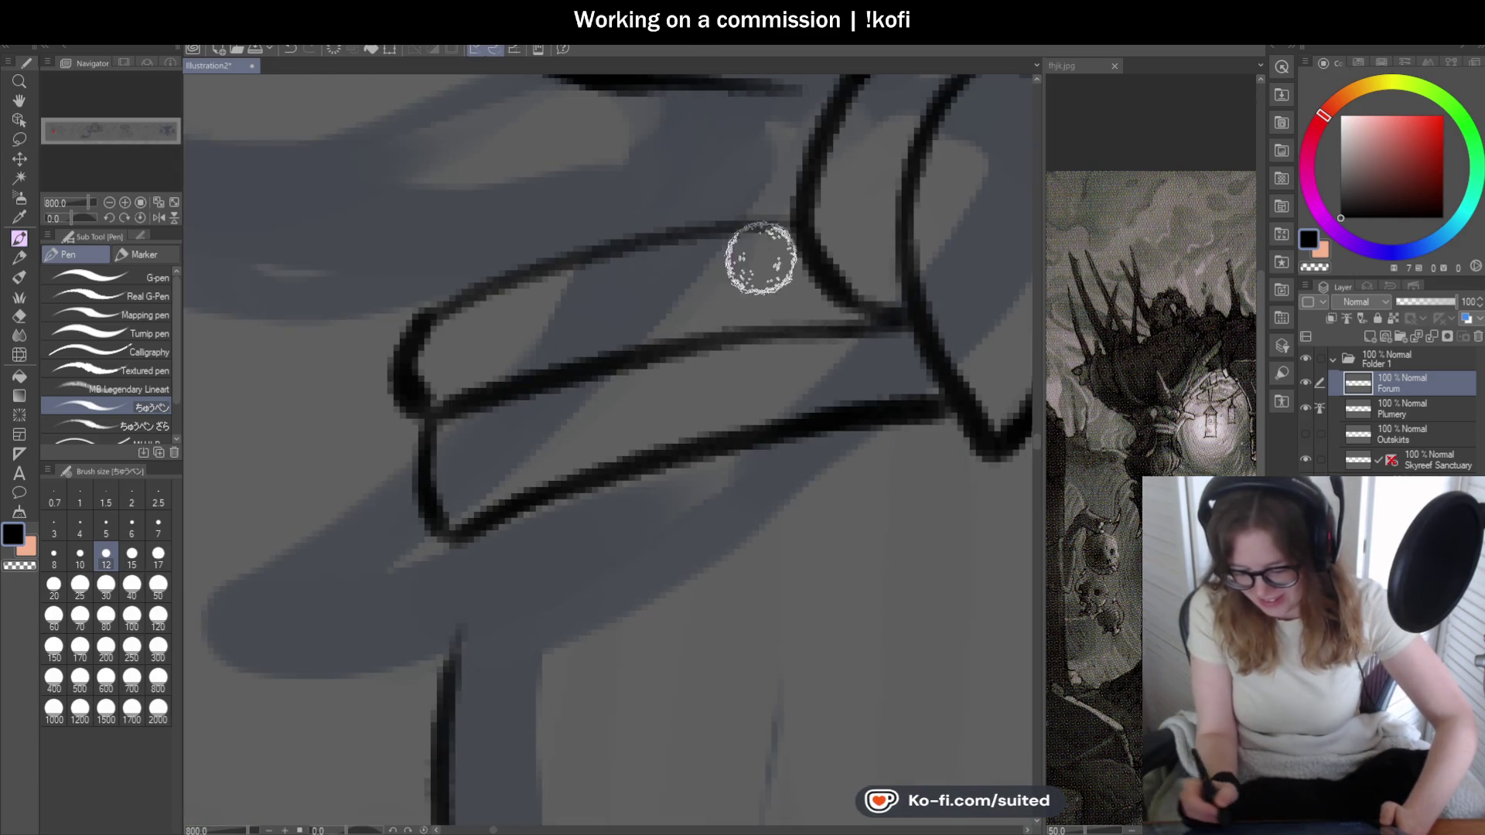
pyautogui.scroll(-3, 523, 359)
pyautogui.scroll(-2, 514, 397)
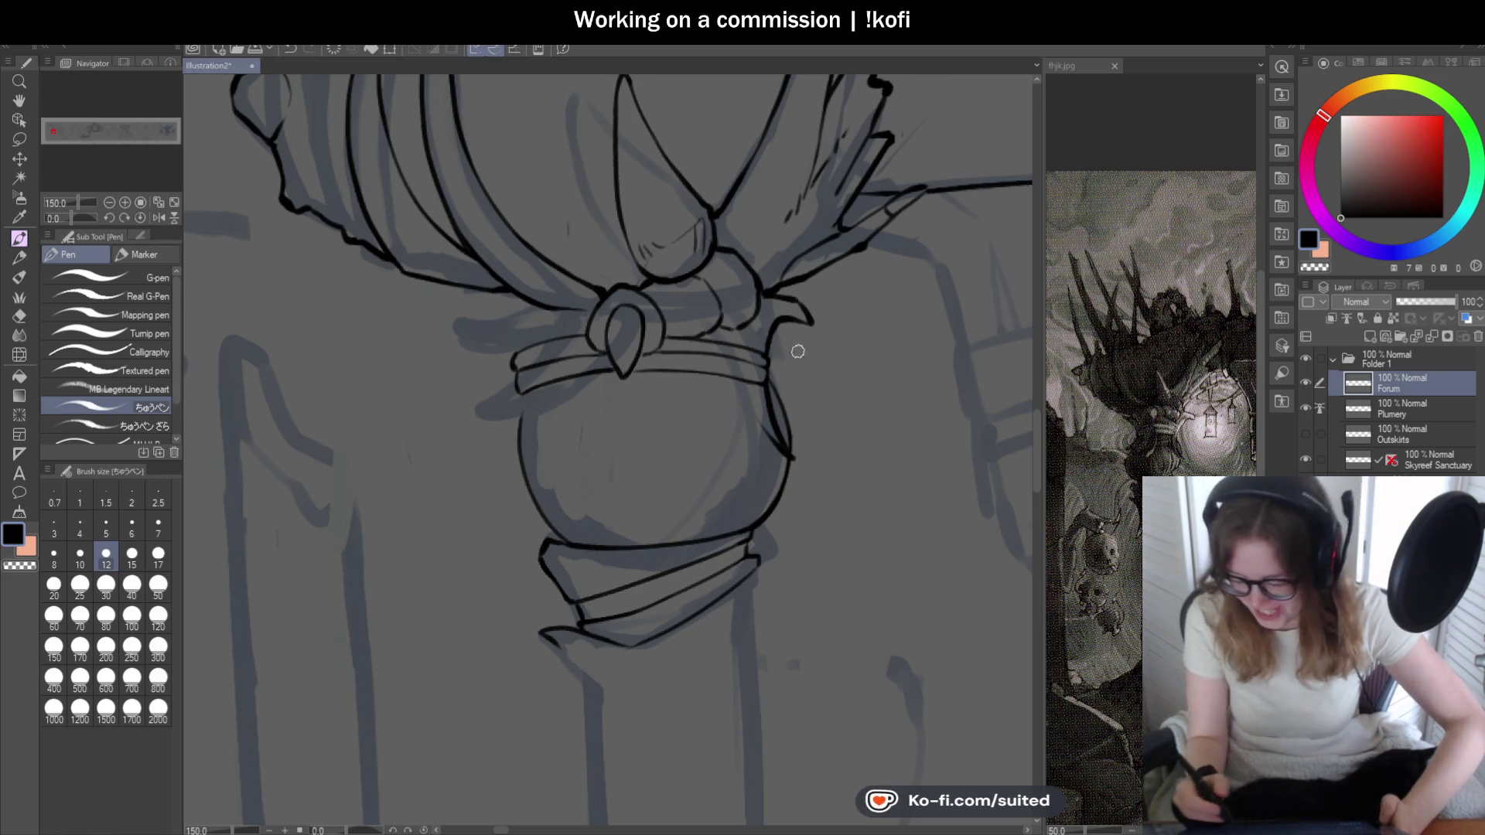
pyautogui.scroll(-1, 790, 383)
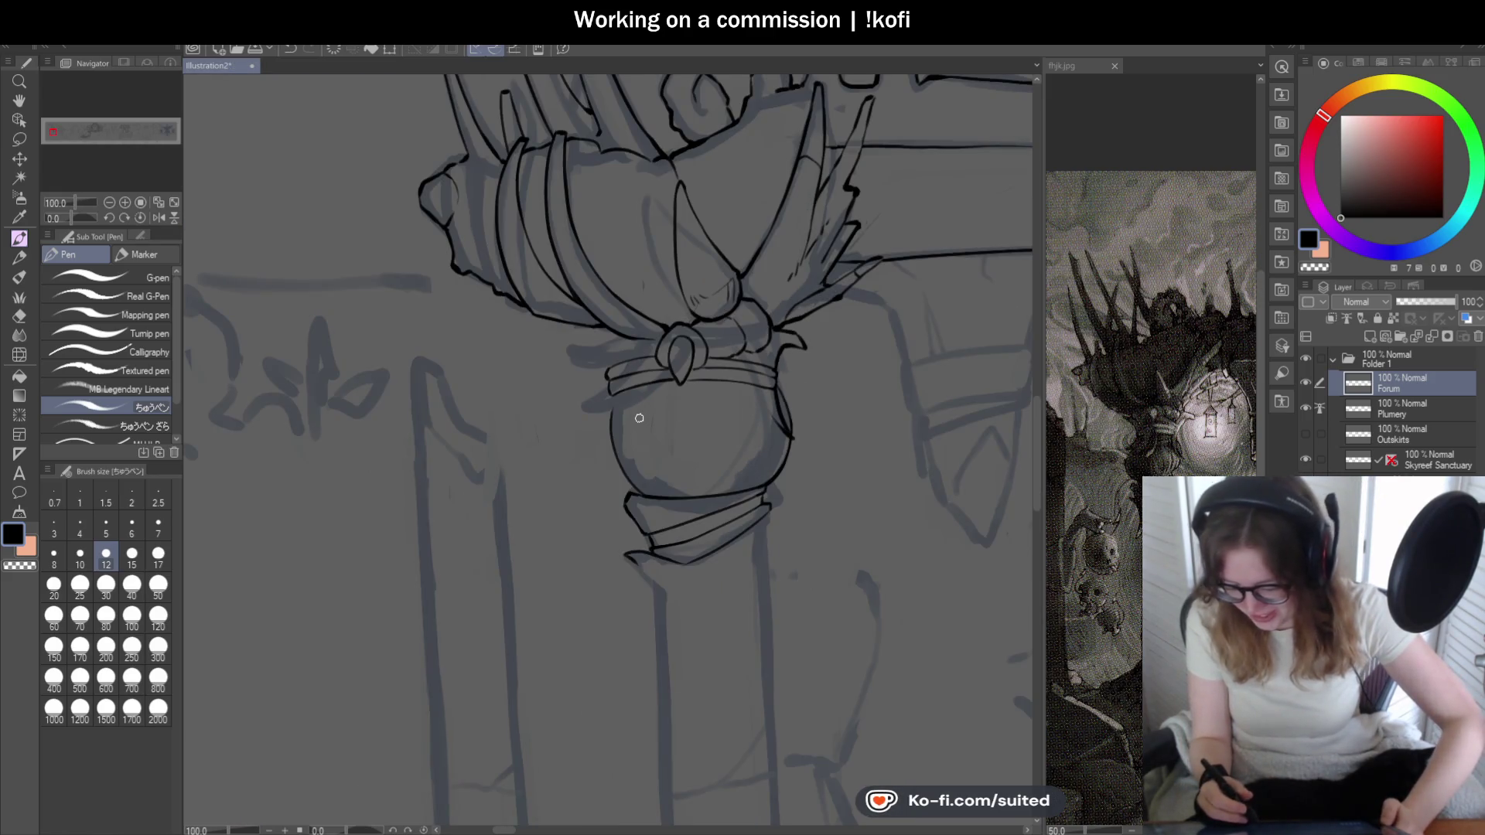
pyautogui.scroll(1, 646, 410)
pyautogui.scroll(1, 614, 326)
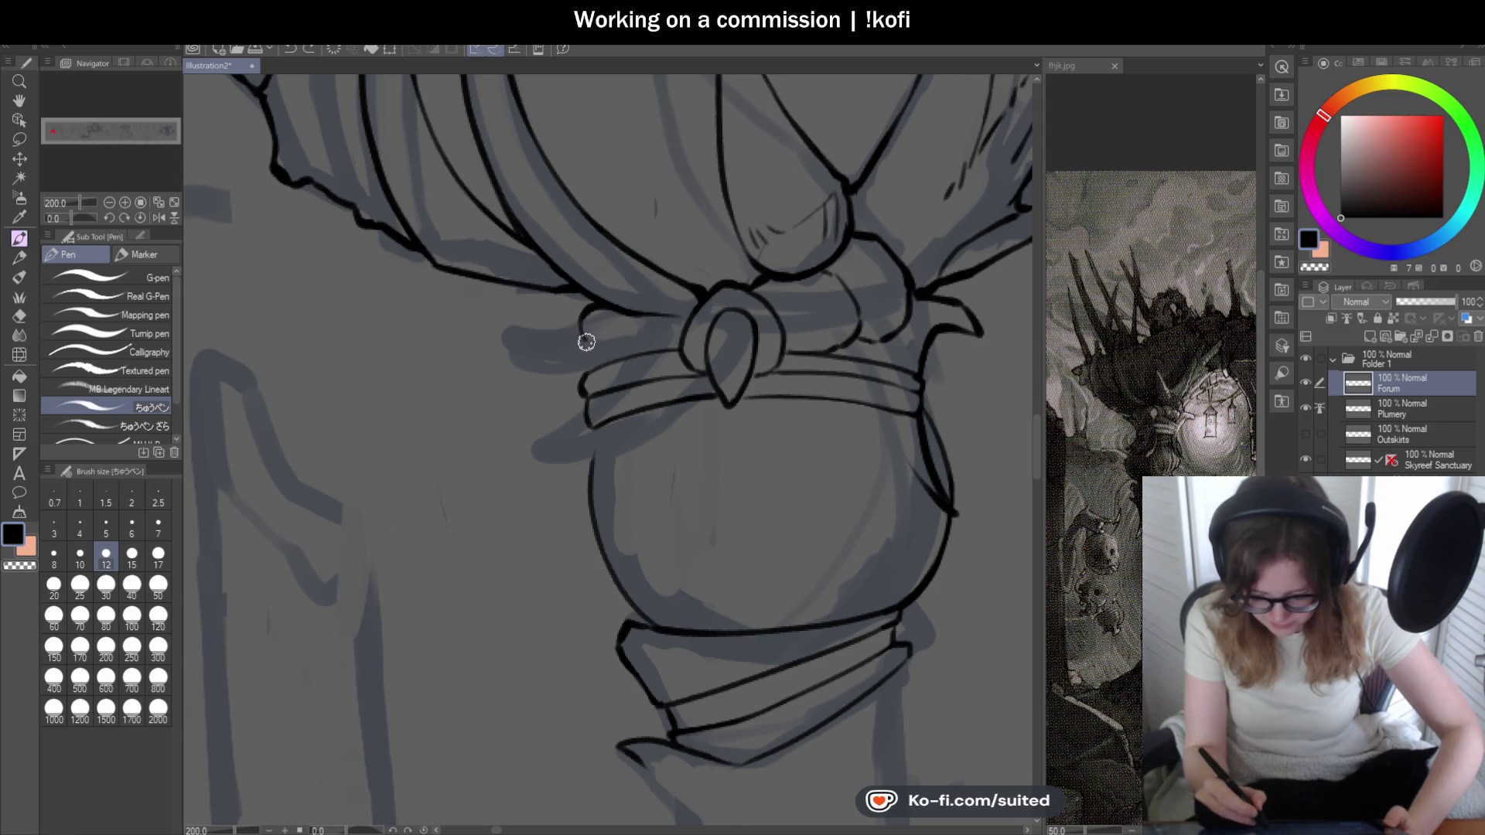
# - Ink the knot's curved left edge beside the jewel
pyautogui.moveTo(548, 368); pyautogui.dragTo(588, 392)
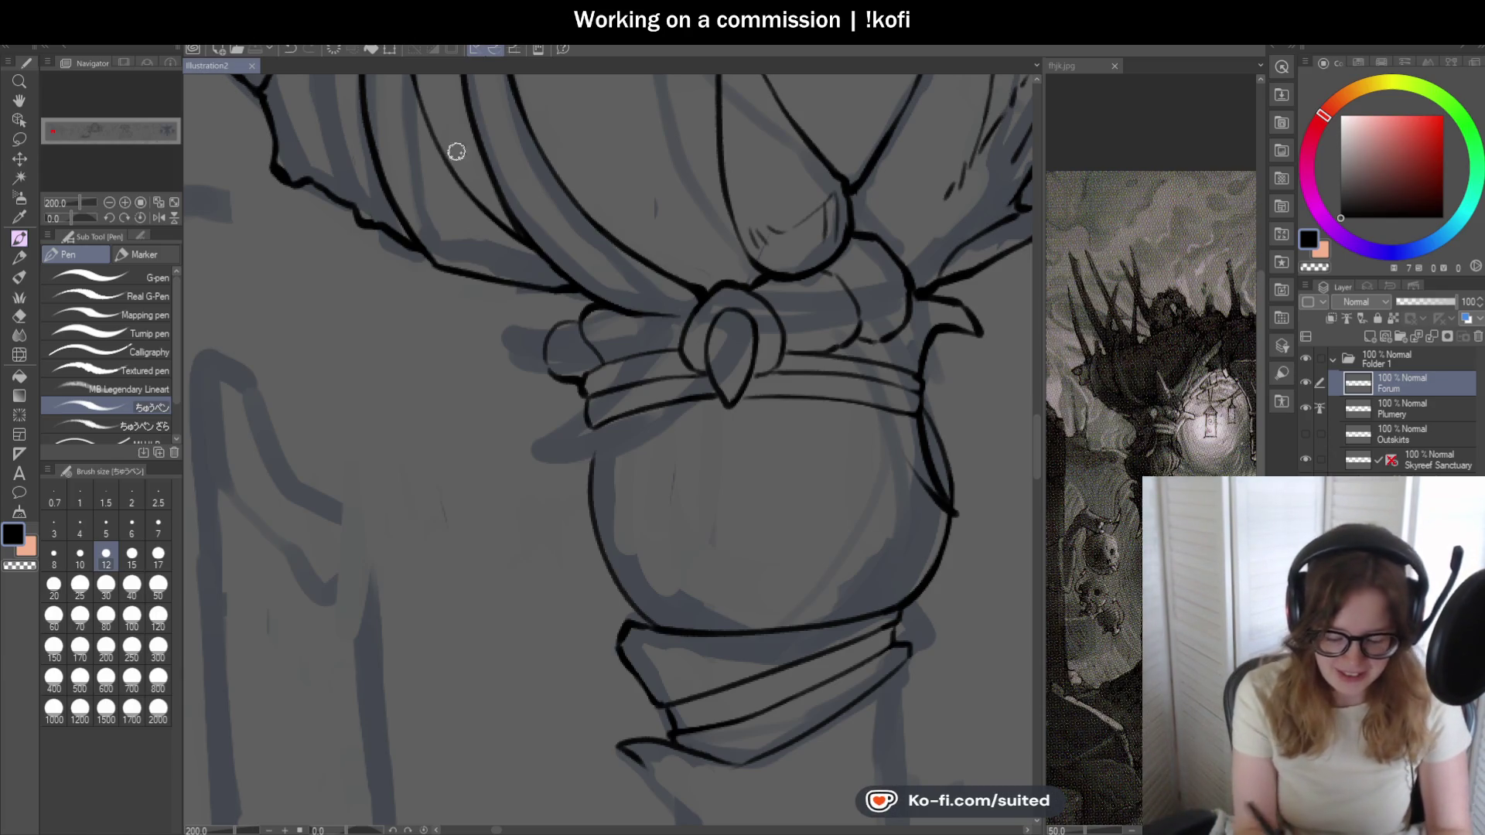
pyautogui.scroll(-2, 621, 245)
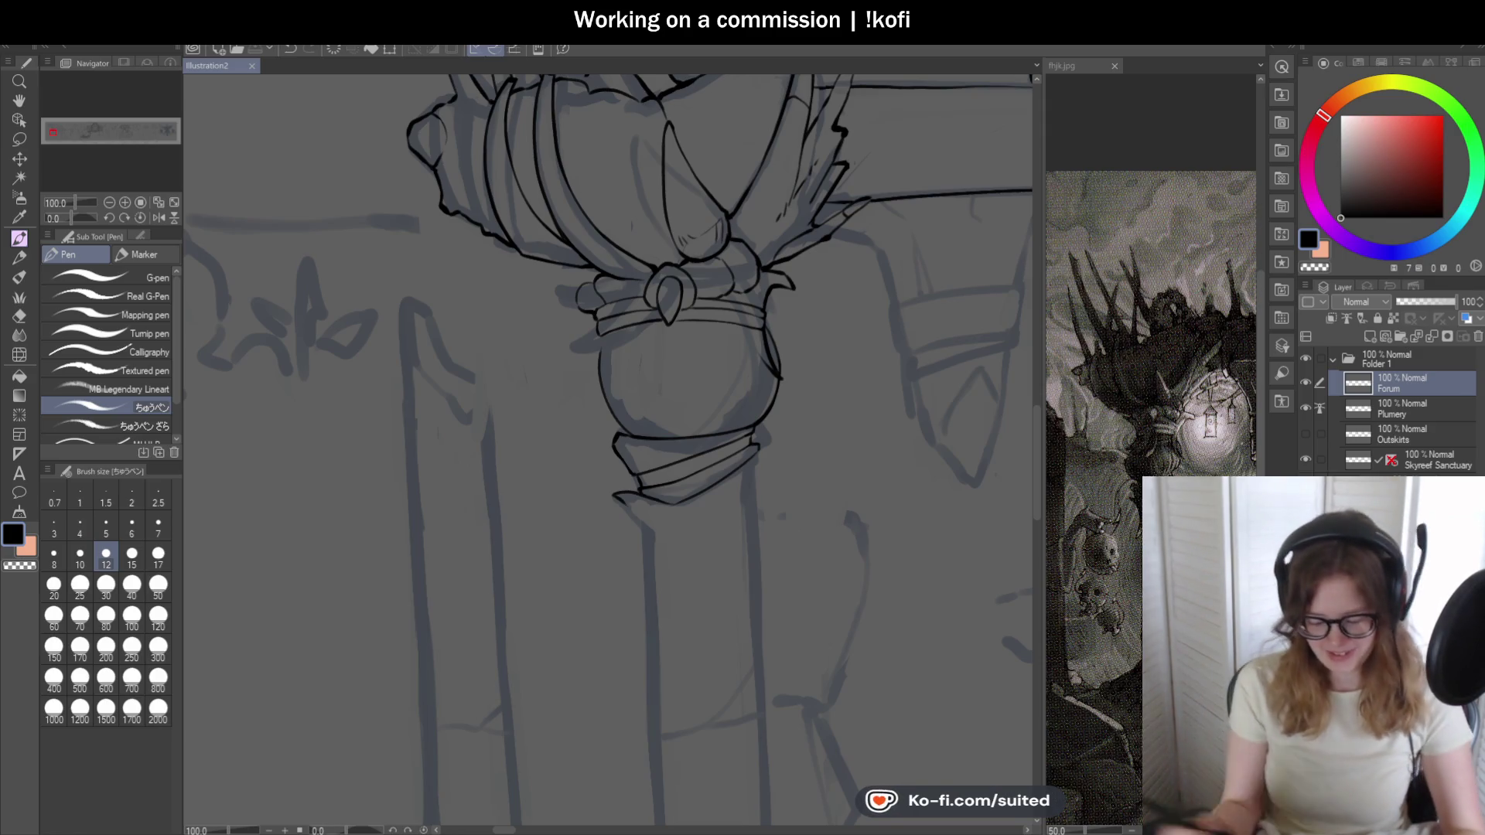
pyautogui.scroll(4, 554, 249)
# - Bolden the jewel's left loop and draw a longer curve down from the band's left edge
pyautogui.moveTo(546, 233); pyautogui.dragTo(511, 348)
pyautogui.scroll(-4, 554, 230)
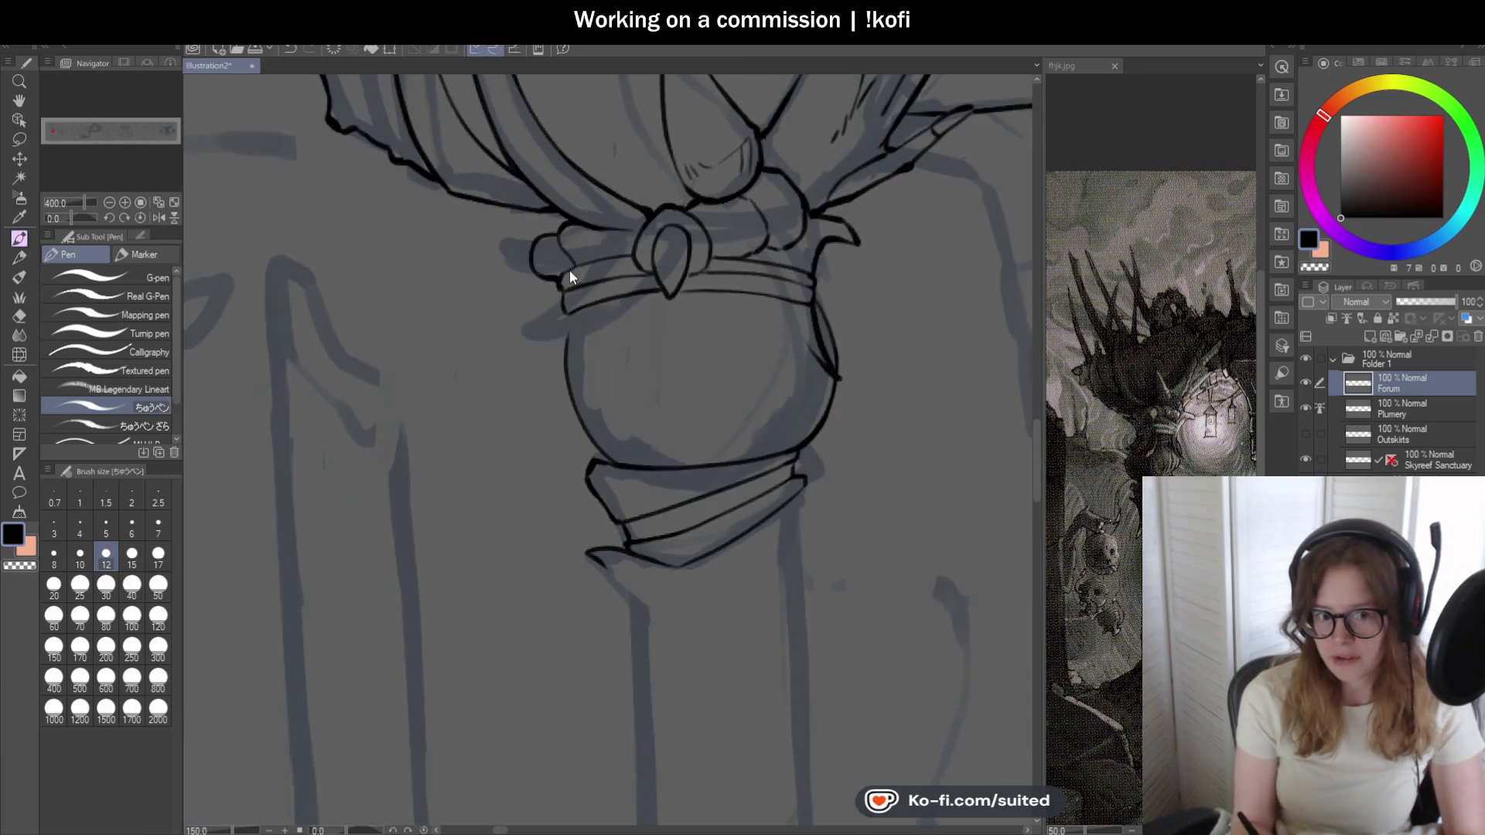
pyautogui.scroll(-1, 640, 307)
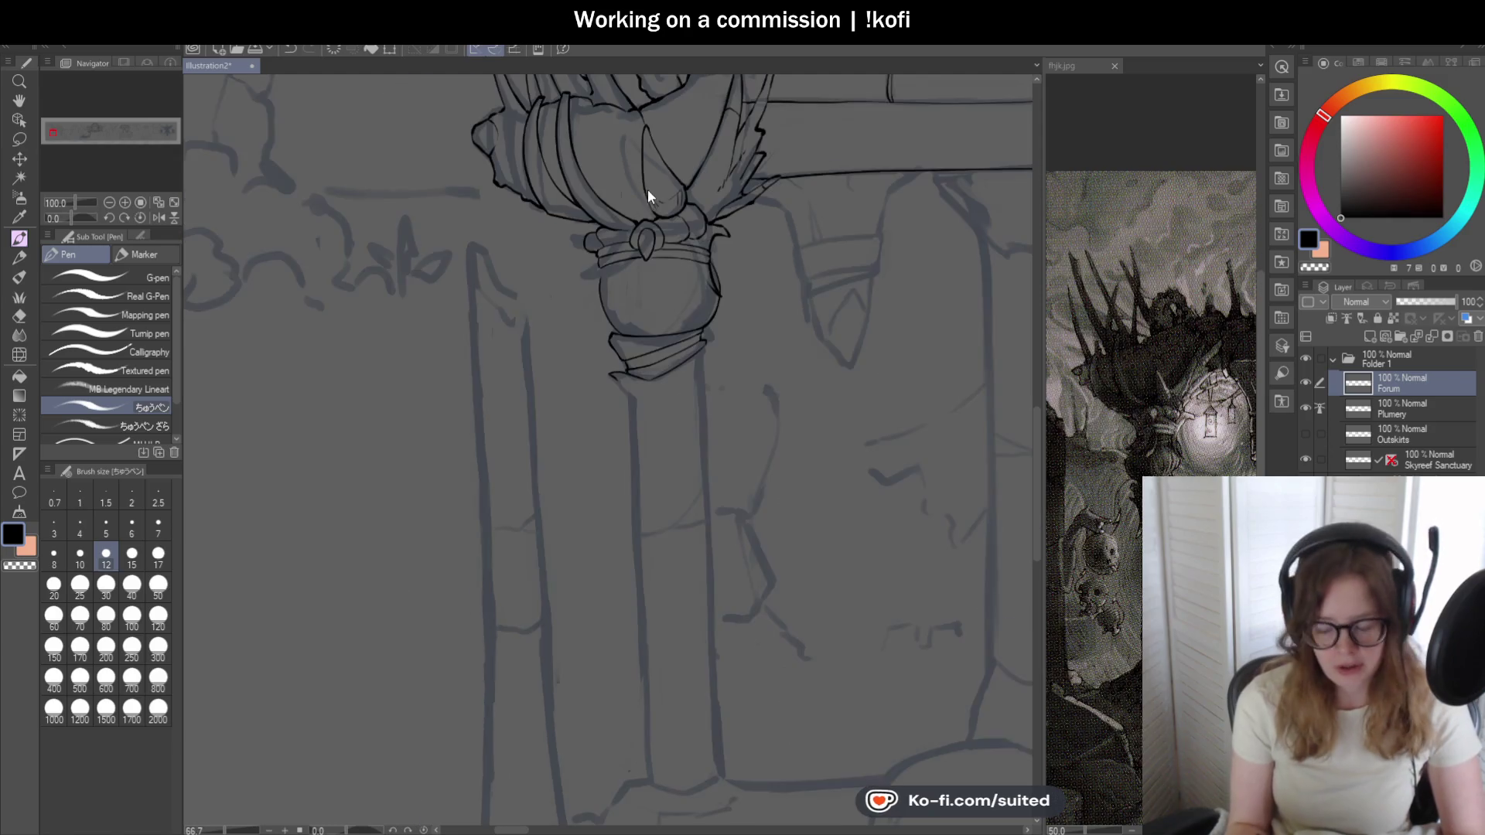
pyautogui.scroll(3, 648, 315)
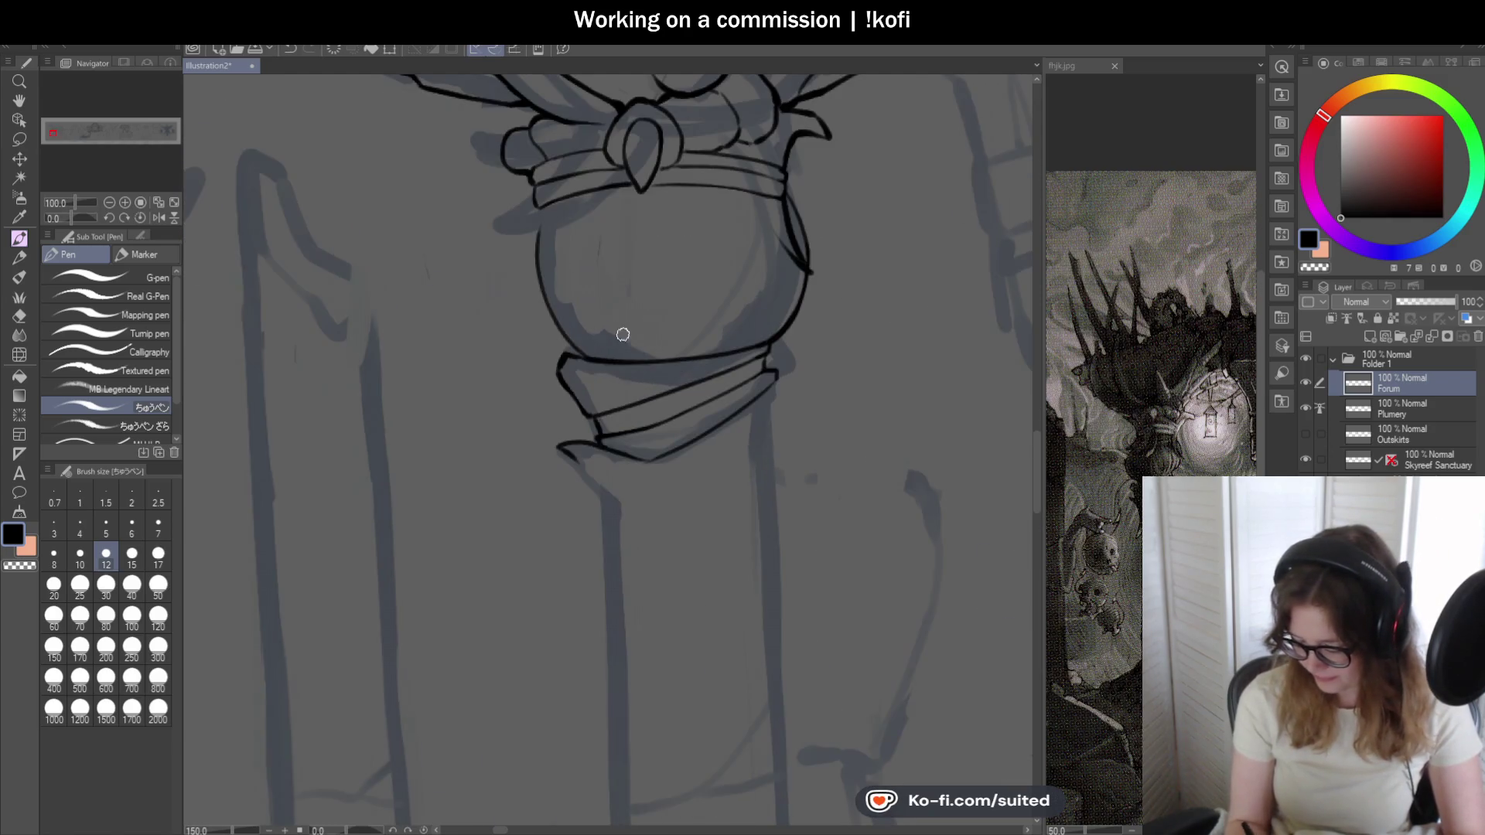
pyautogui.scroll(1, 628, 332)
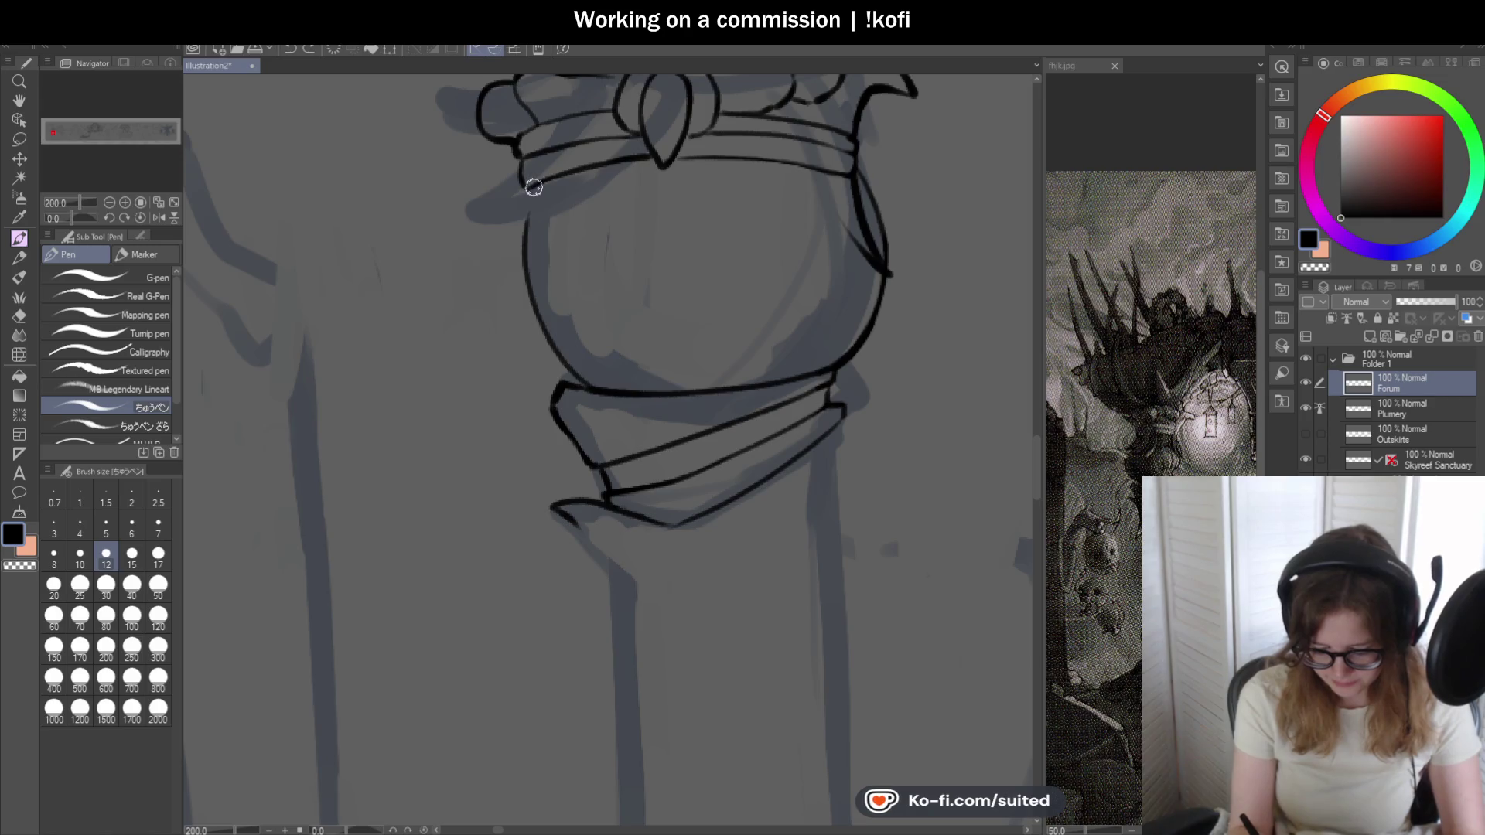
pyautogui.moveTo(530, 191); pyautogui.dragTo(481, 290)
pyautogui.hotkey('ctrl', 'z')
pyautogui.moveTo(530, 191); pyautogui.dragTo(476, 309)
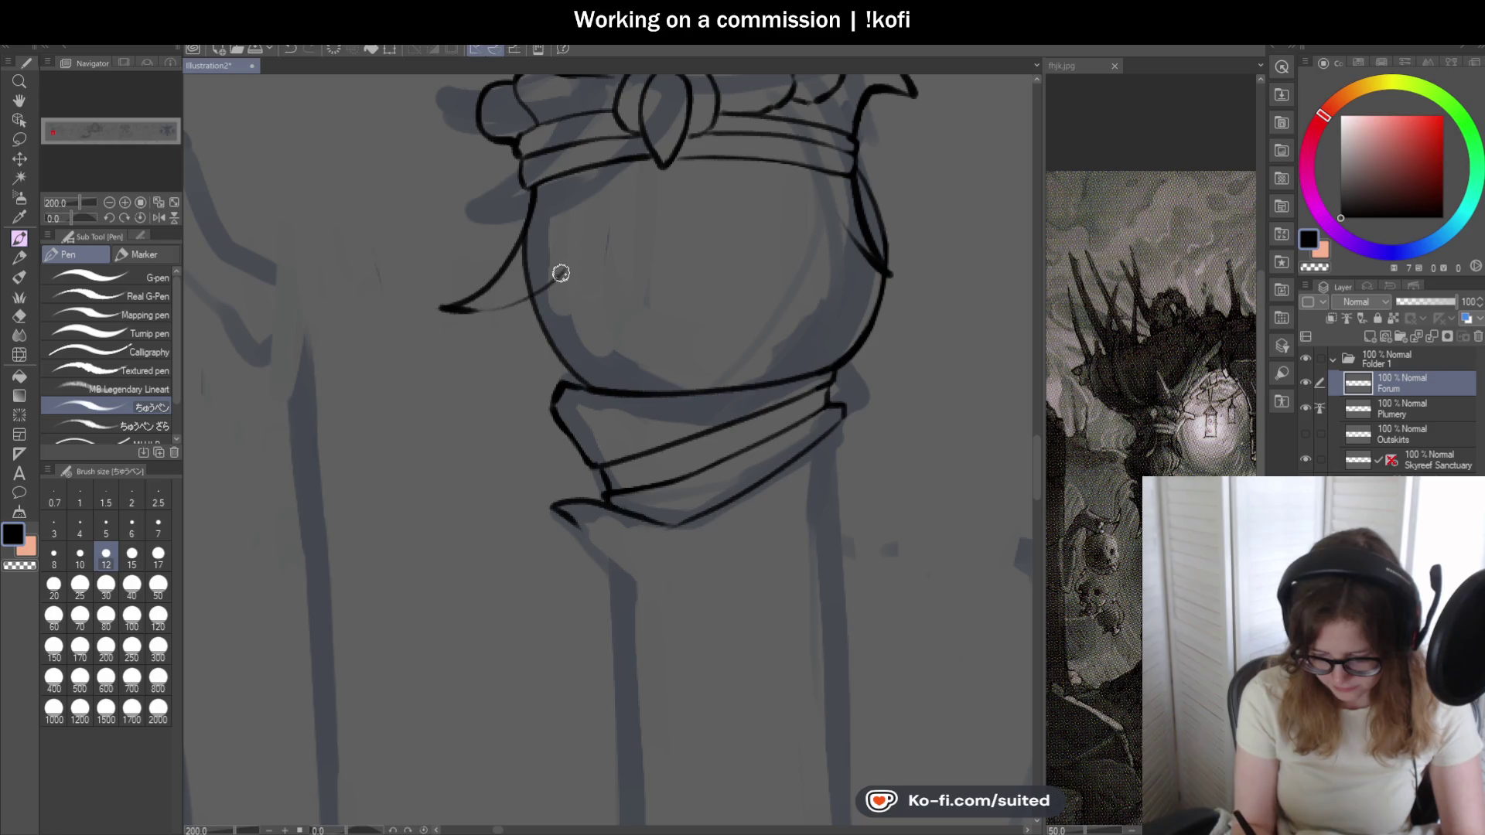
# - Ink a second curve inside the orb's left flare and a thin line along its left edge
pyautogui.moveTo(476, 309); pyautogui.dragTo(535, 238)
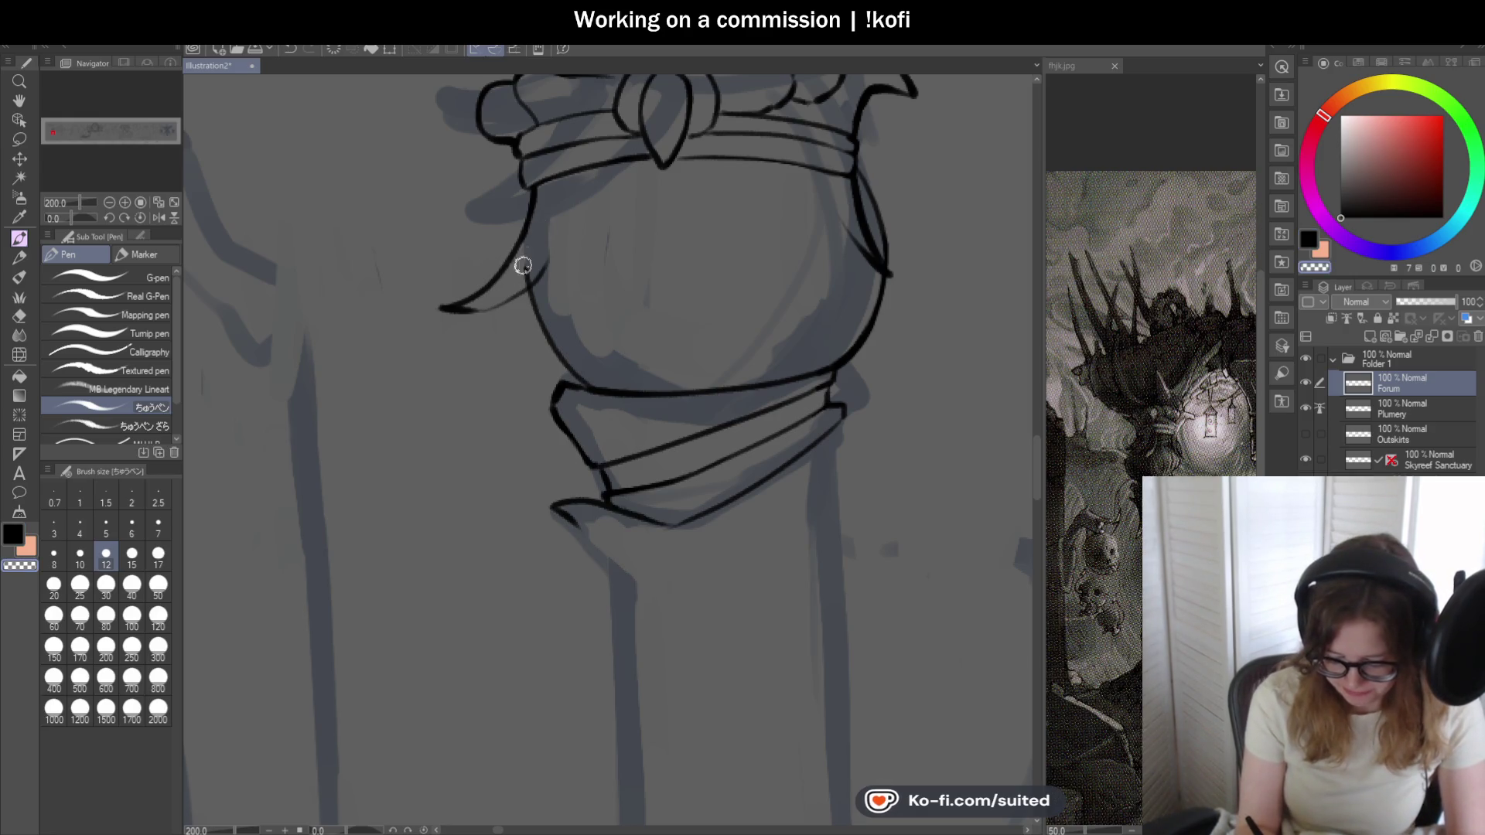
pyautogui.moveTo(535, 308); pyautogui.dragTo(554, 377)
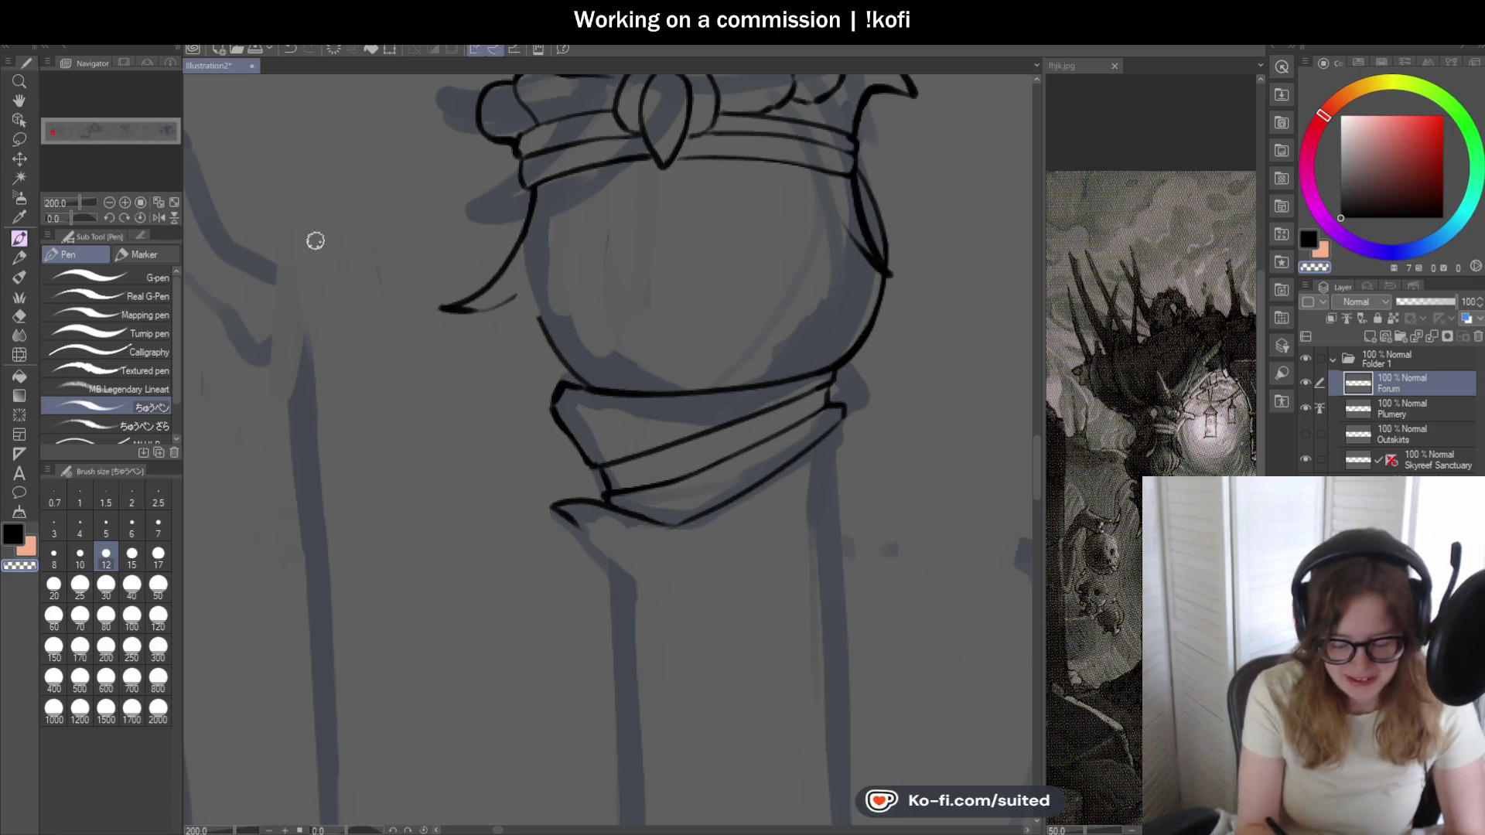
pyautogui.scroll(-3, 581, 301)
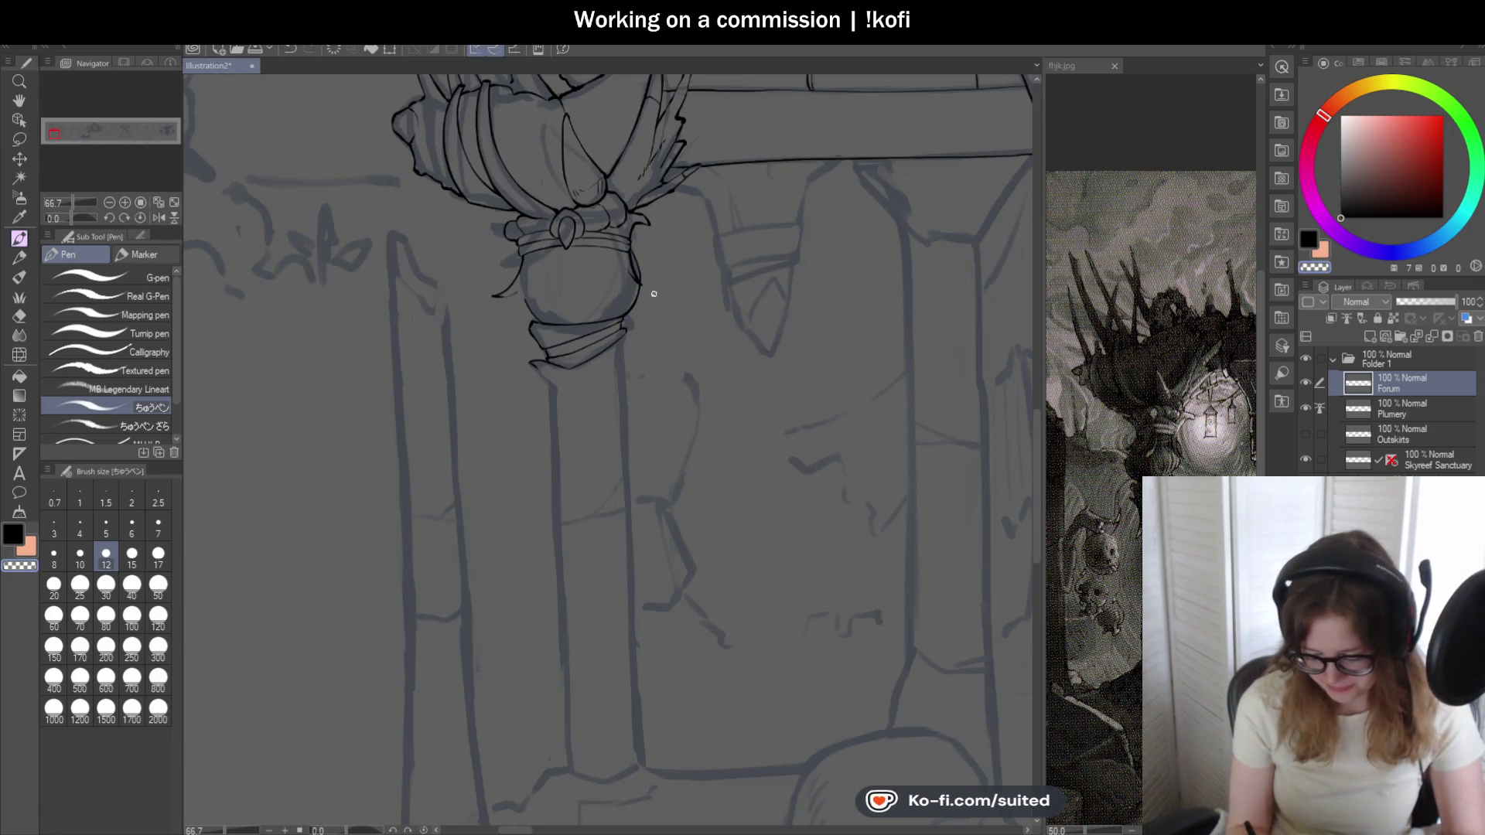
pyautogui.scroll(3, 650, 302)
pyautogui.scroll(2, 637, 267)
# - Redraw the orb's right-edge curve and erase the trial curve on its upper right
pyautogui.hotkey('ctrl', 'z')
pyautogui.hotkey('ctrl', 'z')
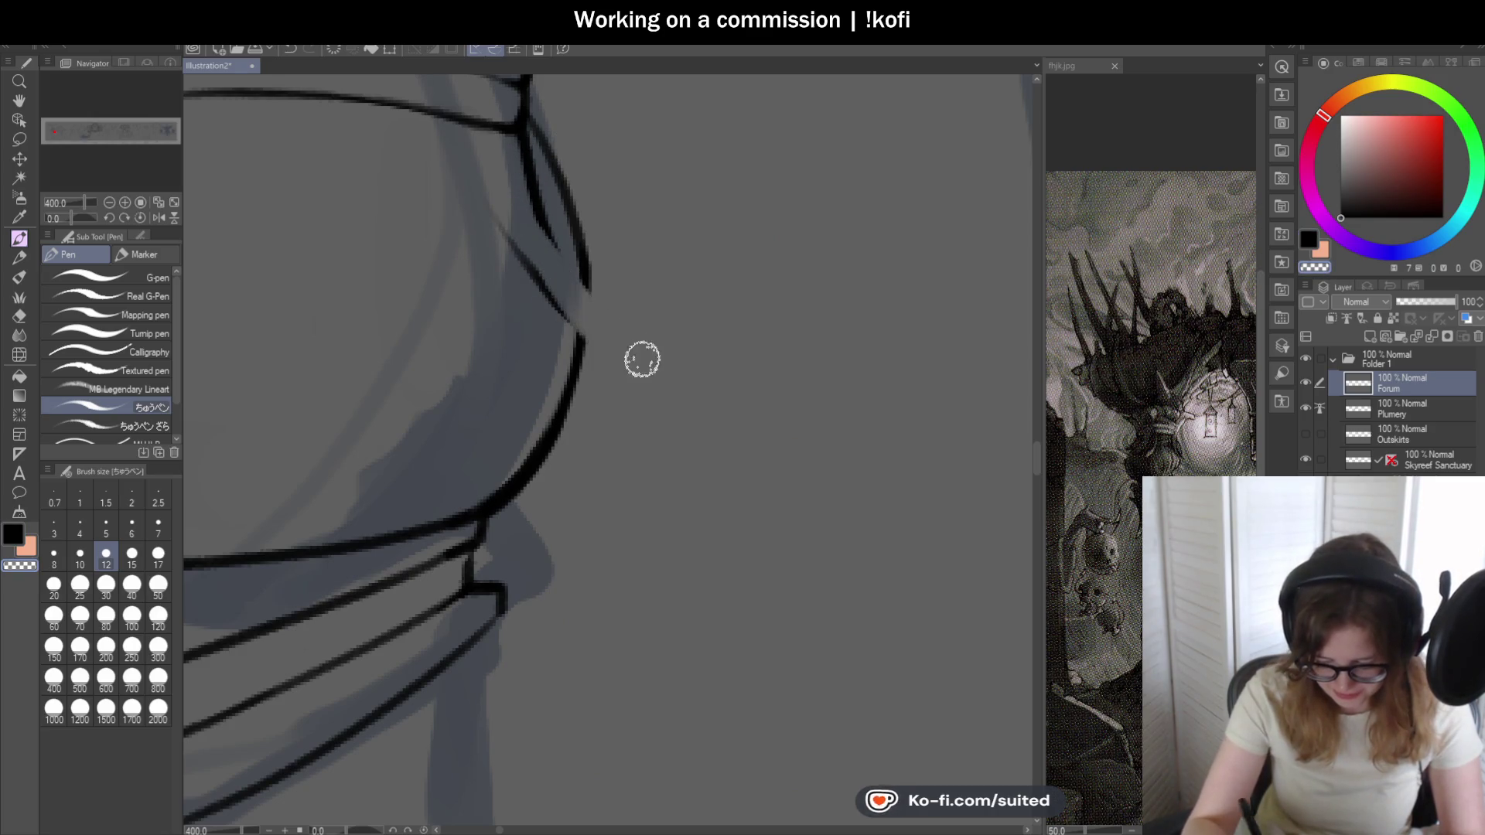
pyautogui.moveTo(517, 150)
pyautogui.mouseDown()
pyautogui.moveTo(627, 337)
pyautogui.moveTo(464, 154)
pyautogui.mouseUp()
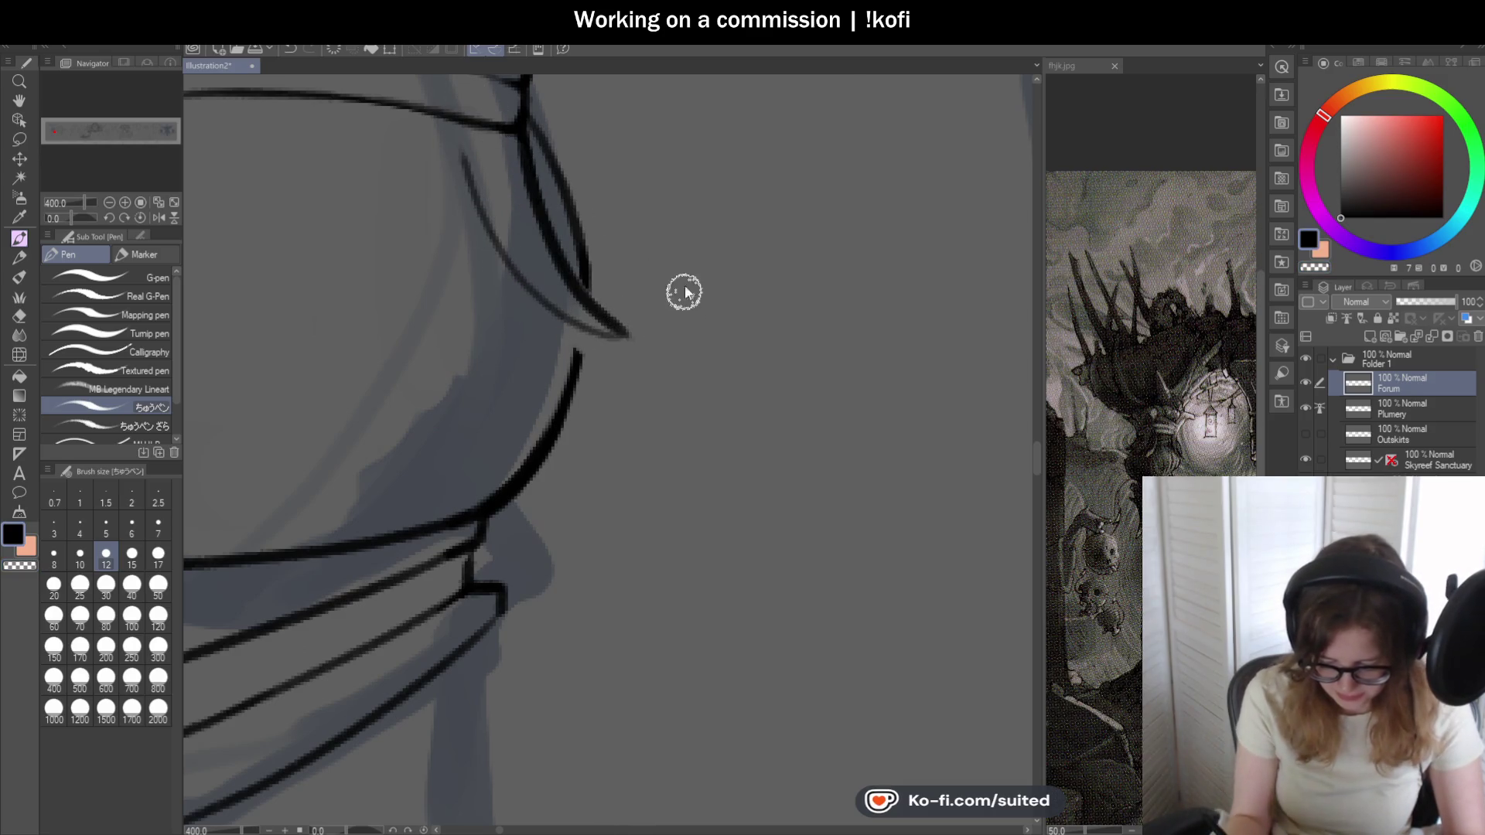
pyautogui.scroll(-3, 684, 292)
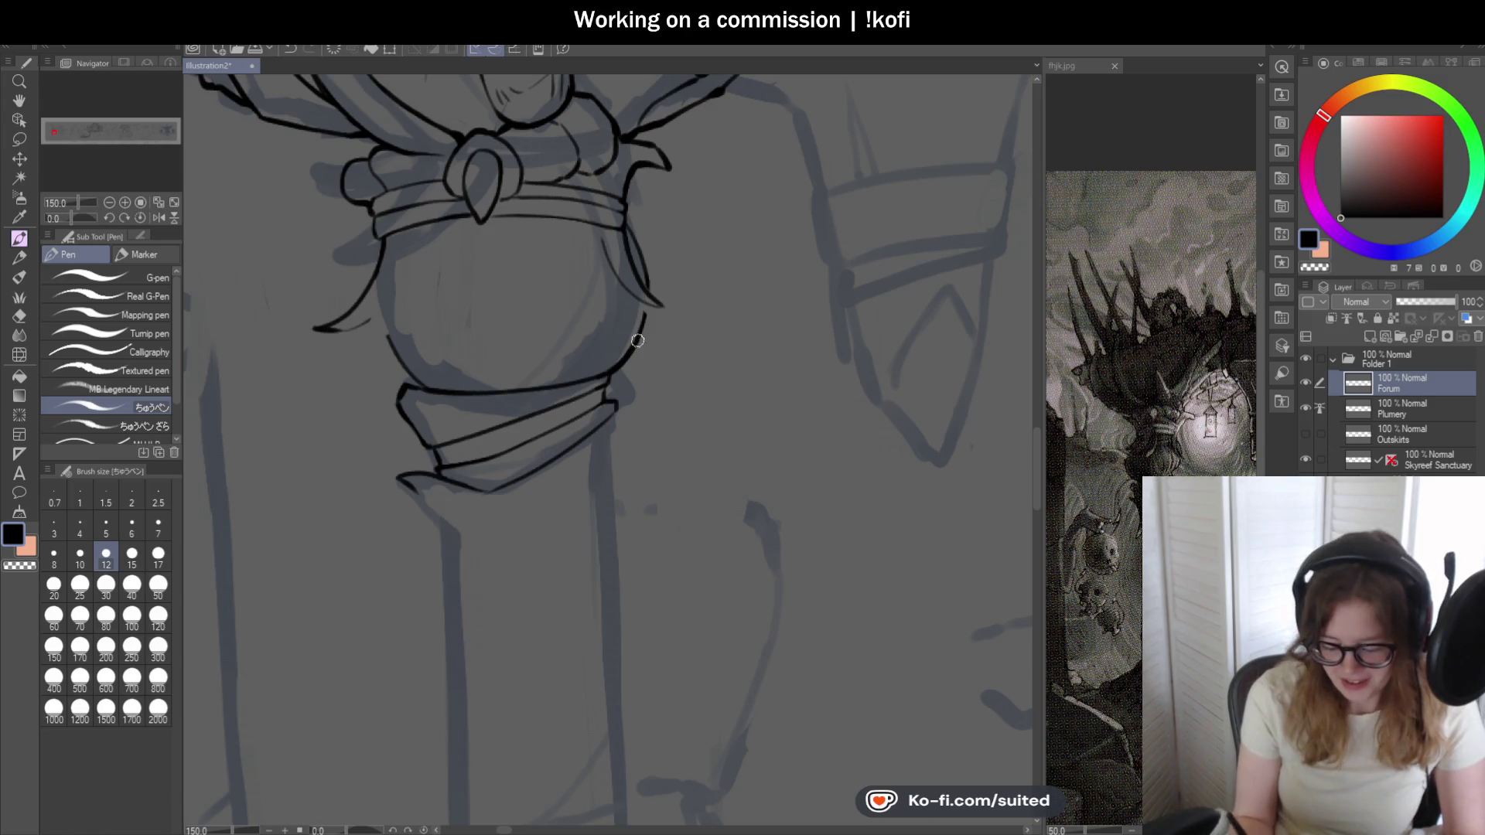
pyautogui.scroll(3, 373, 348)
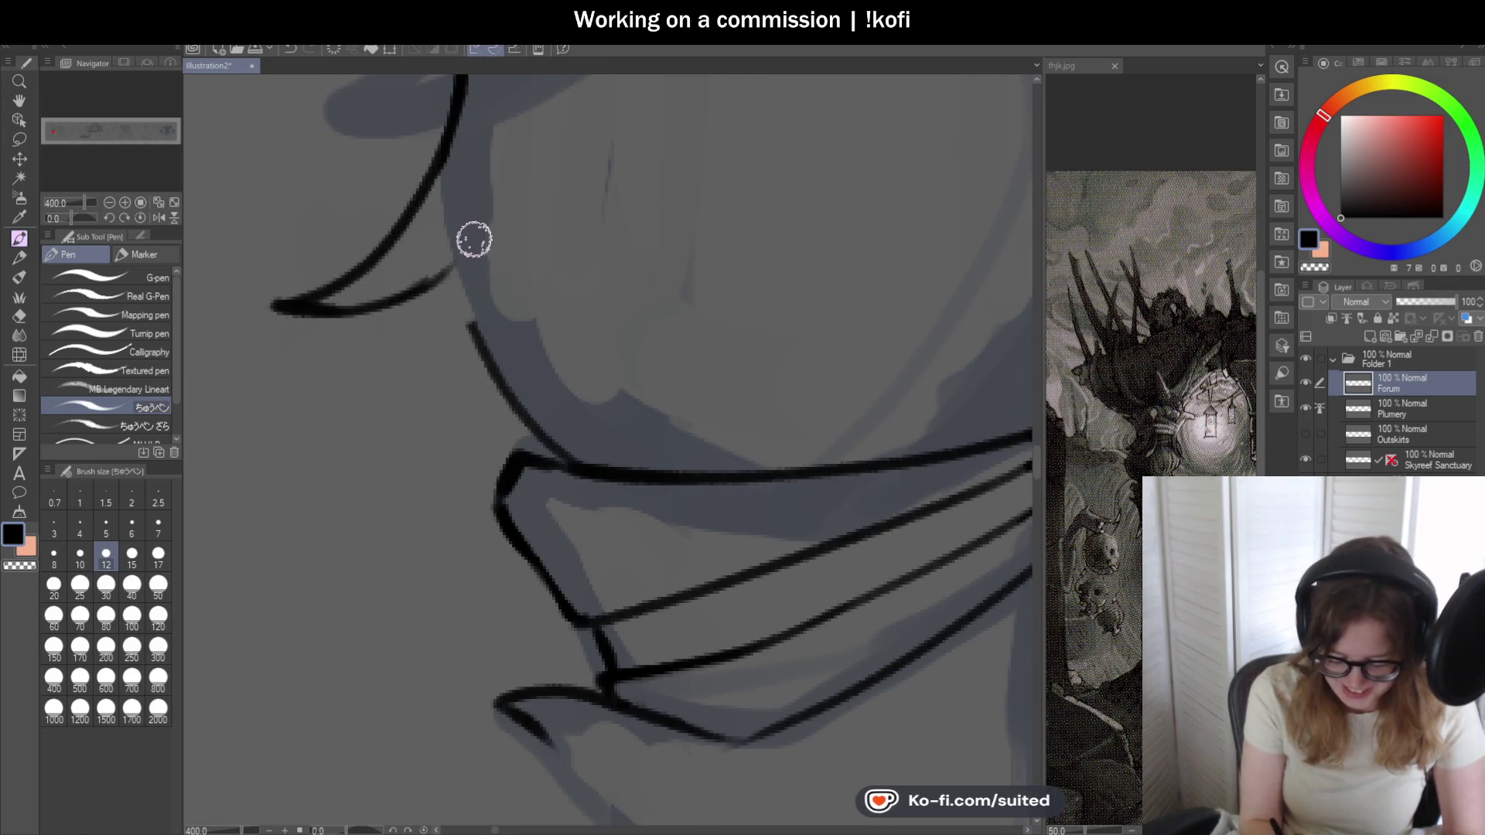
pyautogui.scroll(-3, 424, 285)
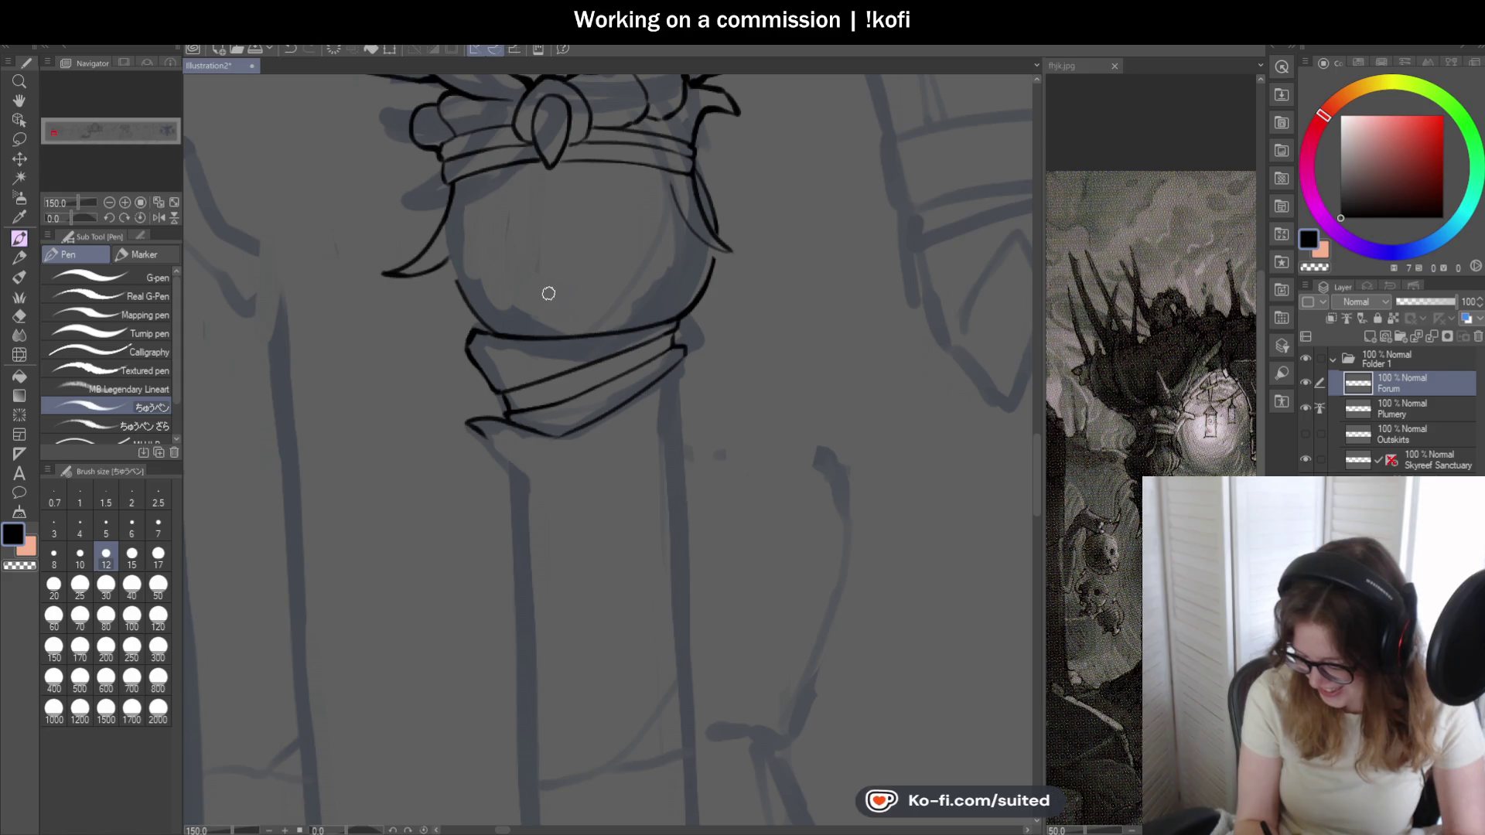
pyautogui.scroll(1, 673, 180)
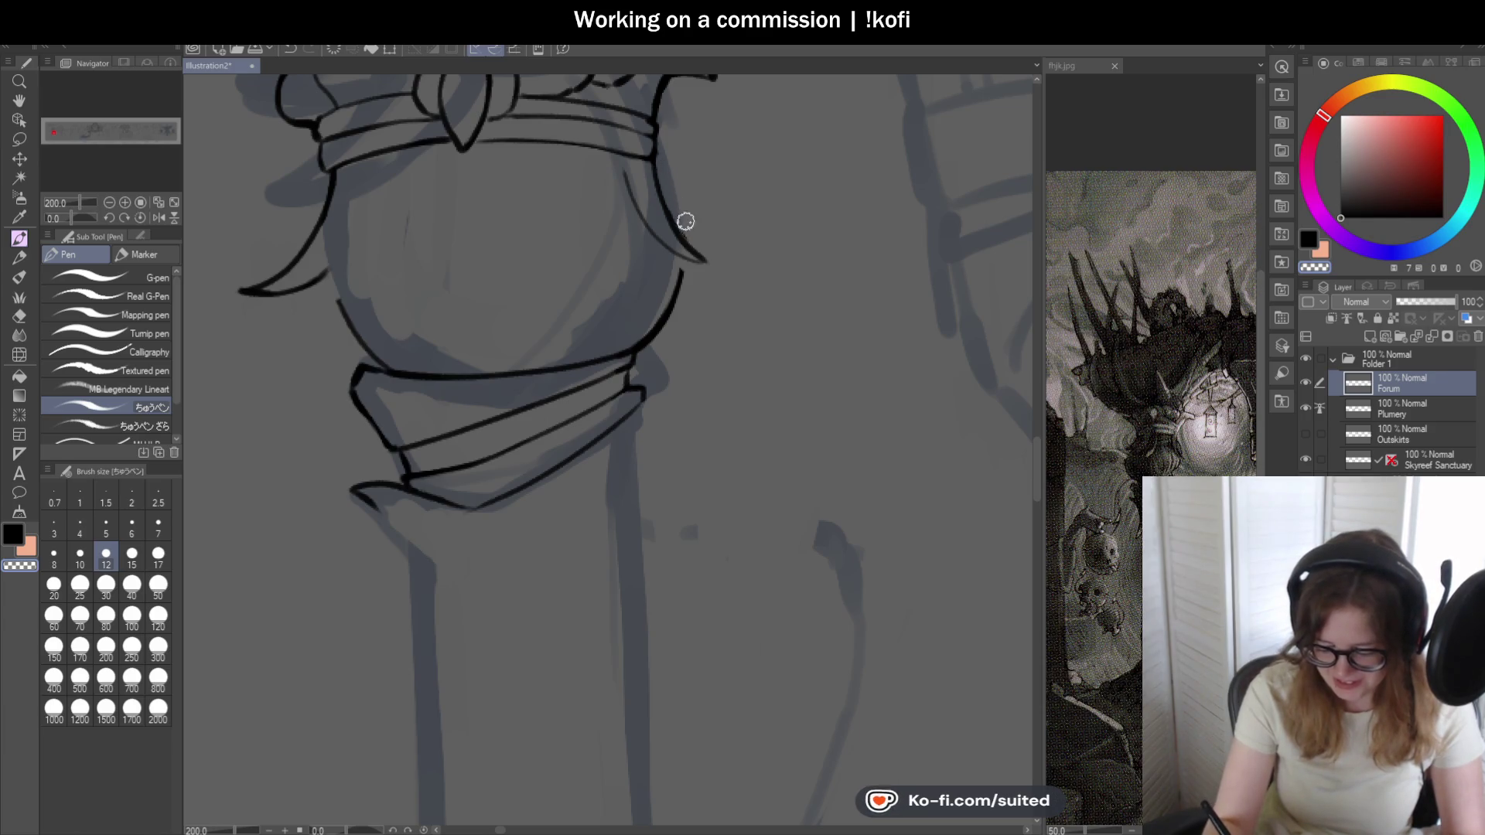
pyautogui.scroll(2, 655, 174)
pyautogui.moveTo(651, 177)
pyautogui.mouseDown()
pyautogui.moveTo(621, 220)
pyautogui.moveTo(693, 345)
pyautogui.moveTo(656, 364)
pyautogui.moveTo(678, 364)
pyautogui.mouseUp()
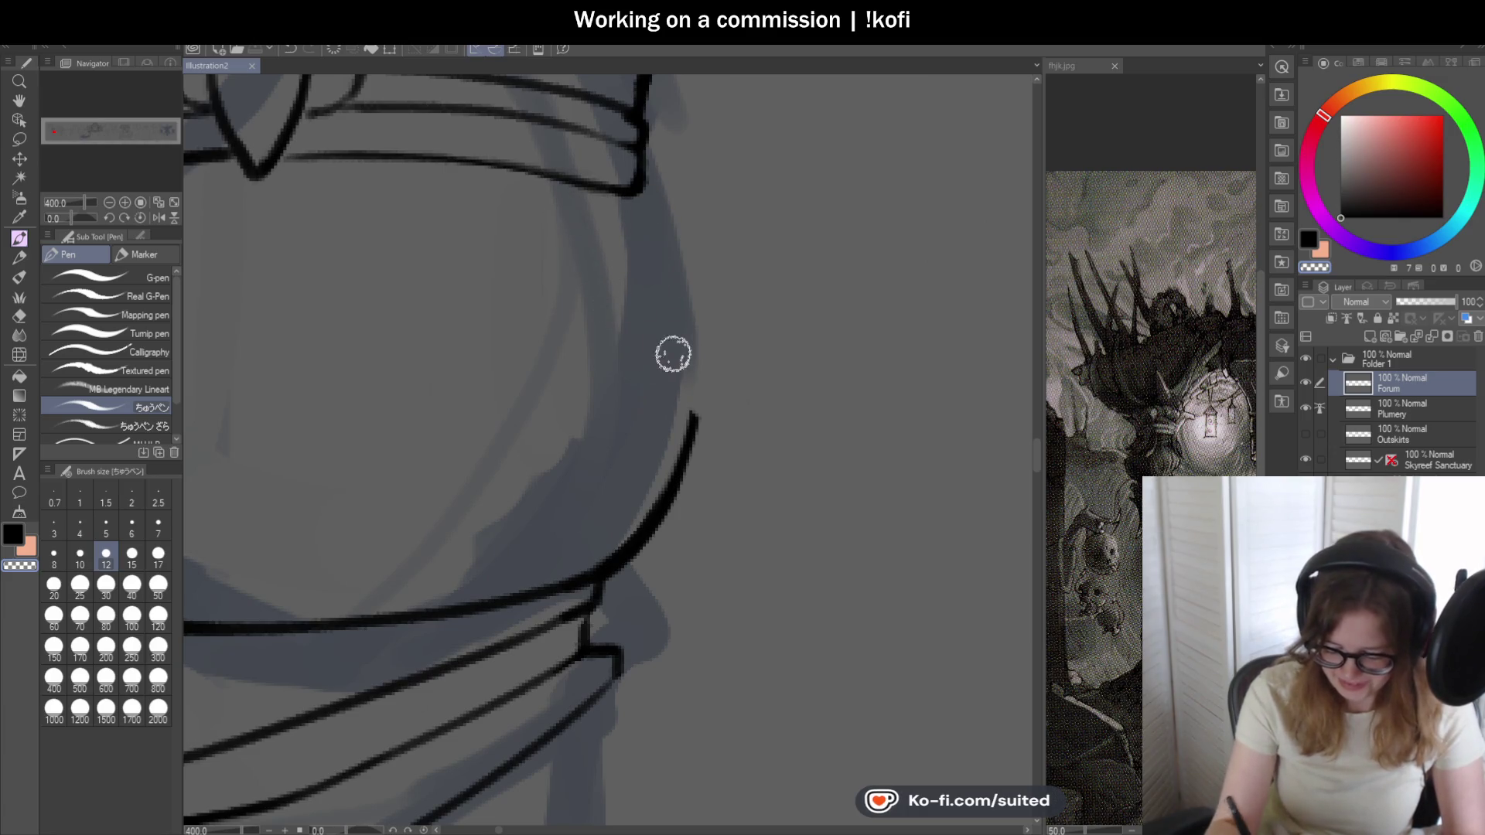
pyautogui.scroll(-2, 678, 363)
pyautogui.scroll(-2, 789, 359)
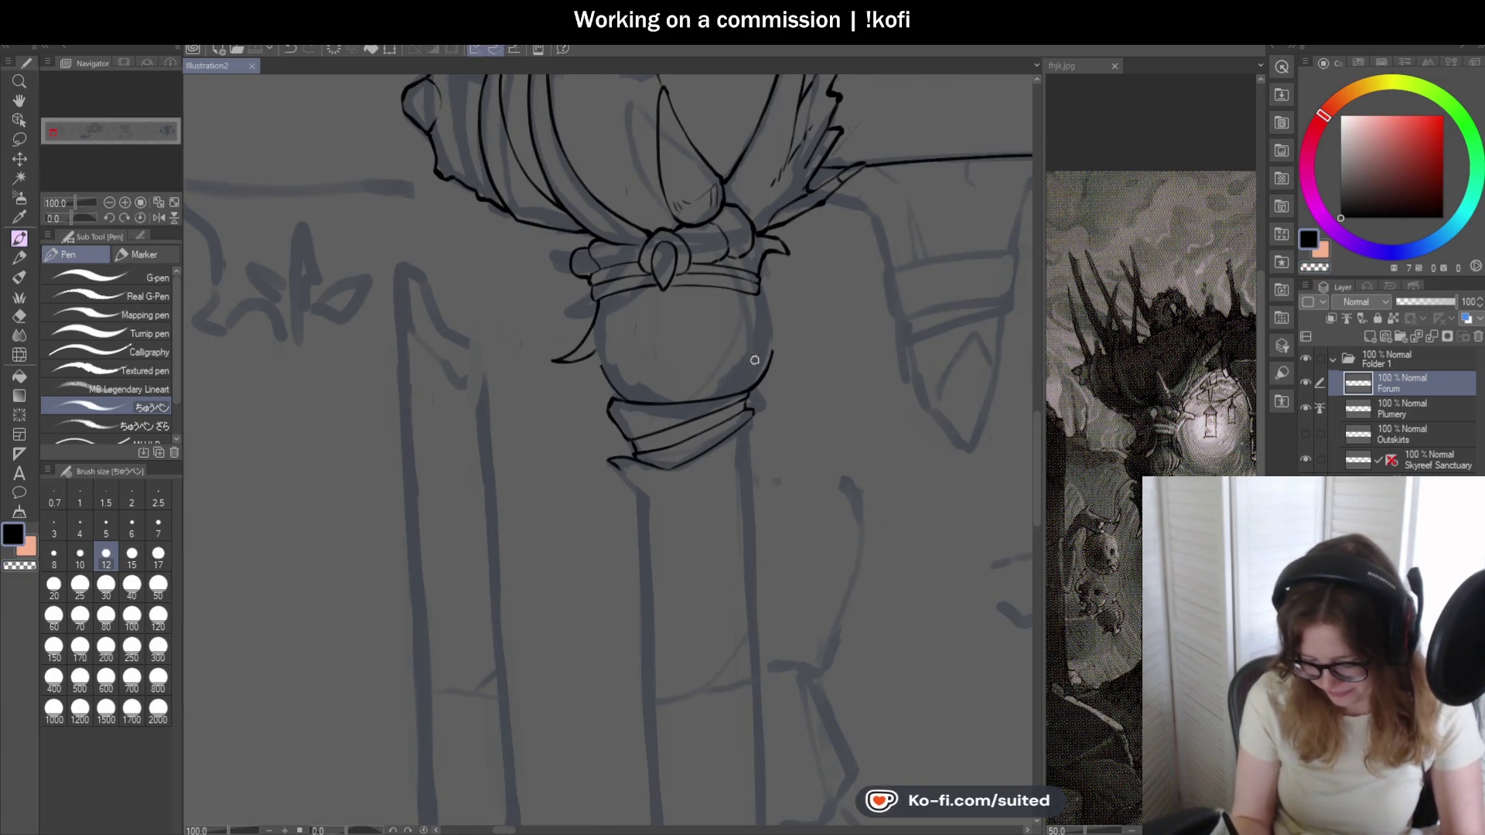
pyautogui.scroll(2, 760, 359)
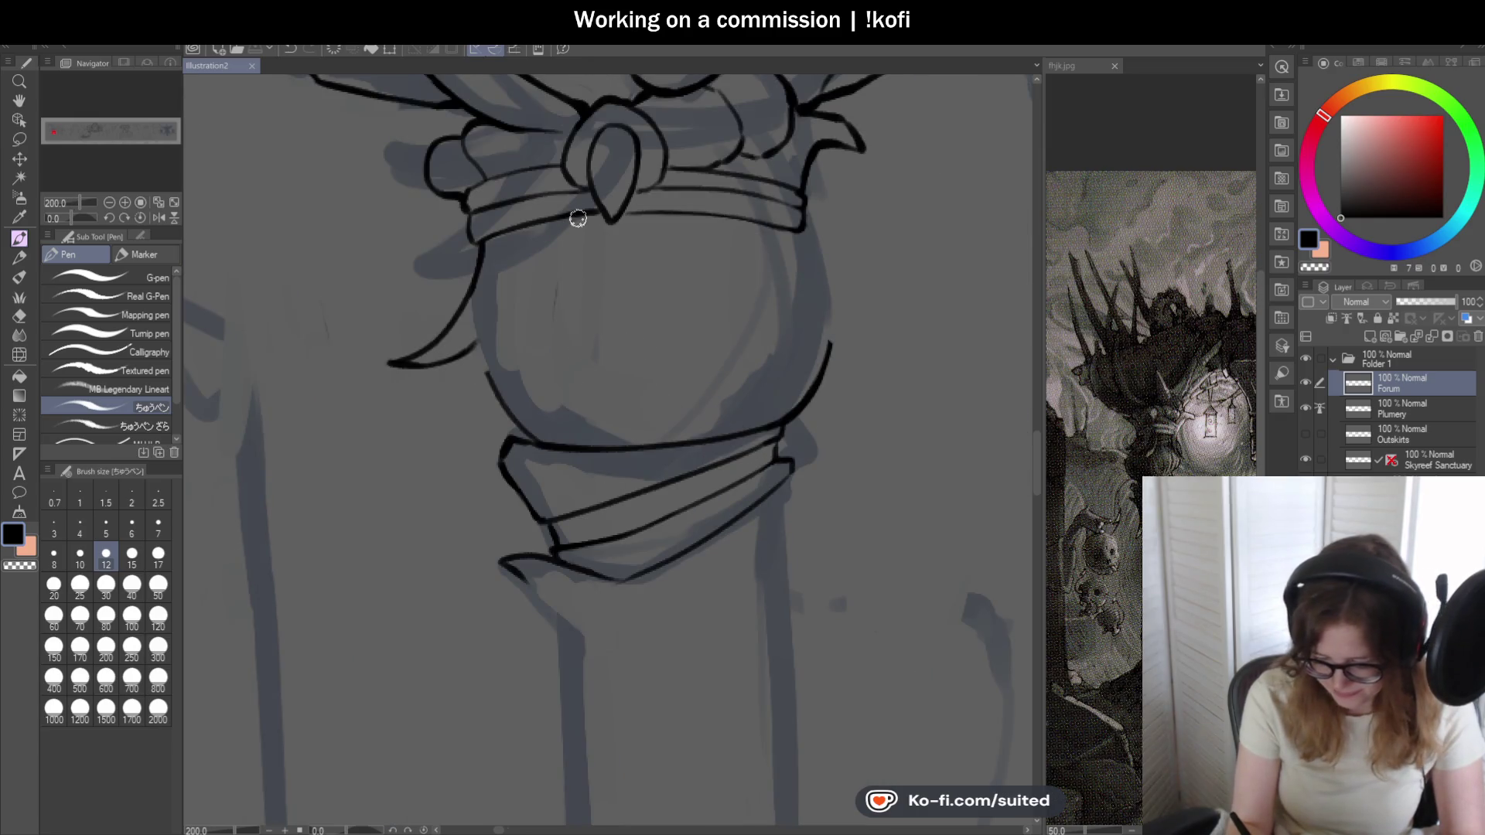
# - Try a short line and a curved inner line below the band on the orb, undoing both
pyautogui.moveTo(578, 219); pyautogui.dragTo(579, 262)
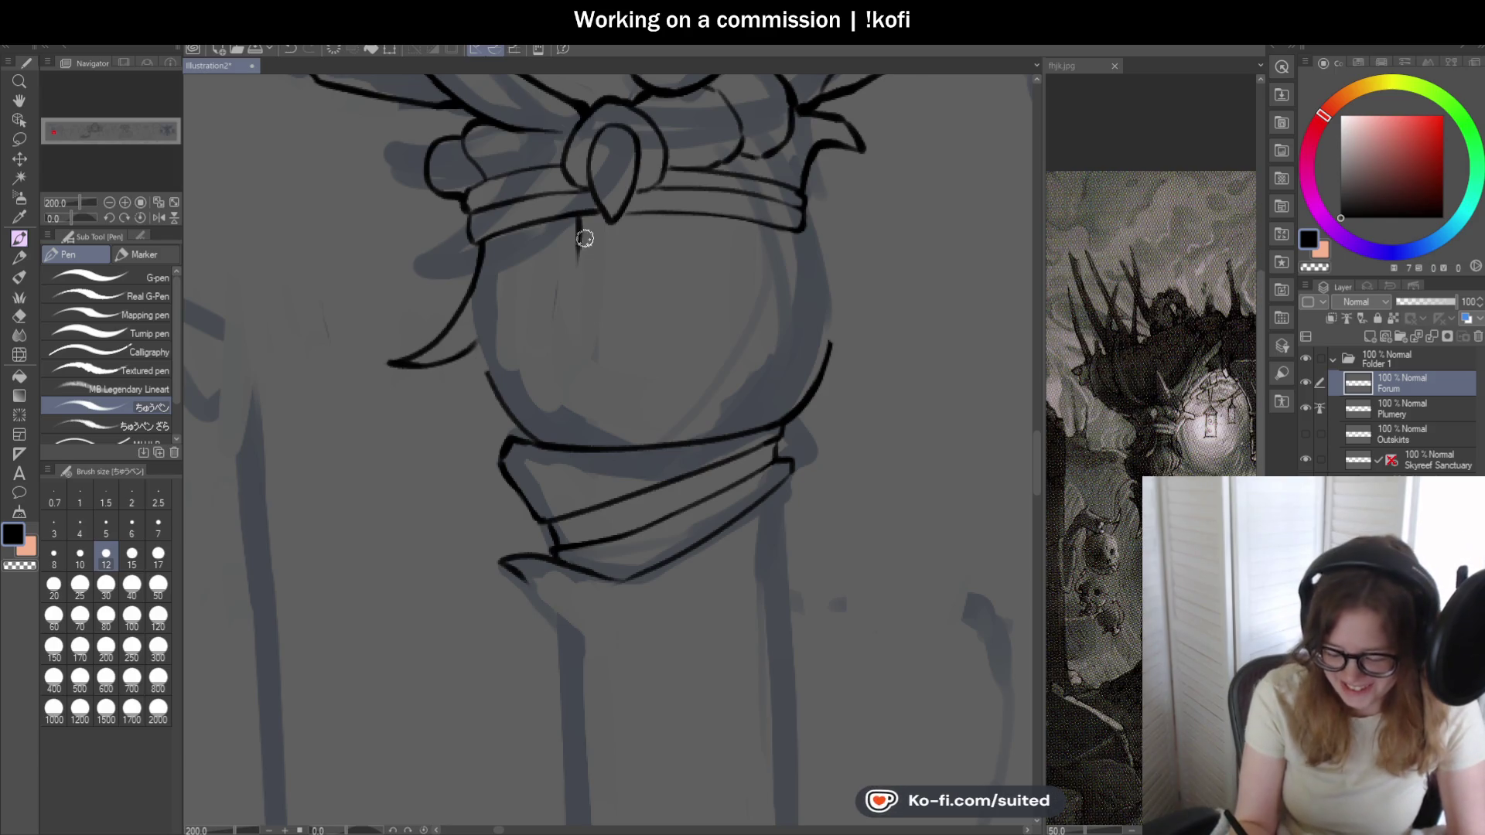
pyautogui.moveTo(576, 231); pyautogui.dragTo(485, 374)
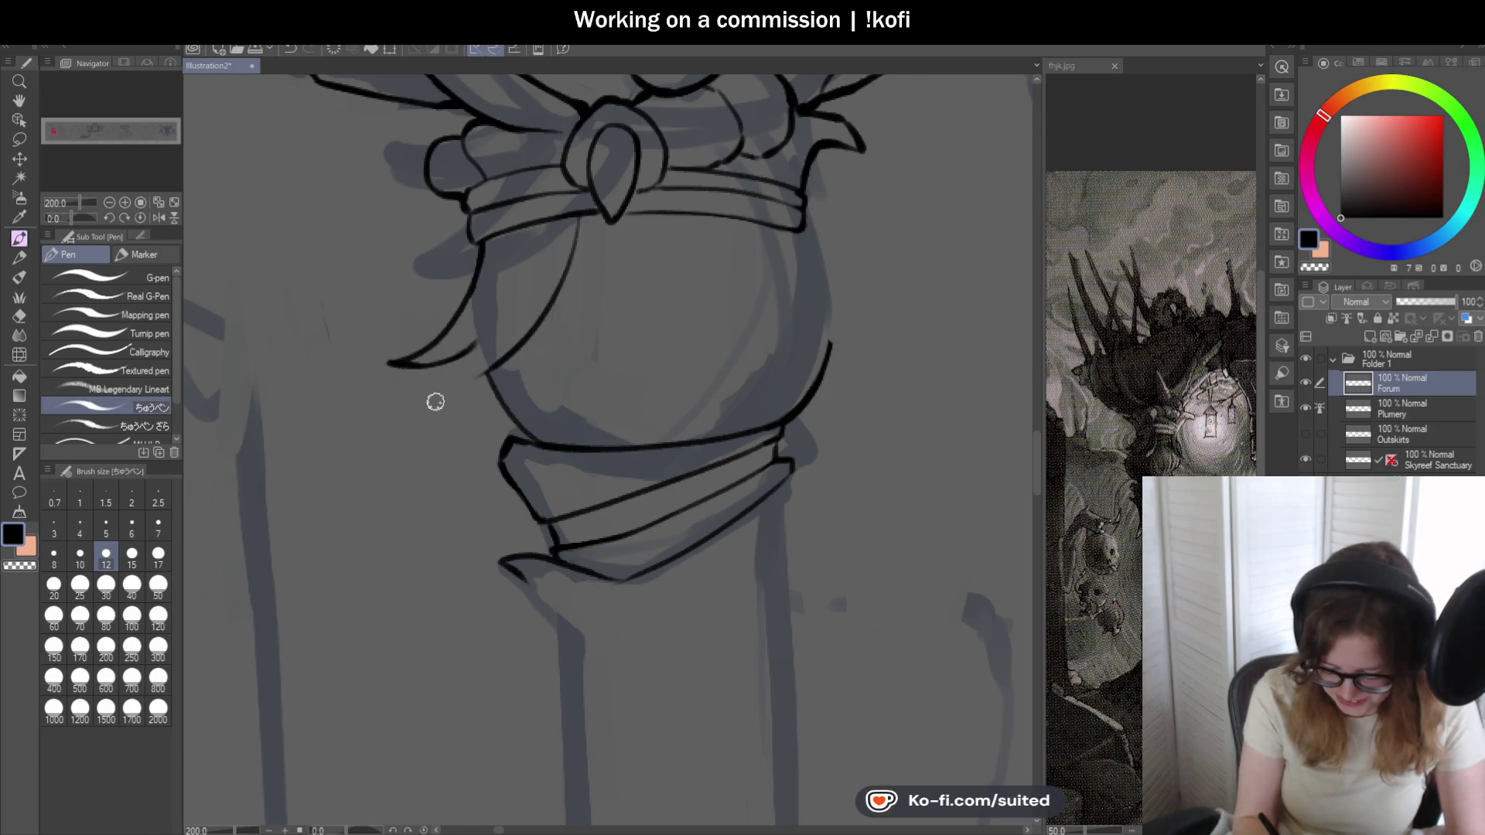
pyautogui.hotkey('ctrl', 'z')
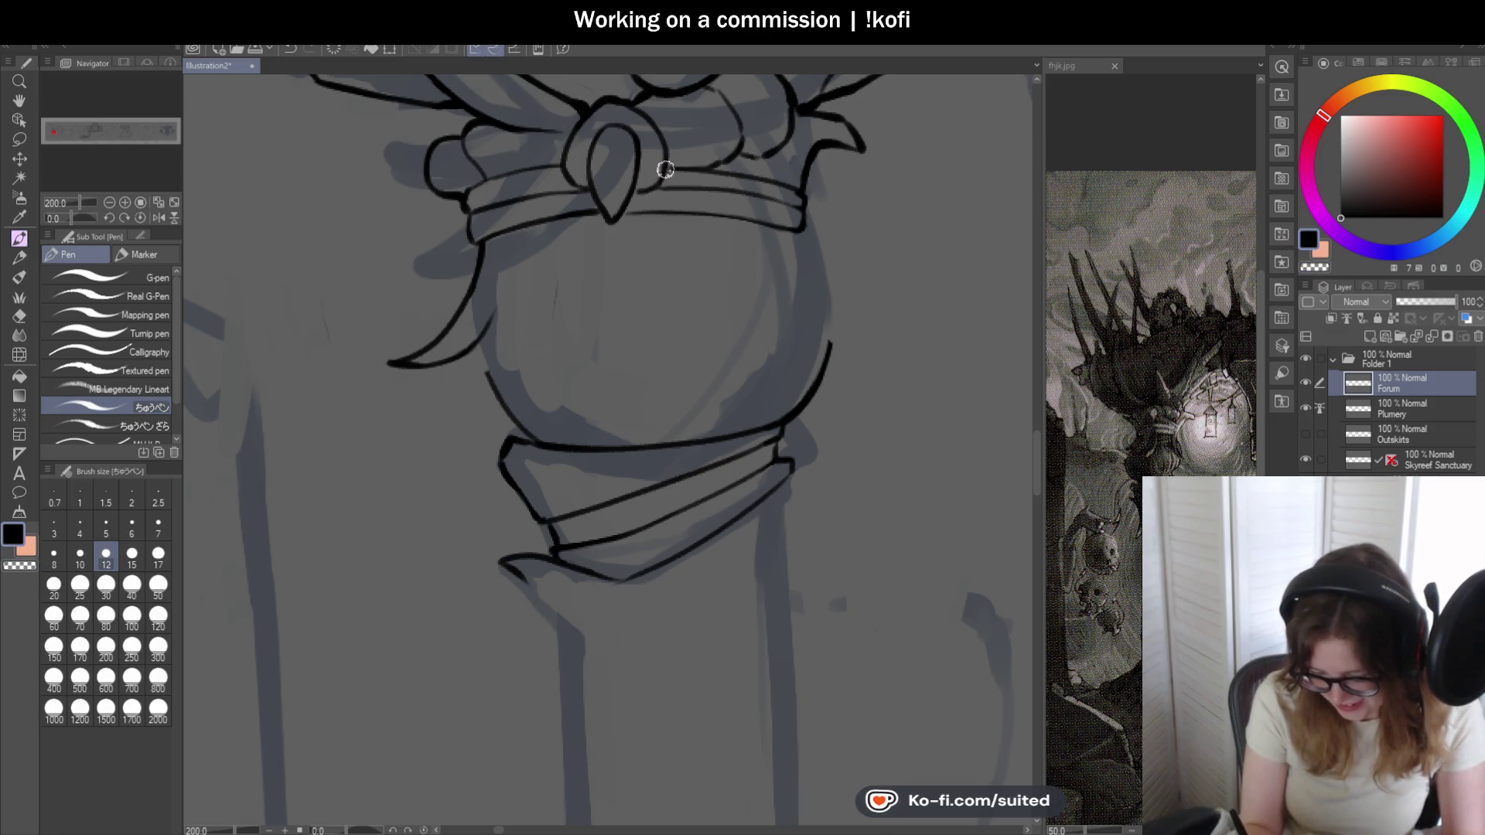
pyautogui.moveTo(667, 168)
pyautogui.mouseDown()
pyautogui.moveTo(514, 291)
pyautogui.moveTo(620, 348)
pyautogui.moveTo(493, 229)
pyautogui.mouseUp()
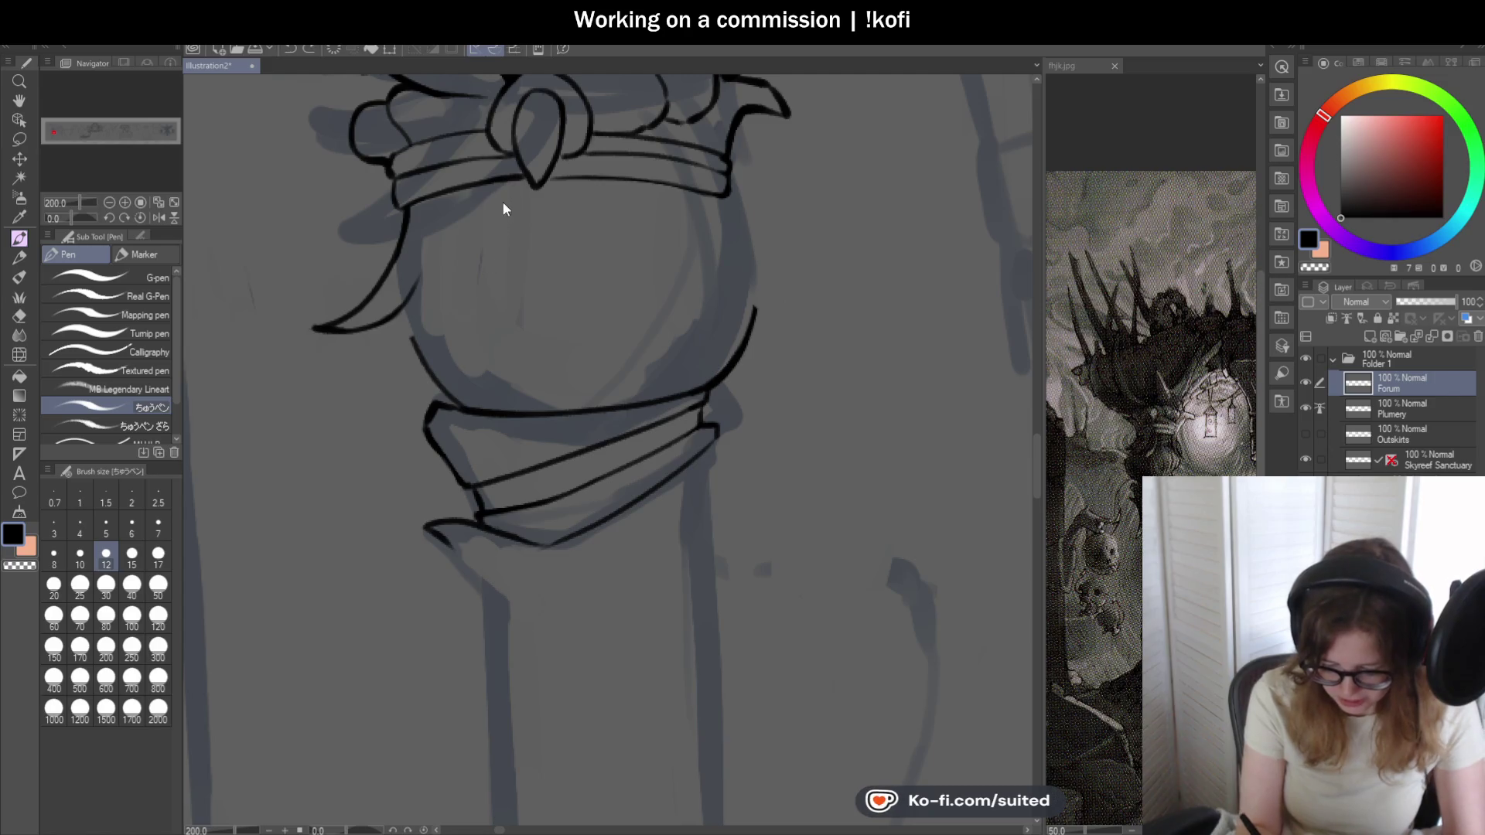
pyautogui.hotkey('ctrl', 'z')
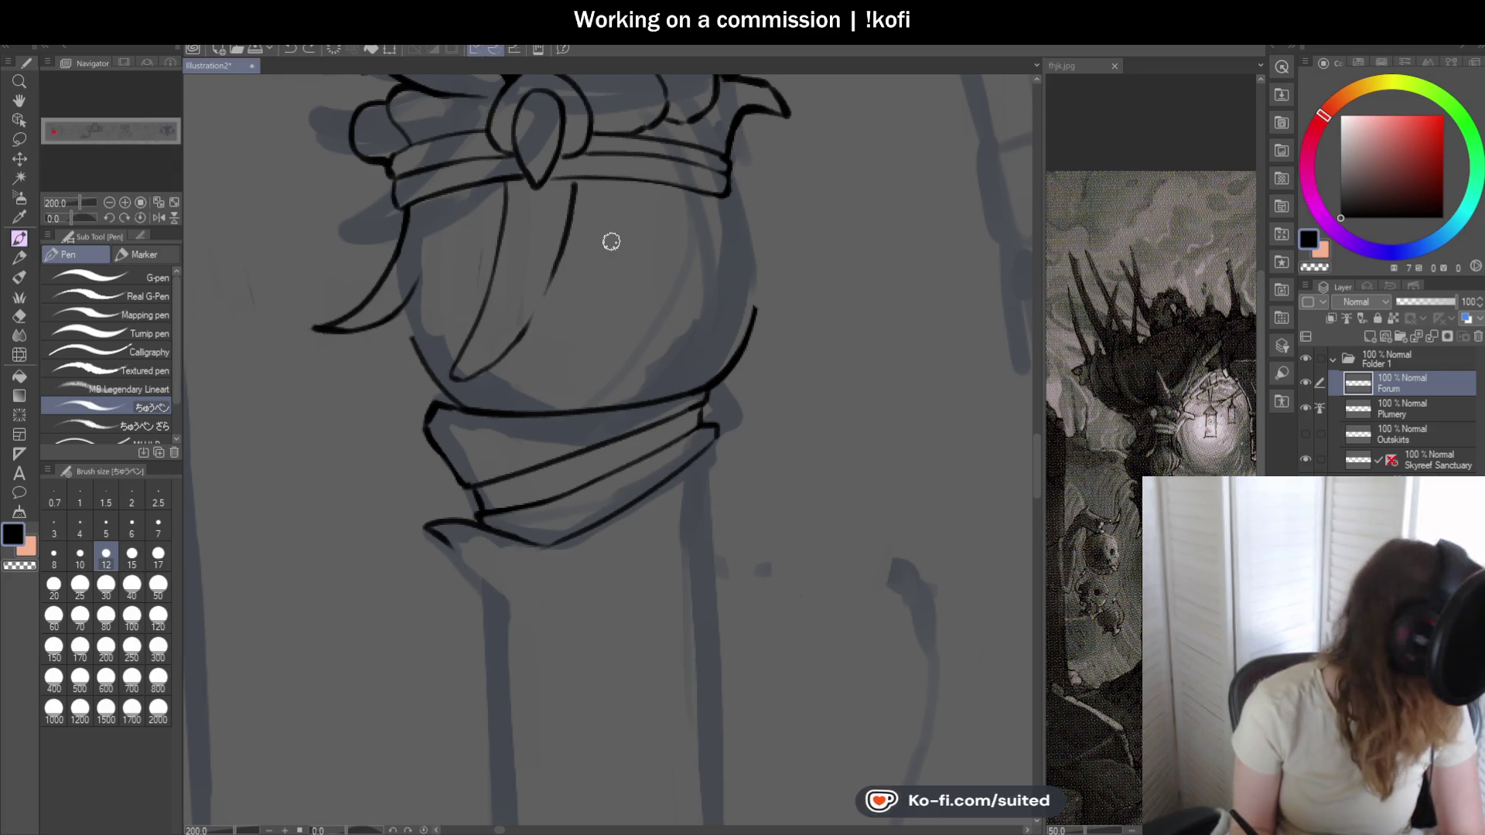
pyautogui.scroll(3, 447, 319)
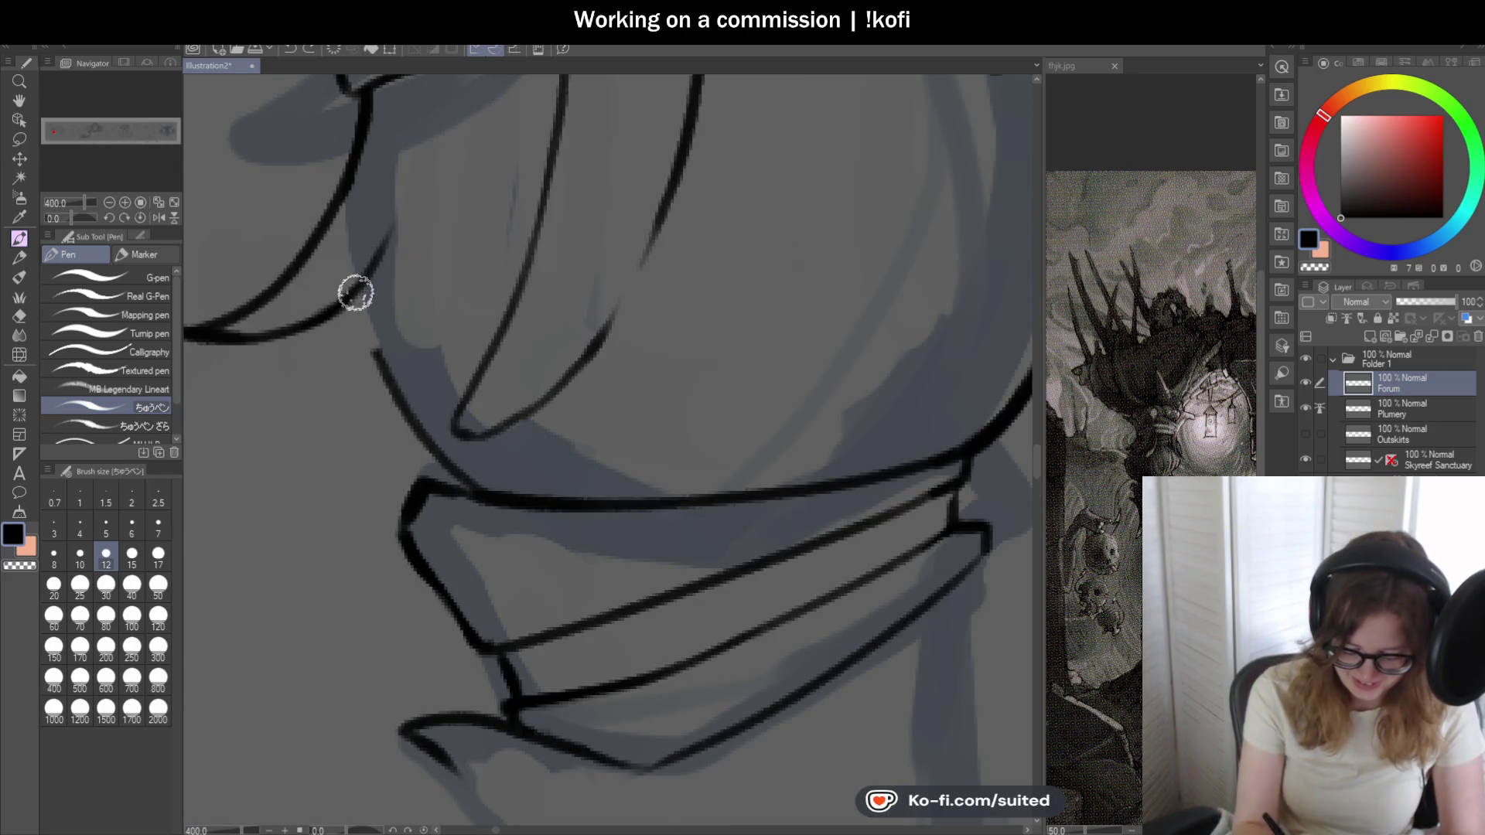
# - Join the orb's left outline from beneath the flare down to the lower band line
pyautogui.moveTo(353, 292); pyautogui.dragTo(375, 345)
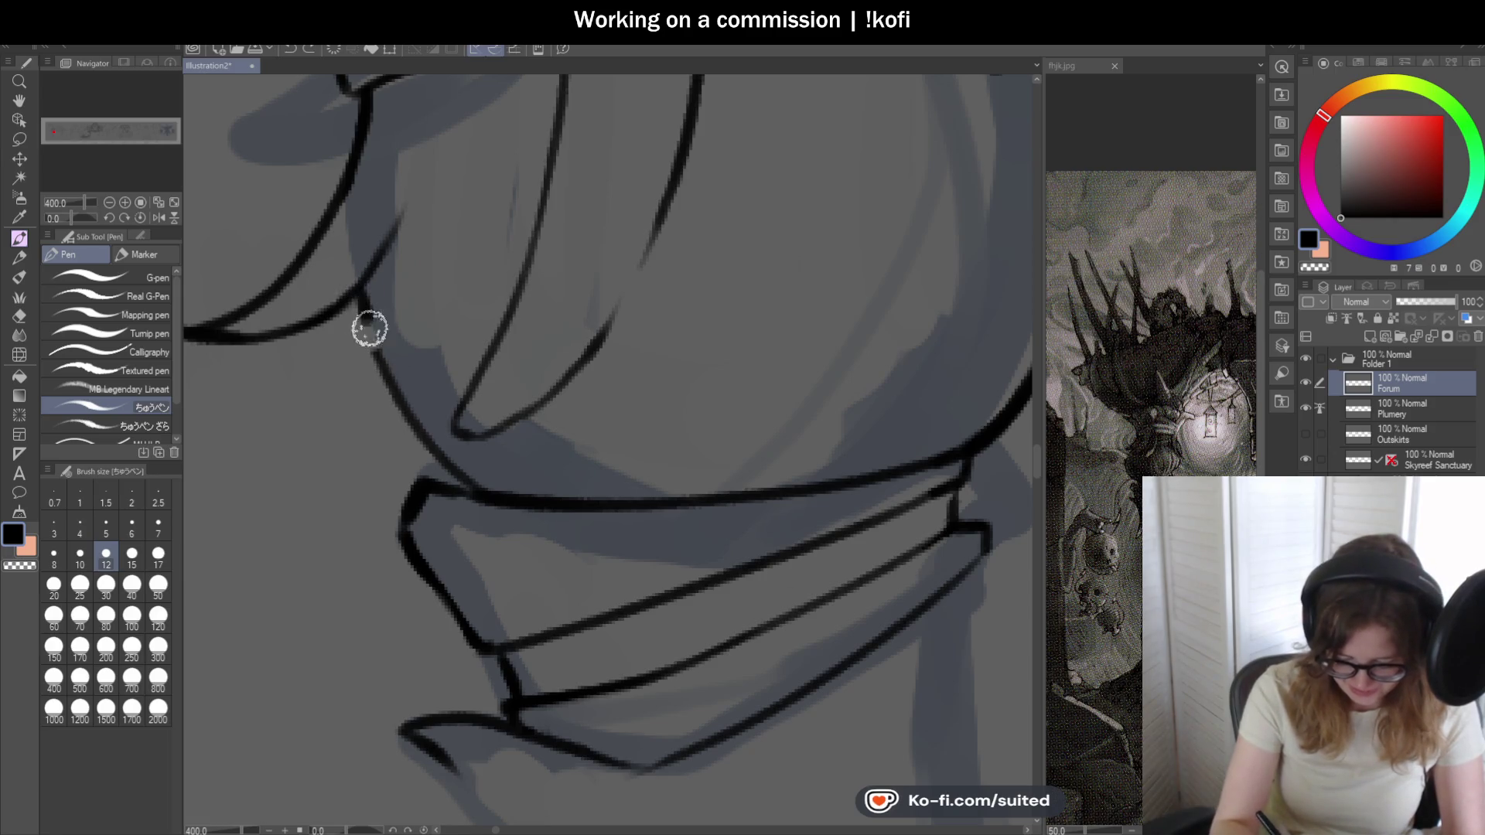
pyautogui.scroll(-3, 464, 427)
pyautogui.scroll(3, 467, 426)
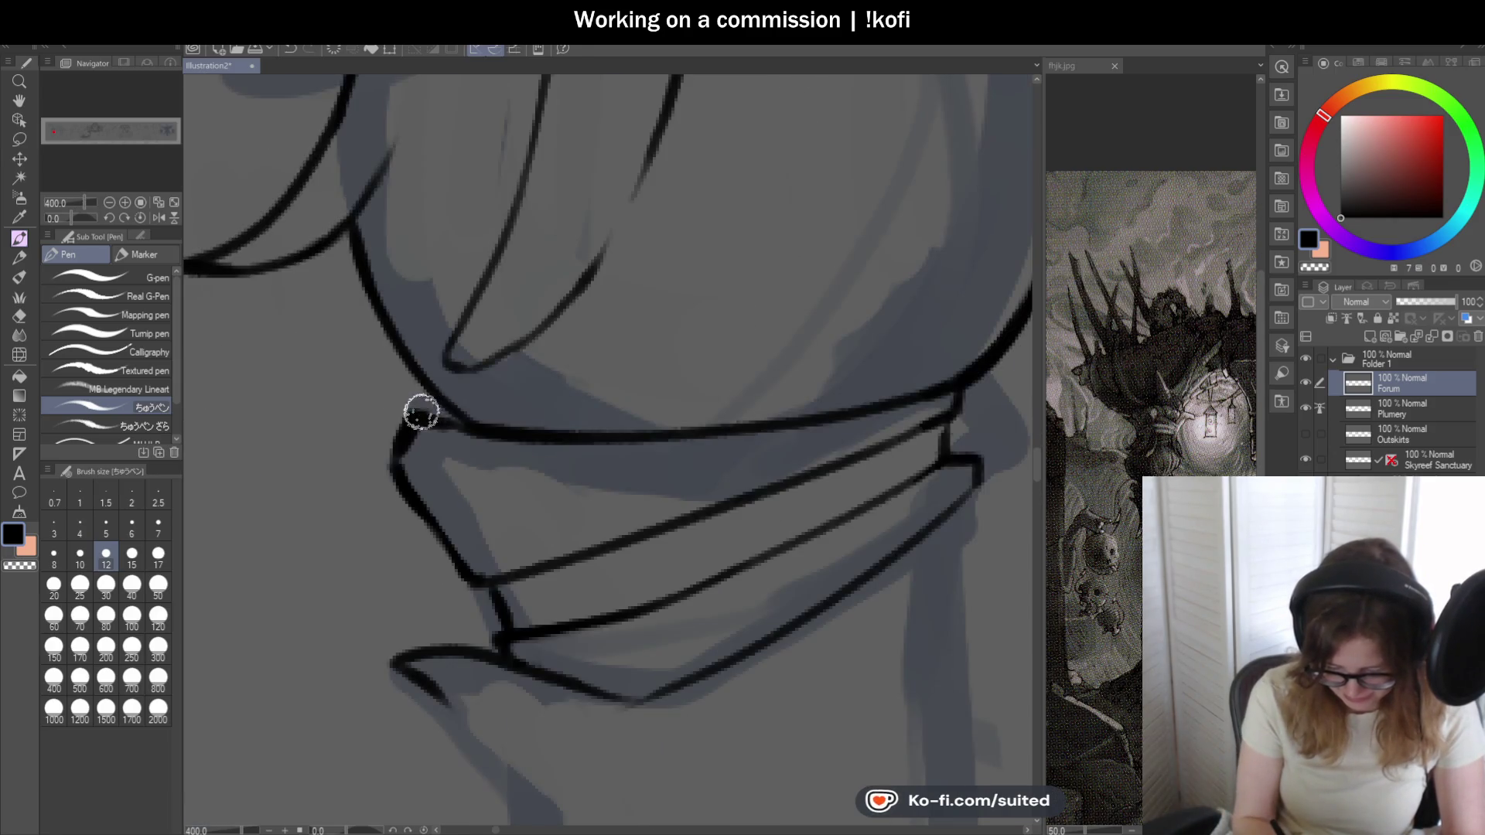
pyautogui.scroll(-3, 464, 419)
pyautogui.scroll(1, 545, 273)
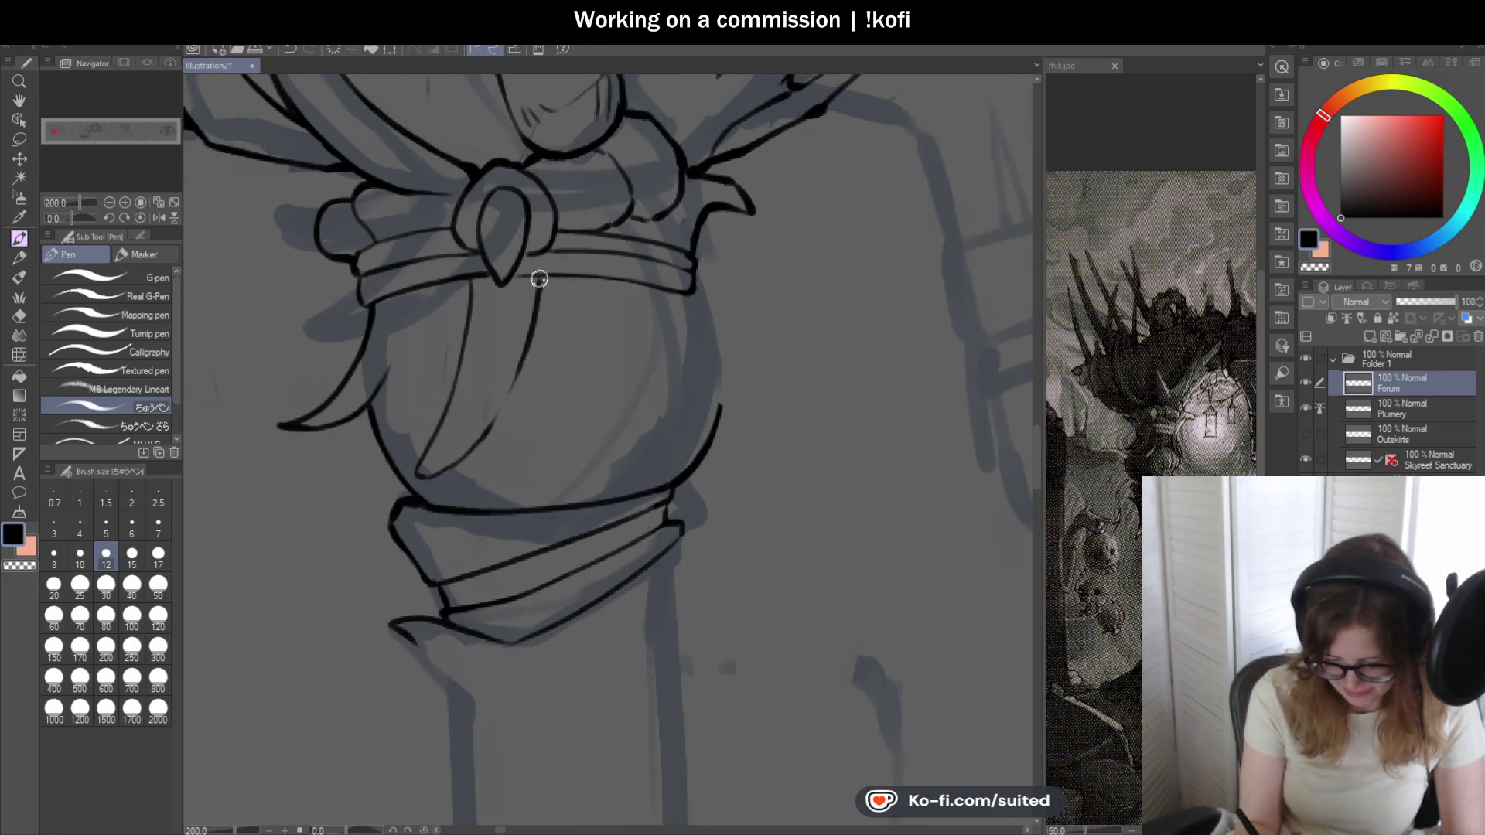
pyautogui.scroll(-1, 539, 324)
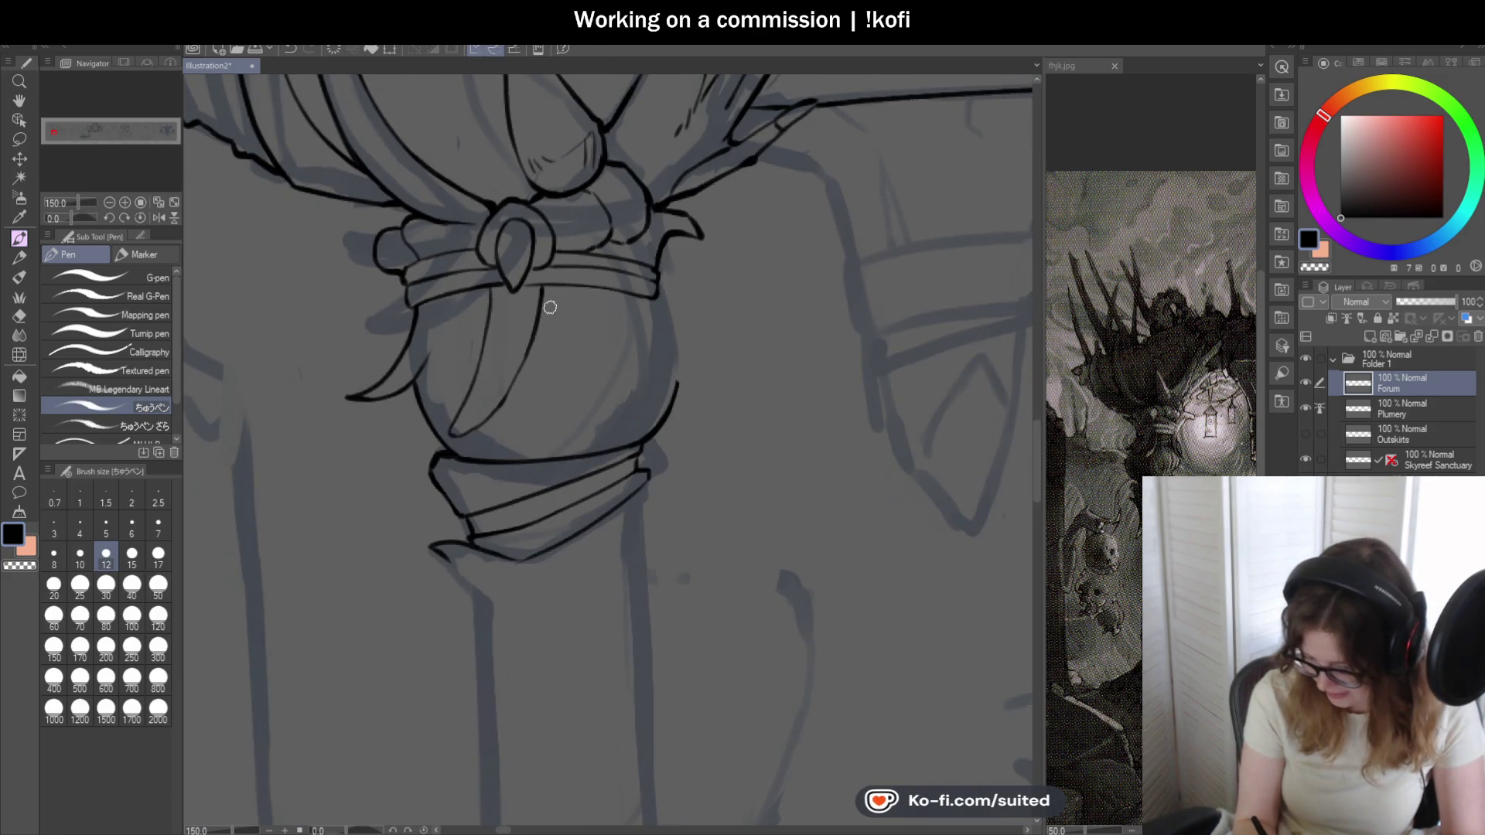
pyautogui.scroll(3, 425, 371)
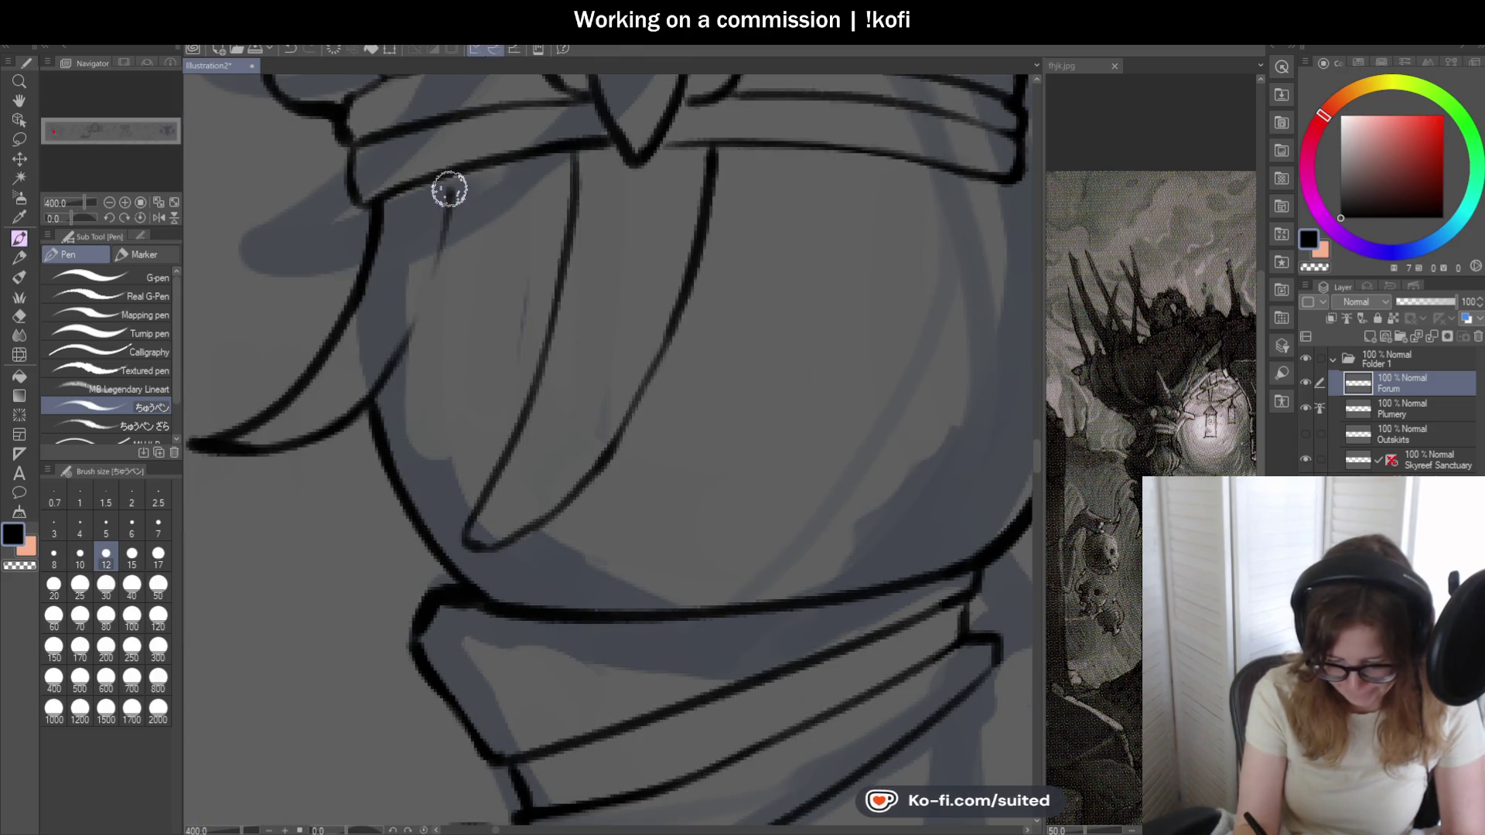
pyautogui.scroll(-4, 441, 290)
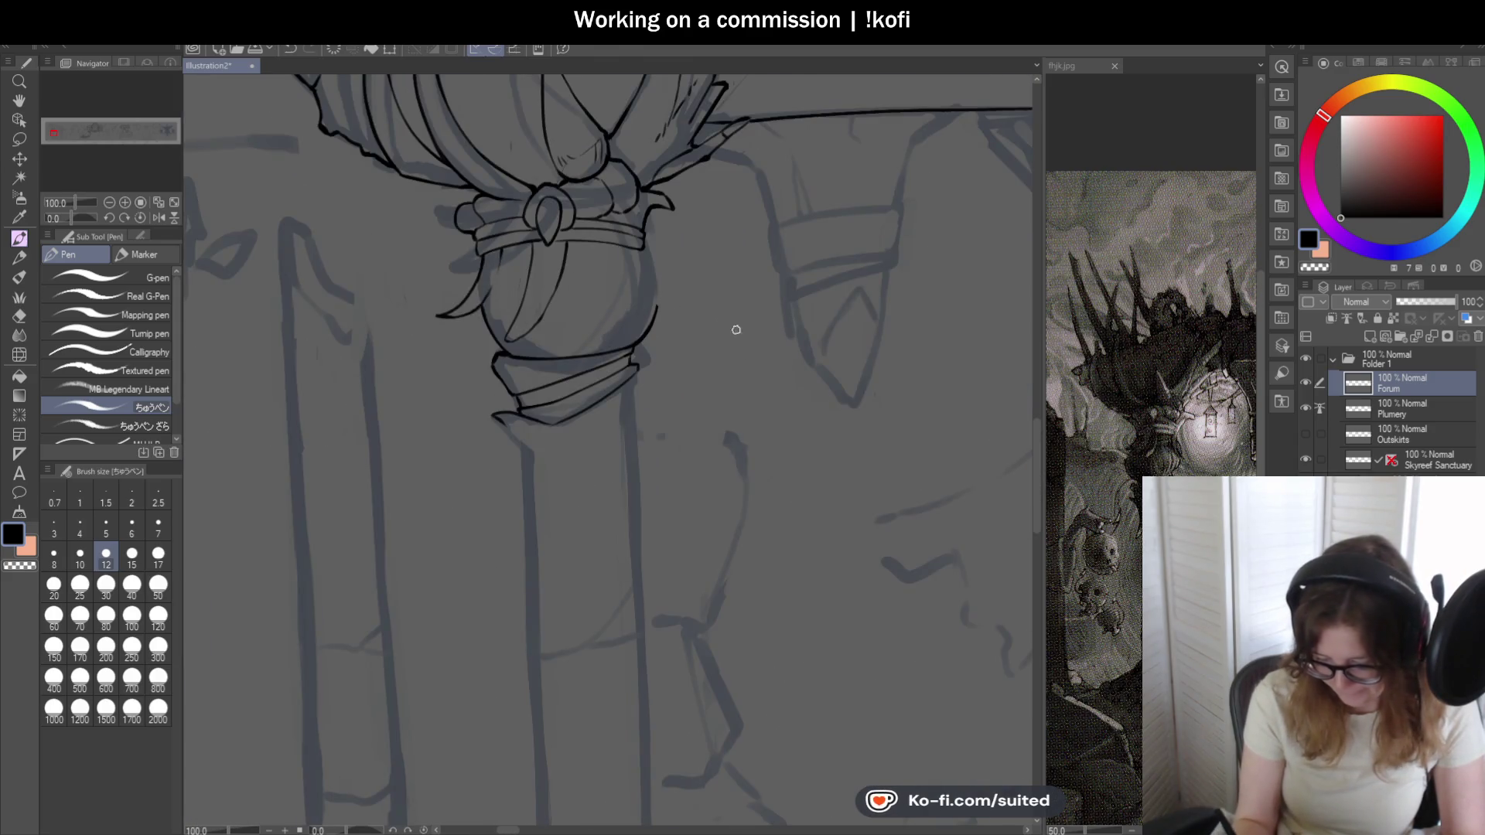
pyautogui.scroll(2, 743, 330)
pyautogui.scroll(2, 700, 276)
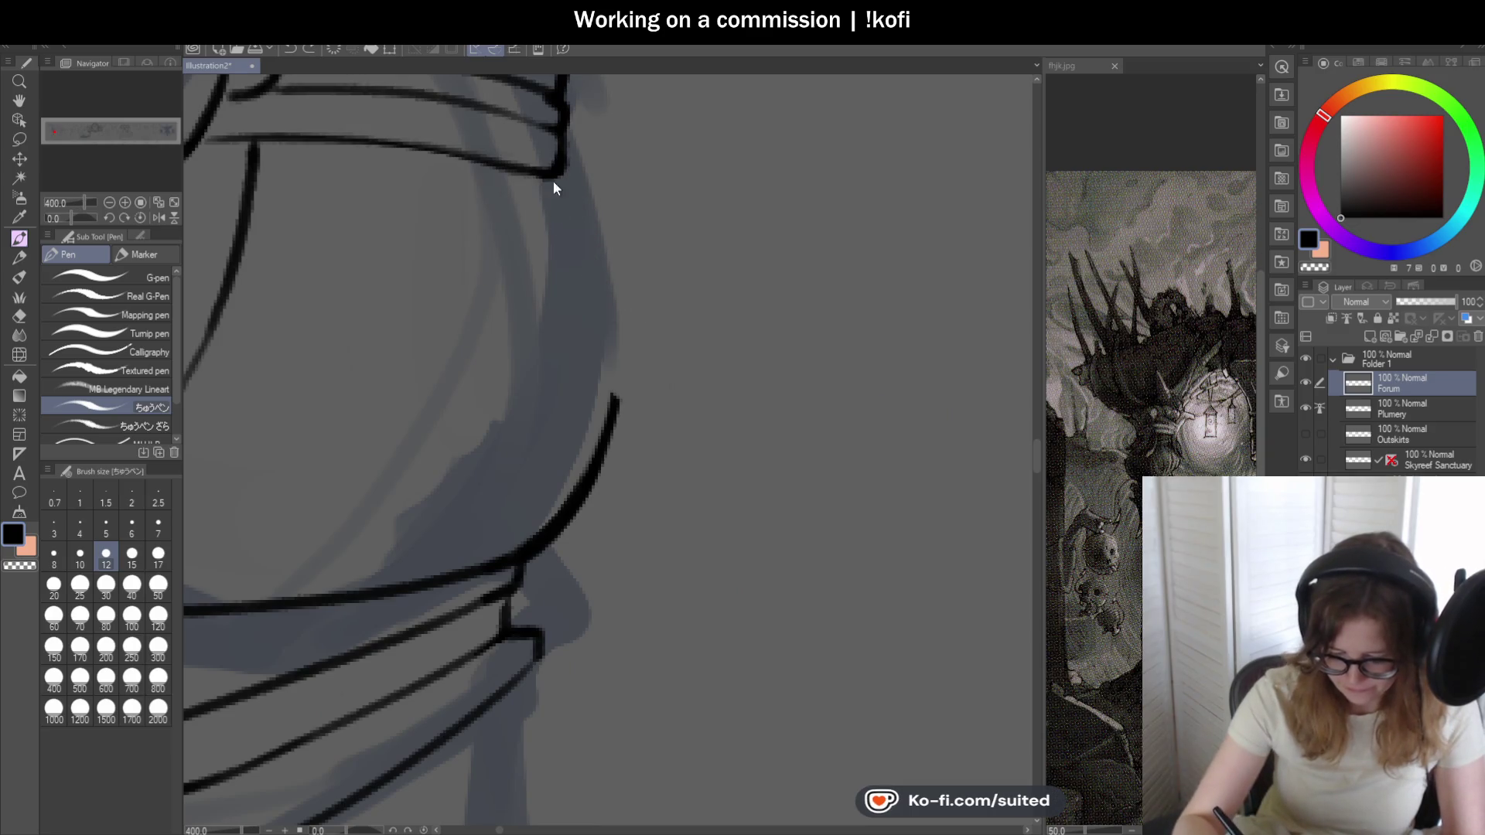
# - Ink the pointed flare on the orb's right side with its underside curve, redoing the curve once
pyautogui.moveTo(555, 189); pyautogui.dragTo(659, 327)
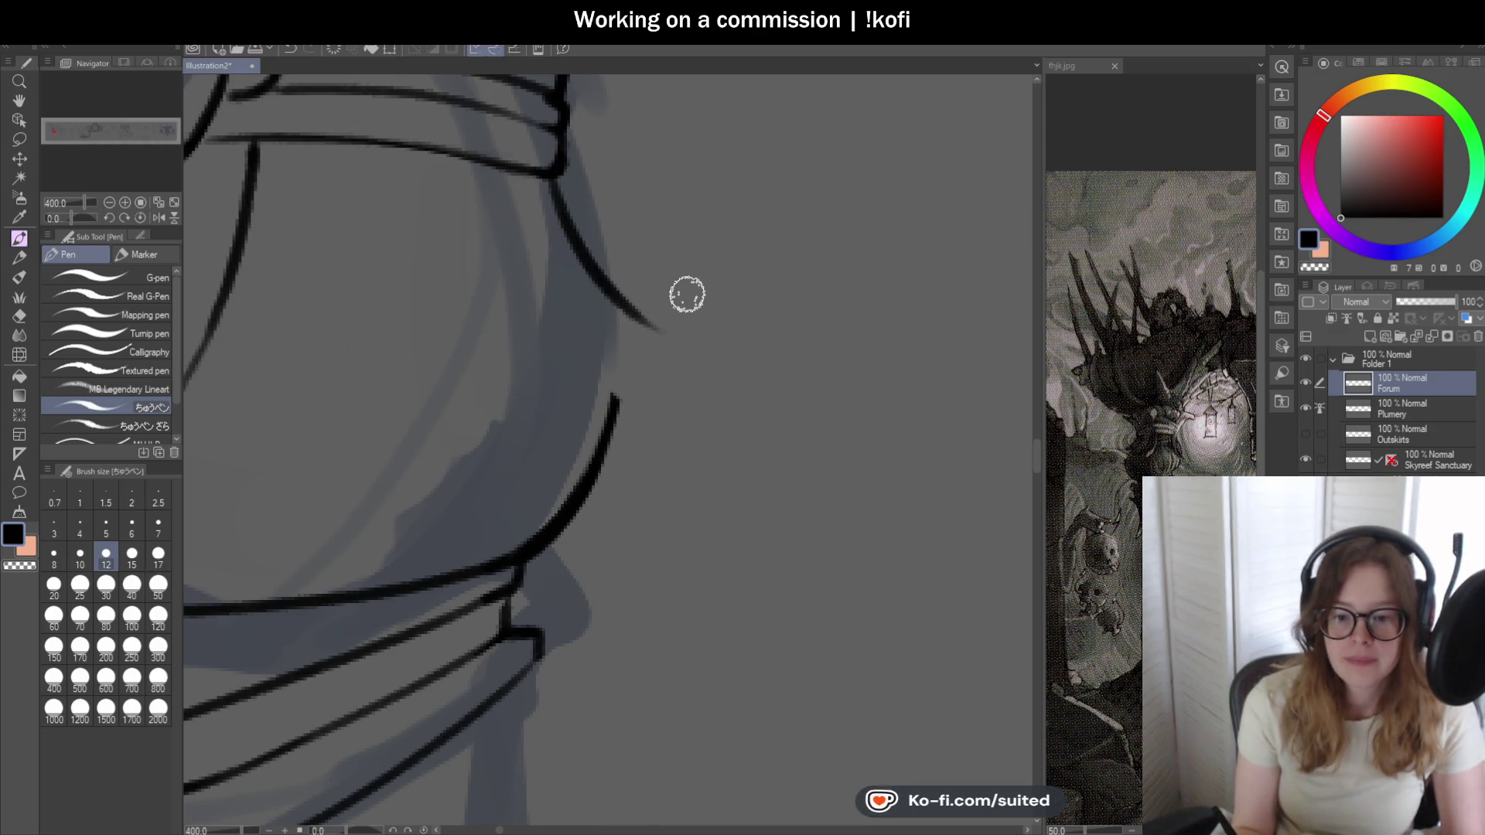
pyautogui.moveTo(620, 305)
pyautogui.mouseDown()
pyautogui.moveTo(726, 365)
pyautogui.moveTo(569, 362)
pyautogui.mouseUp()
pyautogui.moveTo(727, 369); pyautogui.dragTo(452, 221)
pyautogui.hotkey('ctrl', 'z')
pyautogui.moveTo(697, 374); pyautogui.dragTo(452, 207)
pyautogui.scroll(-5, 594, 220)
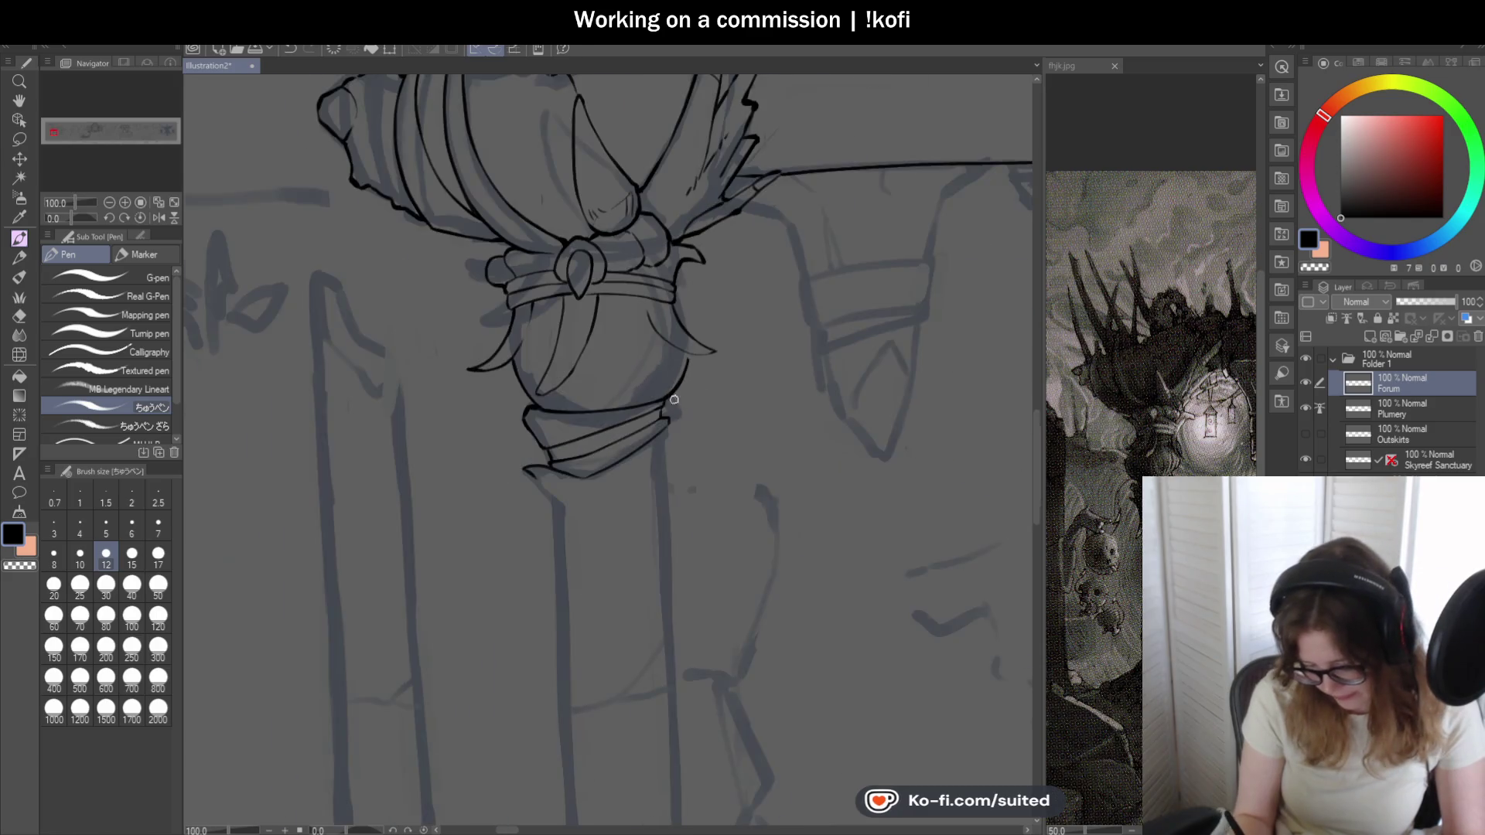
pyautogui.scroll(6, 697, 318)
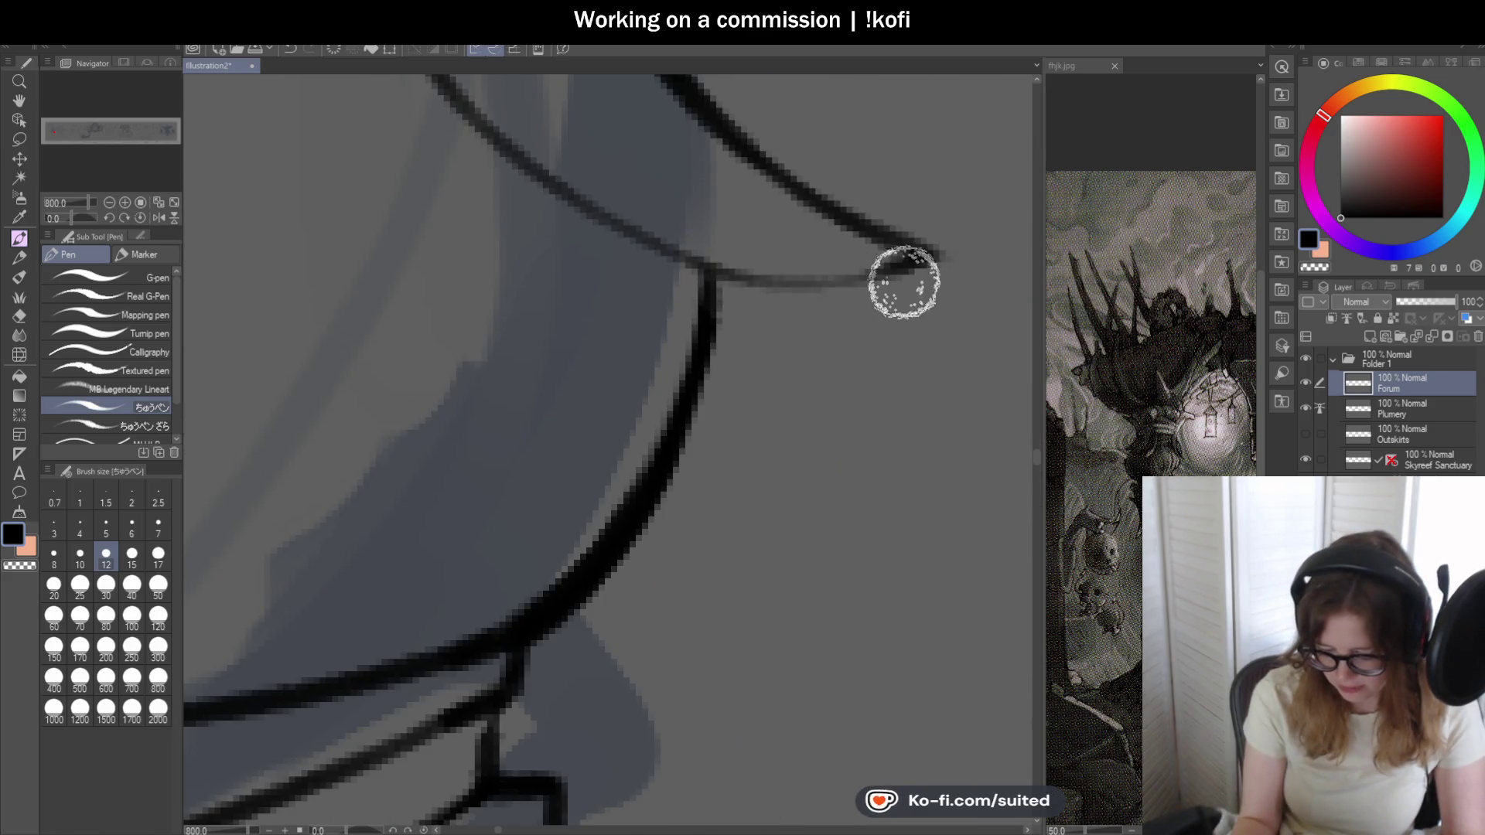
pyautogui.scroll(-4, 637, 348)
pyautogui.scroll(-2, 637, 354)
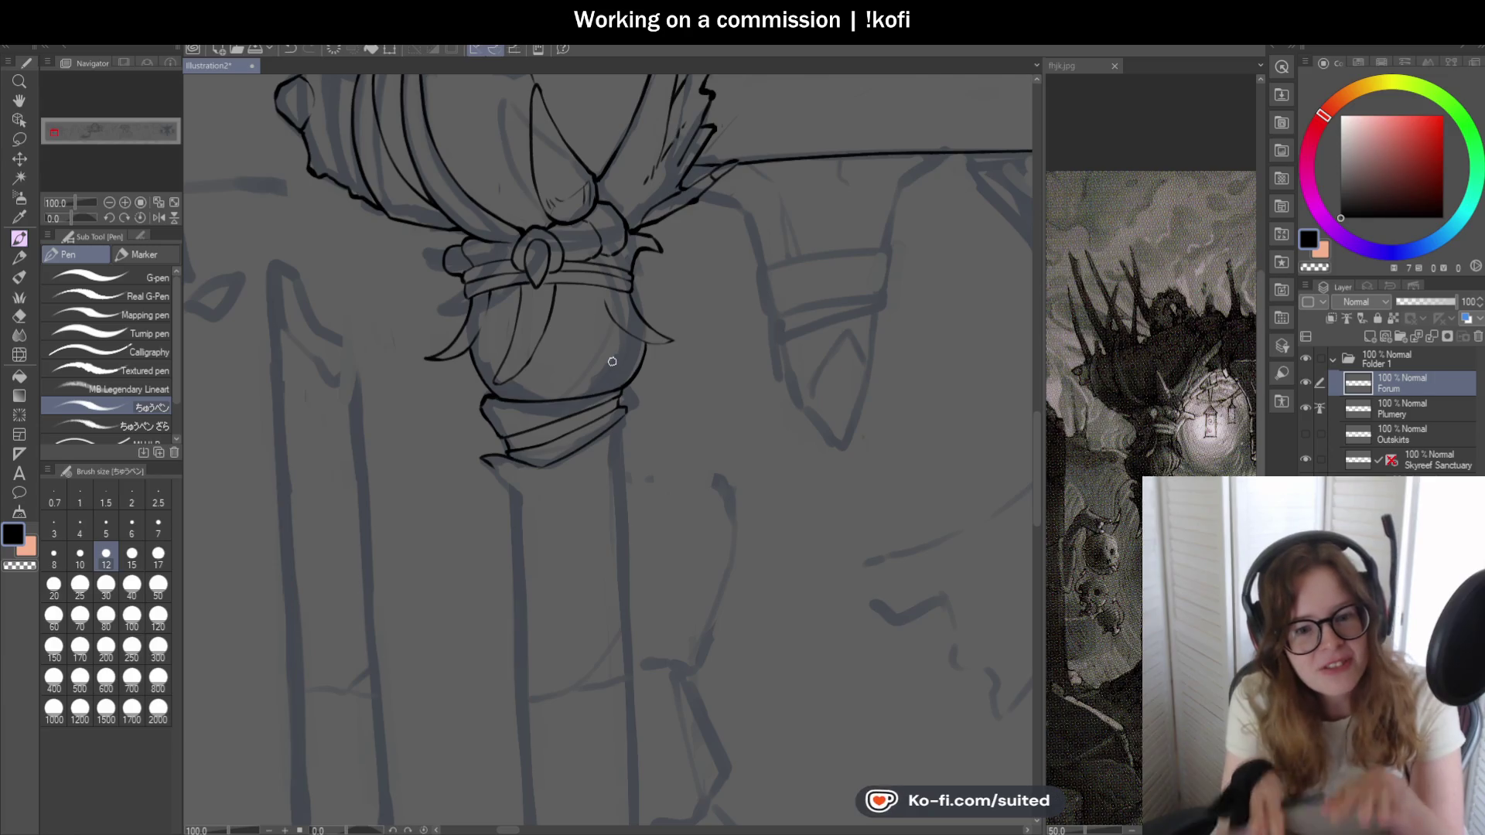
pyautogui.scroll(-1, 396, 275)
# - On the flipped canvas, redraw the curved prong thinner to its tip and ink its lower edge toward the band
pyautogui.press('h')
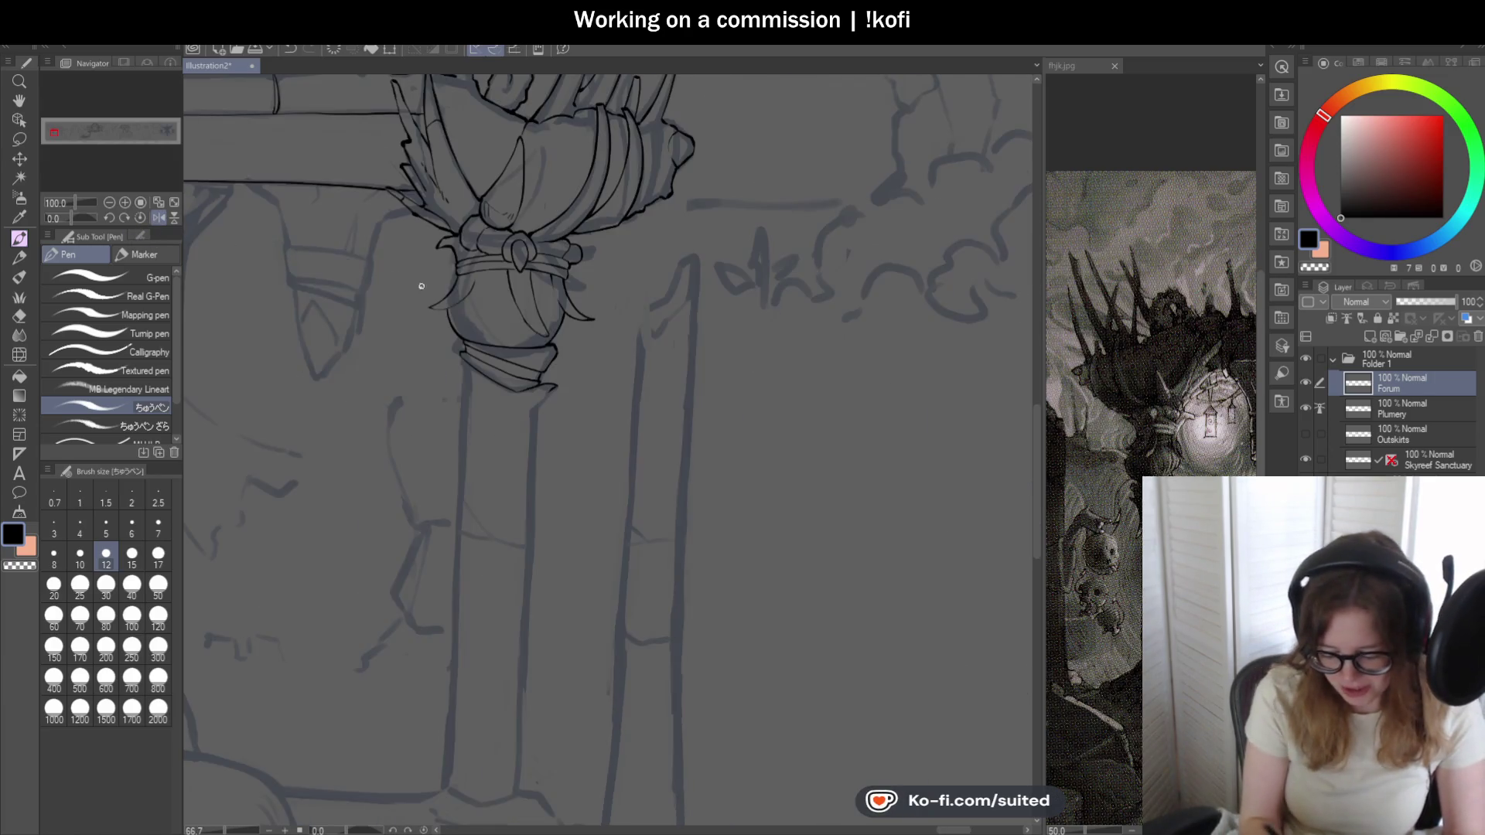
pyautogui.scroll(2, 396, 276)
pyautogui.scroll(4, 434, 215)
pyautogui.hotkey('ctrl', 'z')
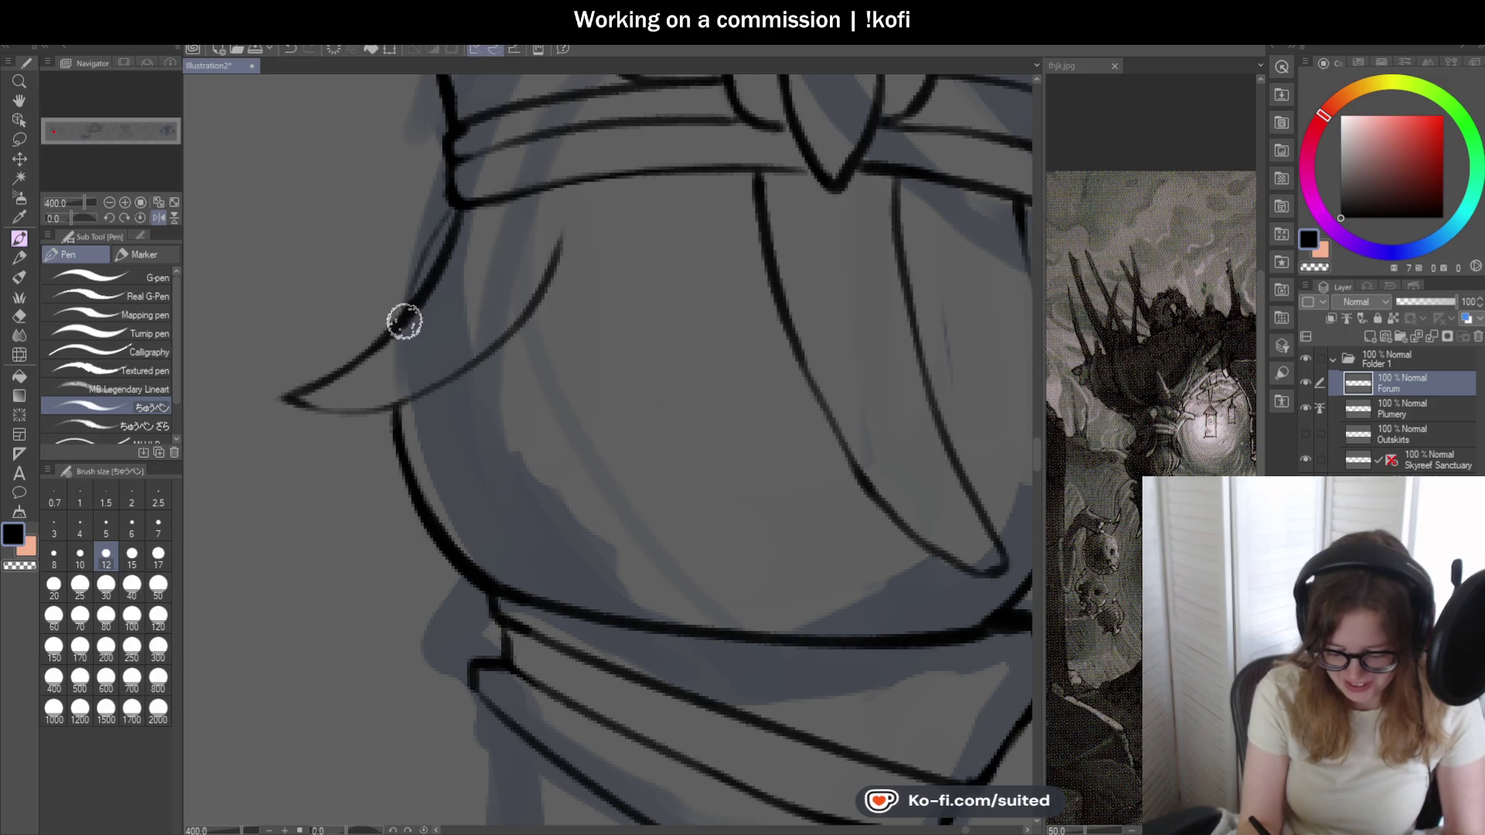
pyautogui.moveTo(454, 205); pyautogui.dragTo(398, 322)
pyautogui.moveTo(302, 404)
pyautogui.mouseDown()
pyautogui.moveTo(411, 391)
pyautogui.moveTo(525, 322)
pyautogui.mouseUp()
pyautogui.moveTo(563, 242); pyautogui.dragTo(560, 194)
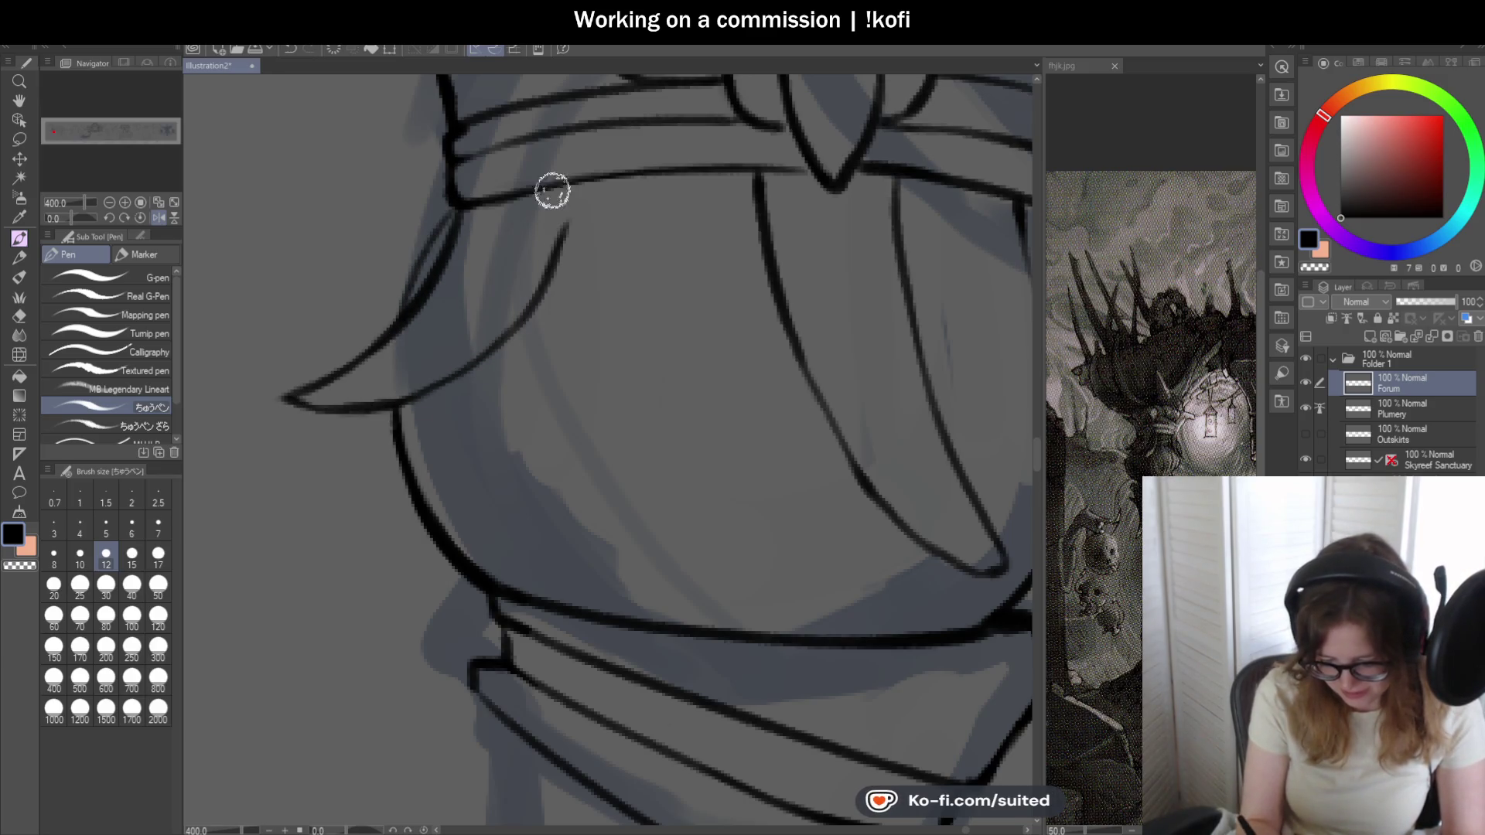
pyautogui.moveTo(454, 225); pyautogui.dragTo(385, 328)
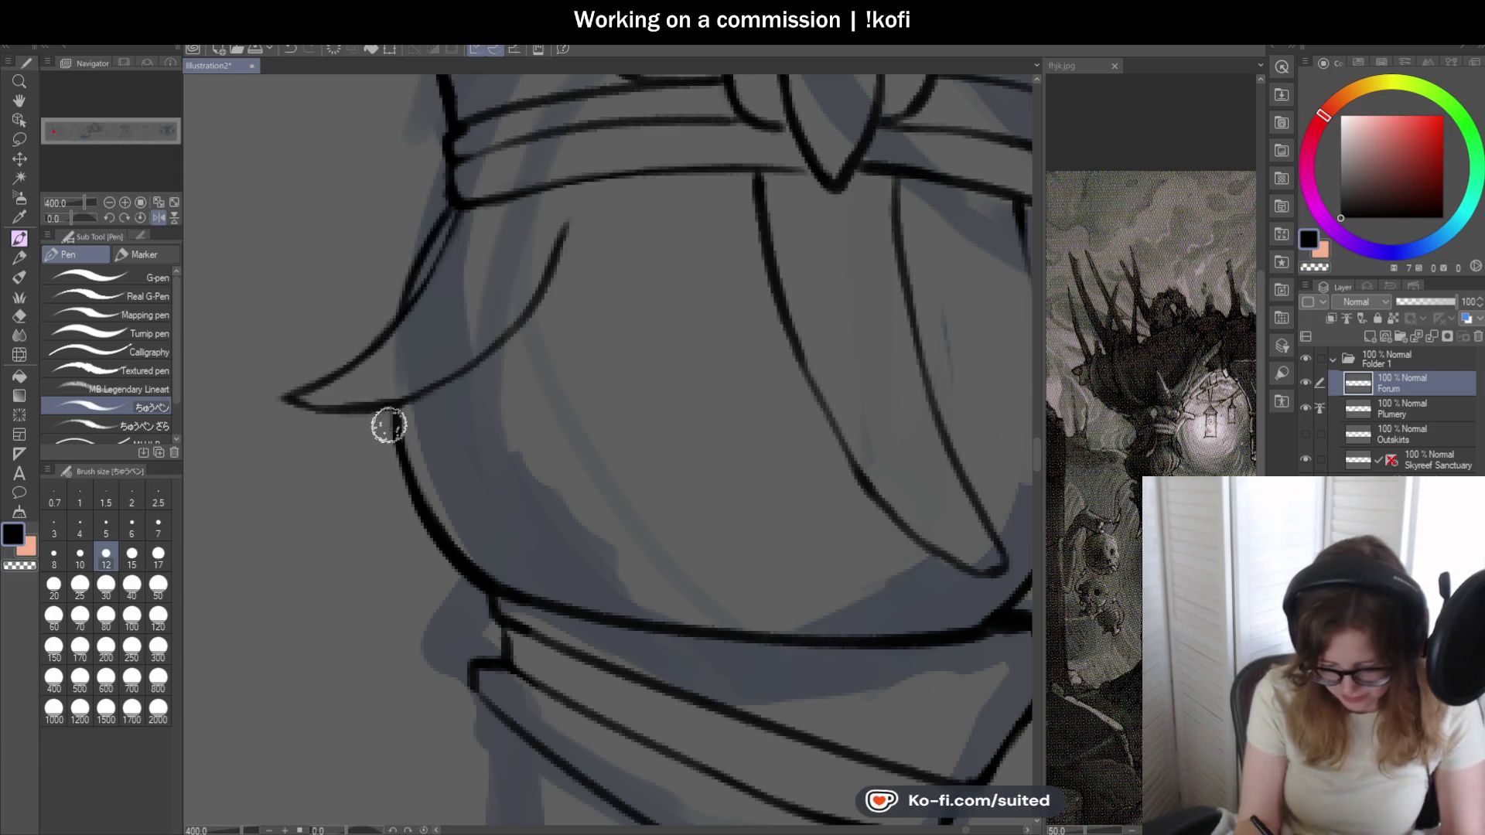
pyautogui.scroll(-2, 387, 421)
pyautogui.scroll(-1, 560, 239)
pyautogui.scroll(3, 565, 266)
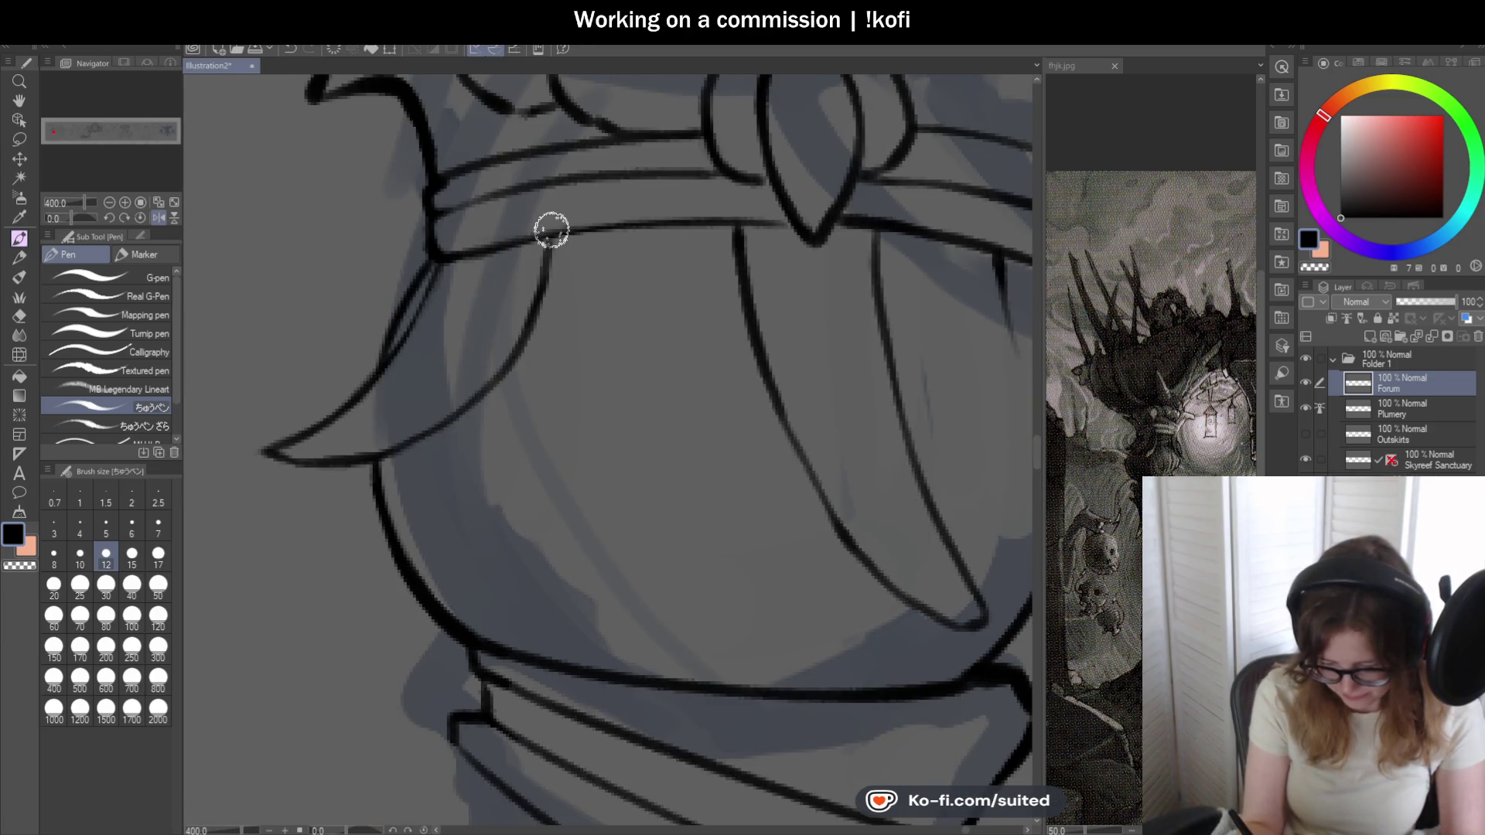
pyautogui.scroll(-2, 550, 299)
pyautogui.scroll(-3, 699, 359)
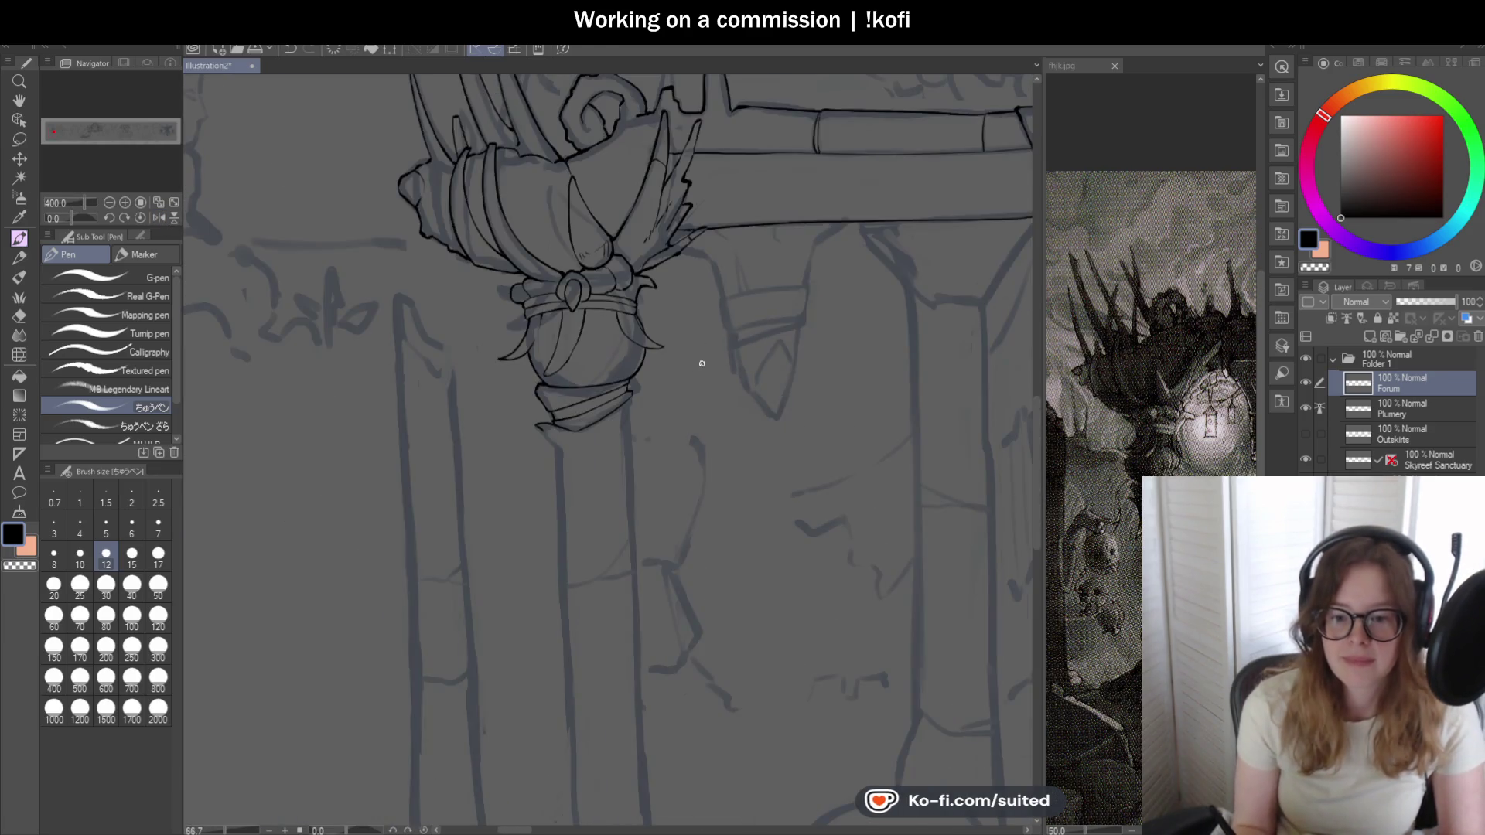
pyautogui.scroll(1, 705, 340)
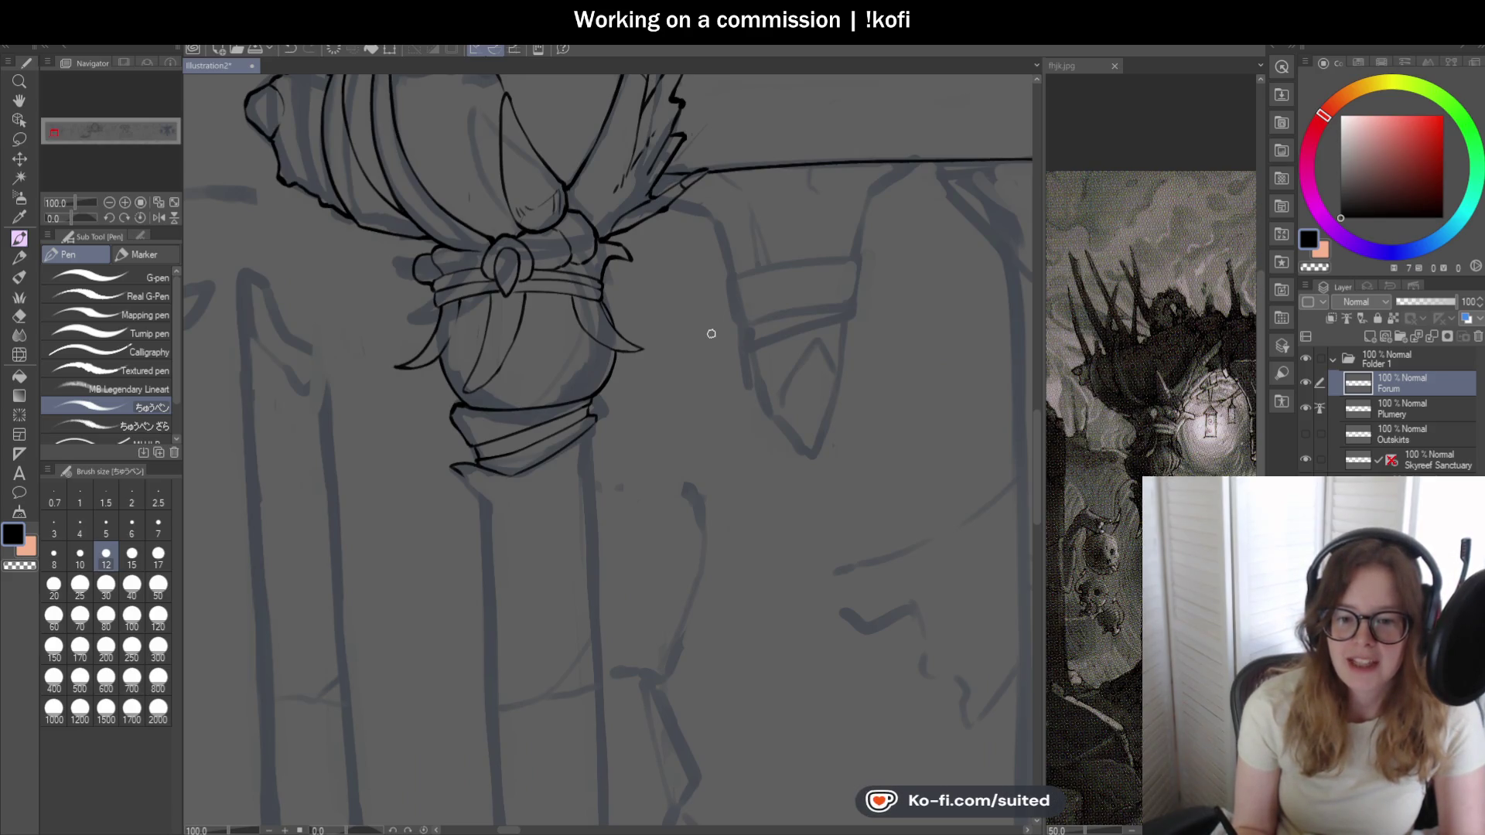
pyautogui.scroll(-1, 639, 414)
pyautogui.scroll(2, 629, 422)
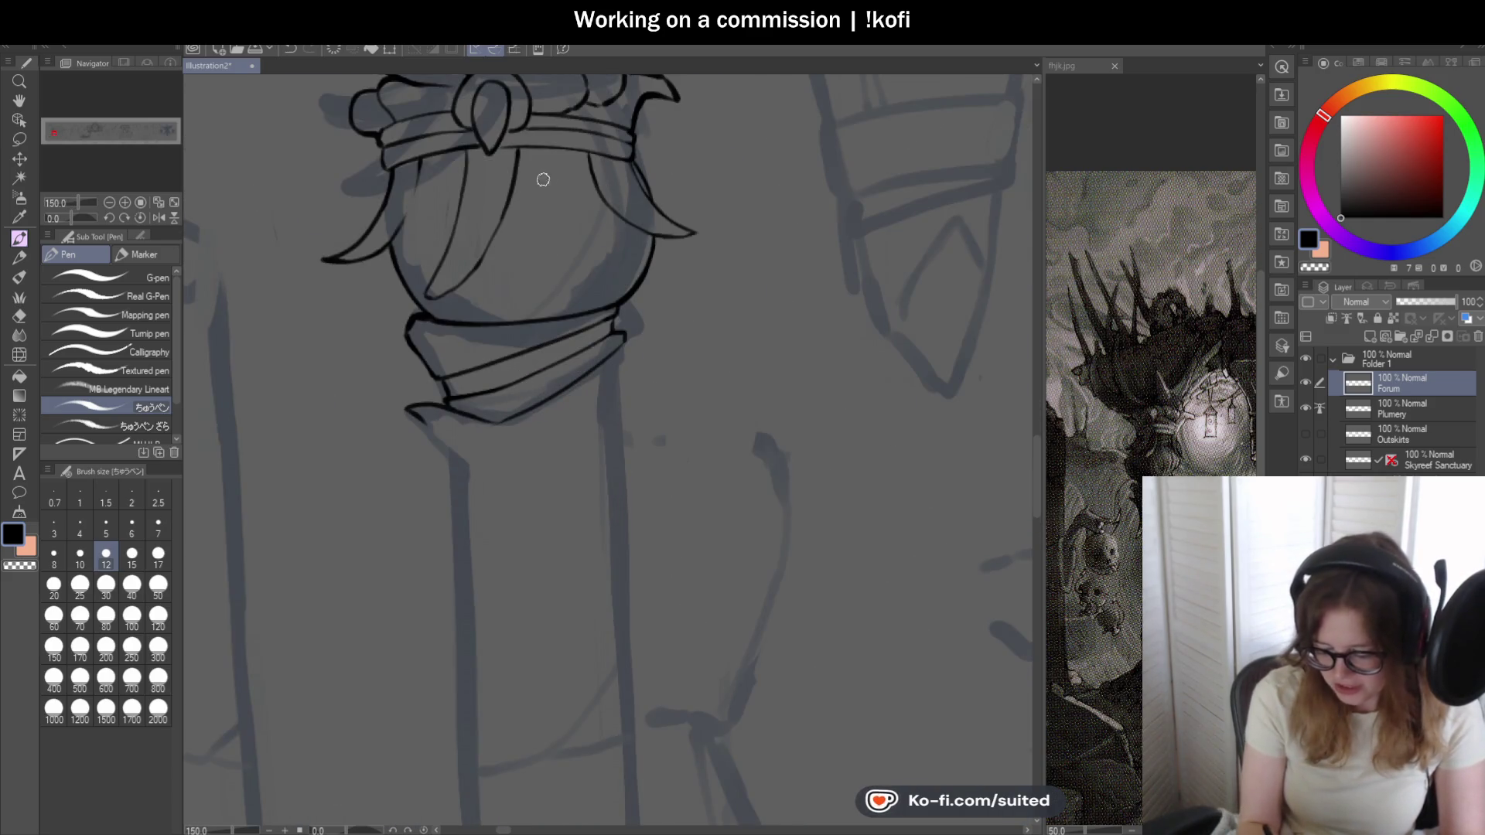
pyautogui.scroll(2, 521, 185)
pyautogui.scroll(2, 510, 197)
# - Ink thin curved detail lines across the bulb's top and diagonally below the ornate band
pyautogui.moveTo(499, 212); pyautogui.dragTo(695, 170)
pyautogui.moveTo(504, 152); pyautogui.dragTo(697, 123)
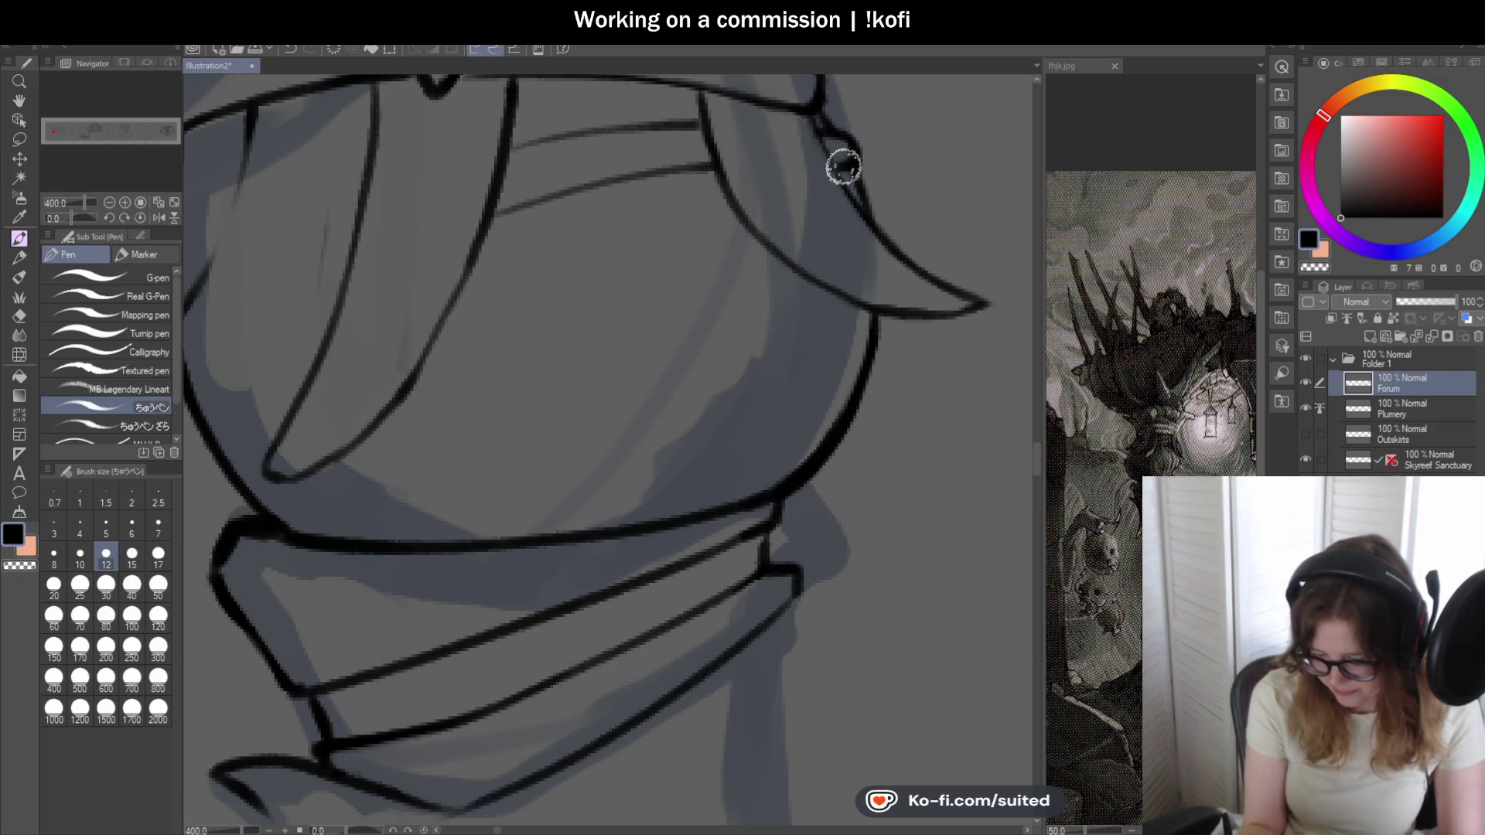
pyautogui.scroll(-2, 646, 172)
pyautogui.scroll(2, 645, 172)
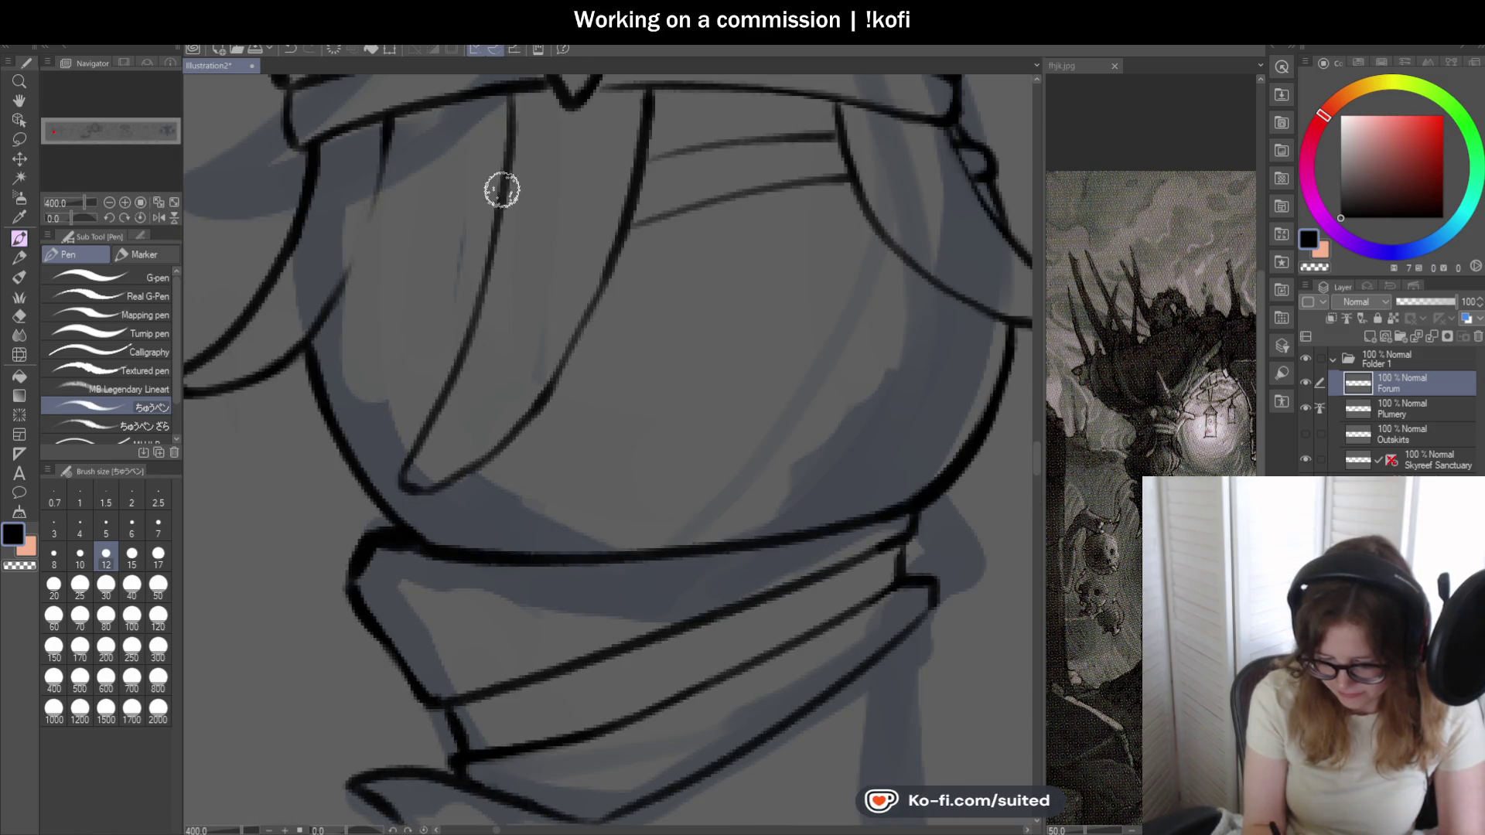
pyautogui.moveTo(481, 256); pyautogui.dragTo(322, 338)
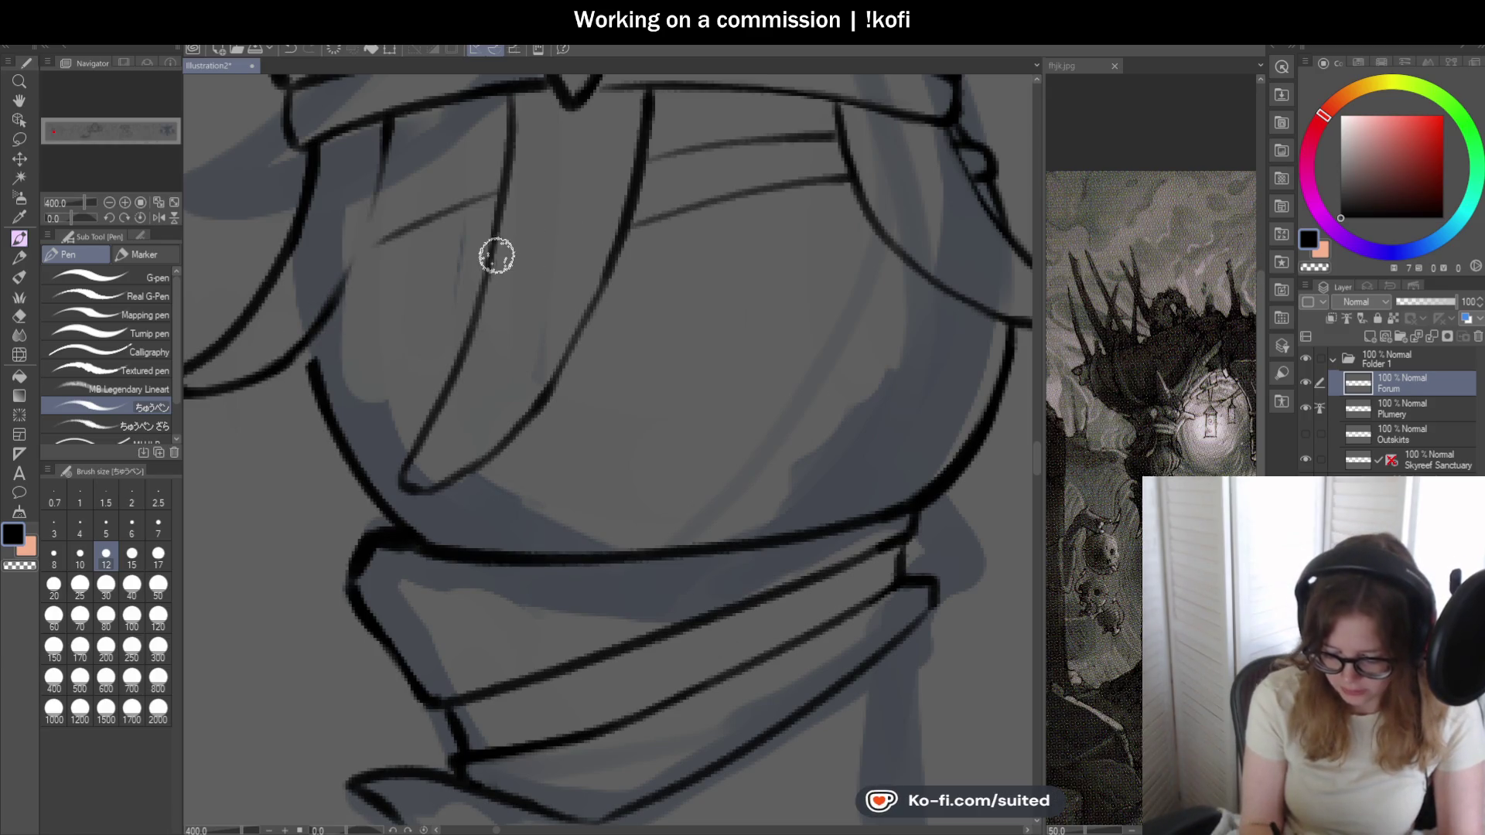
pyautogui.moveTo(499, 255); pyautogui.dragTo(335, 321)
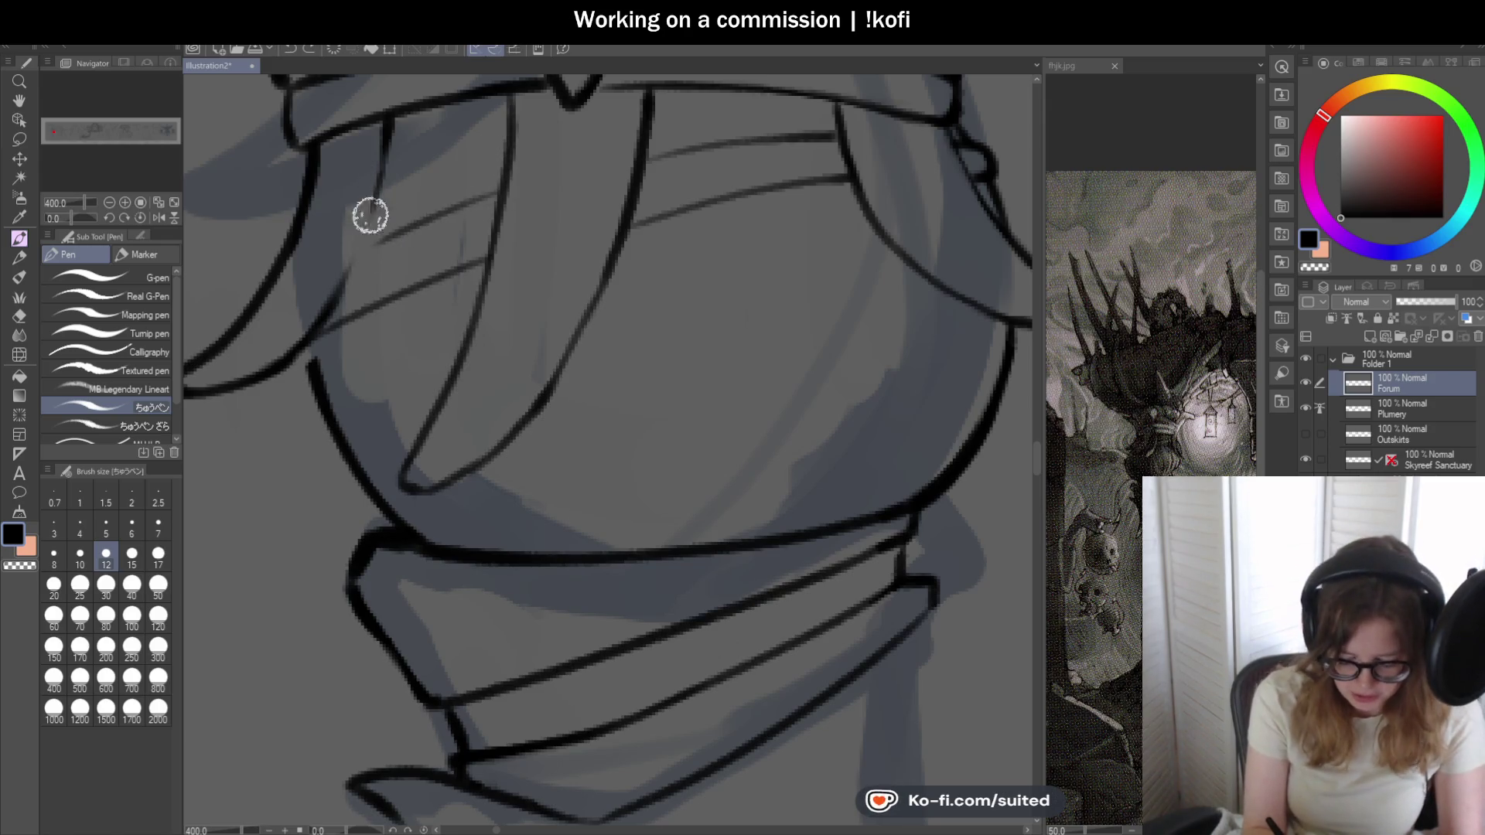
pyautogui.scroll(-2, 304, 351)
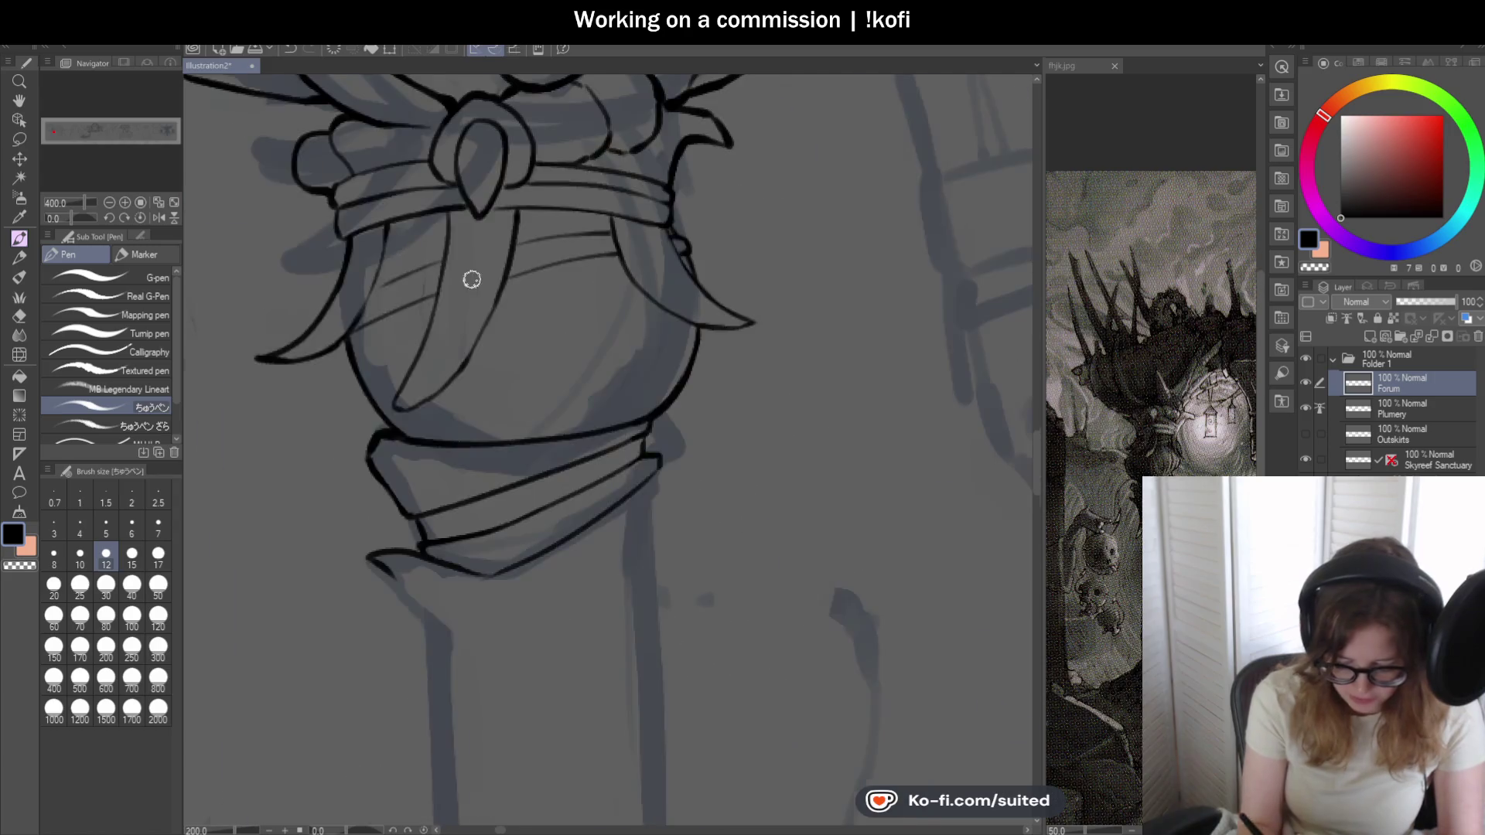
pyautogui.scroll(-2, 471, 279)
pyautogui.scroll(2, 489, 317)
pyautogui.scroll(2, 425, 314)
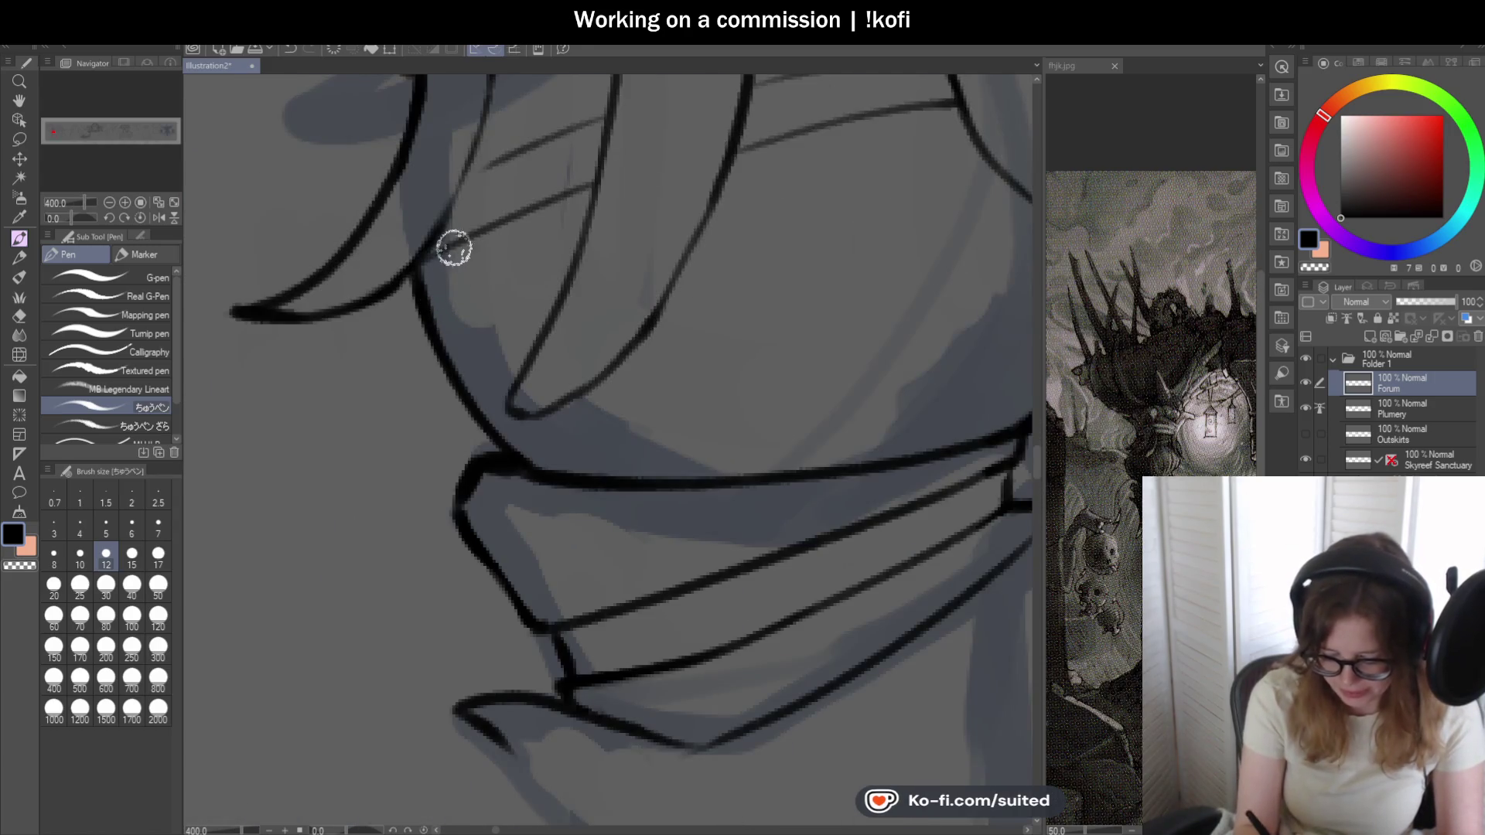
pyautogui.moveTo(464, 174)
pyautogui.mouseDown()
pyautogui.moveTo(580, 125)
pyautogui.moveTo(557, 136)
pyautogui.mouseUp()
pyautogui.moveTo(459, 174)
pyautogui.mouseDown()
pyautogui.moveTo(435, 232)
pyautogui.moveTo(529, 215)
pyautogui.mouseUp()
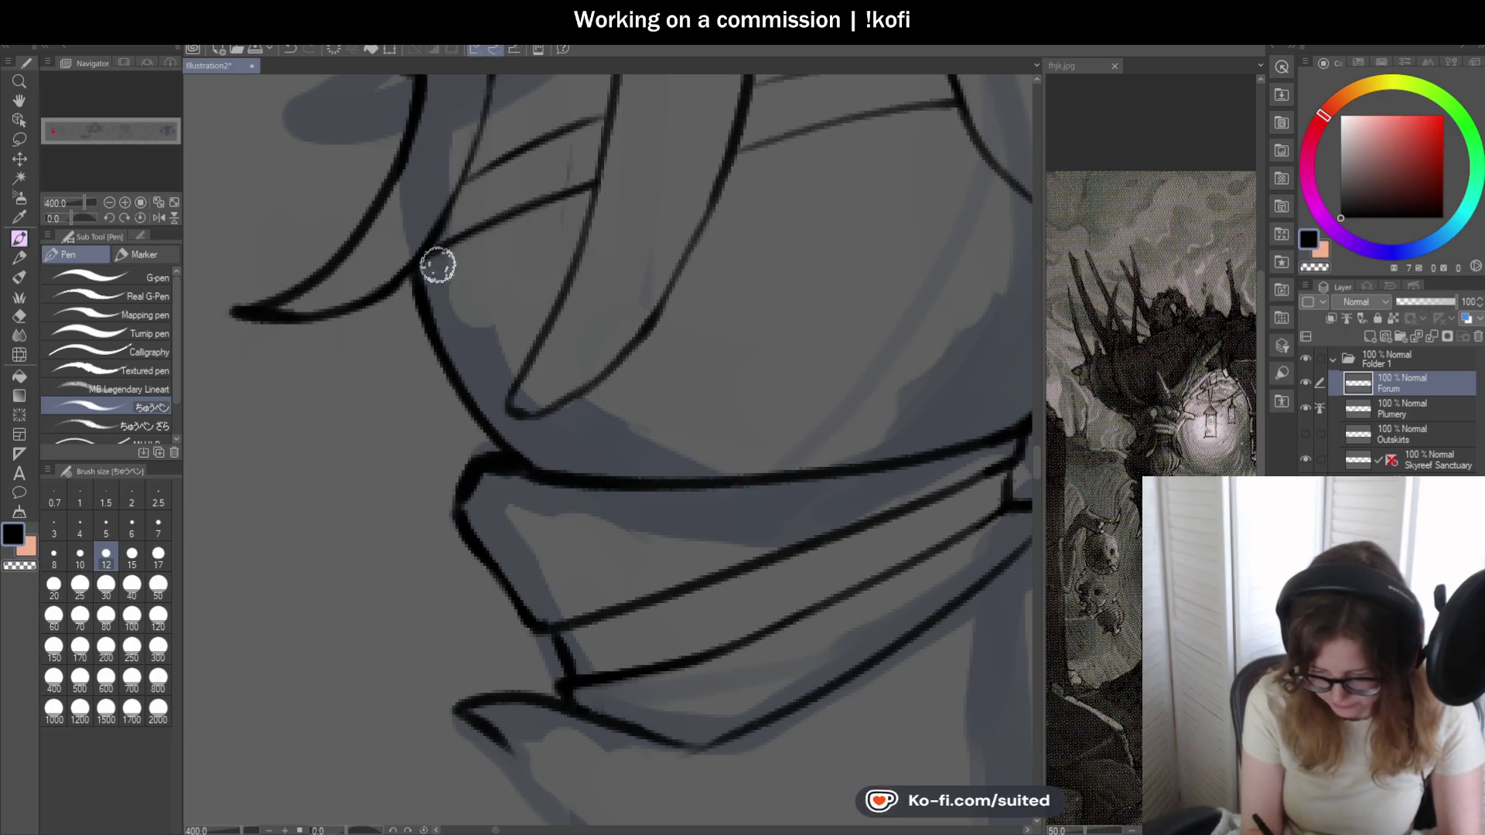
# - Zoomed out, draw the long line along the bulb's curve, redoing it once
pyautogui.hotkey('ctrl', 'alt', '0')
pyautogui.scroll(2, 522, 238)
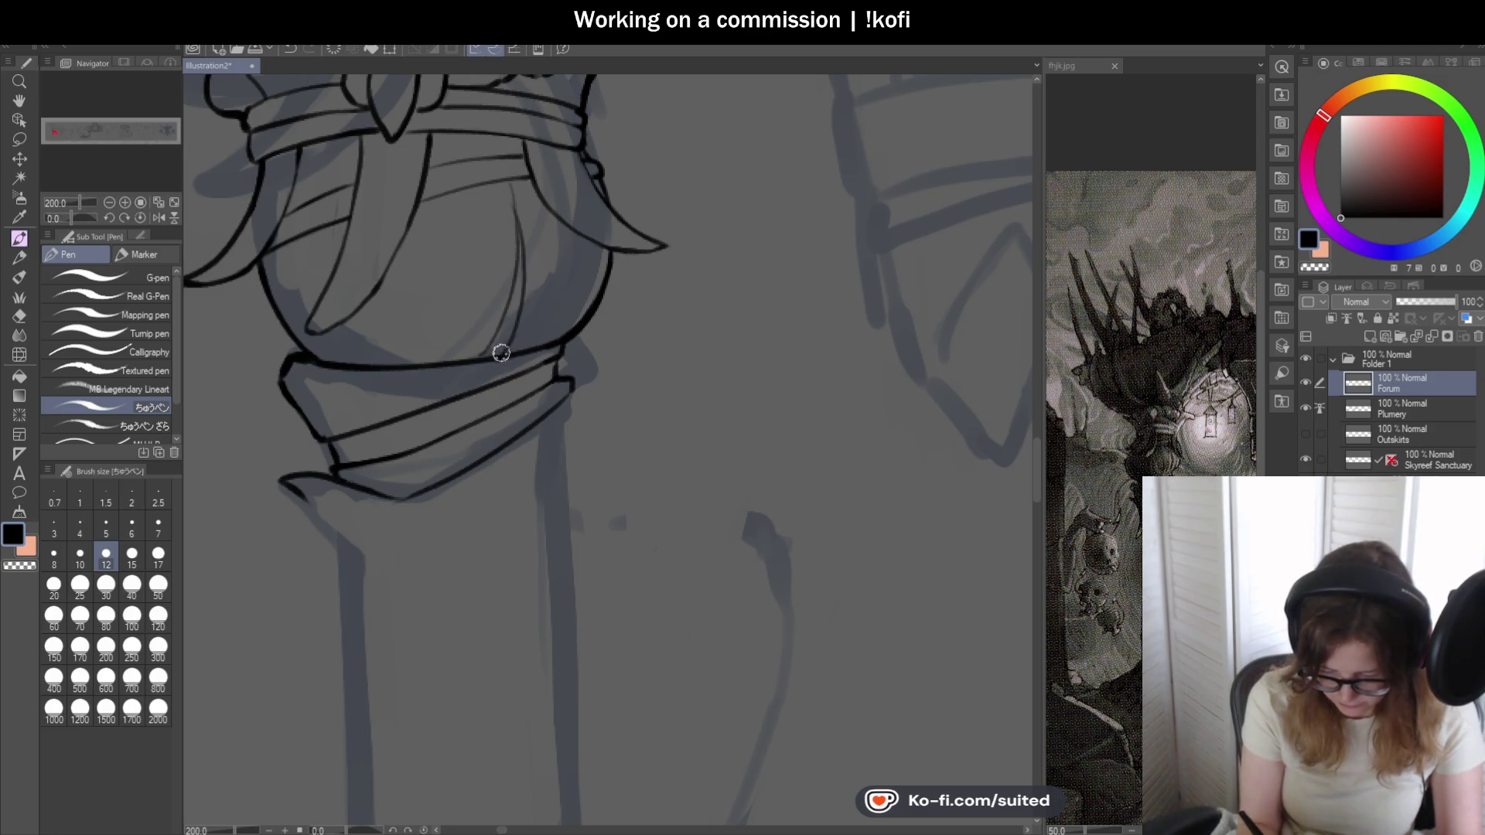
pyautogui.scroll(2, 484, 382)
pyautogui.scroll(-1, 579, 287)
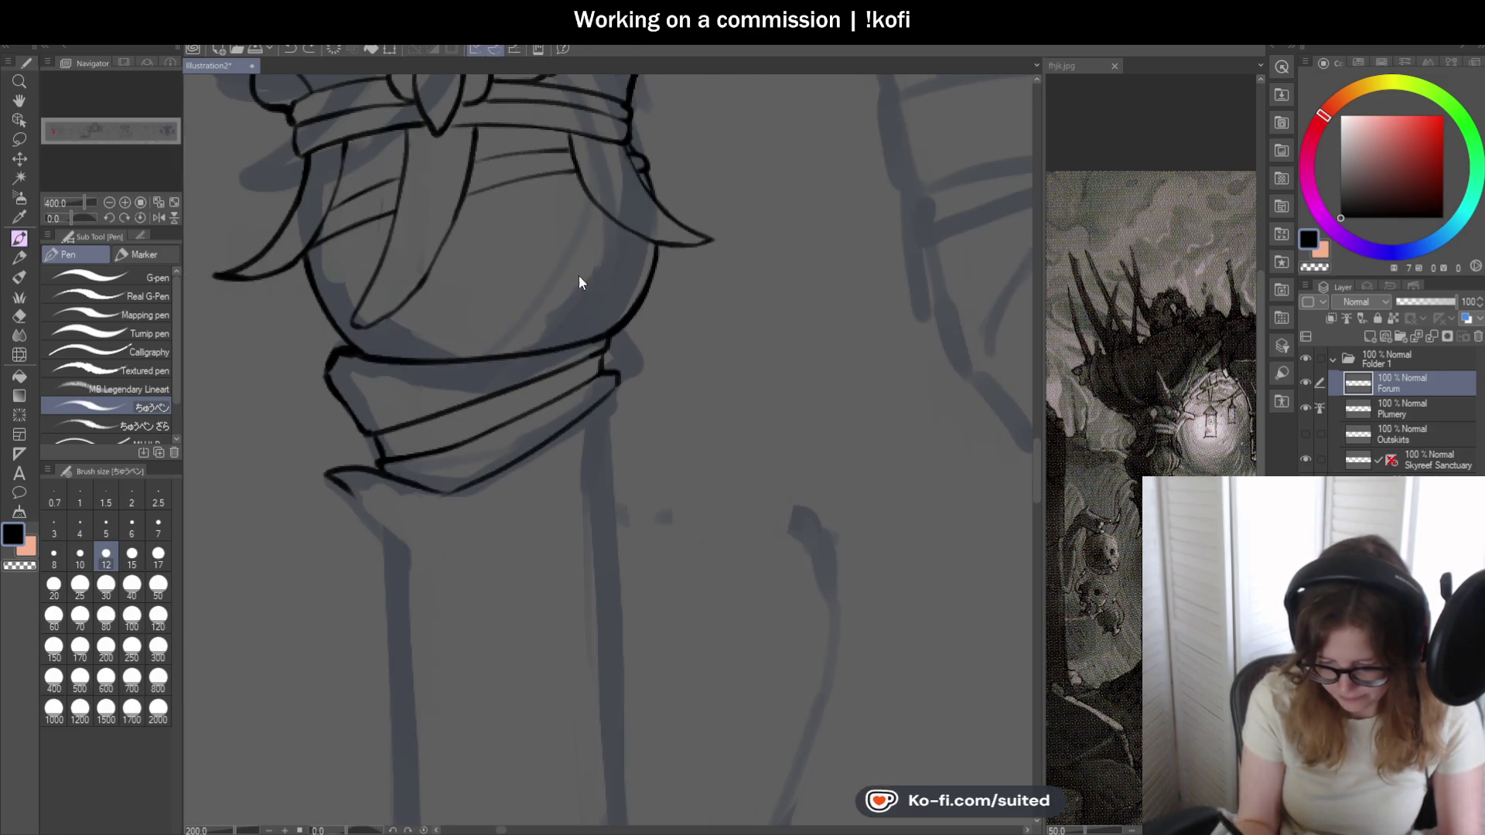
pyautogui.scroll(1, 563, 207)
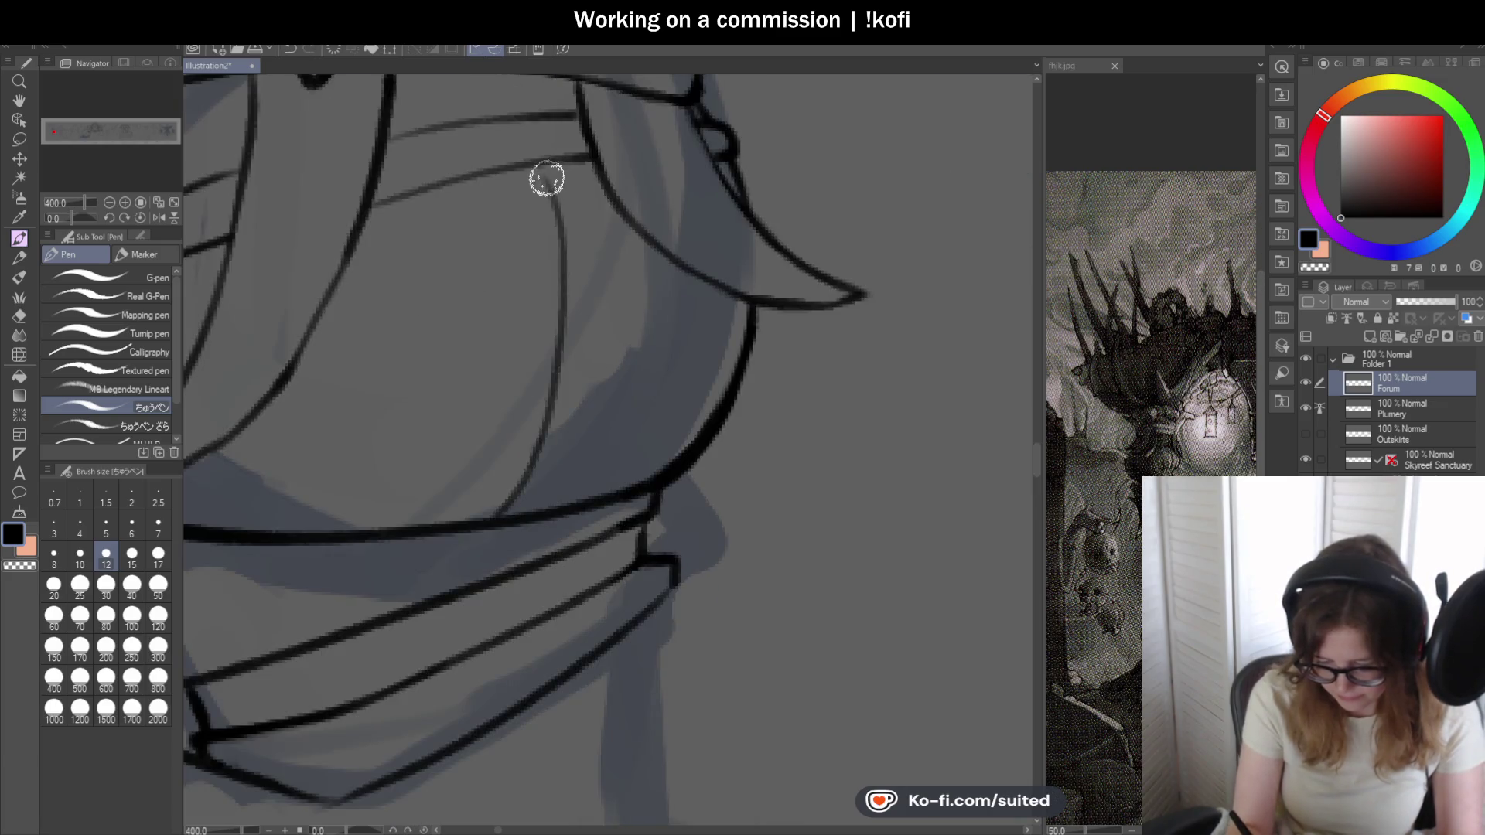
pyautogui.moveTo(551, 194)
pyautogui.mouseDown()
pyautogui.moveTo(554, 460)
pyautogui.moveTo(504, 519)
pyautogui.mouseUp()
pyautogui.hotkey('ctrl', 'z')
pyautogui.moveTo(569, 253); pyautogui.dragTo(514, 521)
pyautogui.scroll(-3, 609, 302)
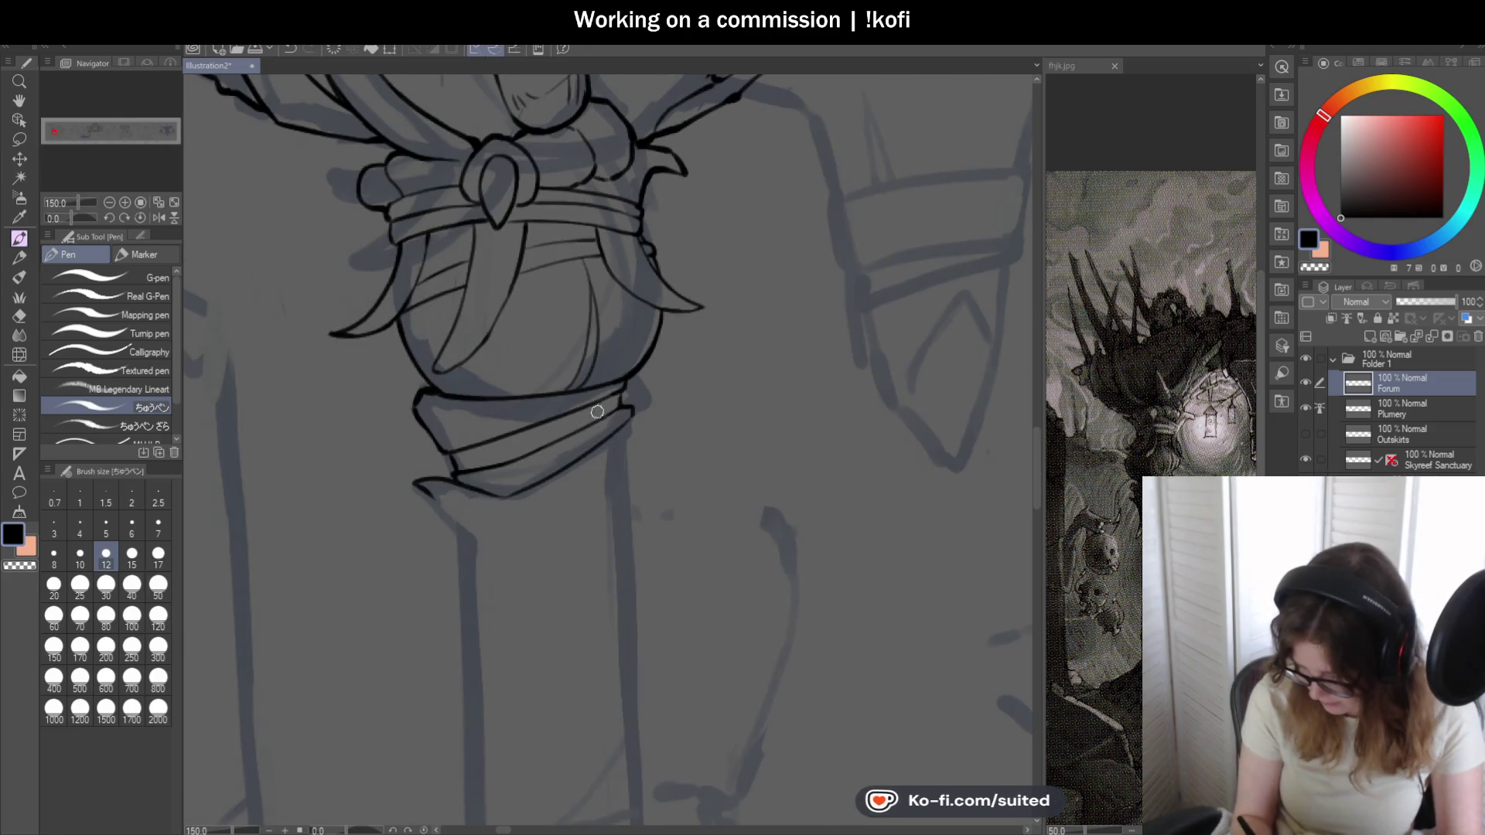
pyautogui.scroll(2, 637, 367)
pyautogui.scroll(-3, 696, 324)
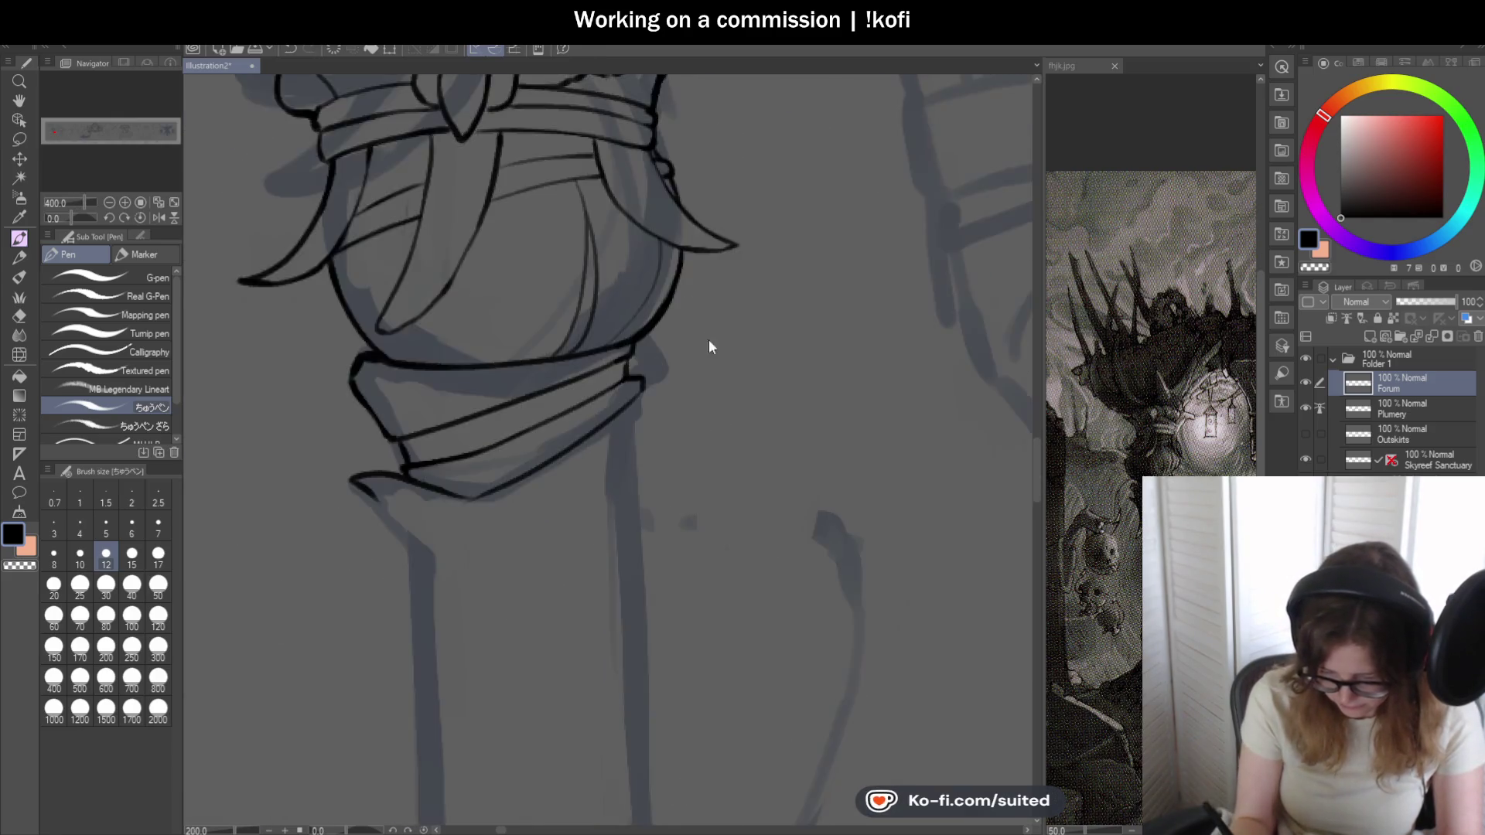
pyautogui.scroll(3, 522, 360)
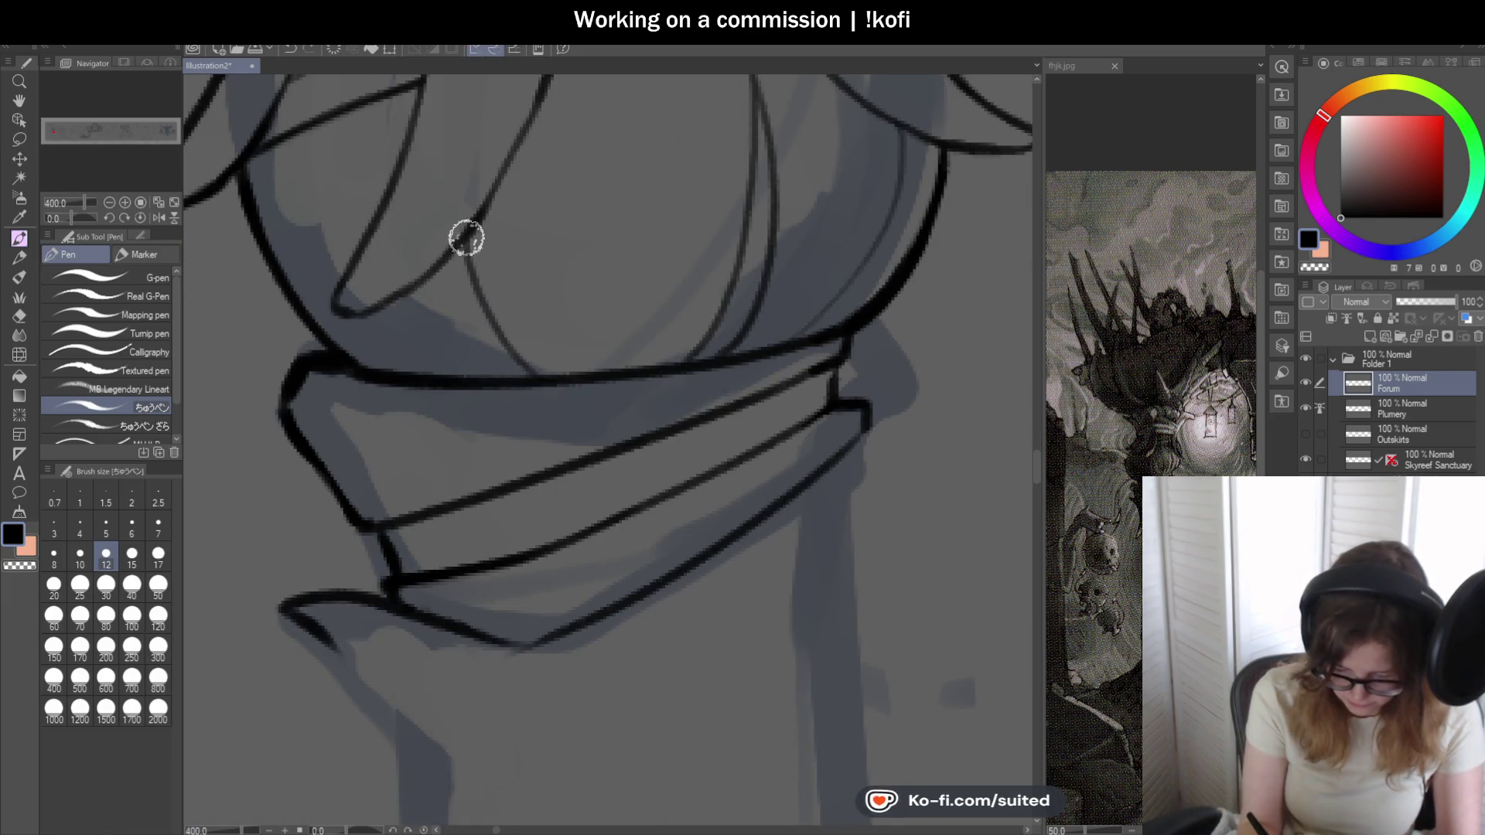
pyautogui.scroll(-3, 515, 419)
pyautogui.scroll(3, 464, 348)
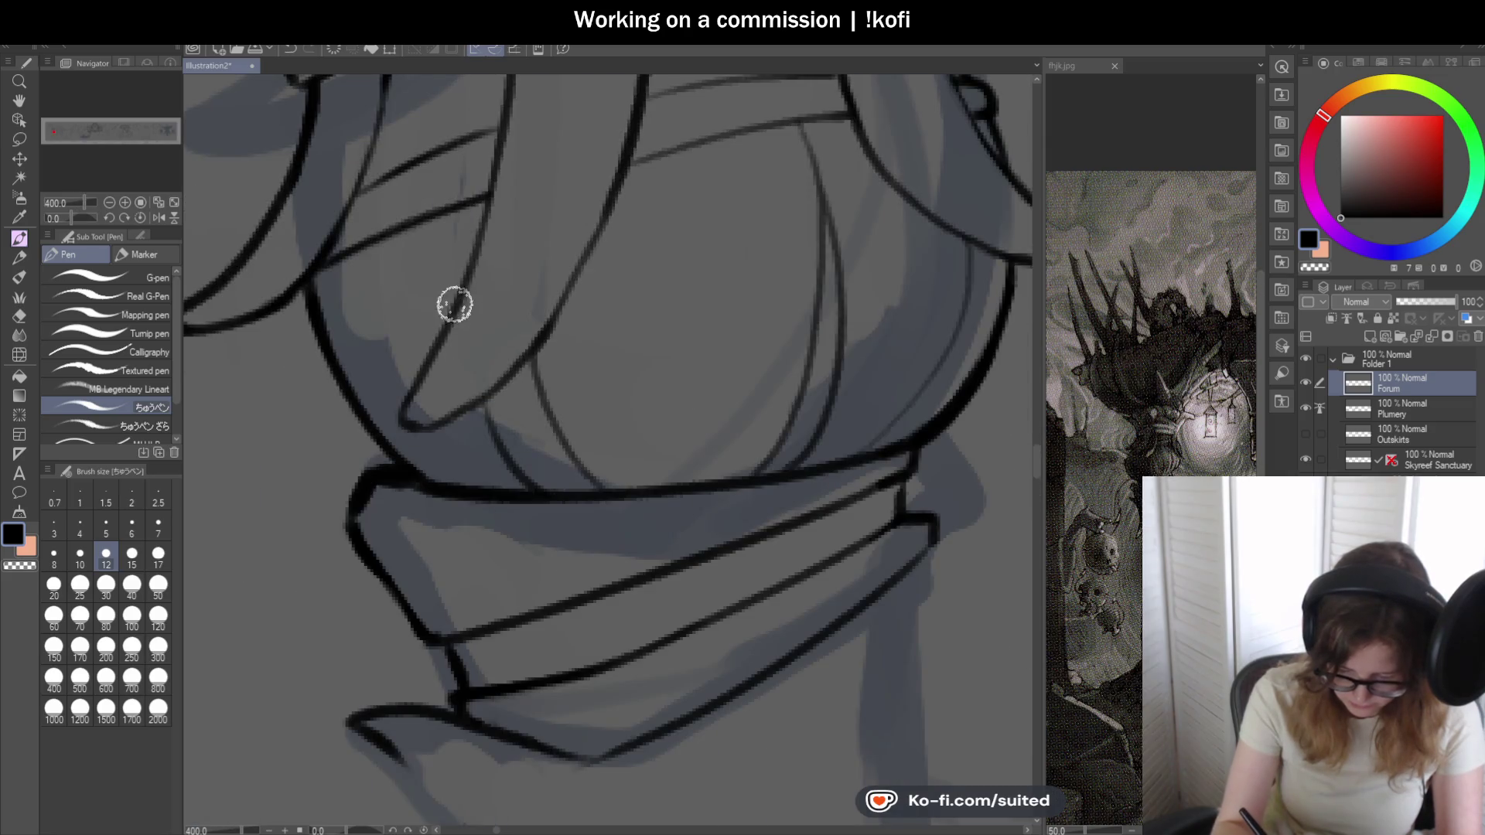
pyautogui.scroll(-3, 452, 215)
pyautogui.scroll(3, 450, 216)
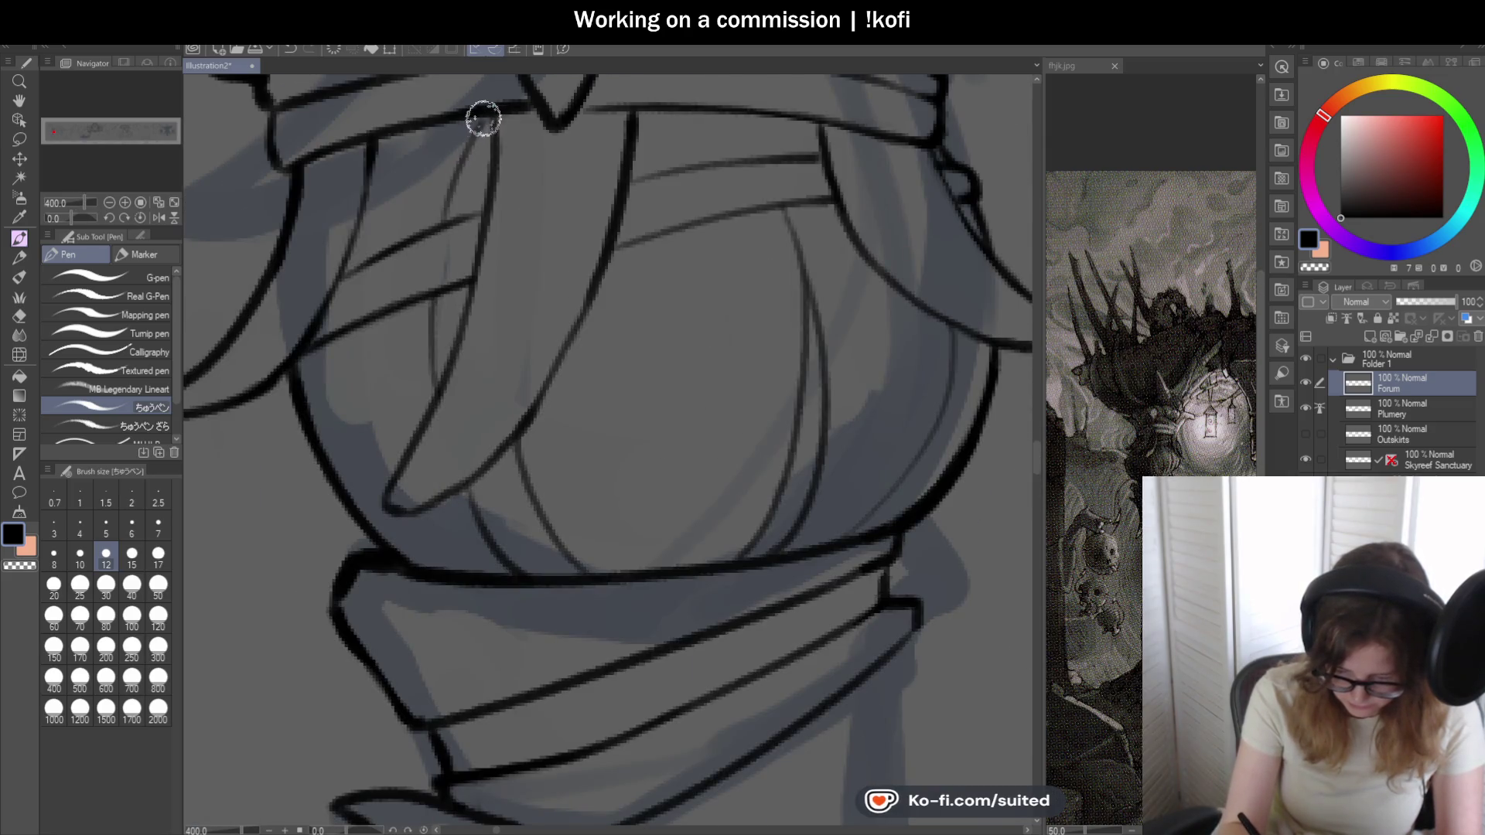
pyautogui.scroll(-5, 480, 124)
pyautogui.scroll(1, 596, 428)
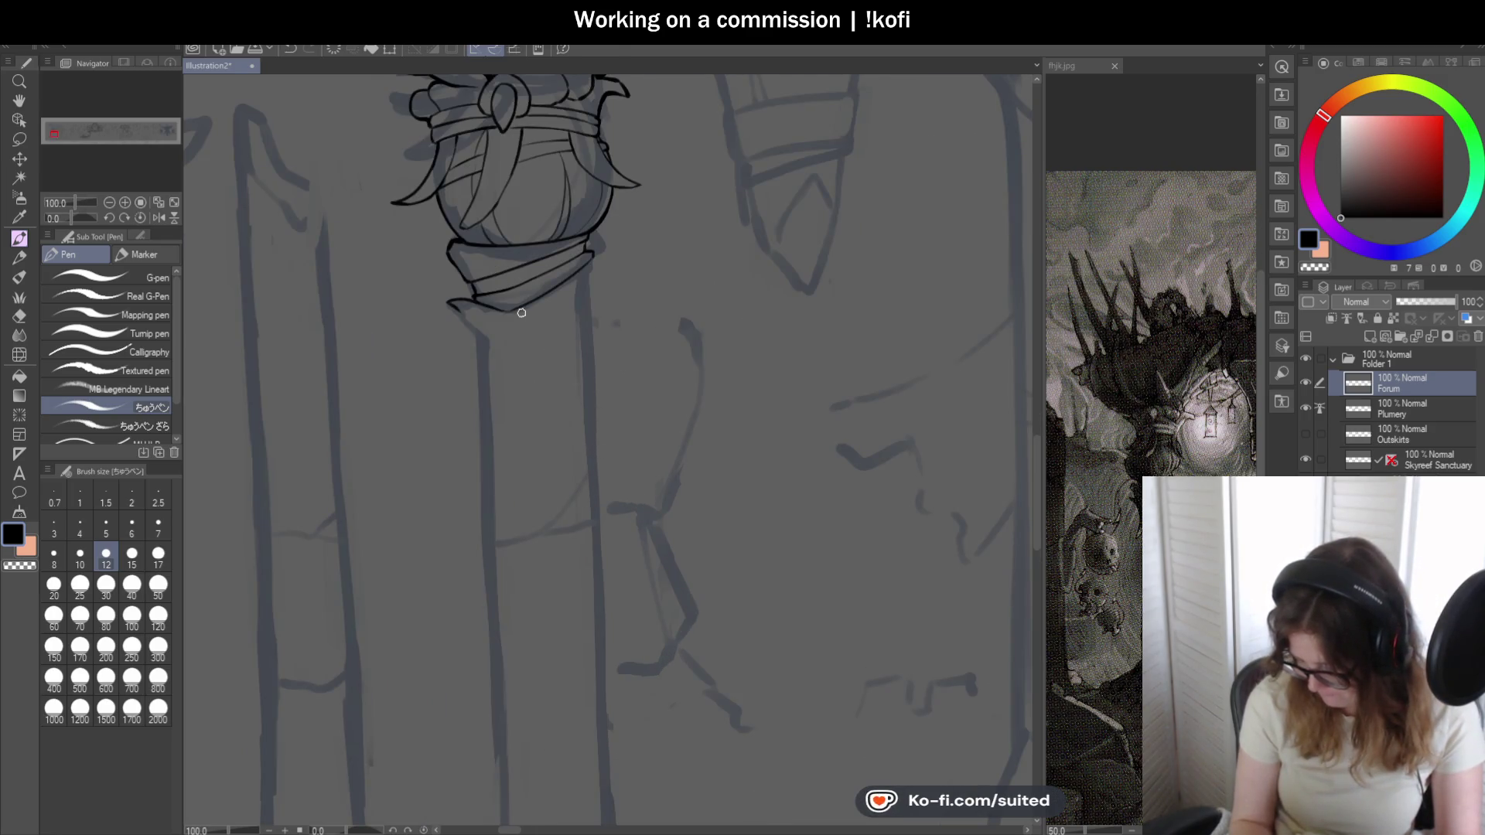
pyautogui.scroll(-1, 522, 311)
pyautogui.scroll(1, 546, 265)
pyautogui.scroll(2, 540, 232)
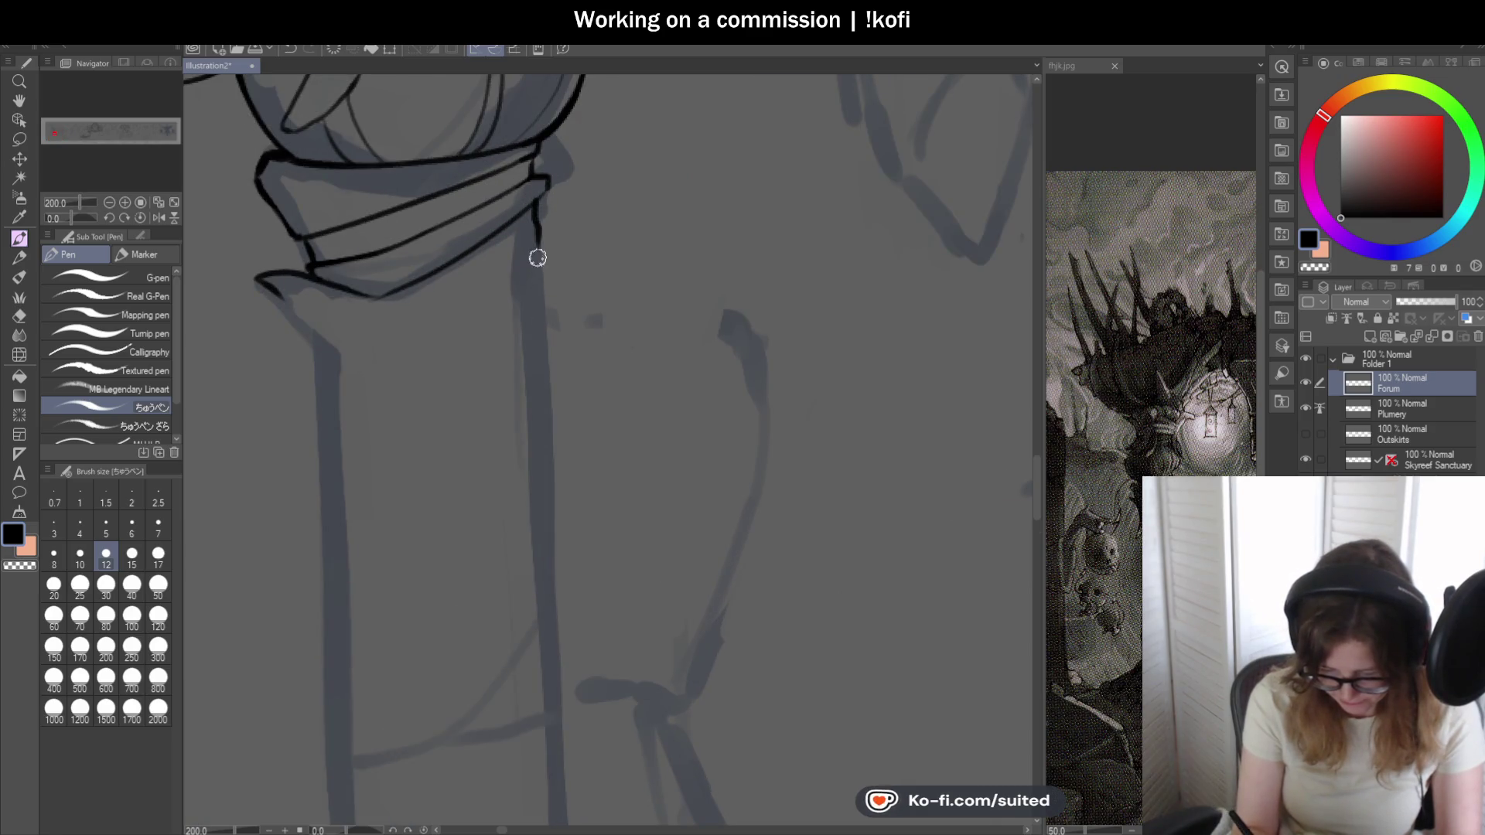
# - Ink the shaft's left edge below the collar, undoing the stray attempts on the other side
pyautogui.moveTo(539, 297); pyautogui.dragTo(553, 655)
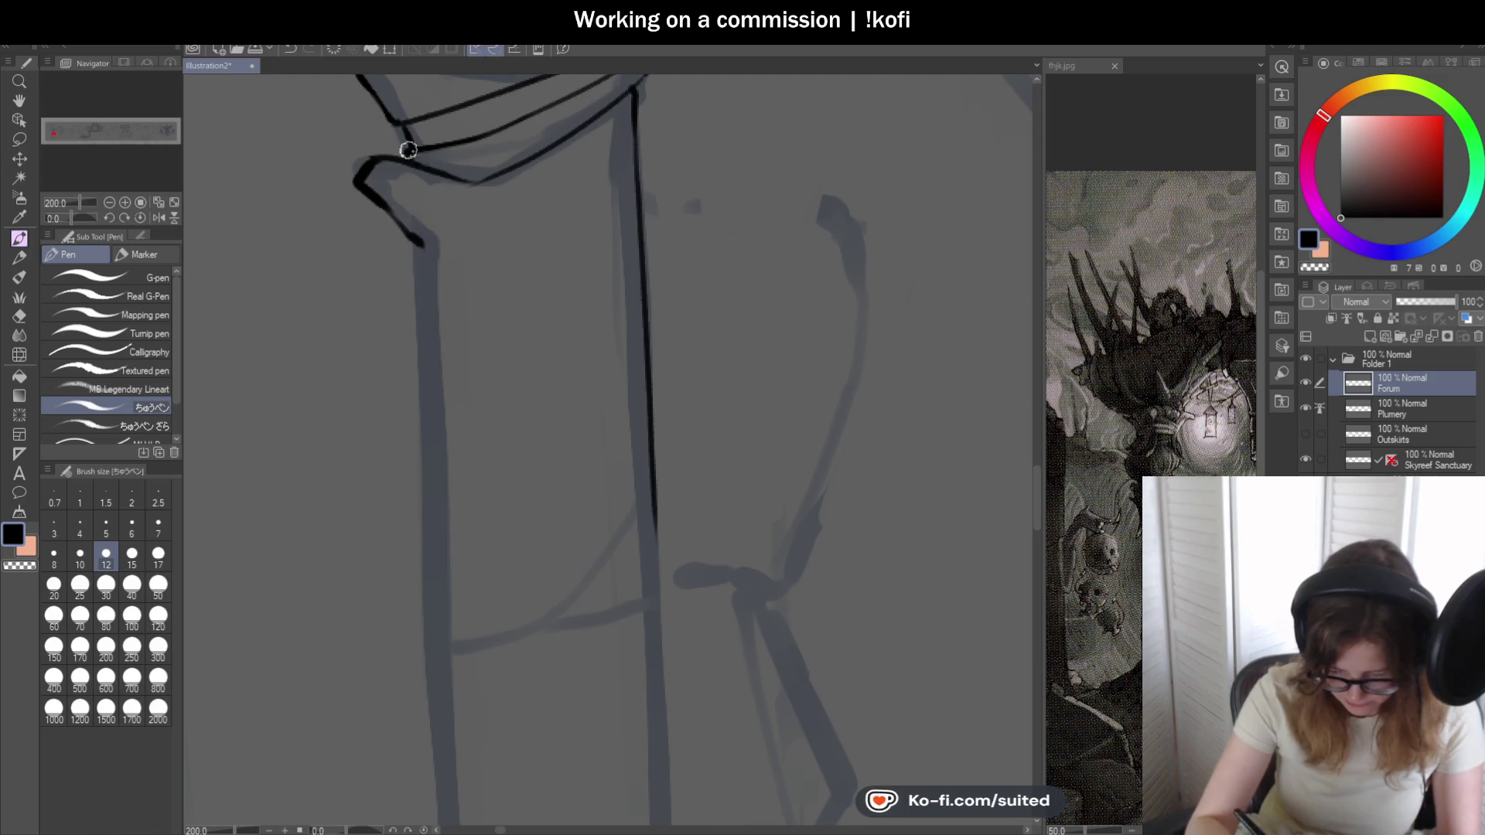
pyautogui.scroll(-2, 428, 245)
pyautogui.hotkey('ctrl', 'z')
pyautogui.hotkey('ctrl', 'z')
pyautogui.moveTo(432, 186); pyautogui.dragTo(449, 557)
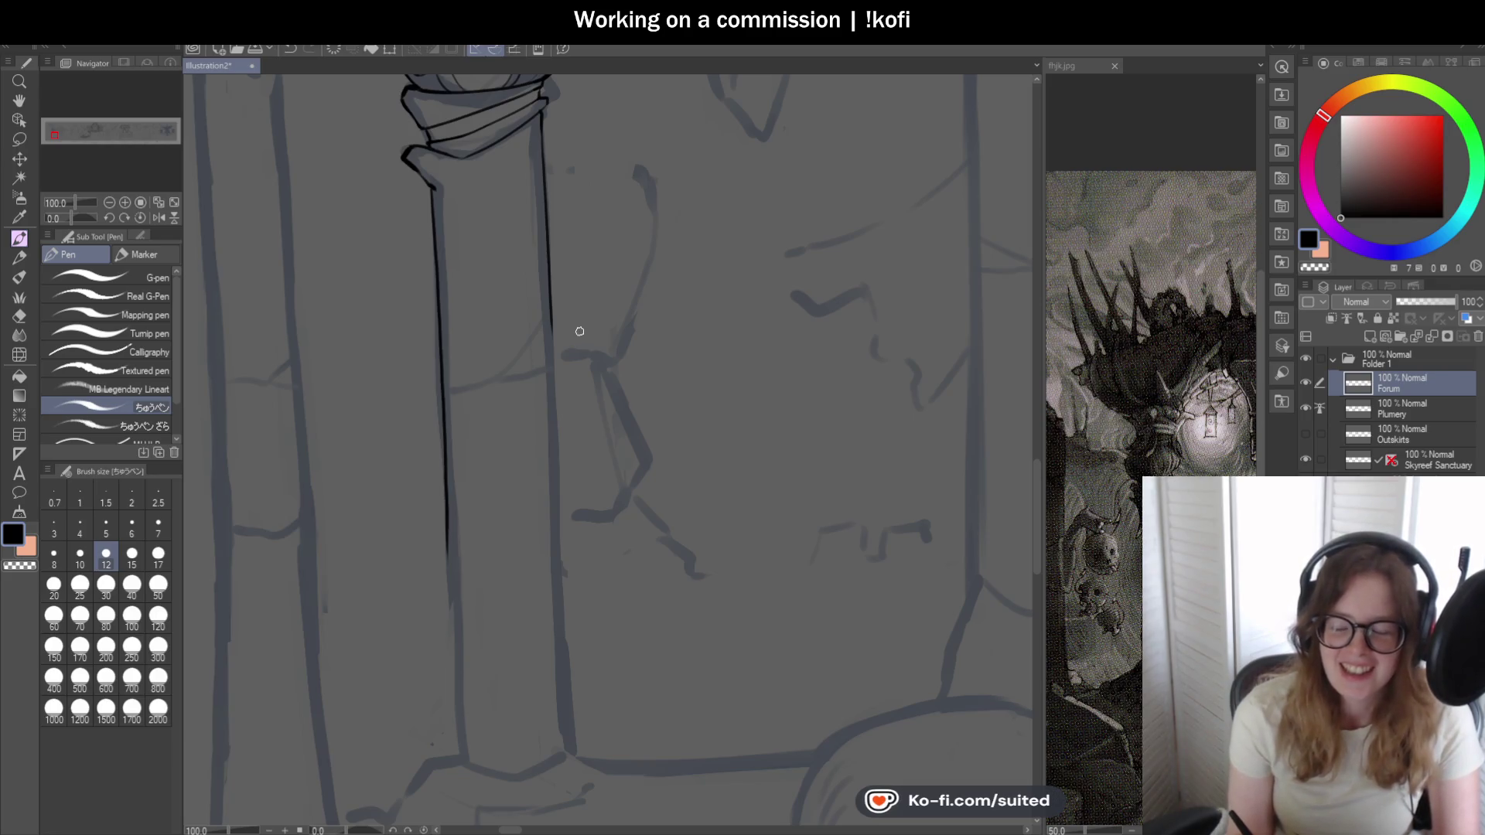
pyautogui.scroll(-2, 580, 337)
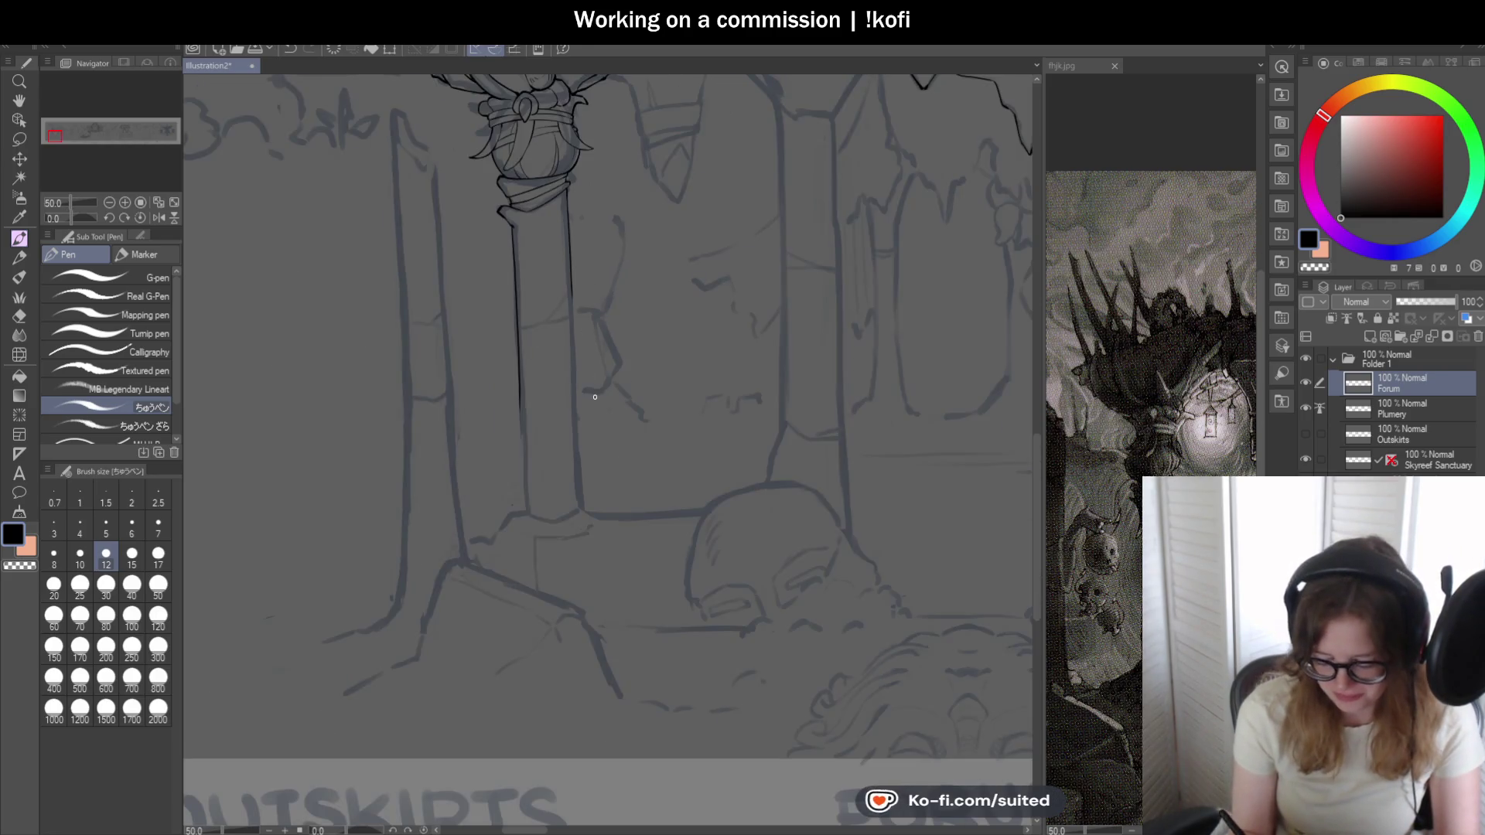
pyautogui.scroll(3, 582, 250)
pyautogui.moveTo(529, 182); pyautogui.dragTo(534, 330)
pyautogui.hotkey('ctrl', 'z')
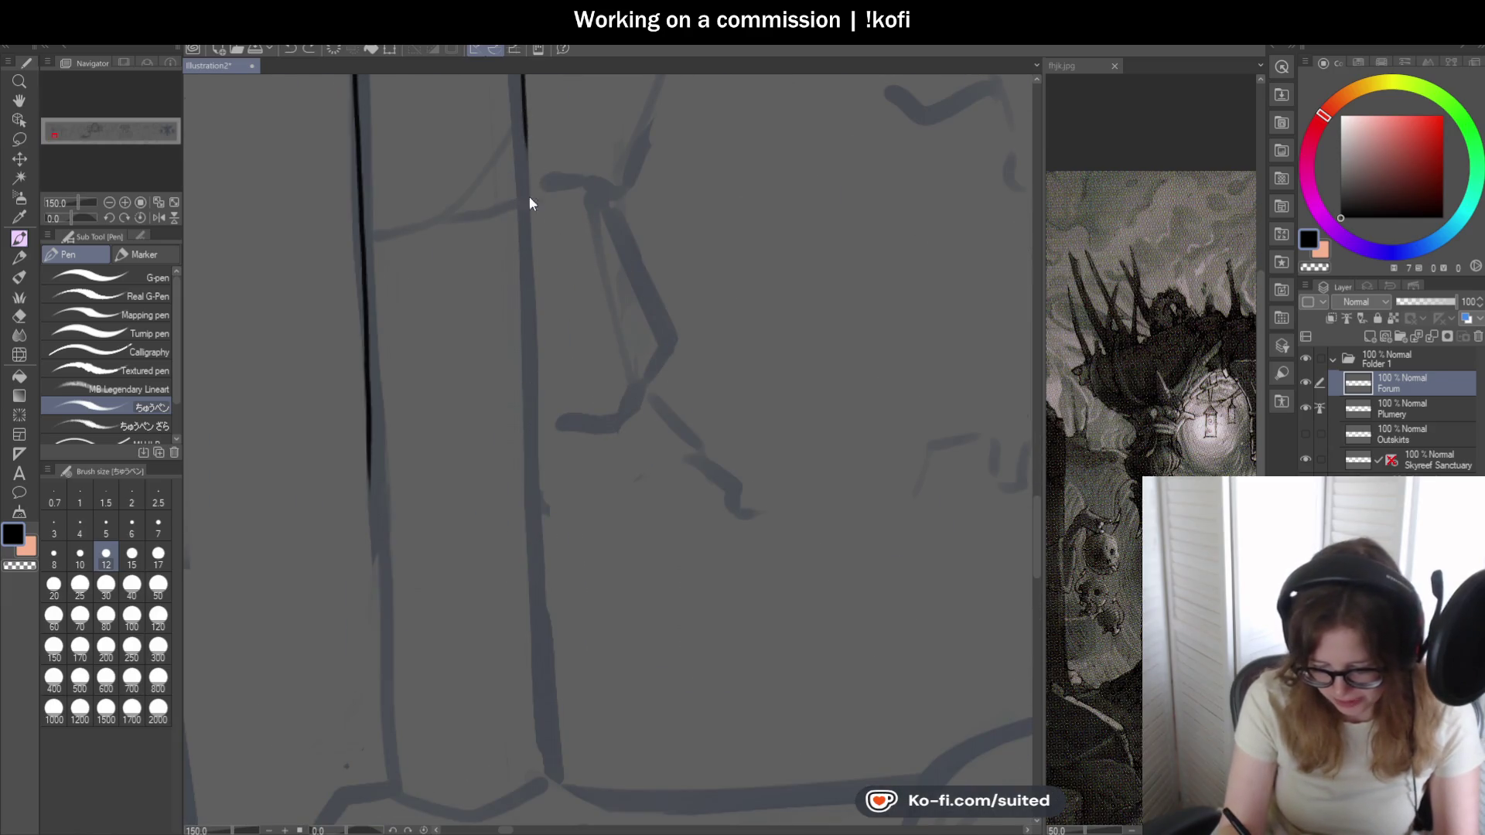
pyautogui.moveTo(524, 112); pyautogui.dragTo(546, 418)
pyautogui.hotkey('ctrl', 'z')
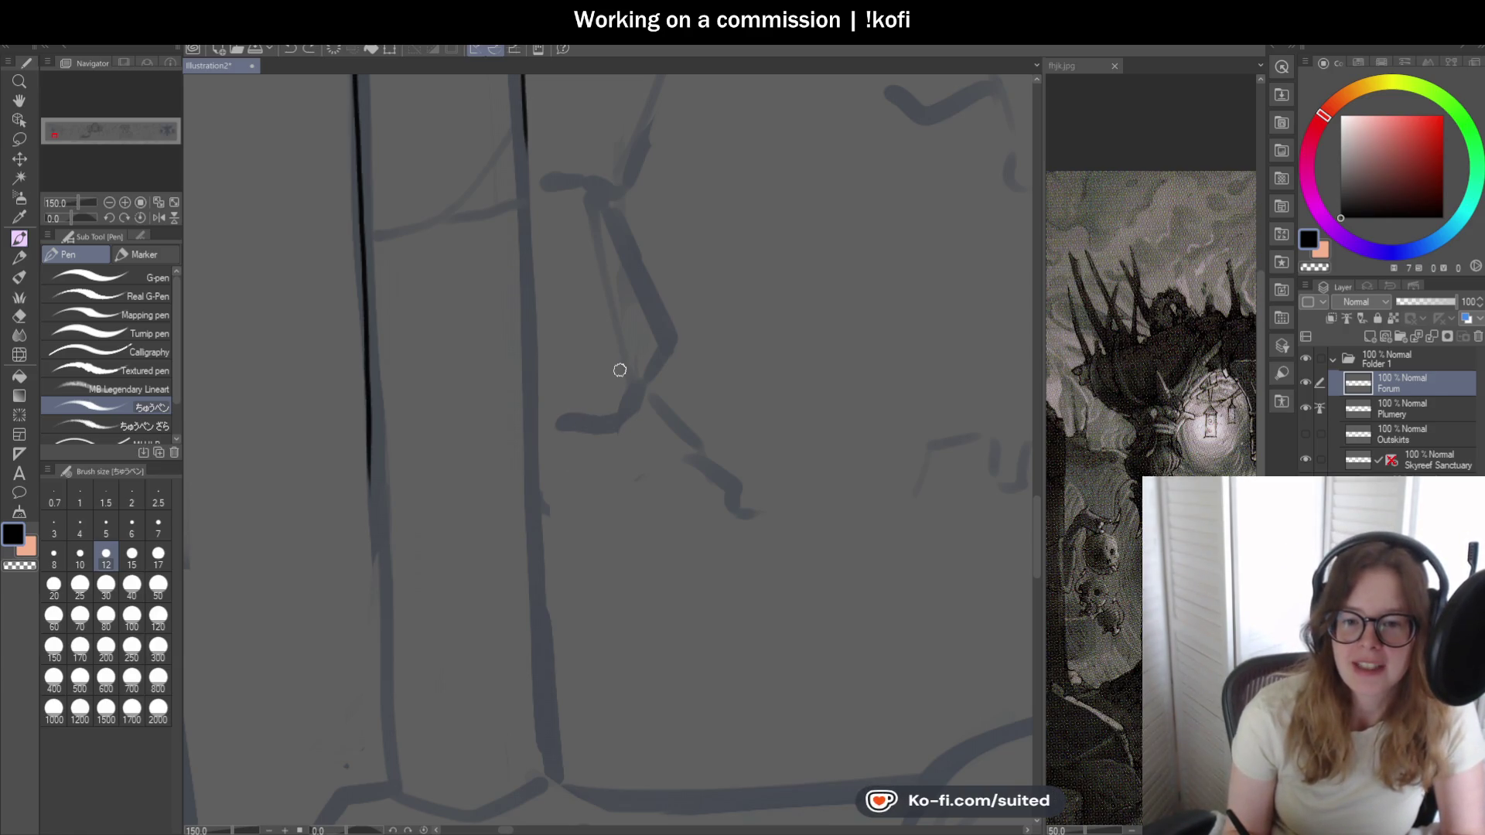
# - Carry both shaft edges down to the floor line, then bring the fhjk.jpg reference forward
pyautogui.moveTo(591, 412); pyautogui.dragTo(522, 420)
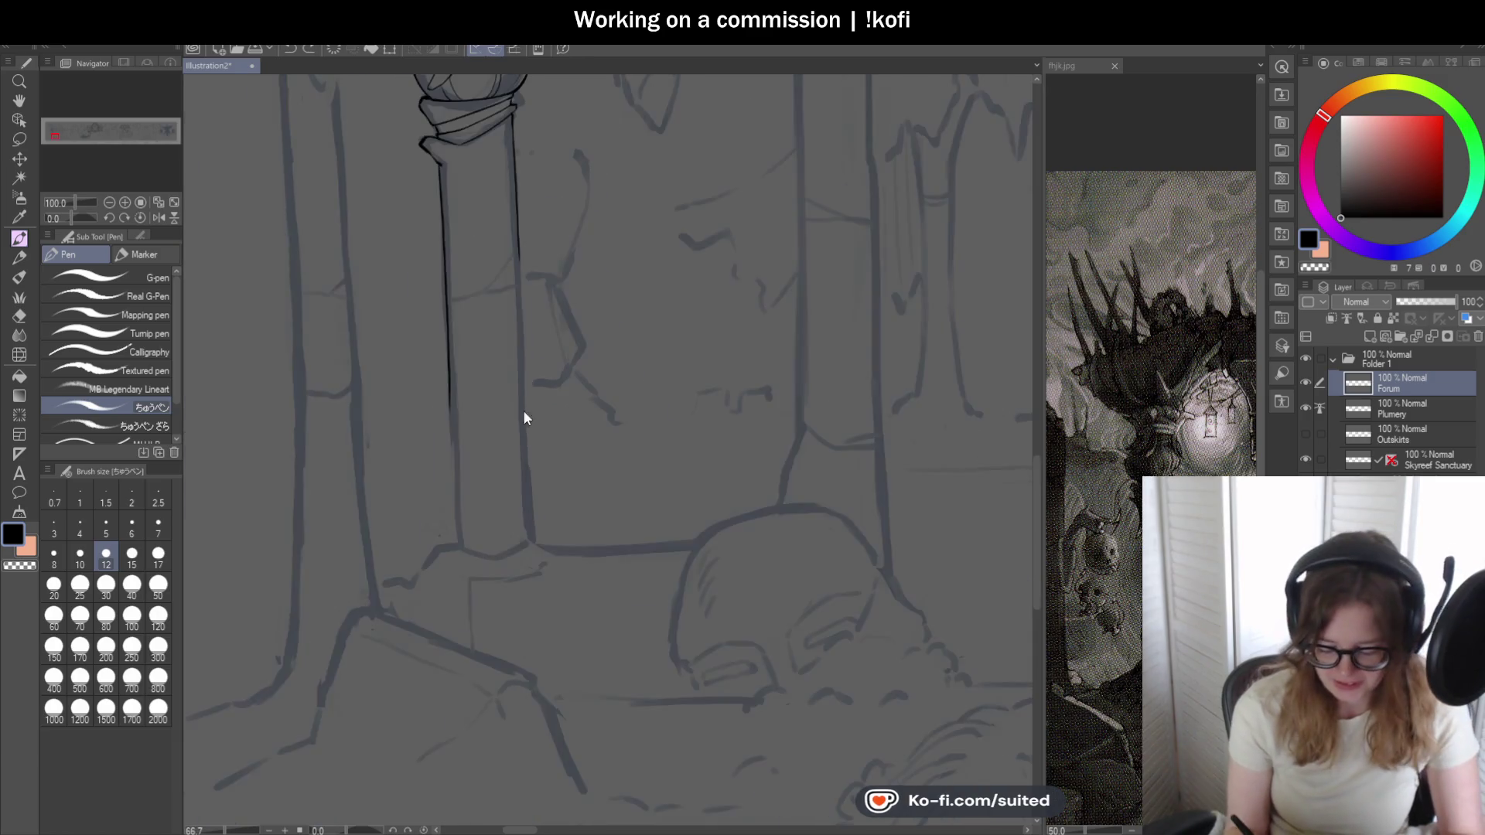
pyautogui.scroll(1, 522, 421)
pyautogui.moveTo(431, 524)
pyautogui.mouseDown()
pyautogui.moveTo(450, 183)
pyautogui.moveTo(467, 596)
pyautogui.mouseUp()
pyautogui.scroll(-3, 465, 485)
pyautogui.scroll(3, 530, 333)
pyautogui.moveTo(515, 168); pyautogui.dragTo(548, 765)
pyautogui.scroll(-2, 523, 285)
pyautogui.scroll(2, 522, 285)
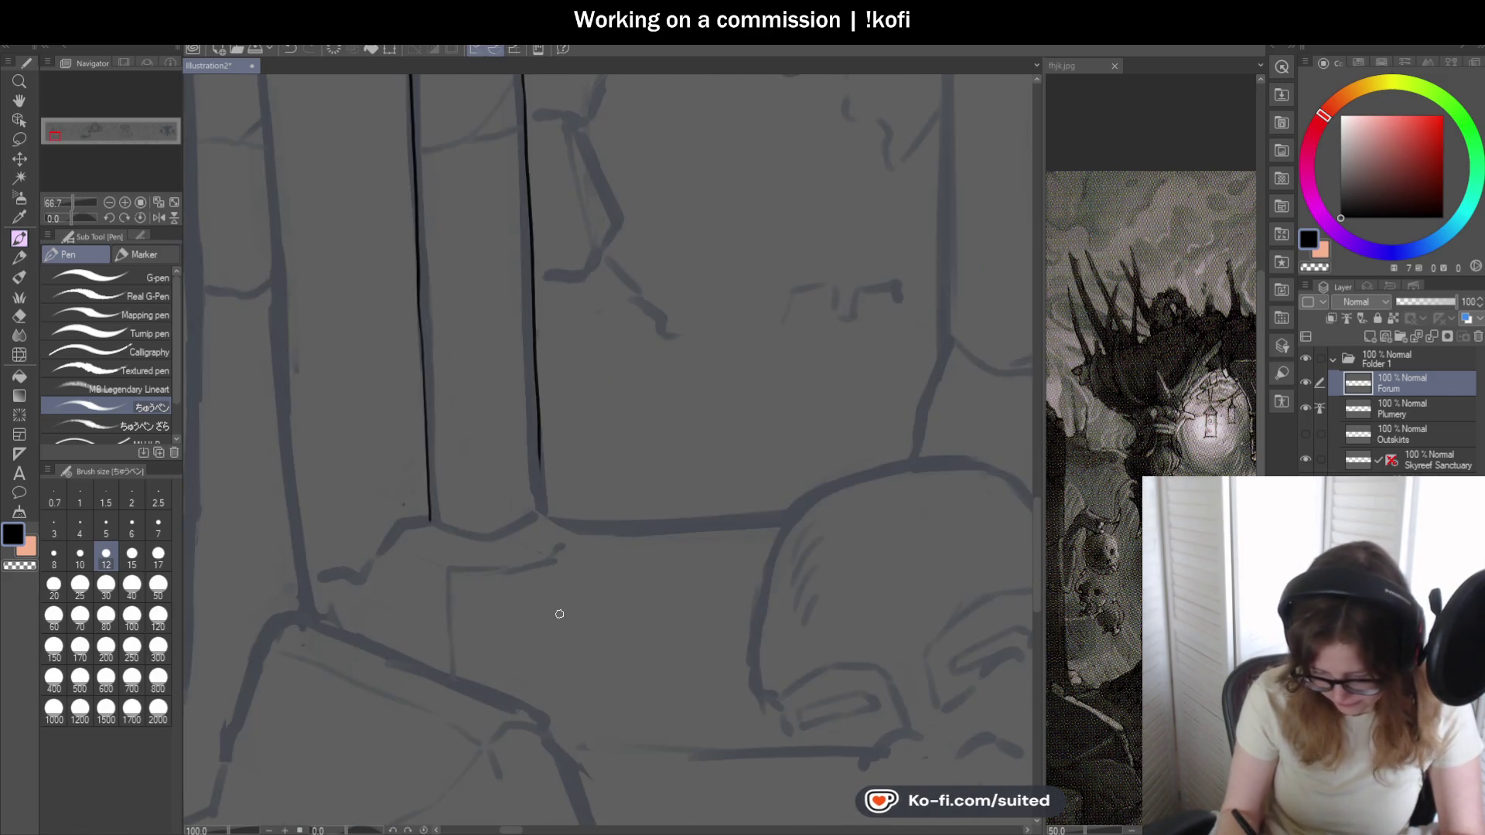
pyautogui.scroll(1, 522, 285)
pyautogui.moveTo(528, 361); pyautogui.dragTo(558, 623)
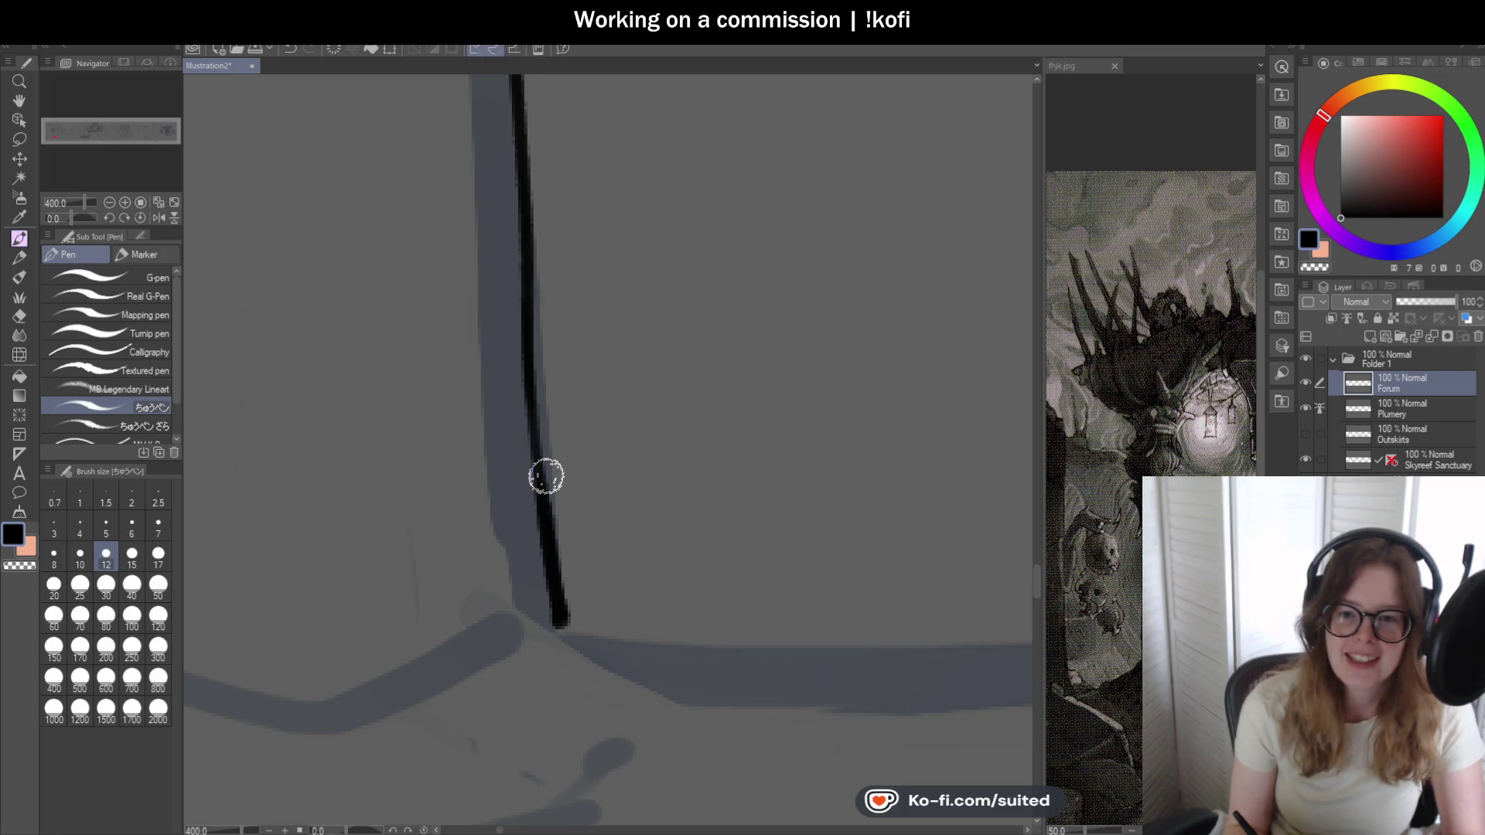
pyautogui.scroll(-2, 568, 210)
pyautogui.scroll(-2, 604, 298)
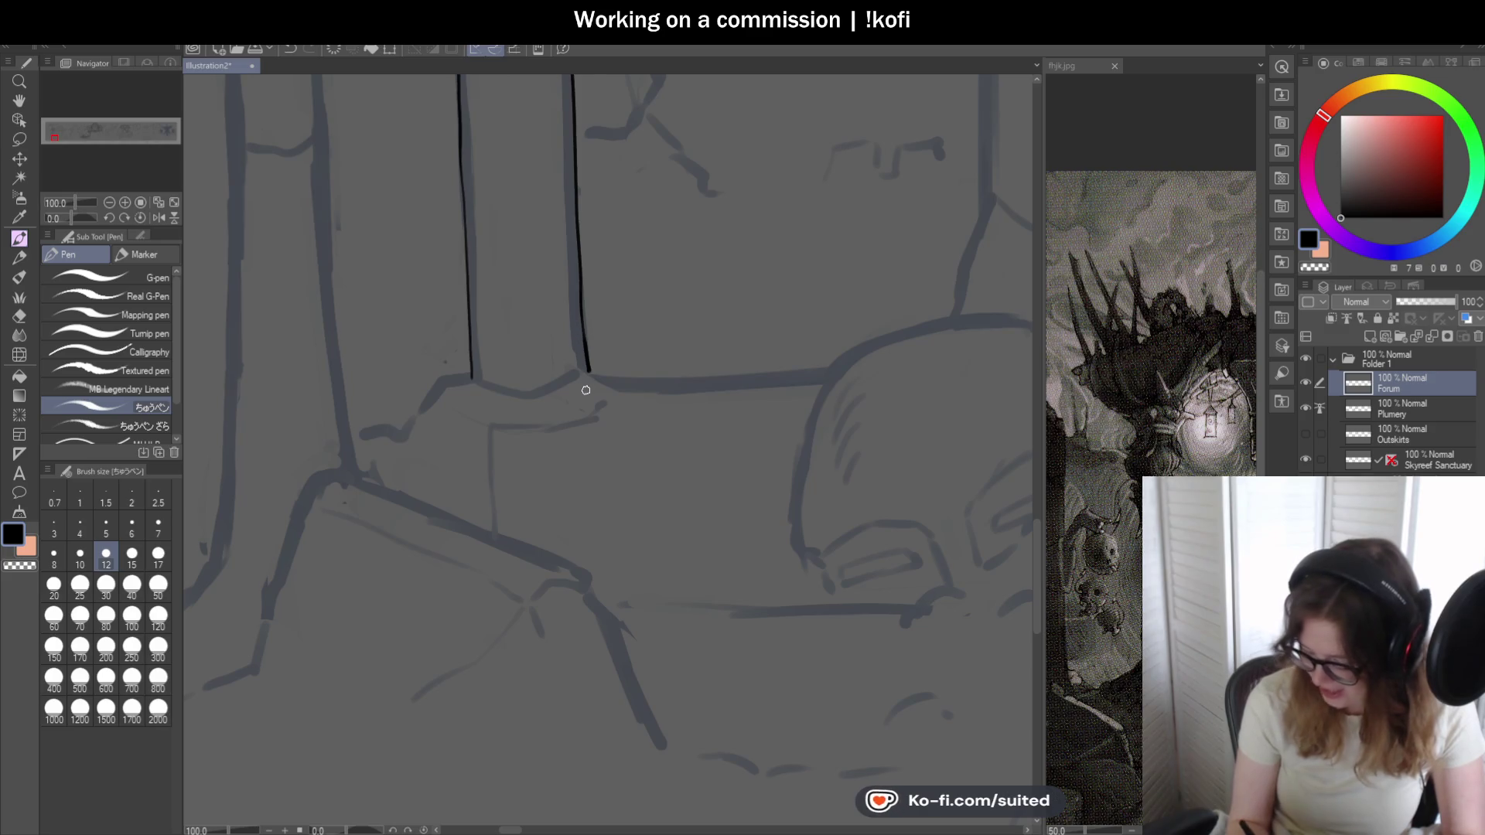
pyautogui.scroll(-2, 580, 403)
pyautogui.scroll(-1, 541, 431)
pyautogui.scroll(4, 496, 215)
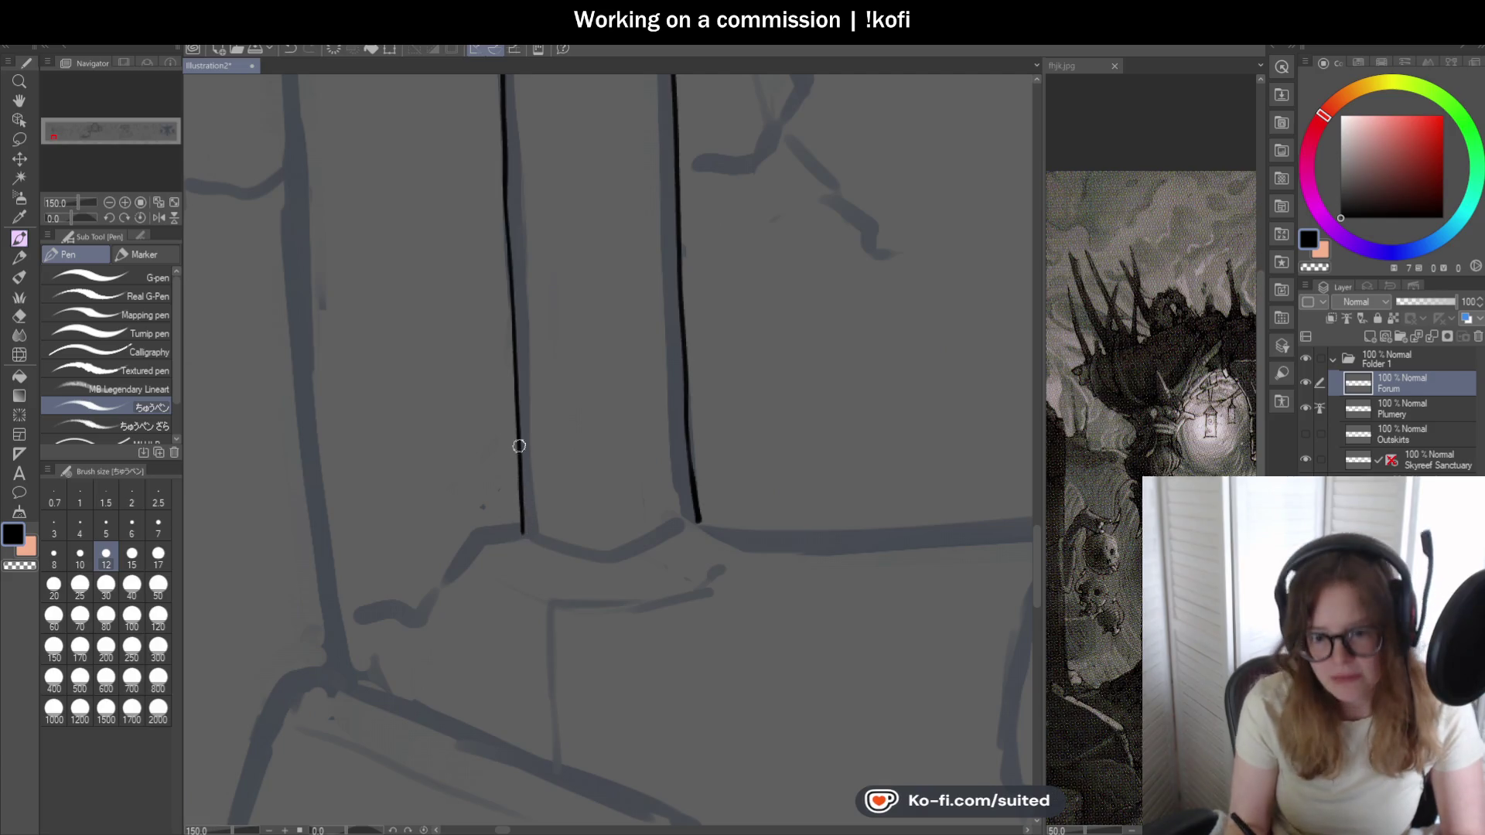
pyautogui.scroll(-2, 521, 442)
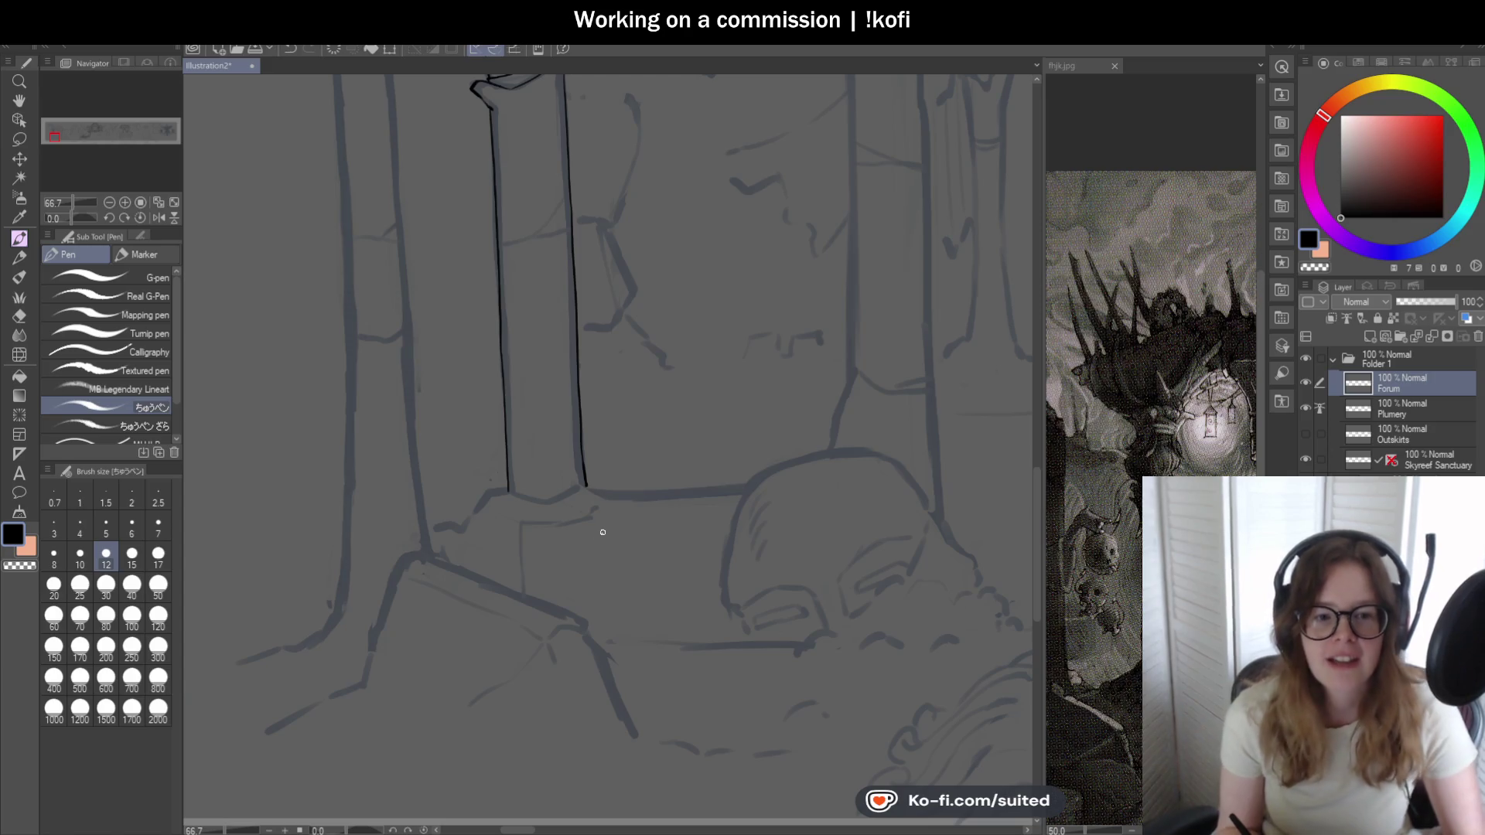
pyautogui.scroll(-1, 599, 536)
pyautogui.scroll(-1, 640, 305)
pyautogui.scroll(2, 563, 342)
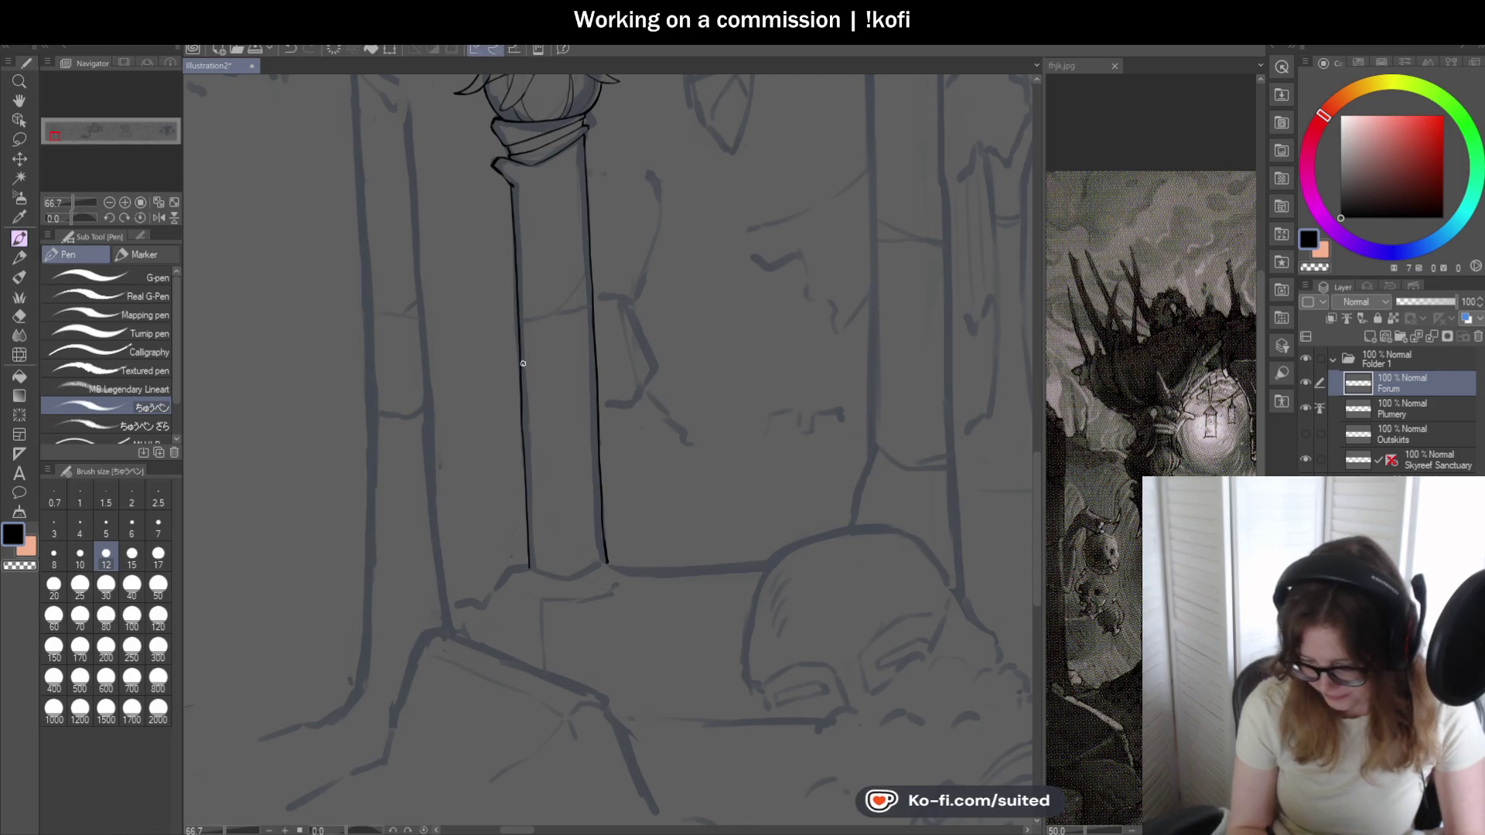
pyautogui.scroll(-2, 596, 351)
pyautogui.click(1052, 83)
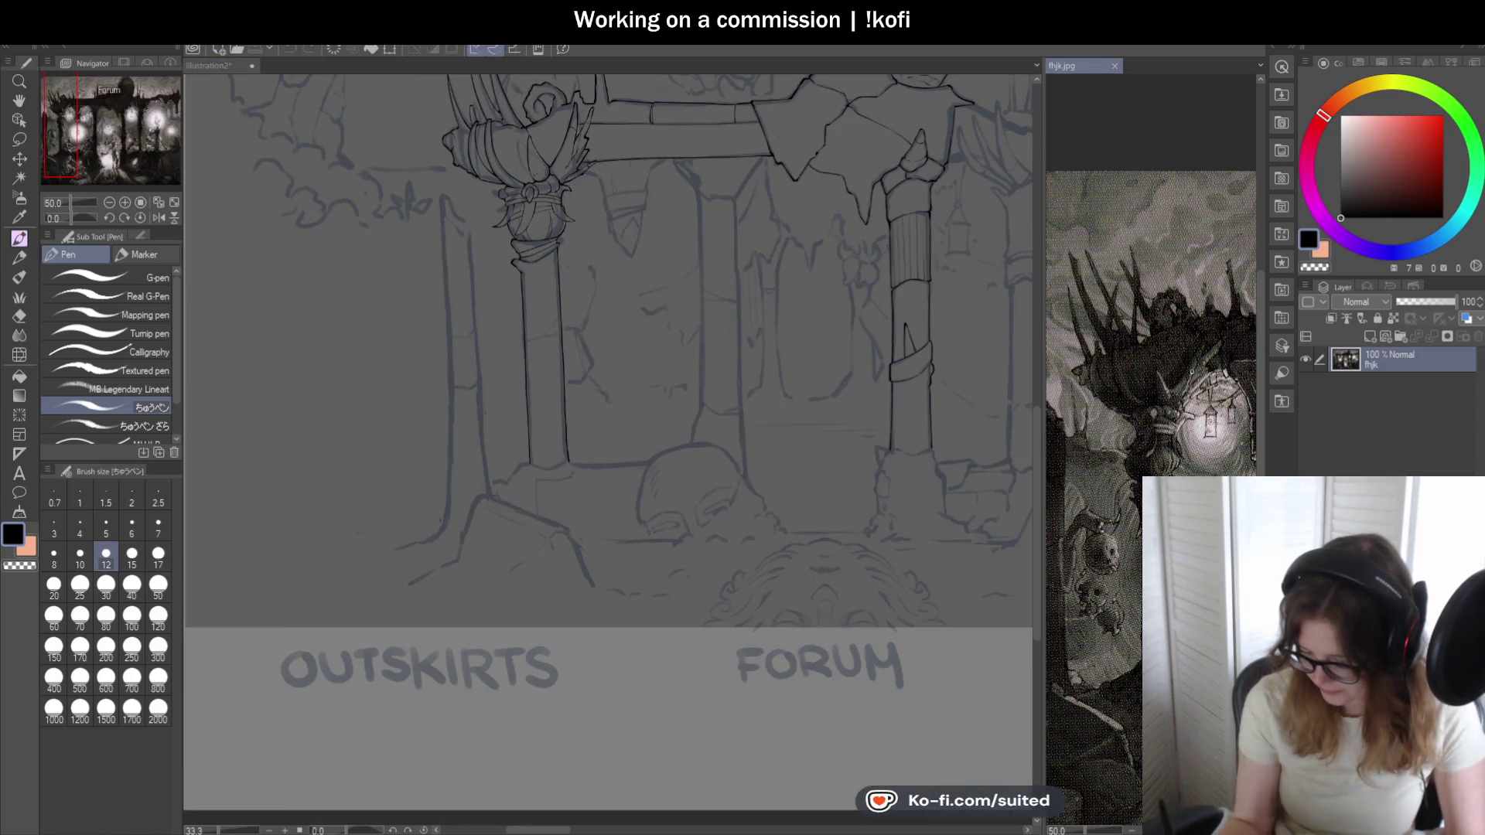
pyautogui.scroll(2, 1161, 441)
# - Back on Illustration2, start inking the broken column's top edge beside the staff head
pyautogui.click(212, 66)
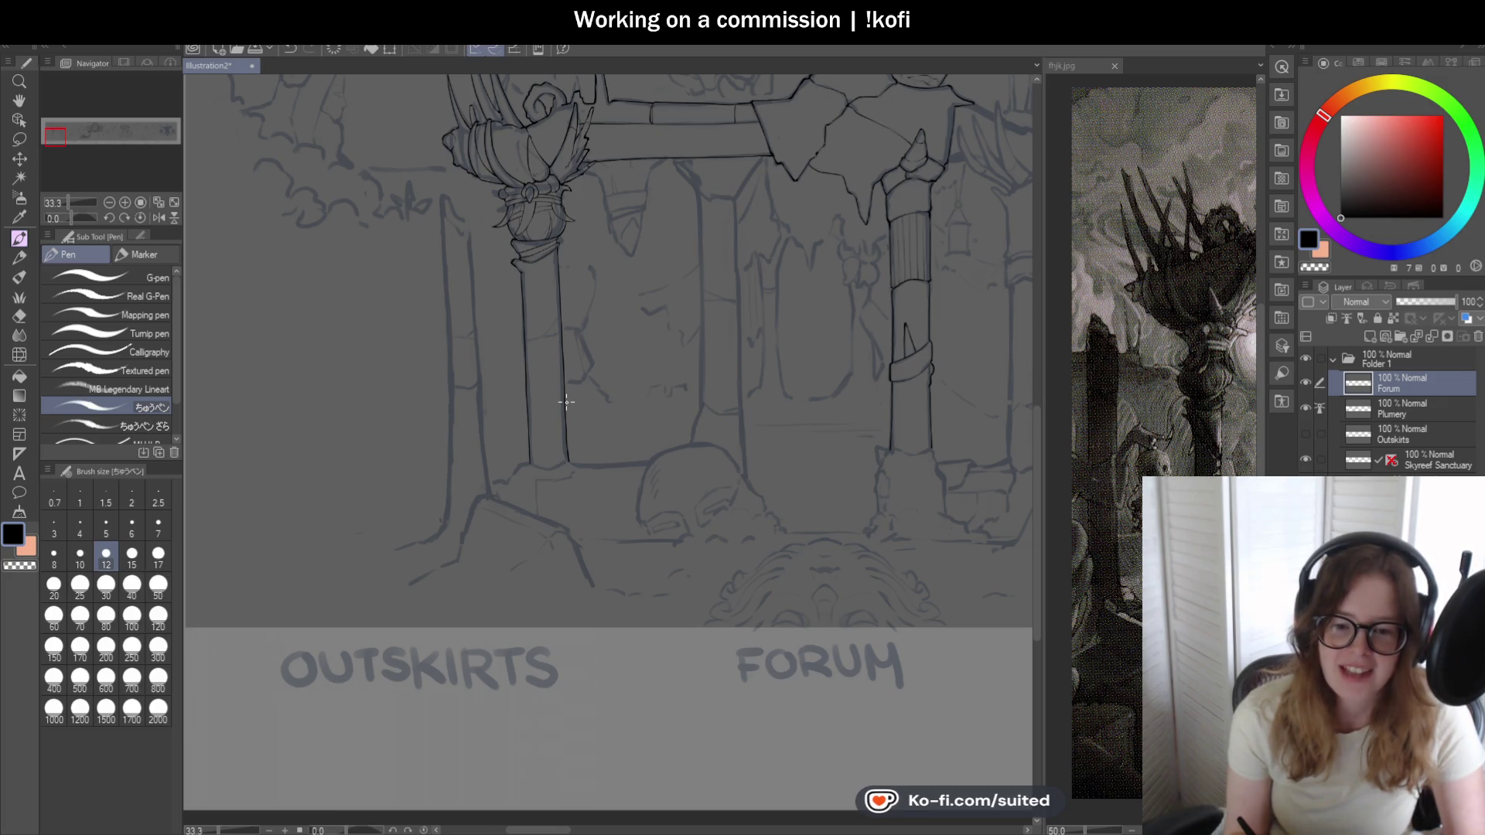
pyautogui.scroll(-1, 497, 355)
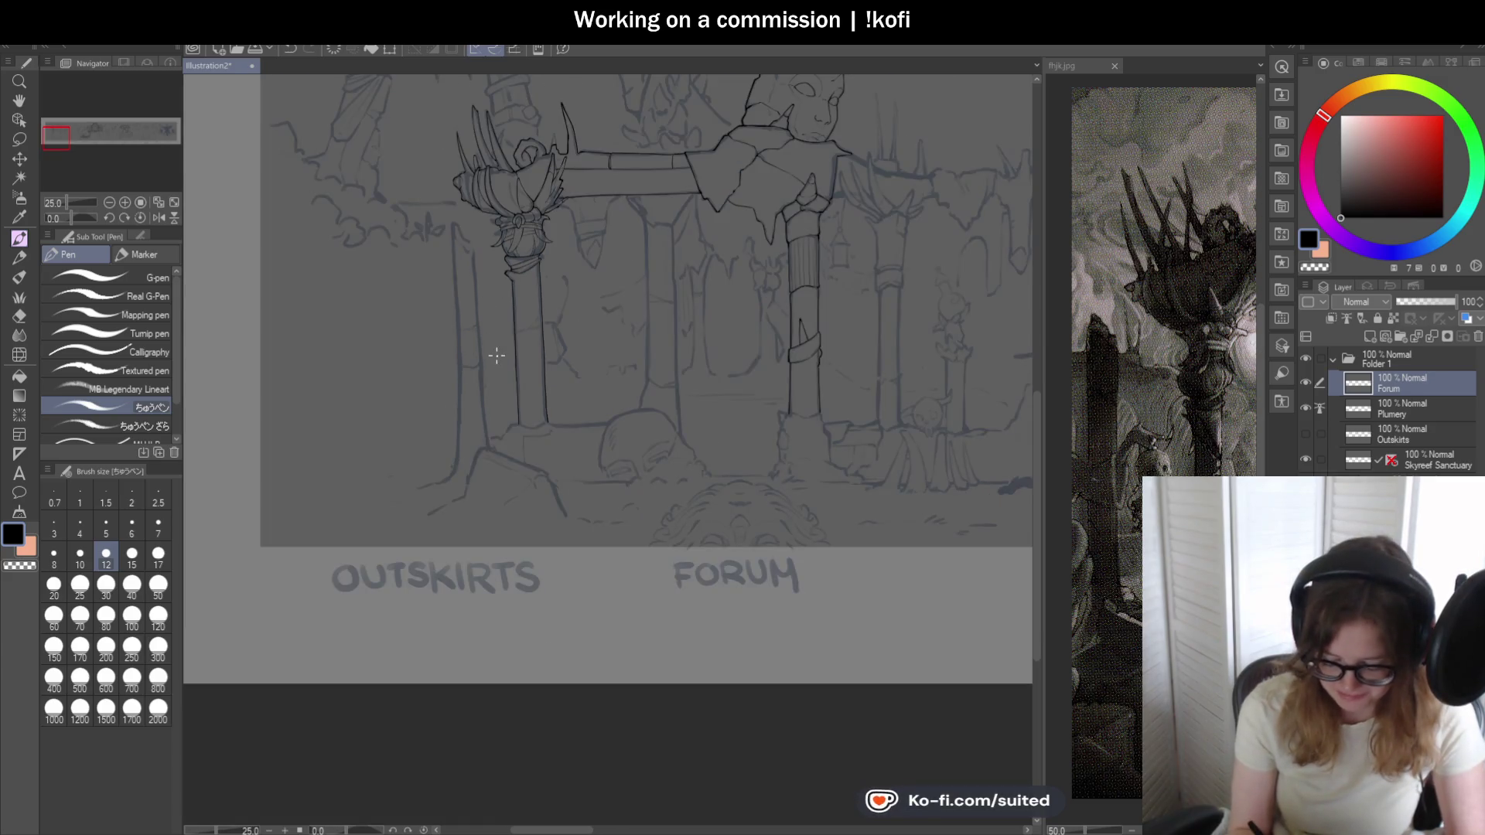
pyautogui.scroll(1, 482, 387)
pyautogui.scroll(1, 467, 243)
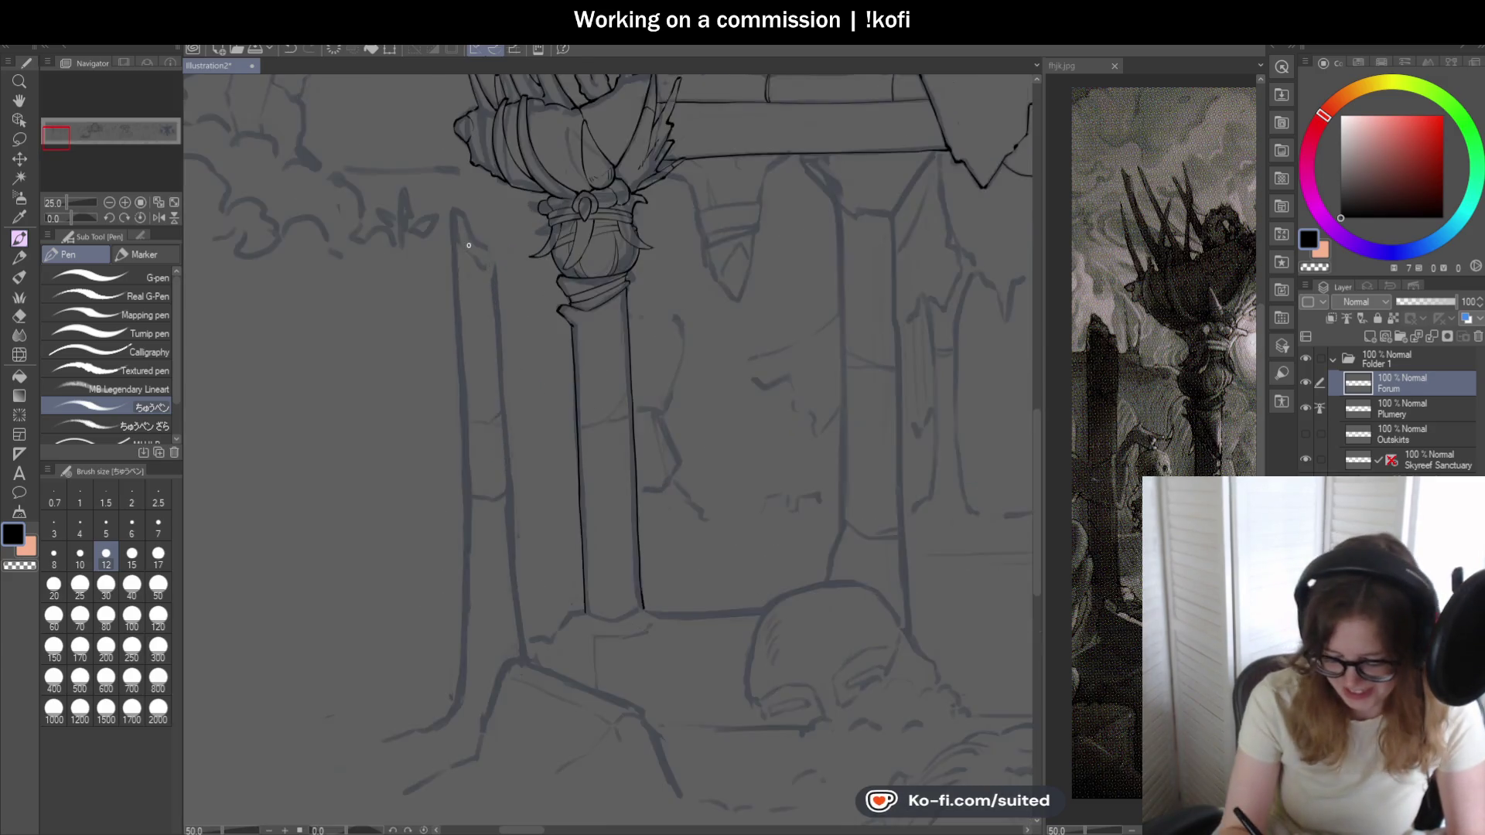
pyautogui.scroll(2, 465, 220)
pyautogui.moveTo(438, 196)
pyautogui.mouseDown()
pyautogui.moveTo(437, 248)
pyautogui.moveTo(544, 290)
pyautogui.moveTo(557, 371)
pyautogui.mouseUp()
pyautogui.scroll(1, 470, 219)
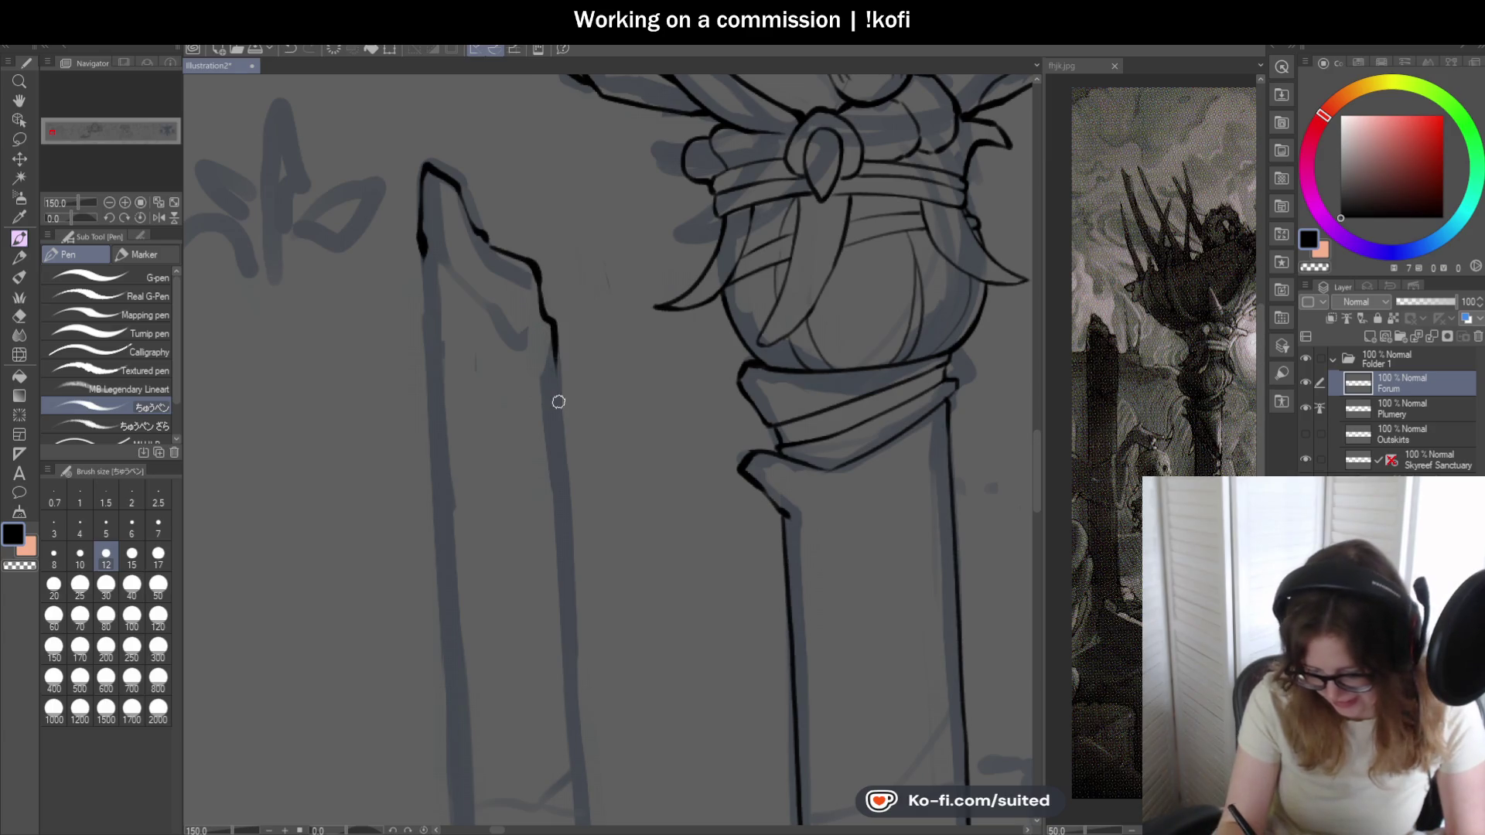
pyautogui.scroll(-1, 519, 172)
pyautogui.scroll(-1, 564, 321)
pyautogui.scroll(1, 564, 431)
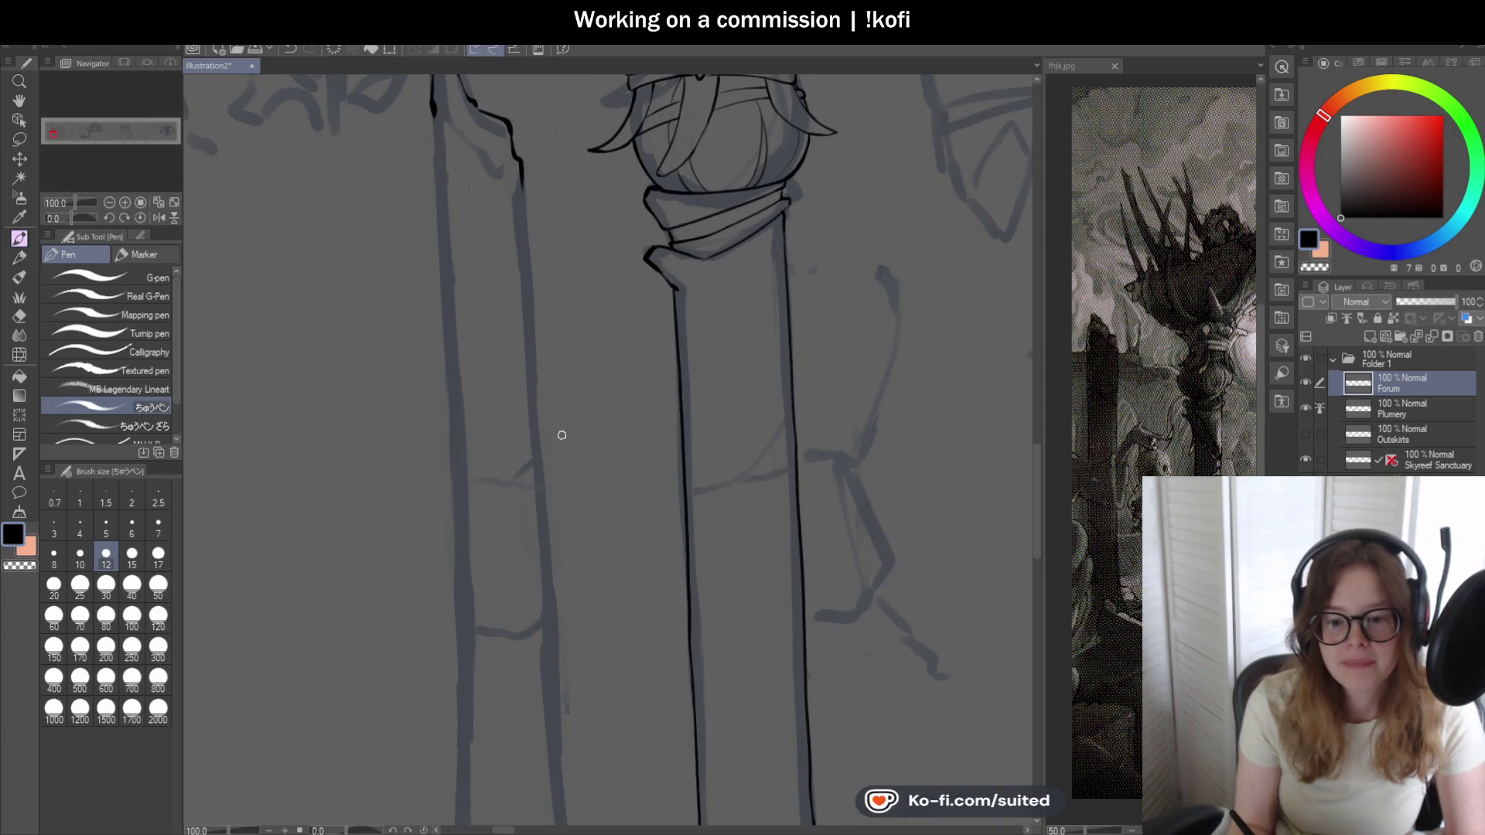
pyautogui.scroll(-1, 546, 457)
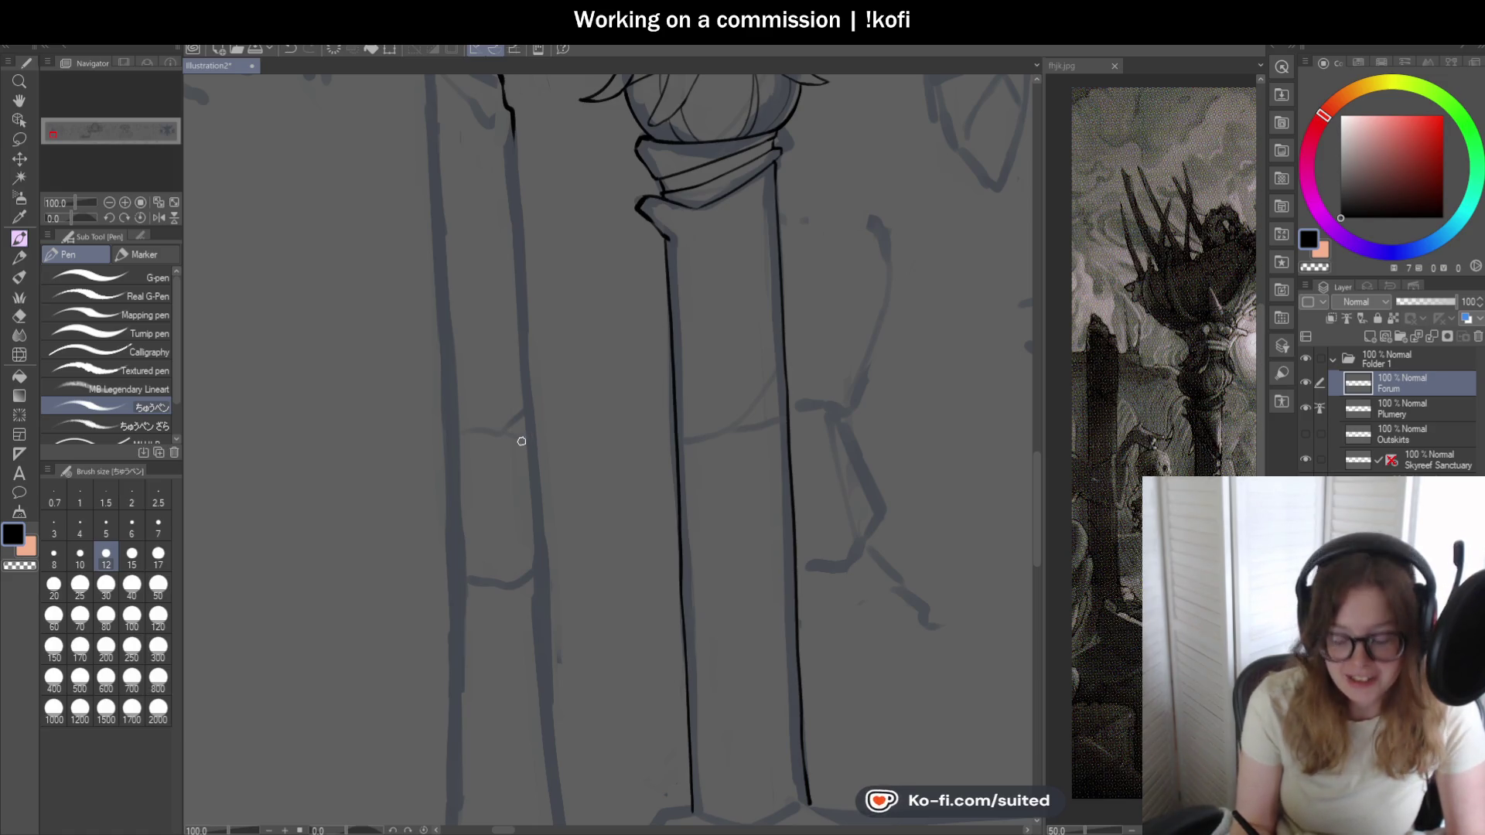
pyautogui.scroll(-1, 443, 368)
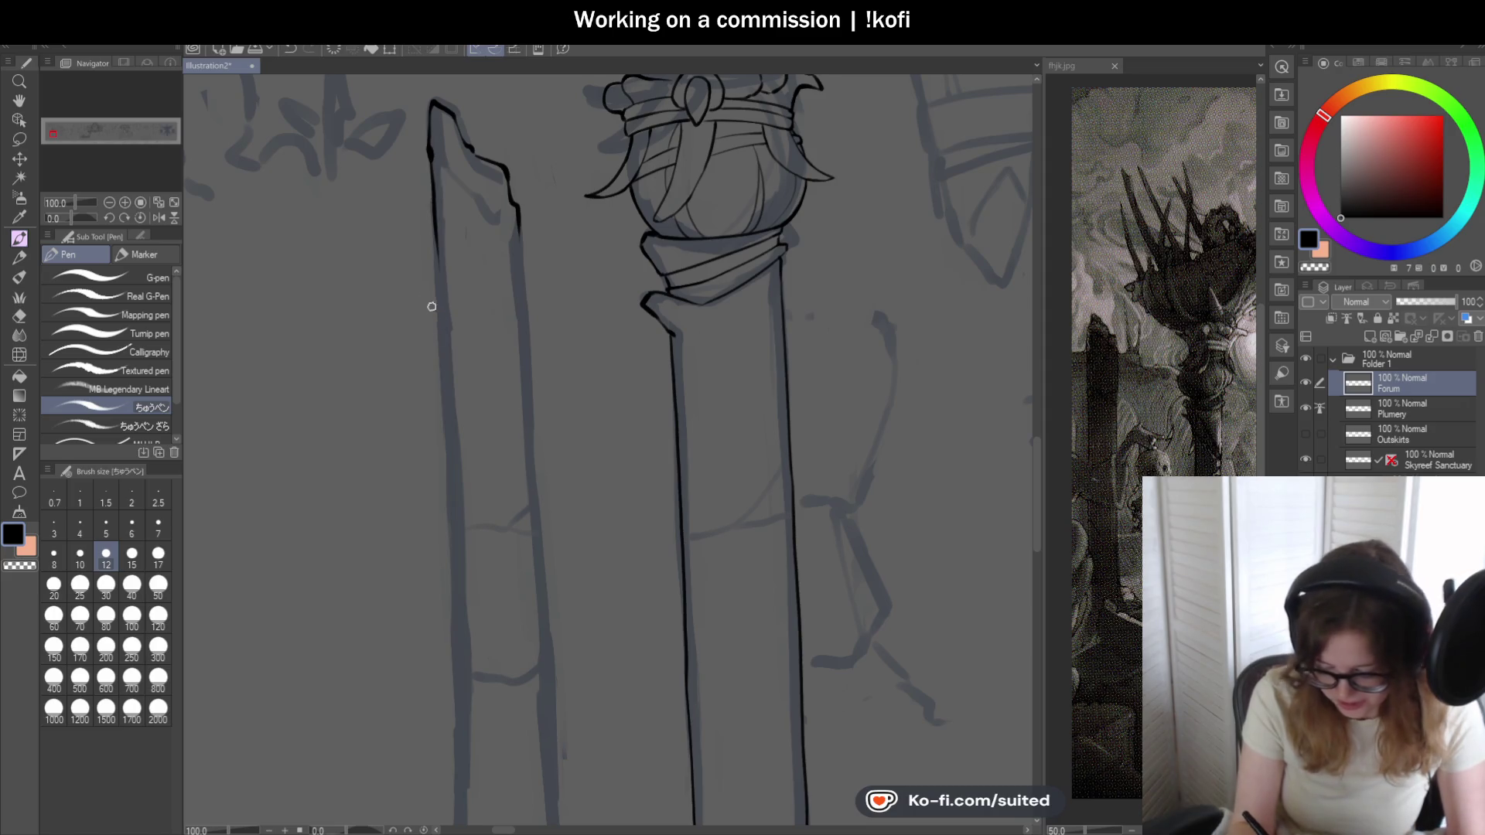
# - Ink the broken column's left edge thickened at the top and its right edge partway down
pyautogui.moveTo(430, 163); pyautogui.dragTo(444, 416)
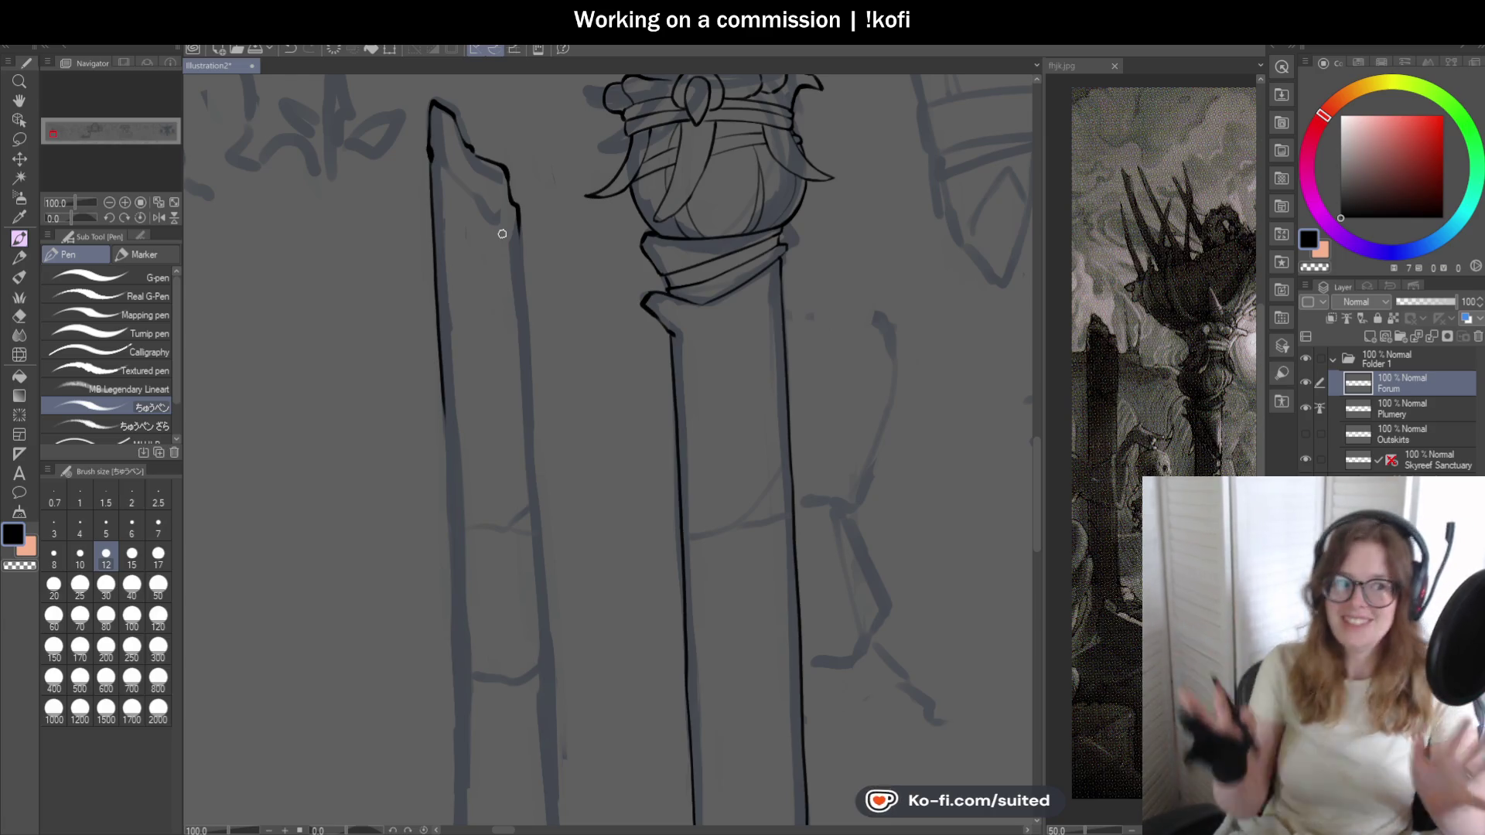
pyautogui.scroll(1, 489, 153)
pyautogui.scroll(1, 489, 154)
pyautogui.scroll(-1, 453, 140)
pyautogui.scroll(1, 453, 140)
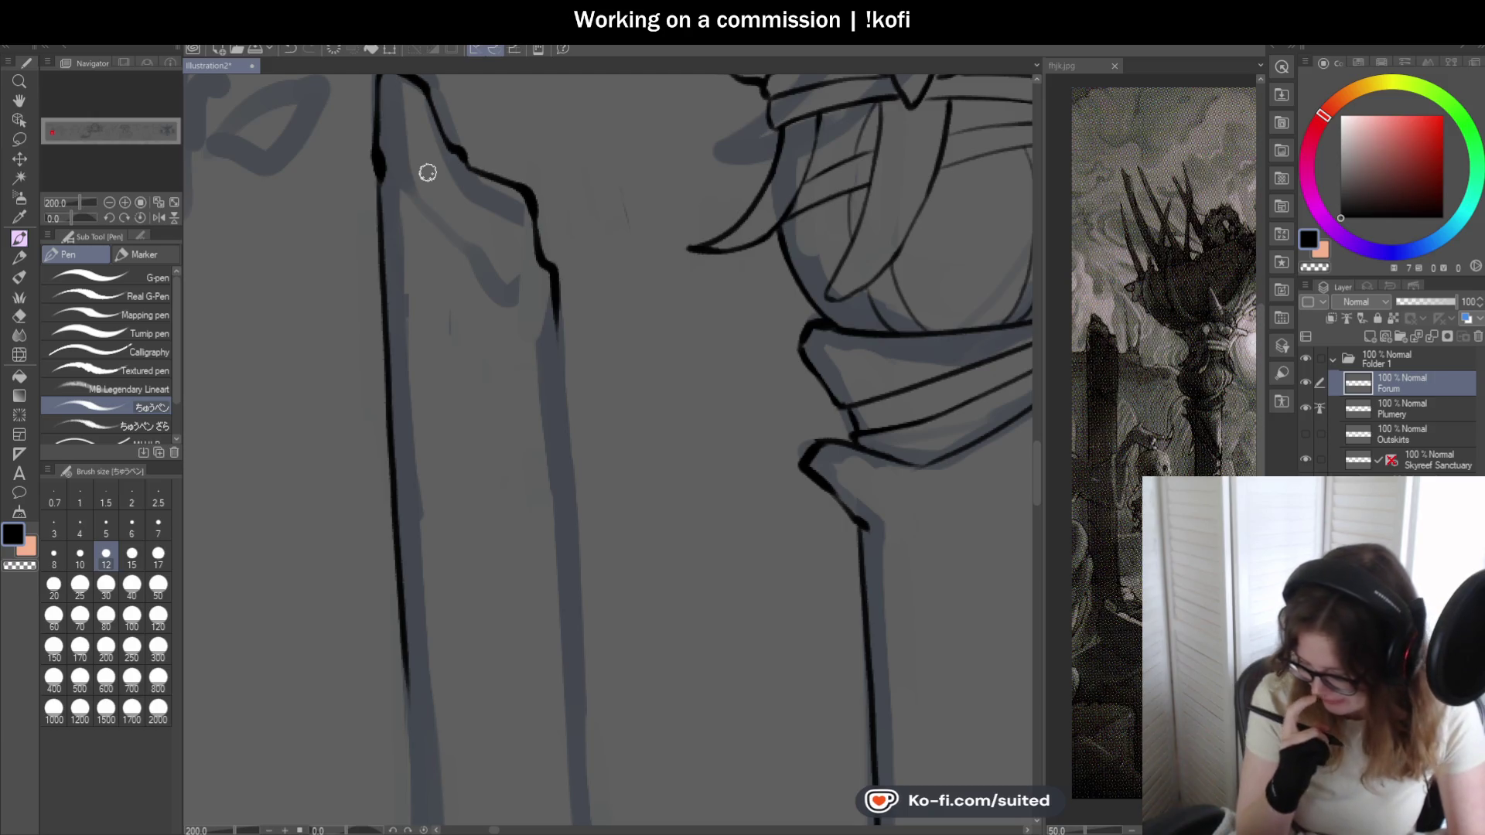
pyautogui.moveTo(384, 166); pyautogui.dragTo(441, 221)
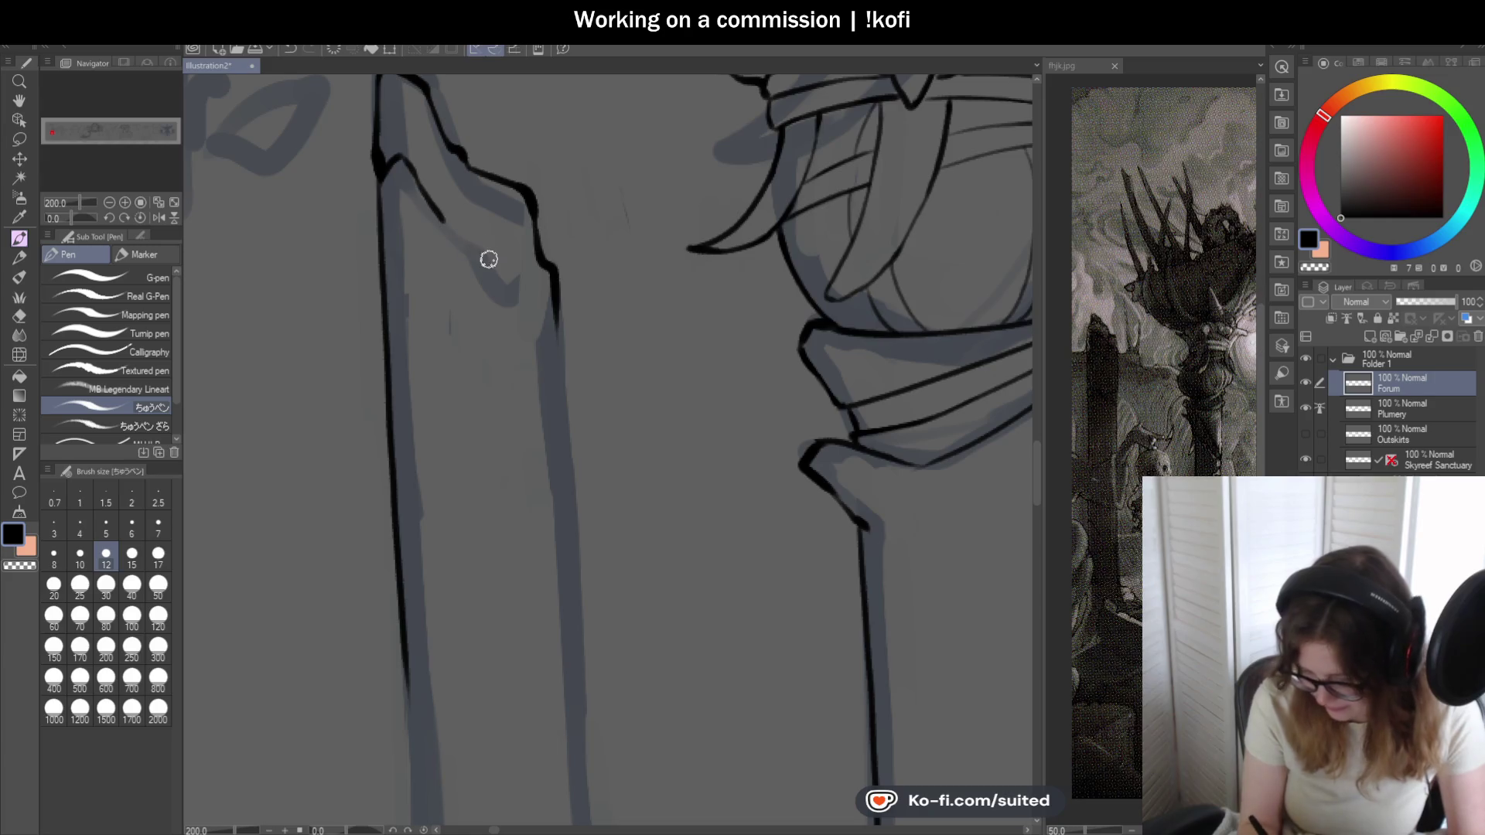
pyautogui.scroll(-2, 525, 262)
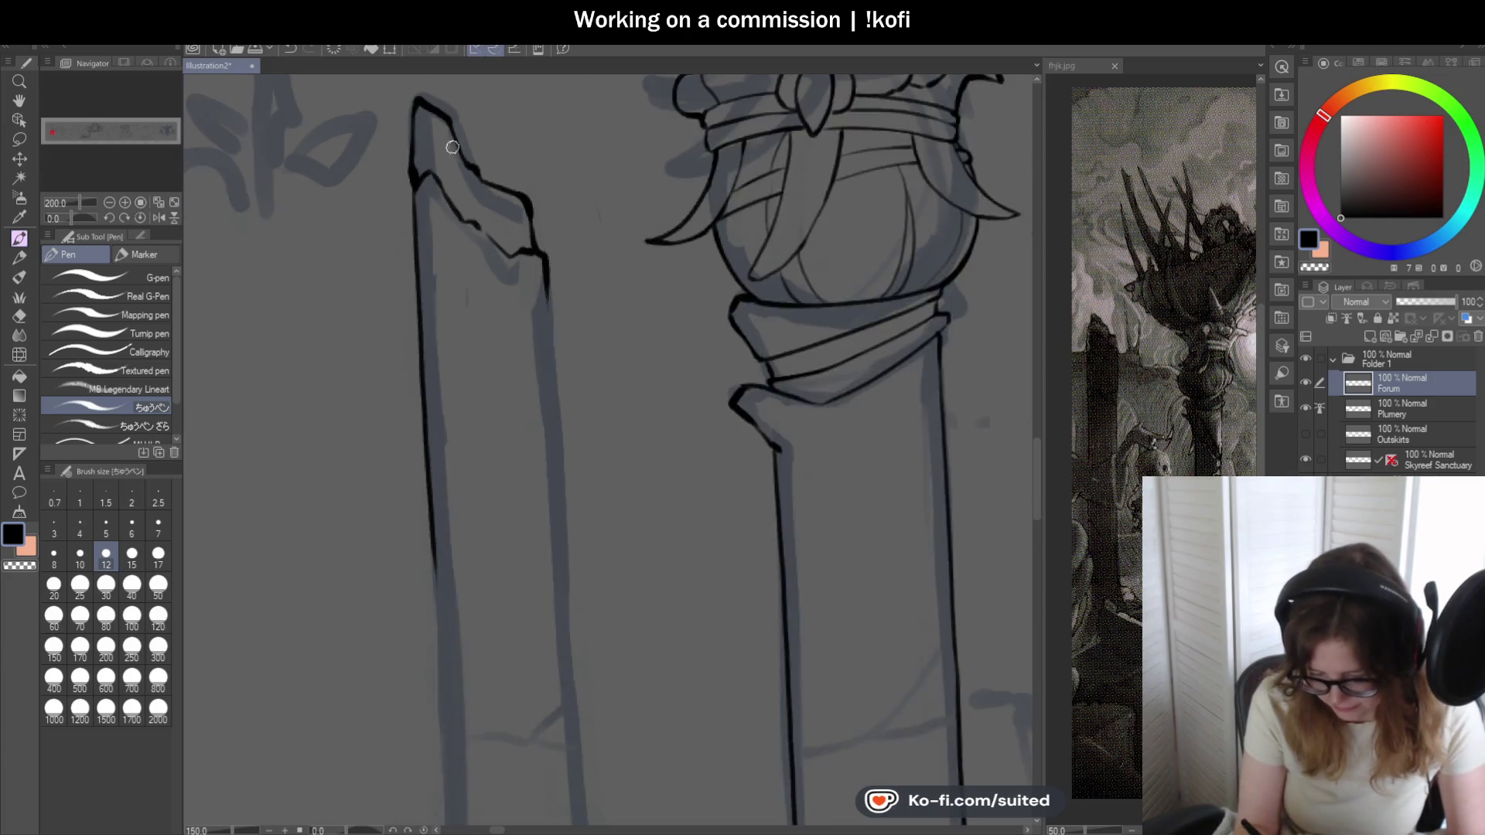
pyautogui.scroll(-2, 525, 263)
pyautogui.moveTo(502, 232)
pyautogui.mouseDown()
pyautogui.moveTo(502, 116)
pyautogui.moveTo(526, 521)
pyautogui.mouseUp()
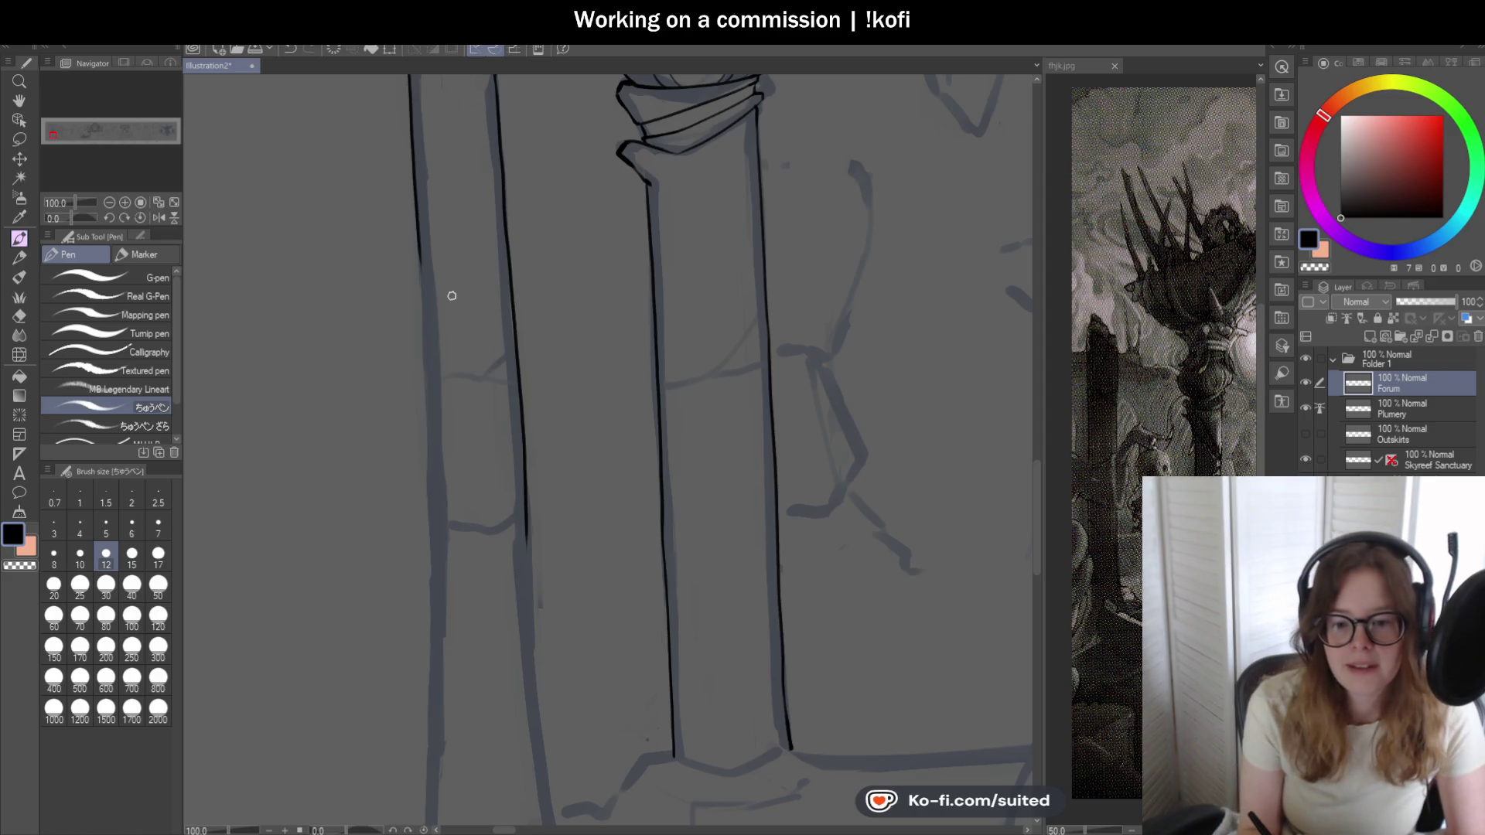
pyautogui.scroll(-2, 452, 296)
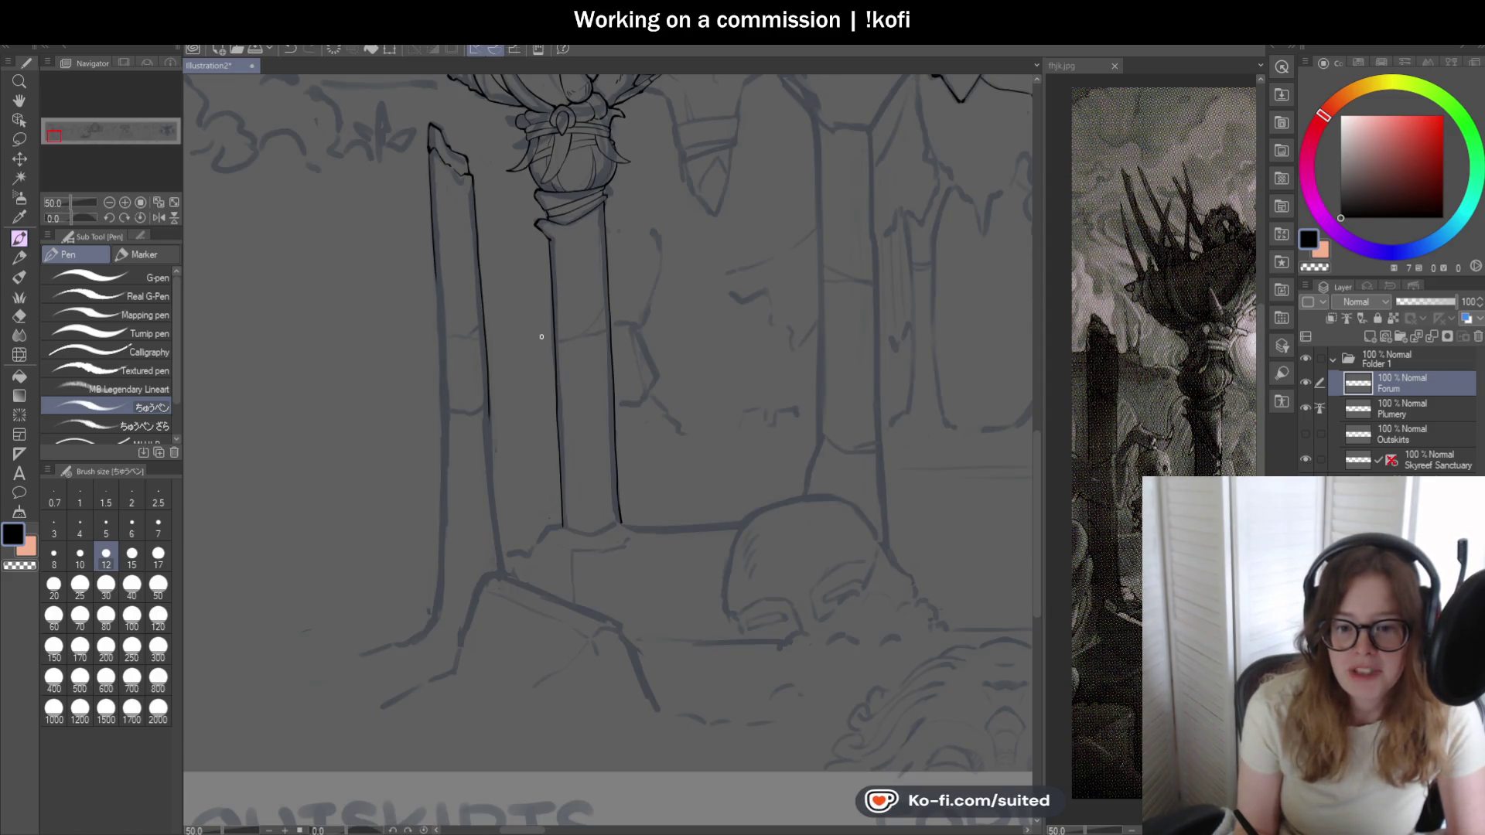
pyautogui.scroll(-1, 507, 325)
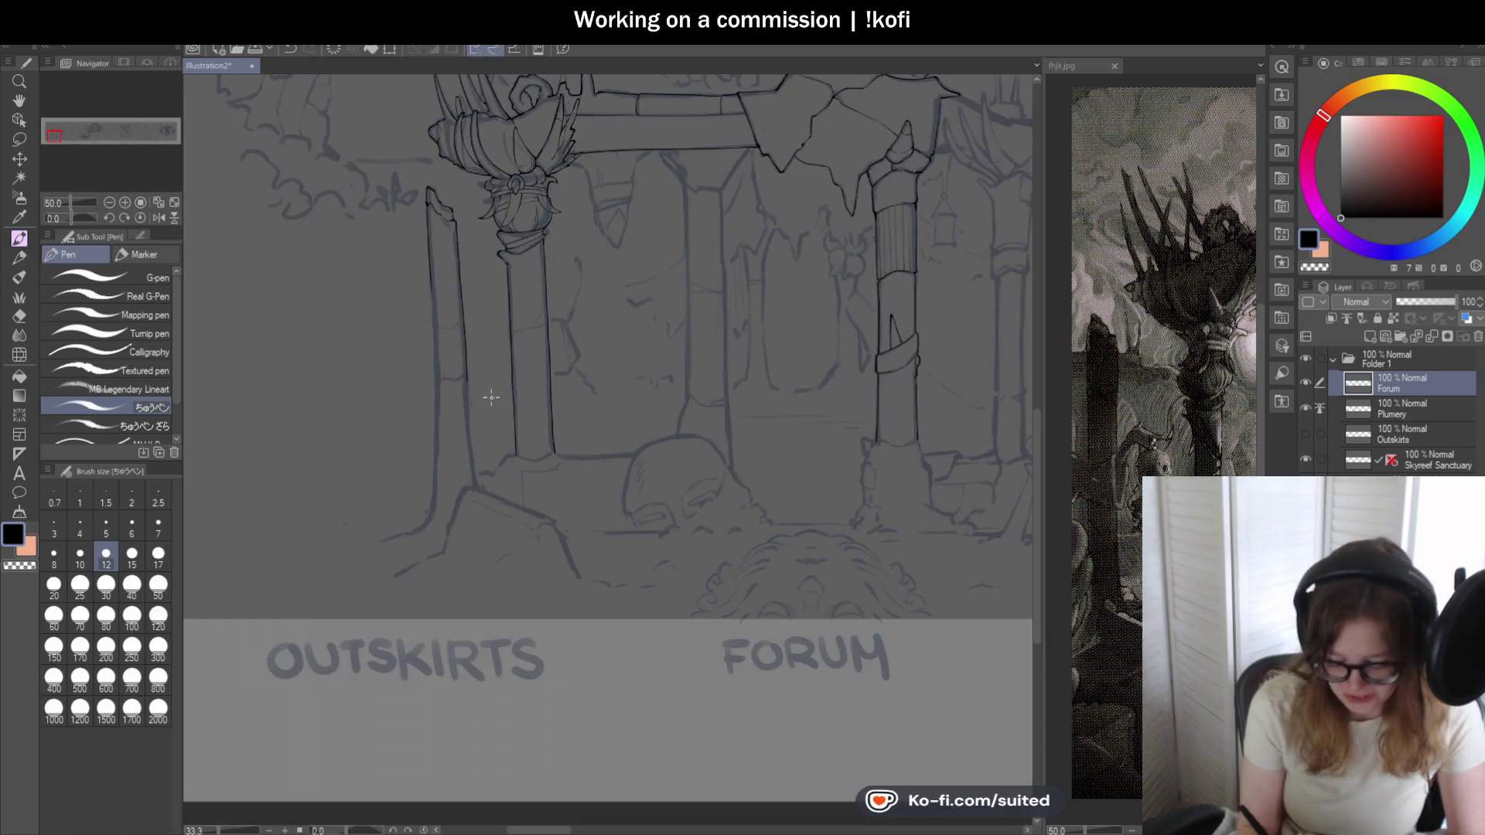
pyautogui.scroll(1, 446, 321)
pyautogui.scroll(1, 446, 322)
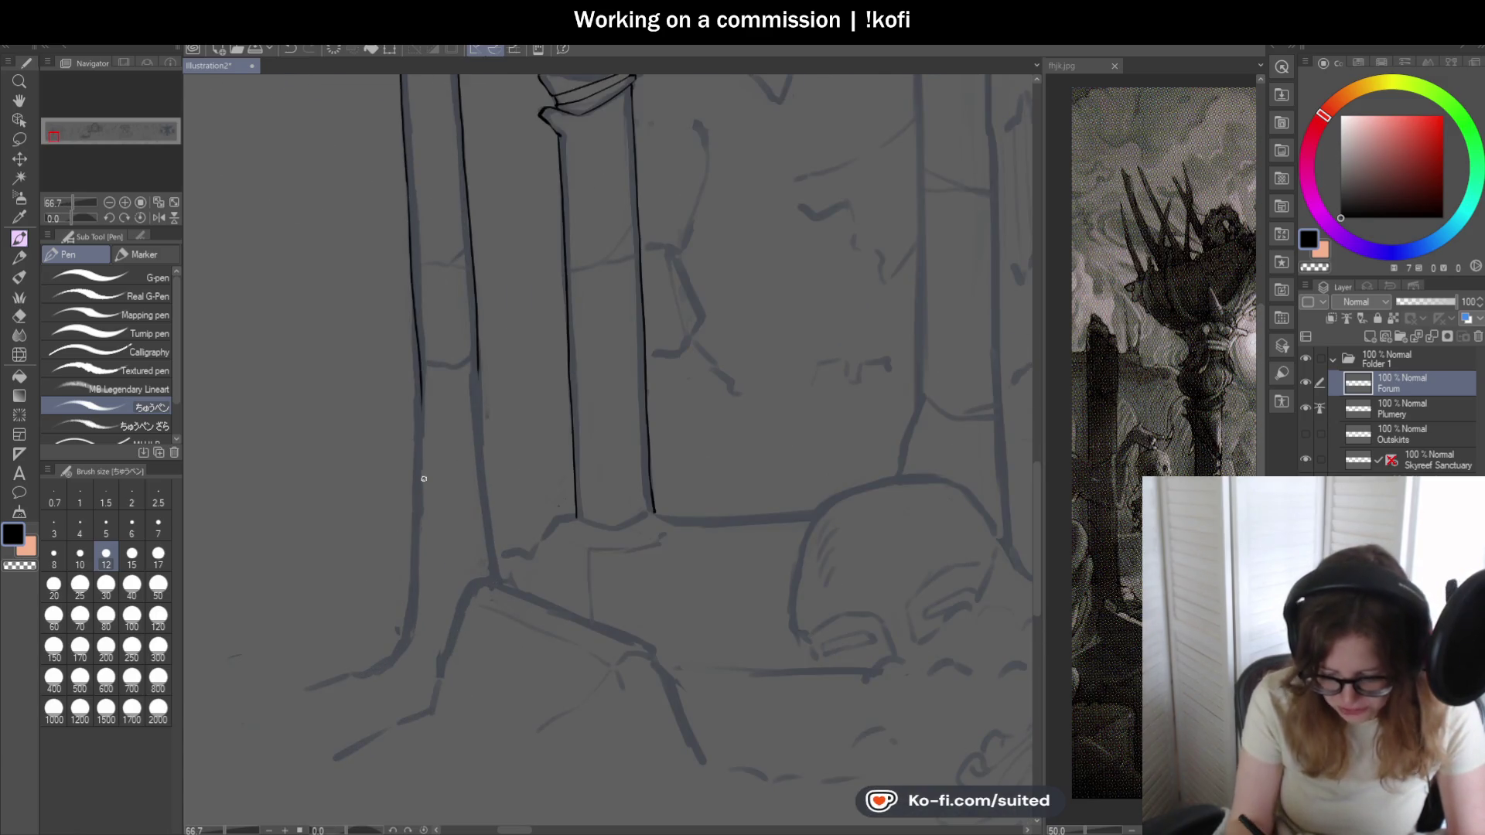
# - Undo the last edge stroke and redraw the left column edge, extending it downward
pyautogui.hotkey('ctrl', 'z')
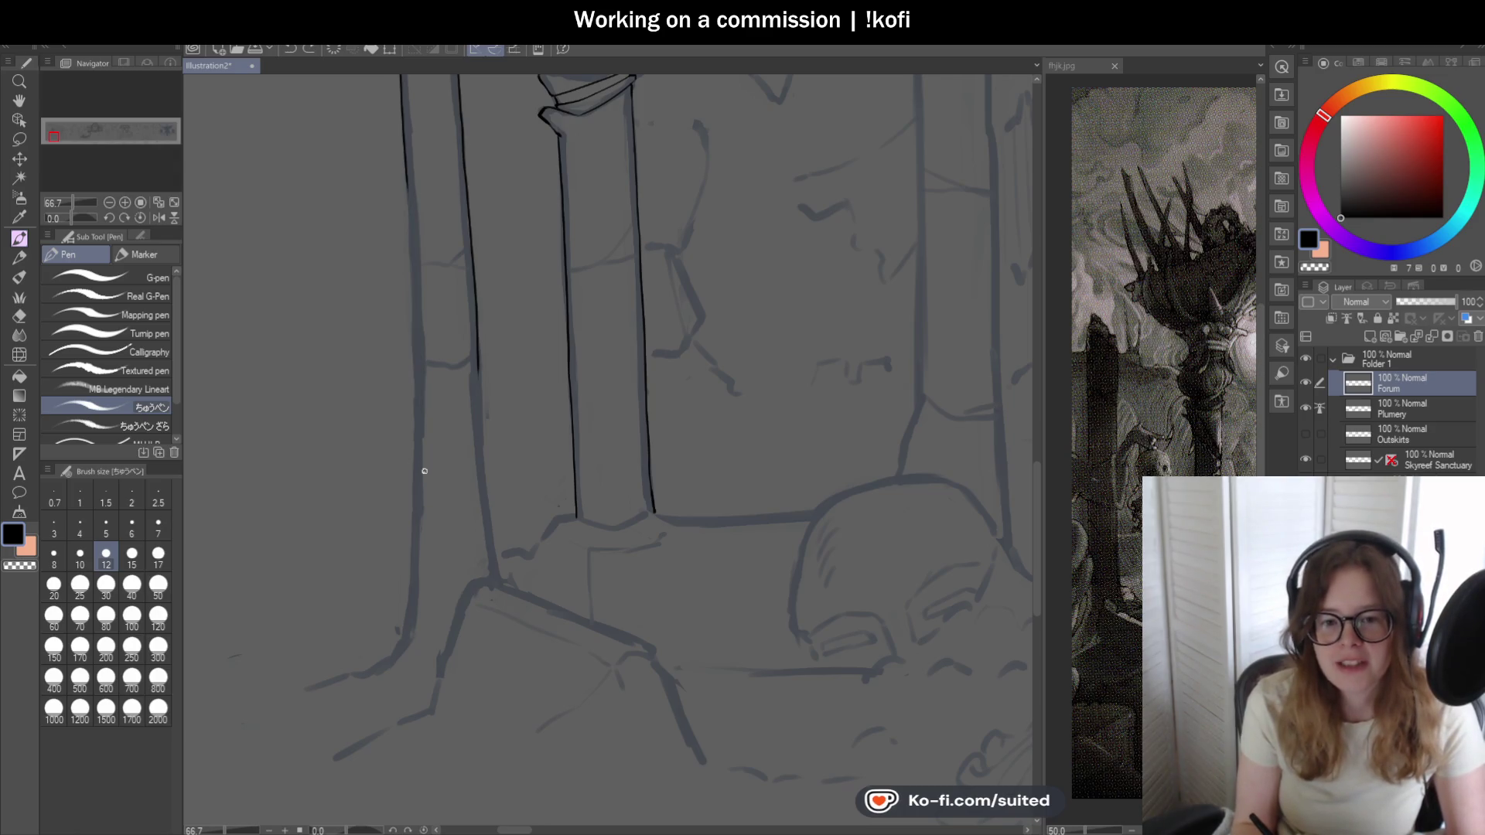
pyautogui.press('c')
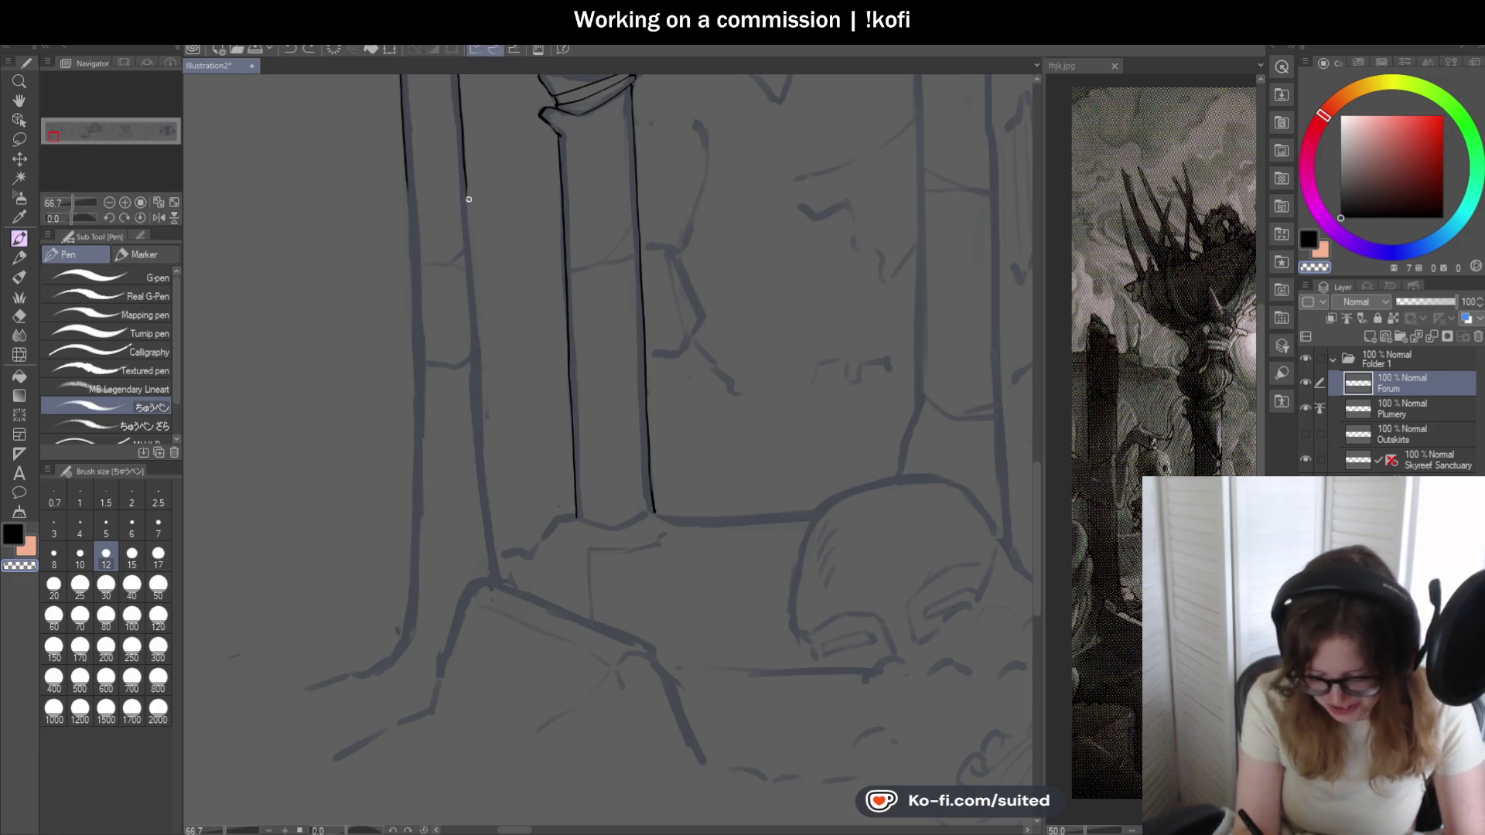
pyautogui.scroll(2, 462, 173)
pyautogui.moveTo(463, 174); pyautogui.dragTo(488, 475)
pyautogui.scroll(-1, 479, 277)
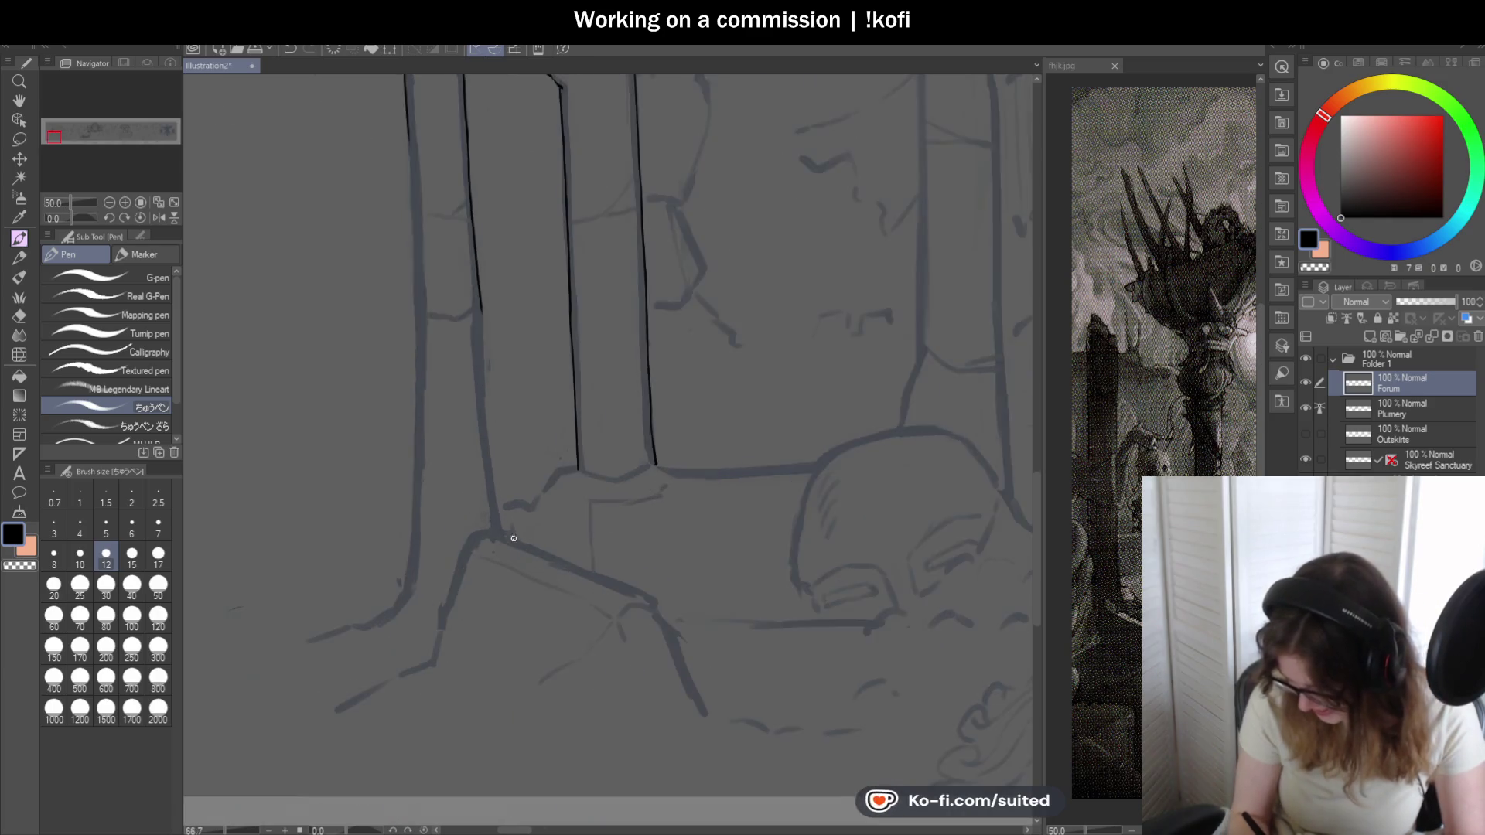
pyautogui.scroll(1, 512, 528)
pyautogui.scroll(1, 519, 542)
pyautogui.scroll(-1, 454, 188)
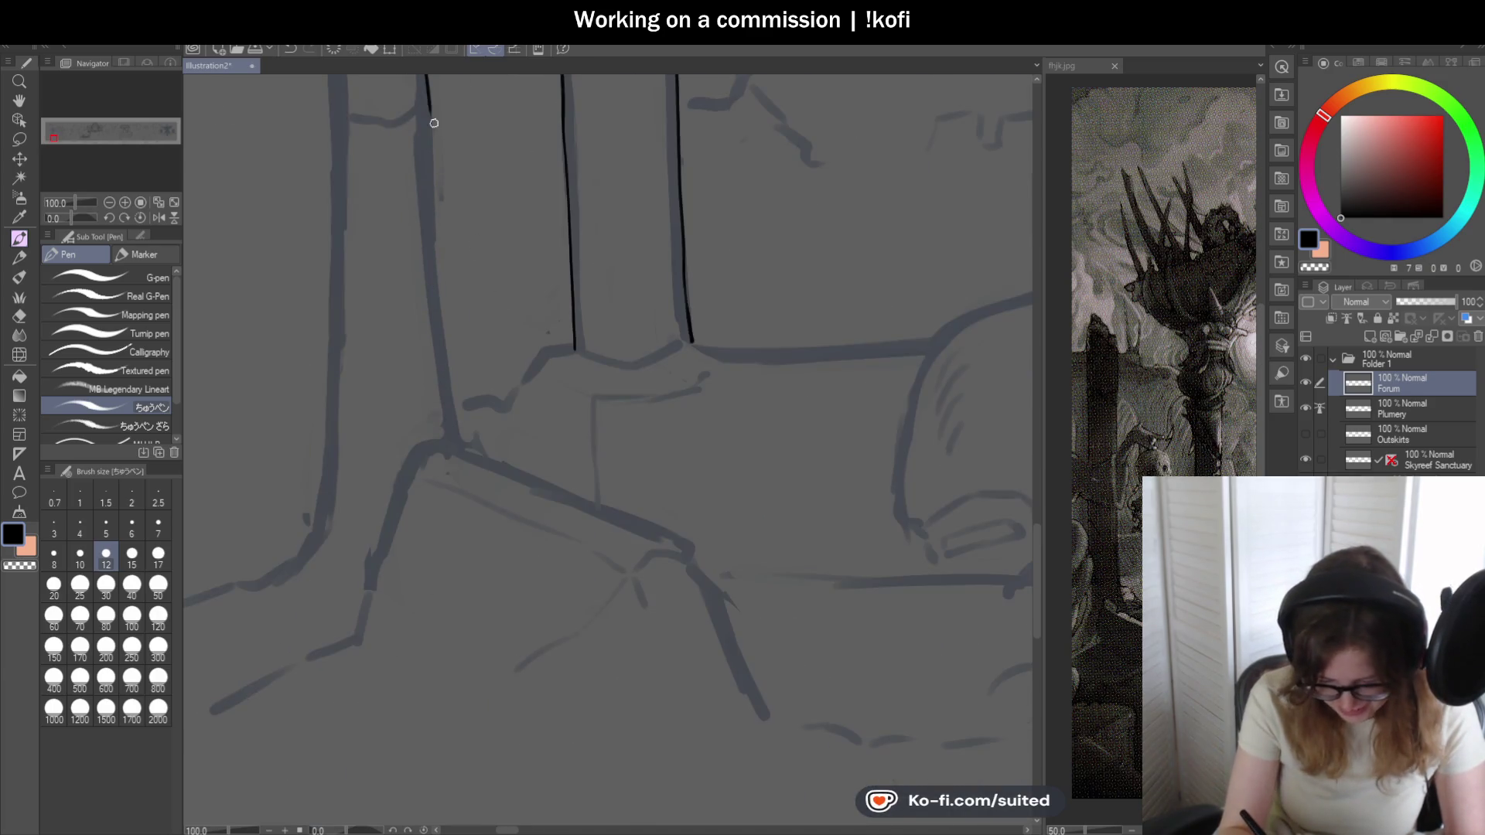
pyautogui.moveTo(433, 152); pyautogui.dragTo(444, 355)
pyautogui.scroll(-2, 460, 461)
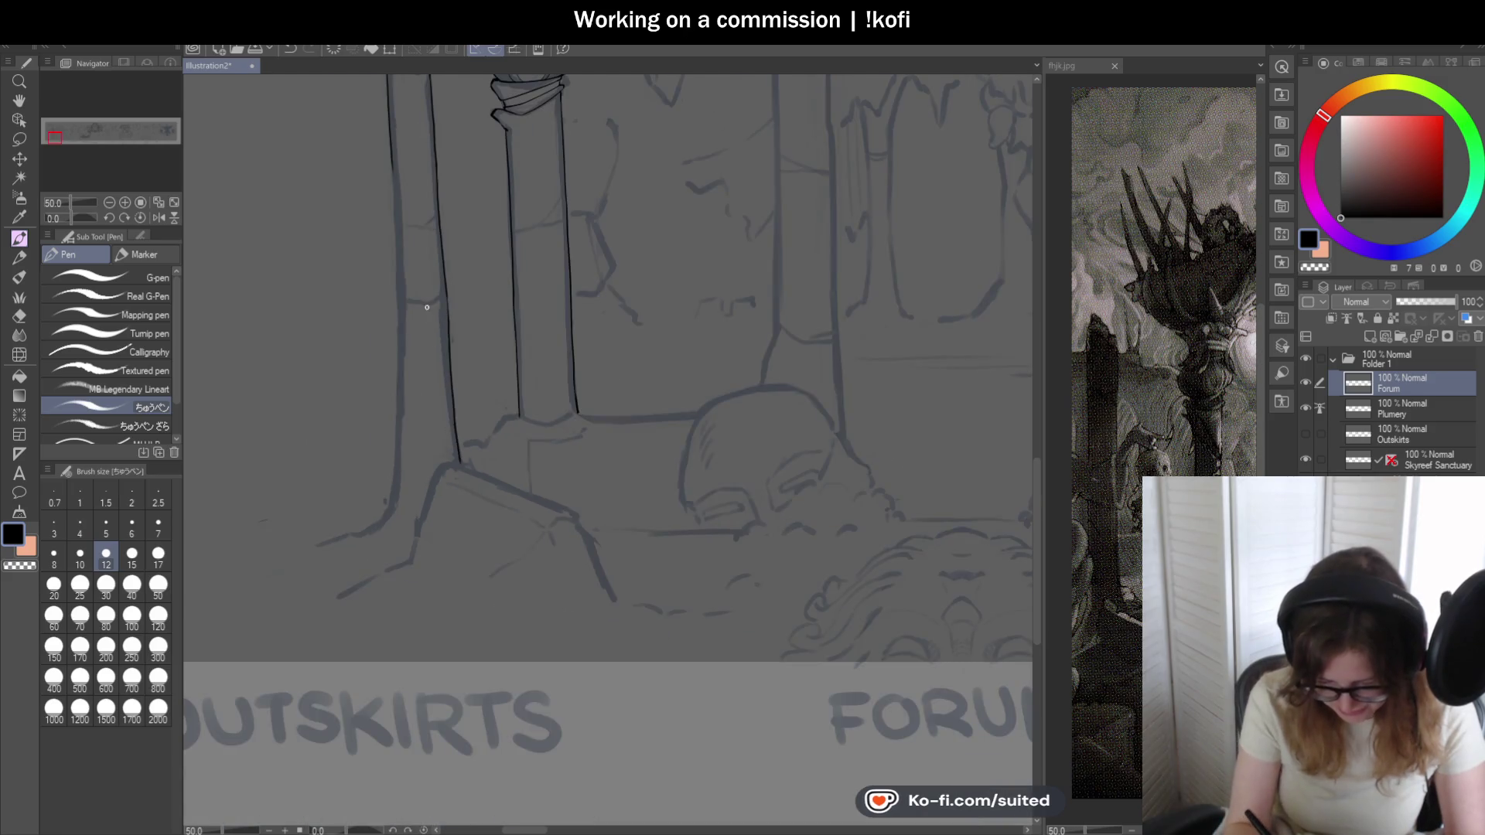
pyautogui.scroll(1, 390, 164)
pyautogui.moveTo(398, 243); pyautogui.dragTo(402, 362)
pyautogui.scroll(-1, 403, 363)
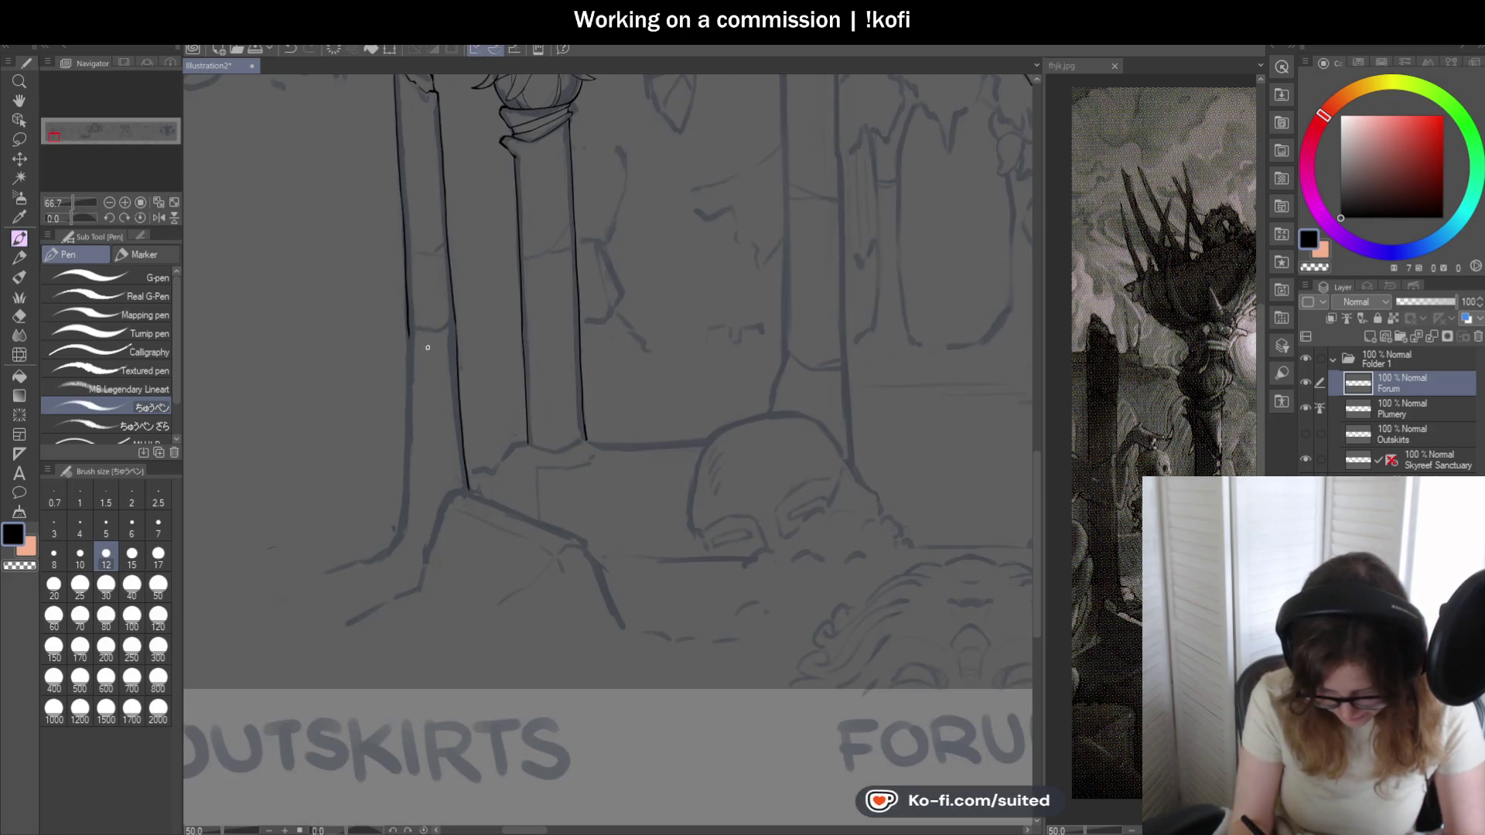
pyautogui.scroll(2, 429, 369)
# - Redraw the full left column edge from the top after two retries, curving its base down-left into the rubble
pyautogui.moveTo(408, 227); pyautogui.dragTo(403, 525)
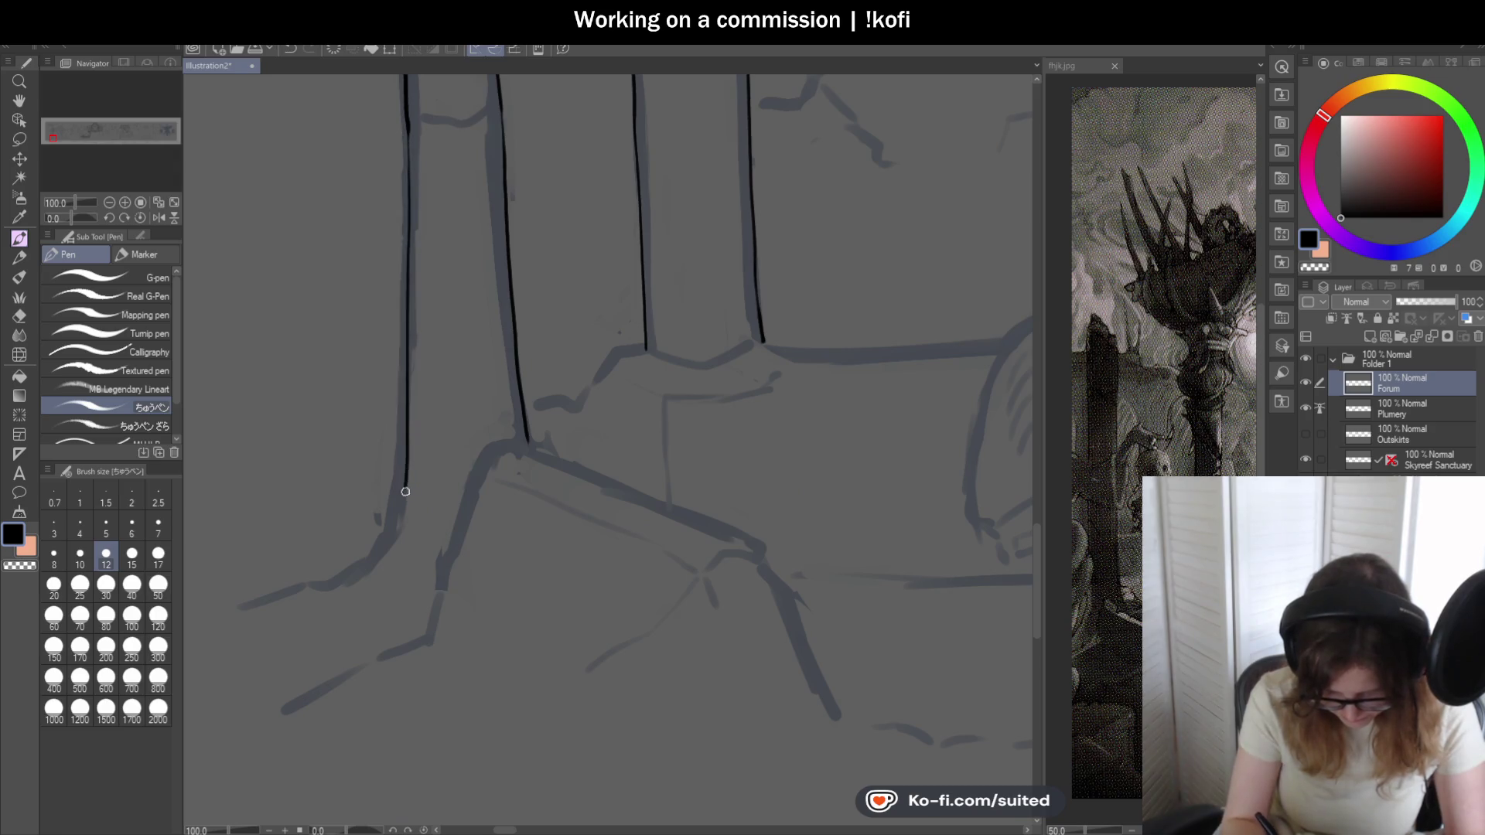
pyautogui.hotkey('ctrl', 'z')
pyautogui.hotkey('ctrl', 'z')
pyautogui.moveTo(408, 125); pyautogui.dragTo(379, 518)
pyautogui.hotkey('ctrl', 'z')
pyautogui.moveTo(409, 129); pyautogui.dragTo(392, 520)
pyautogui.scroll(-2, 397, 490)
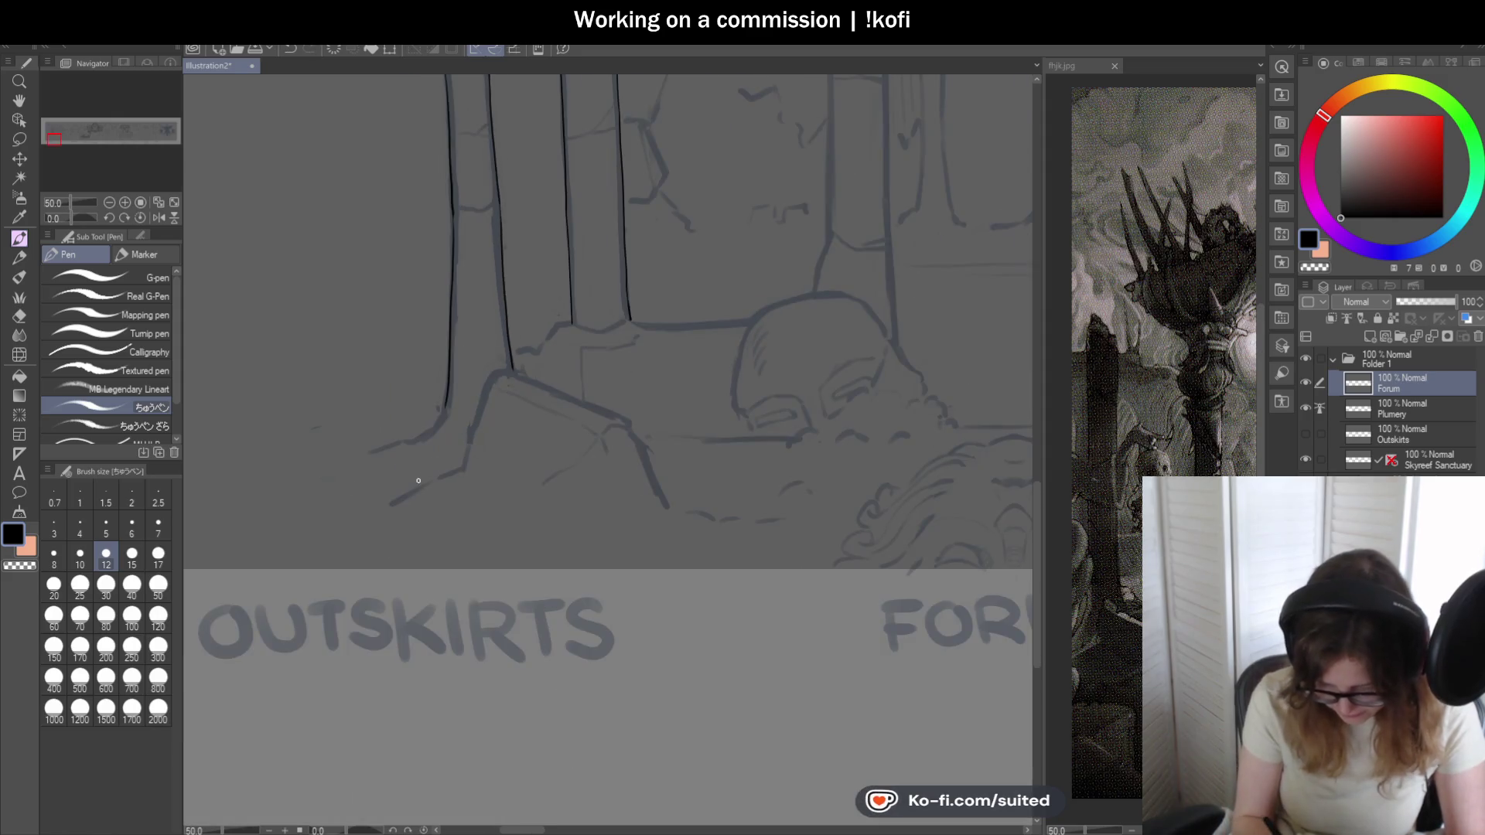
pyautogui.scroll(3, 401, 499)
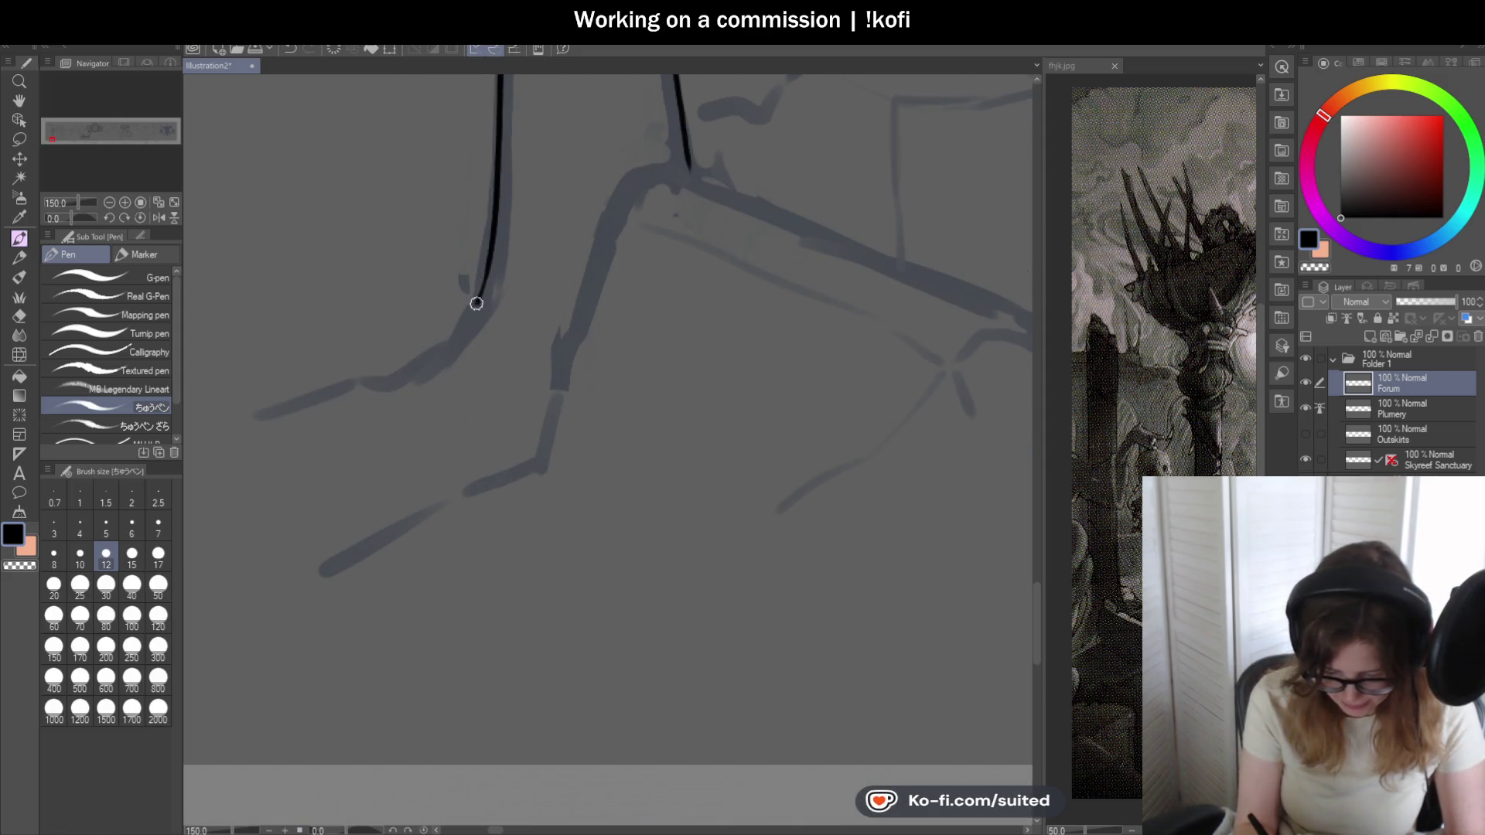
pyautogui.moveTo(408, 361); pyautogui.dragTo(338, 383)
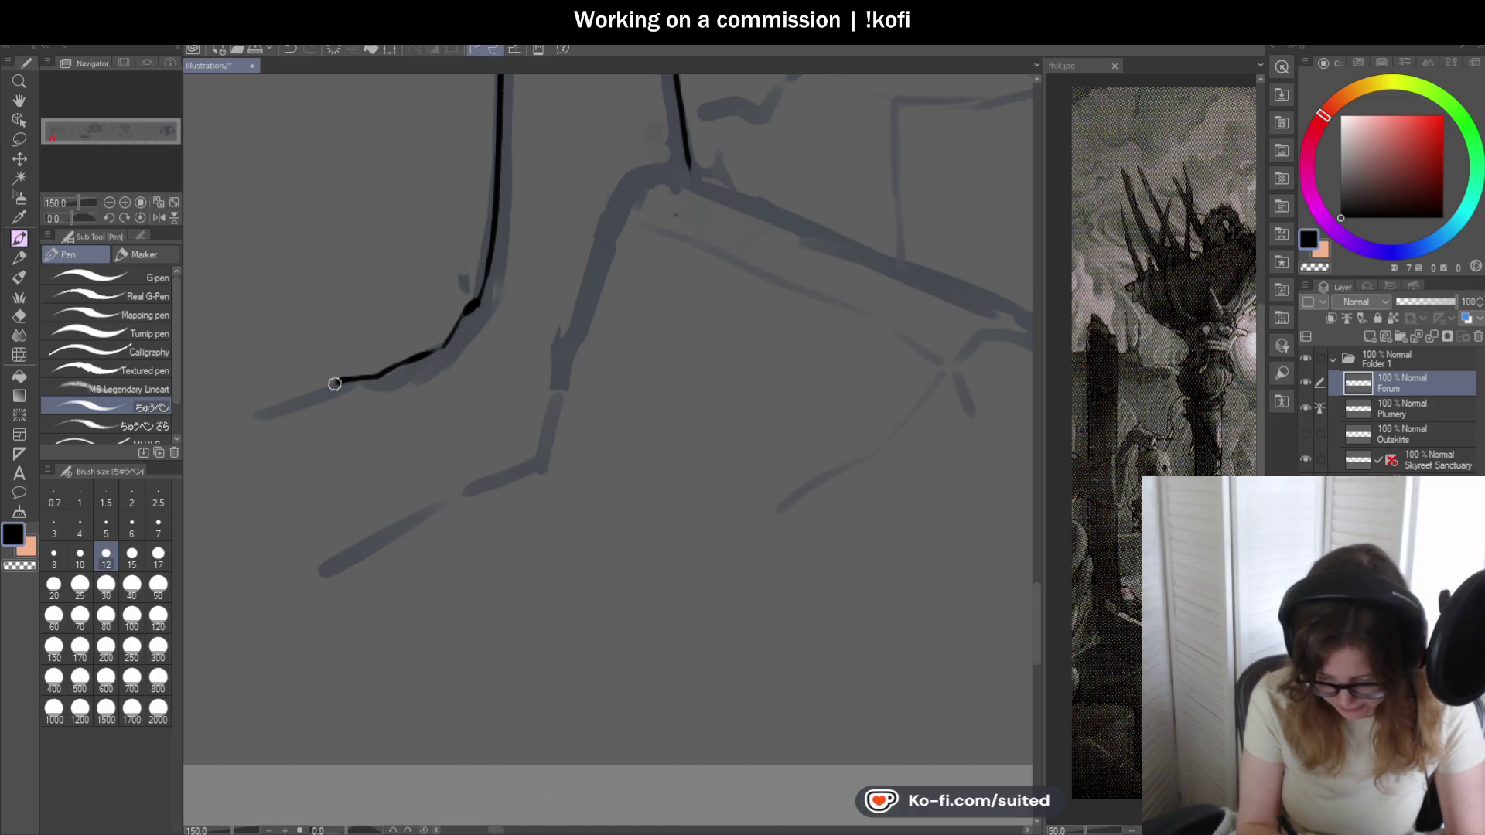
pyautogui.scroll(-5, 326, 406)
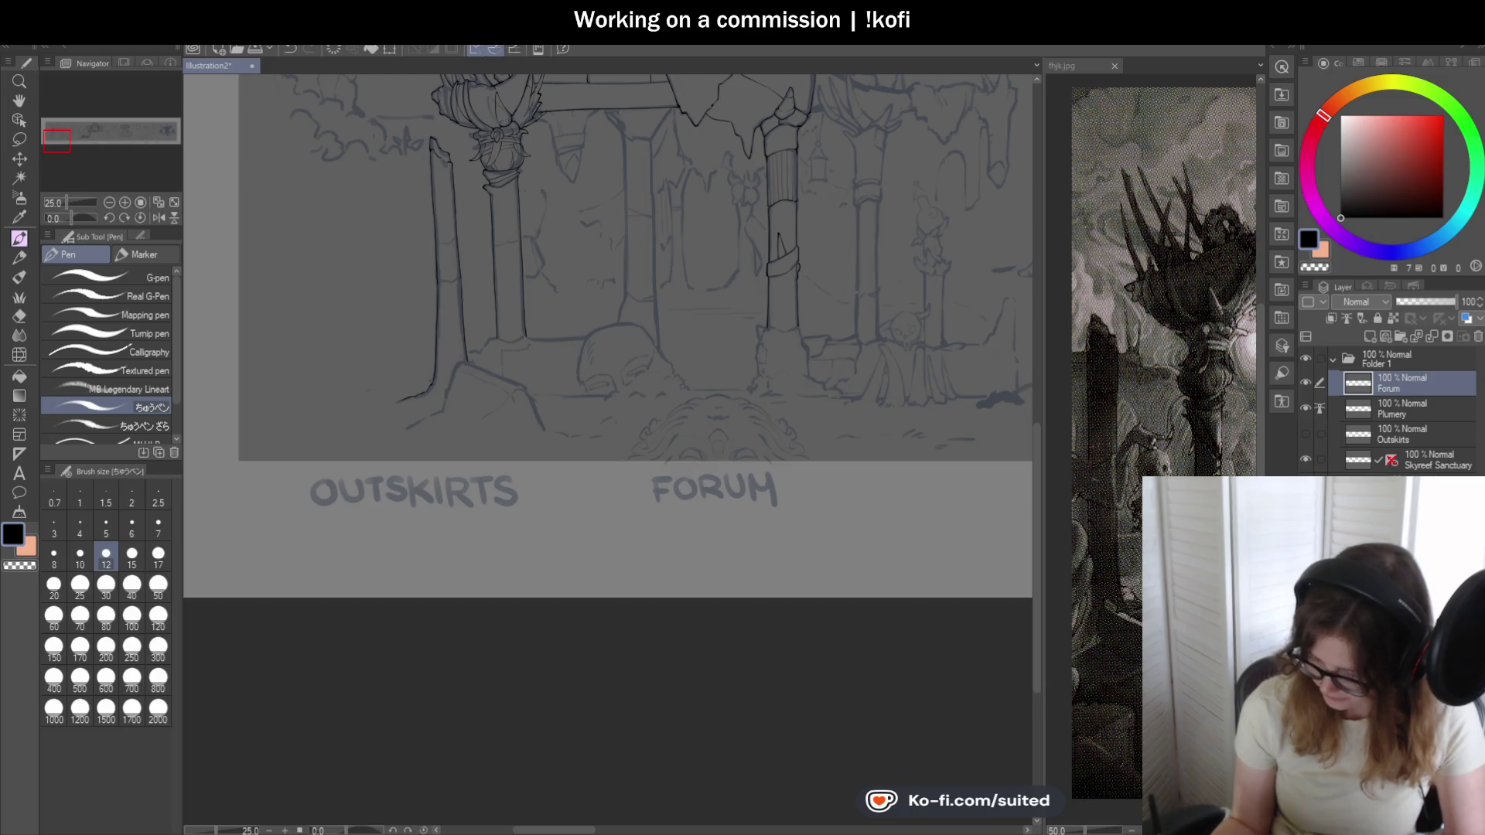
# - Toggle the gray sketch to check the lineart, move Forum above Folder 1 and collapse it, then thicken the column's left edge
pyautogui.moveTo(1305, 409); pyautogui.dragTo(1304, 436)
pyautogui.click(1305, 434)
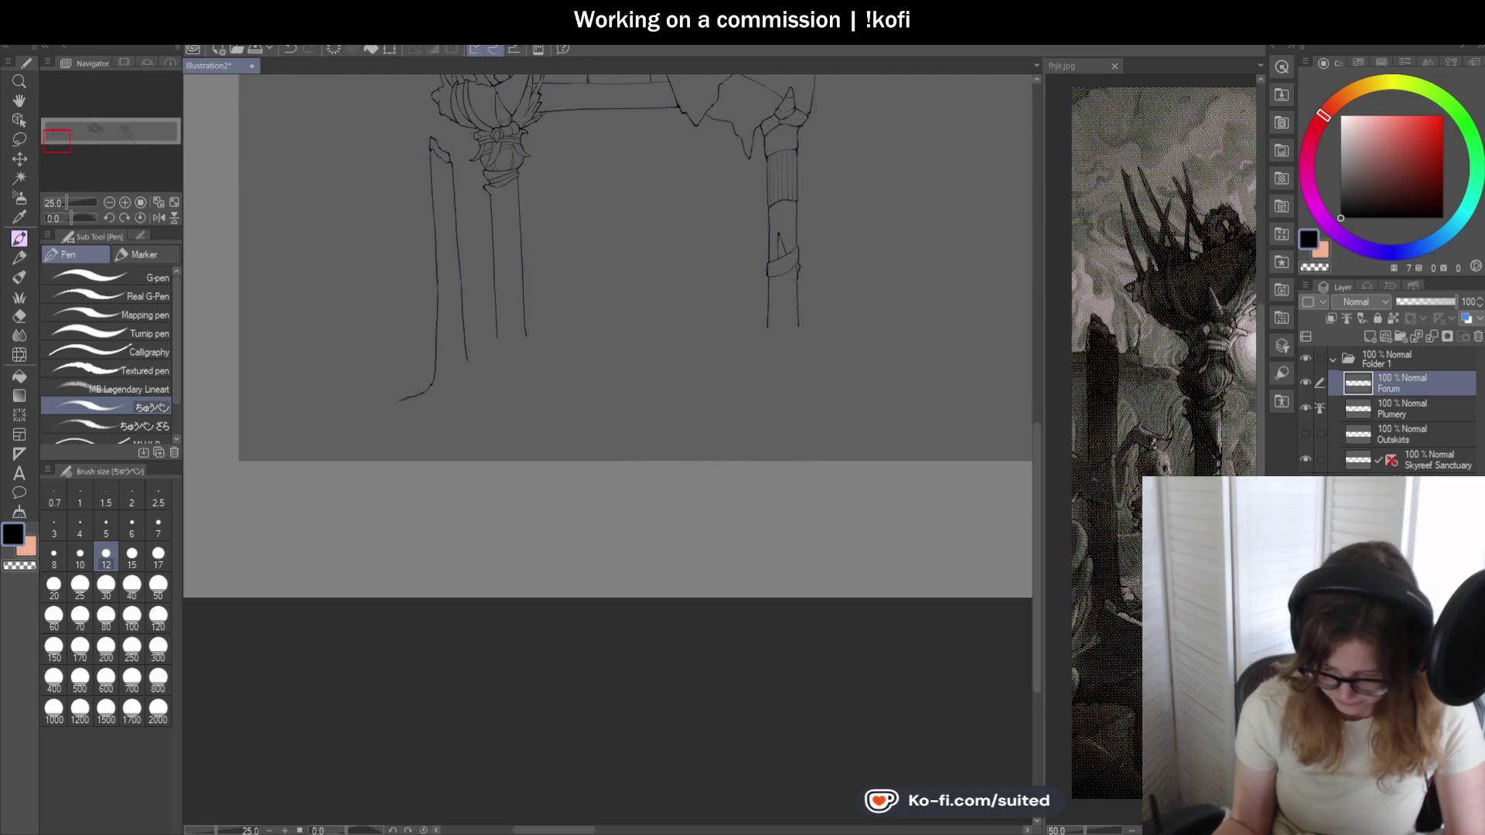
pyautogui.click(1305, 434)
pyautogui.moveTo(1382, 360); pyautogui.dragTo(1381, 354)
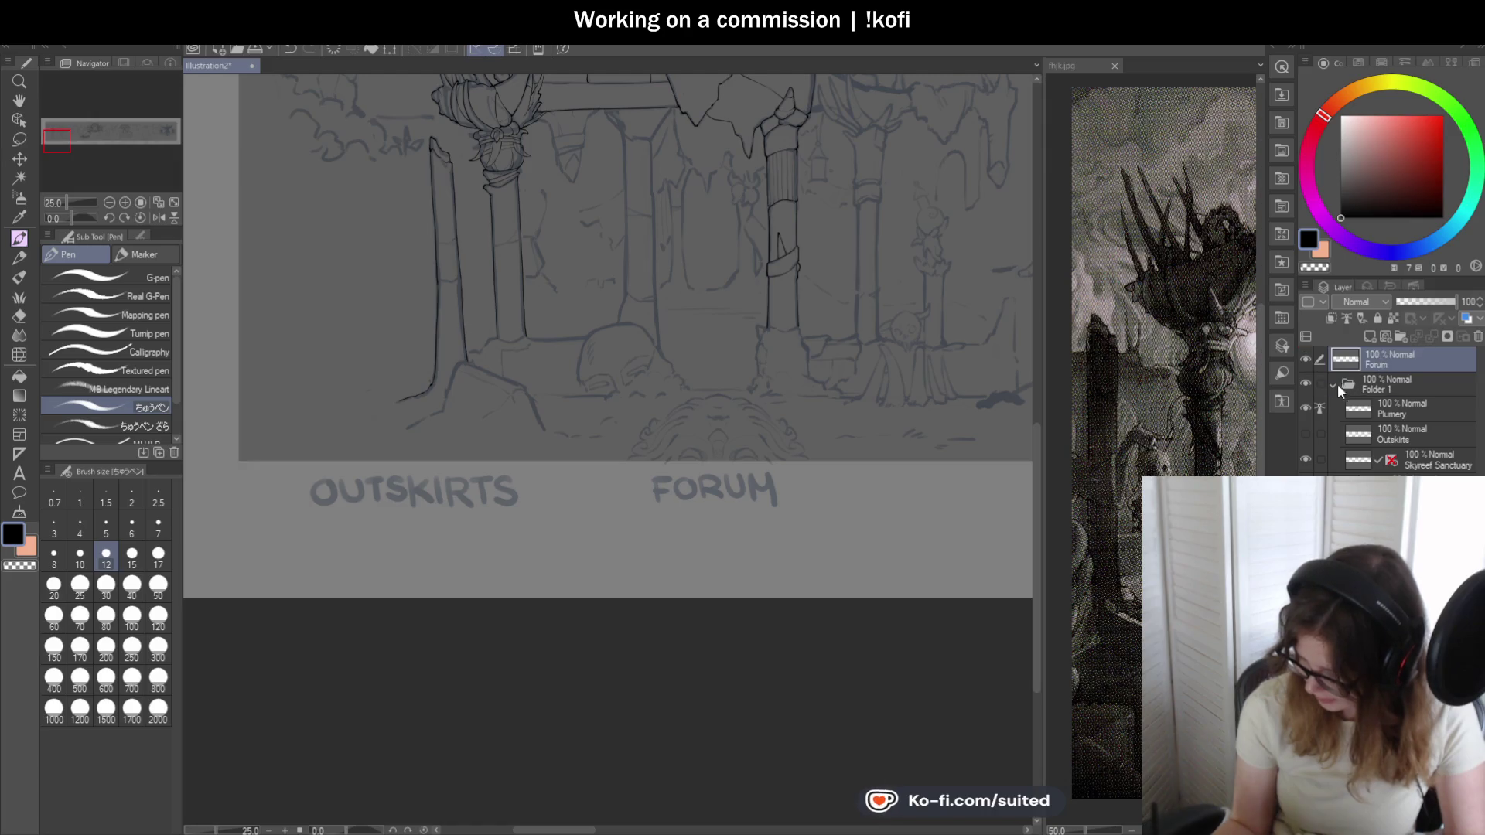
pyautogui.click(1331, 384)
pyautogui.click(1306, 405)
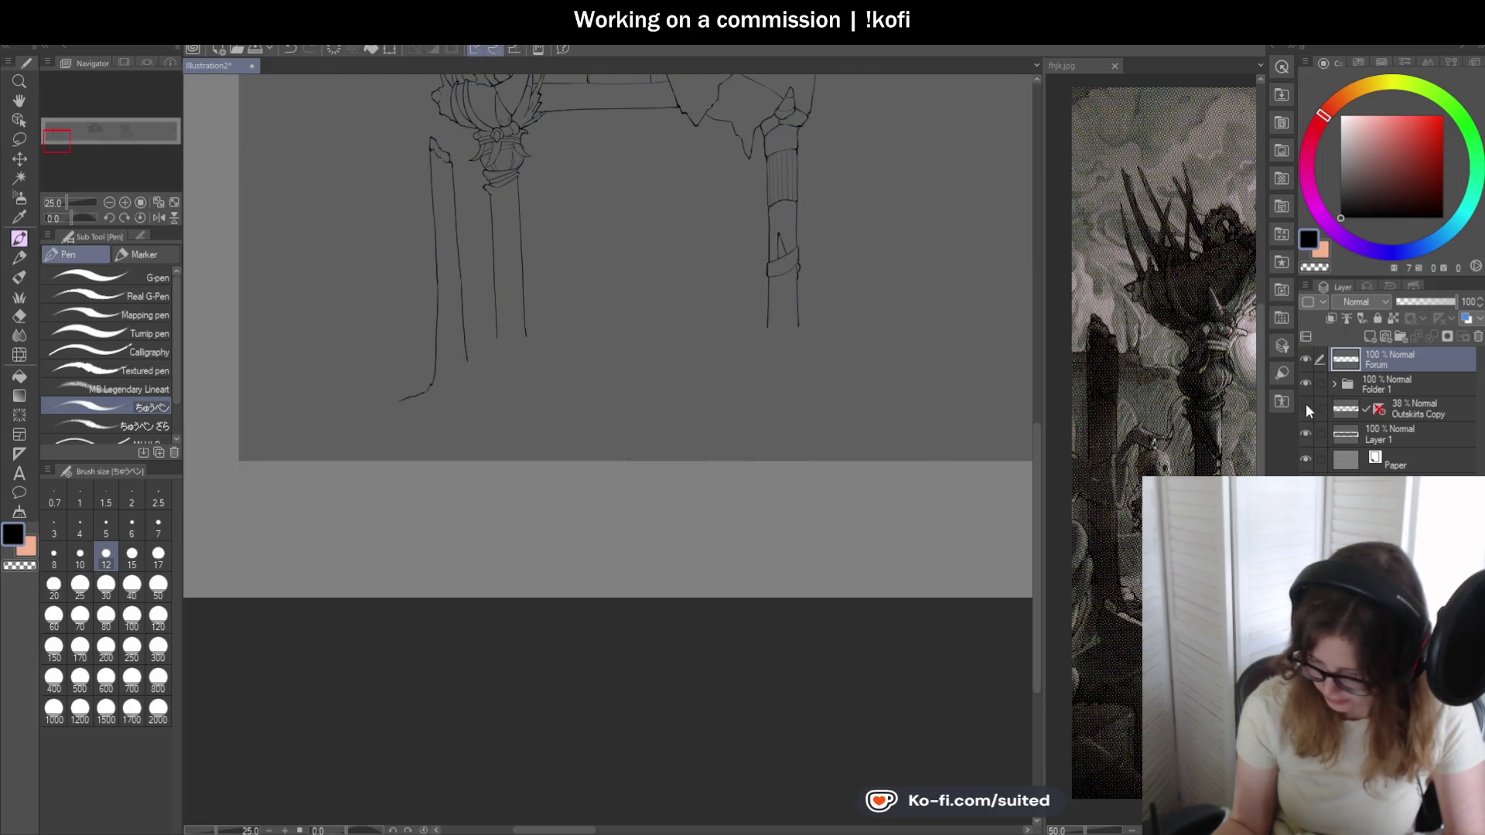
pyautogui.scroll(3, 425, 119)
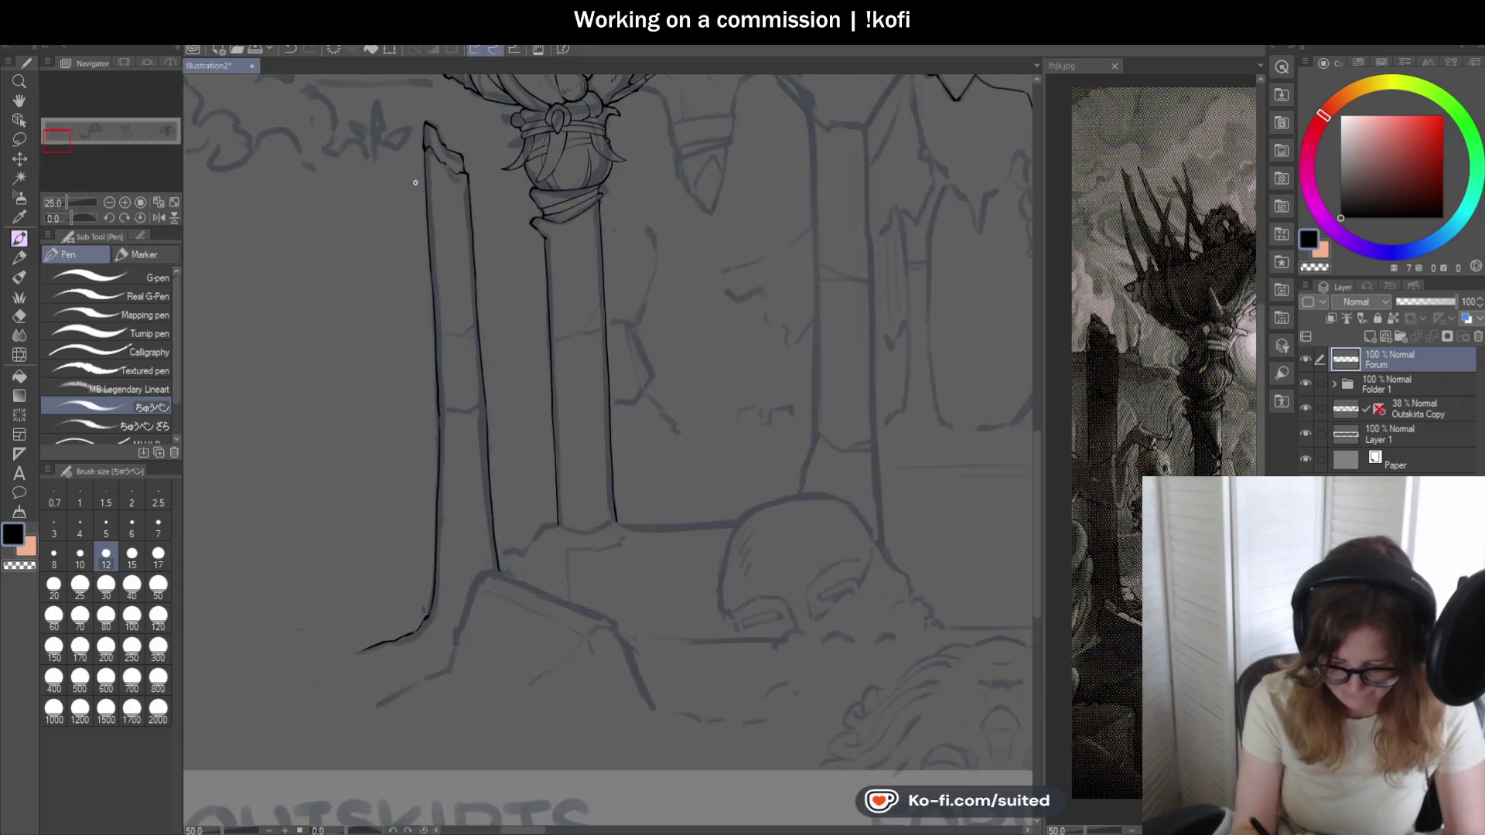
pyautogui.scroll(2, 427, 154)
pyautogui.scroll(1, 428, 155)
pyautogui.moveTo(425, 164); pyautogui.dragTo(430, 204)
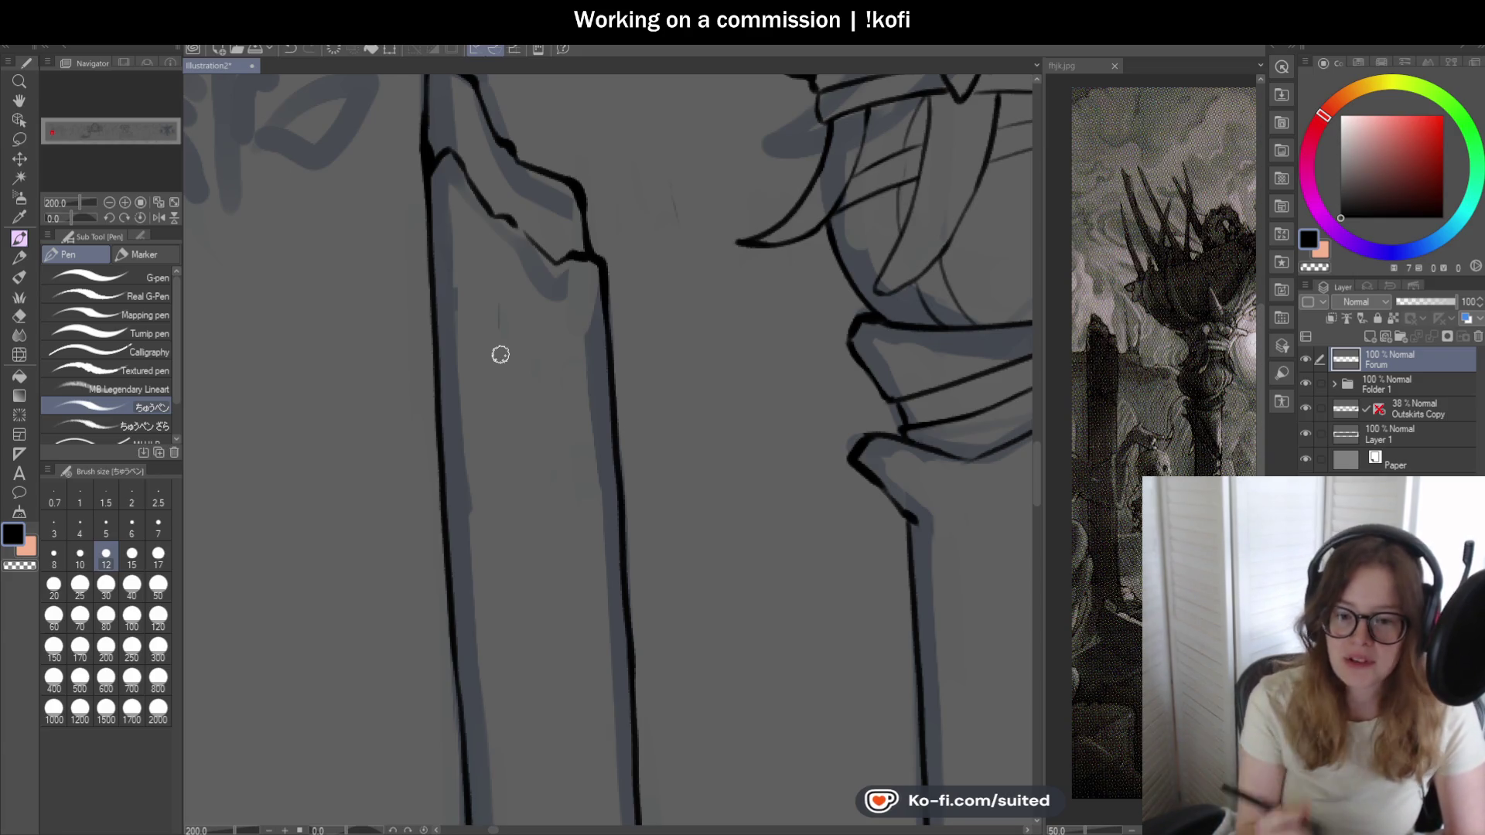
pyautogui.scroll(-2, 487, 366)
pyautogui.scroll(-1, 488, 248)
pyautogui.scroll(-1, 505, 241)
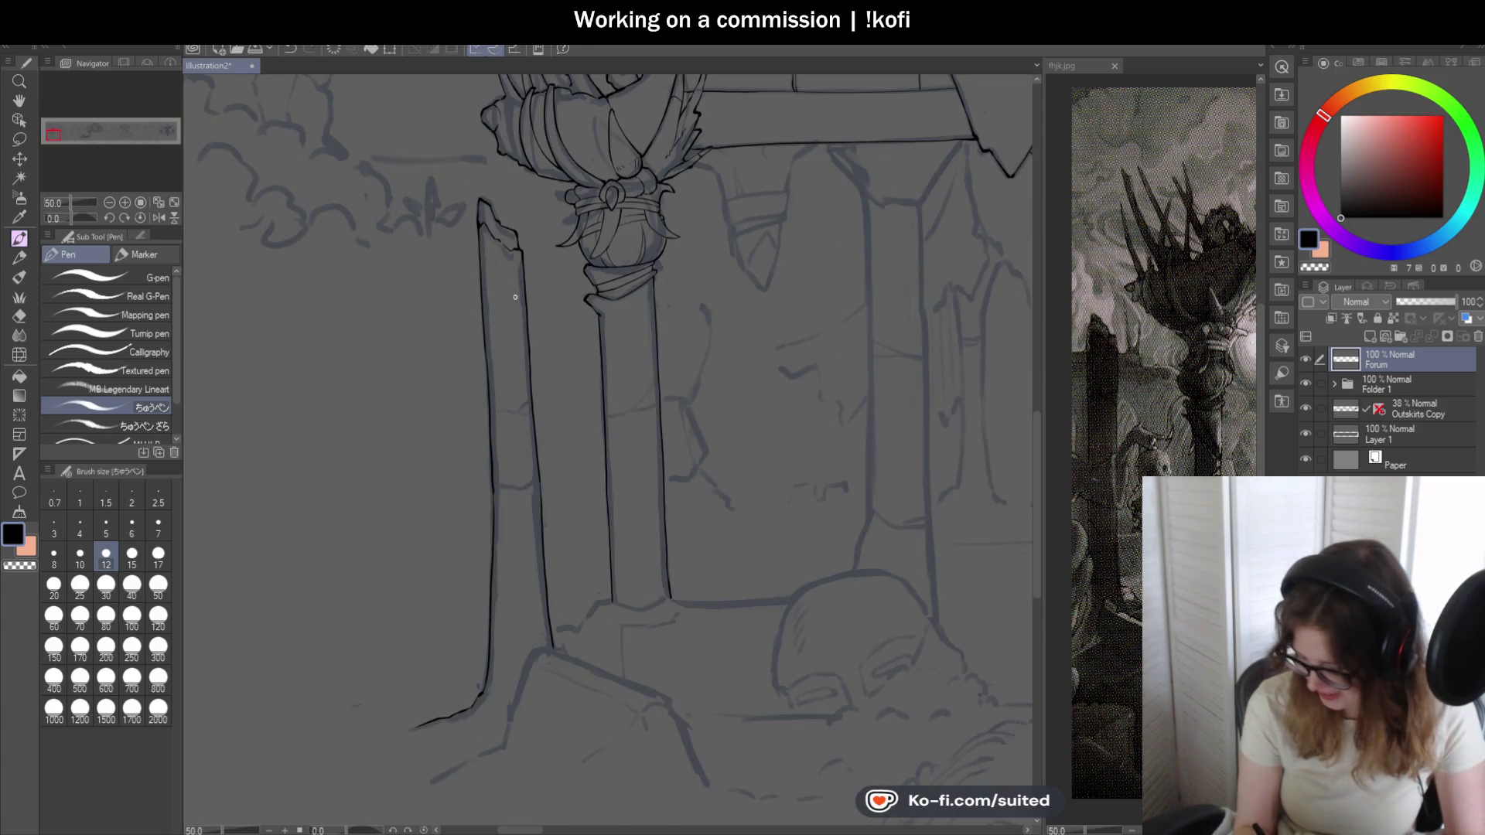
pyautogui.scroll(1, 525, 413)
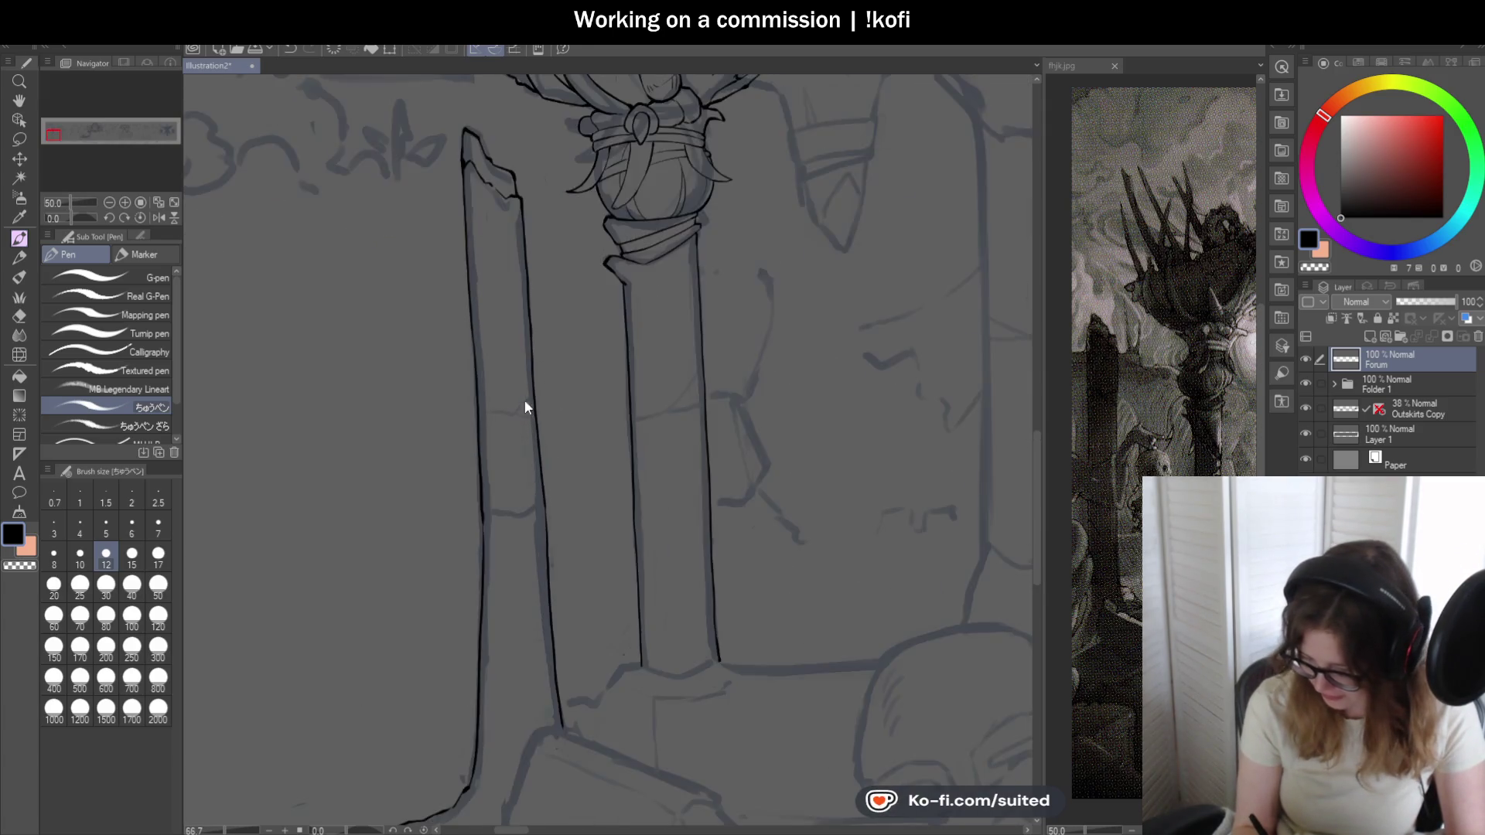
pyautogui.scroll(1, 524, 409)
pyautogui.scroll(1, 512, 254)
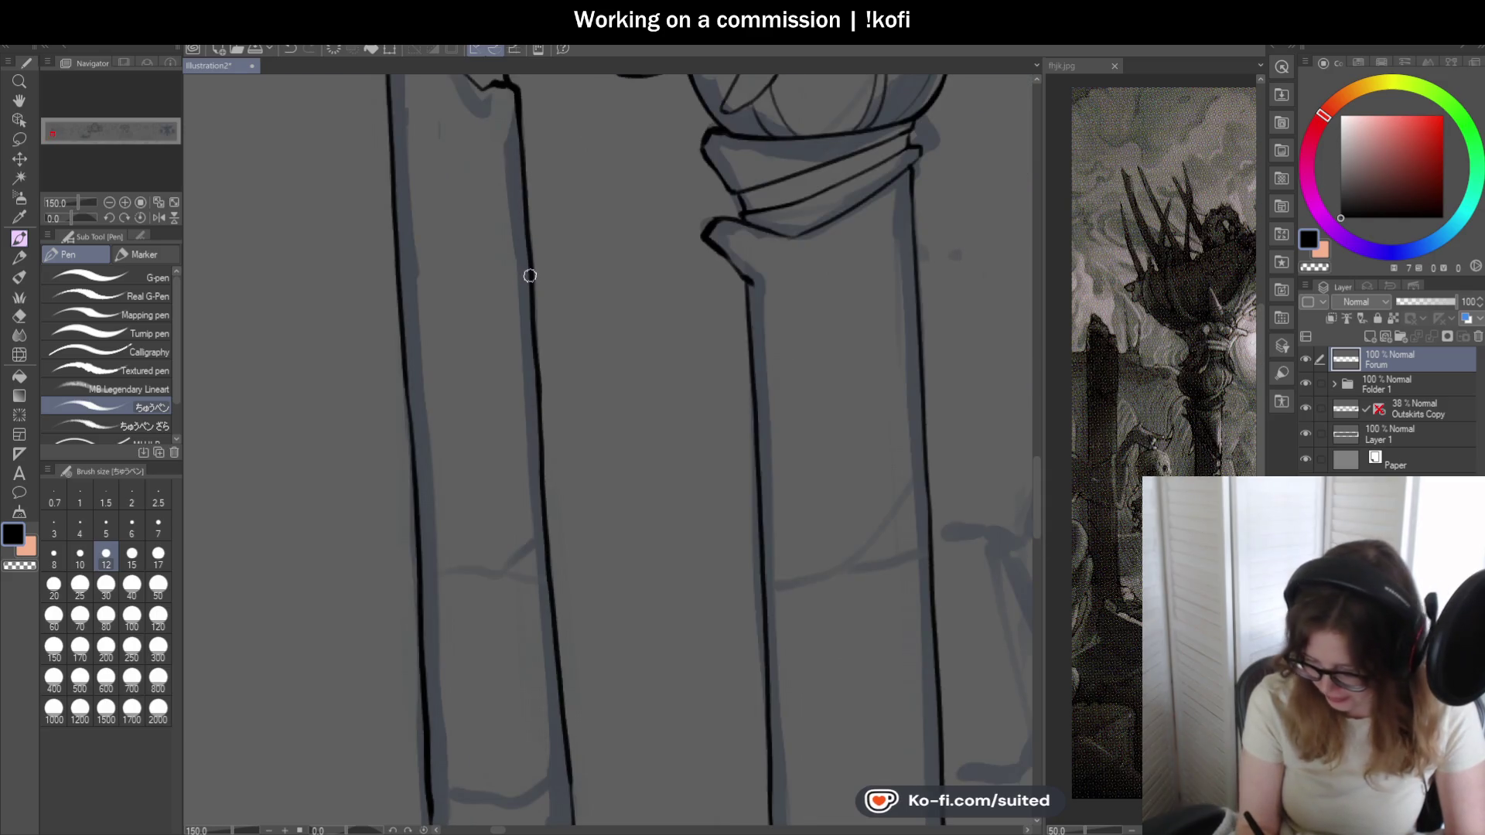
# - Ink a bold diagonal crack across the column, thicken its jagged top and add a thin inner crack
pyautogui.moveTo(530, 274)
pyautogui.mouseDown()
pyautogui.moveTo(507, 294)
pyautogui.moveTo(575, 351)
pyautogui.mouseUp()
pyautogui.scroll(3, 447, 298)
pyautogui.moveTo(566, 216); pyautogui.dragTo(422, 298)
pyautogui.scroll(-3, 437, 277)
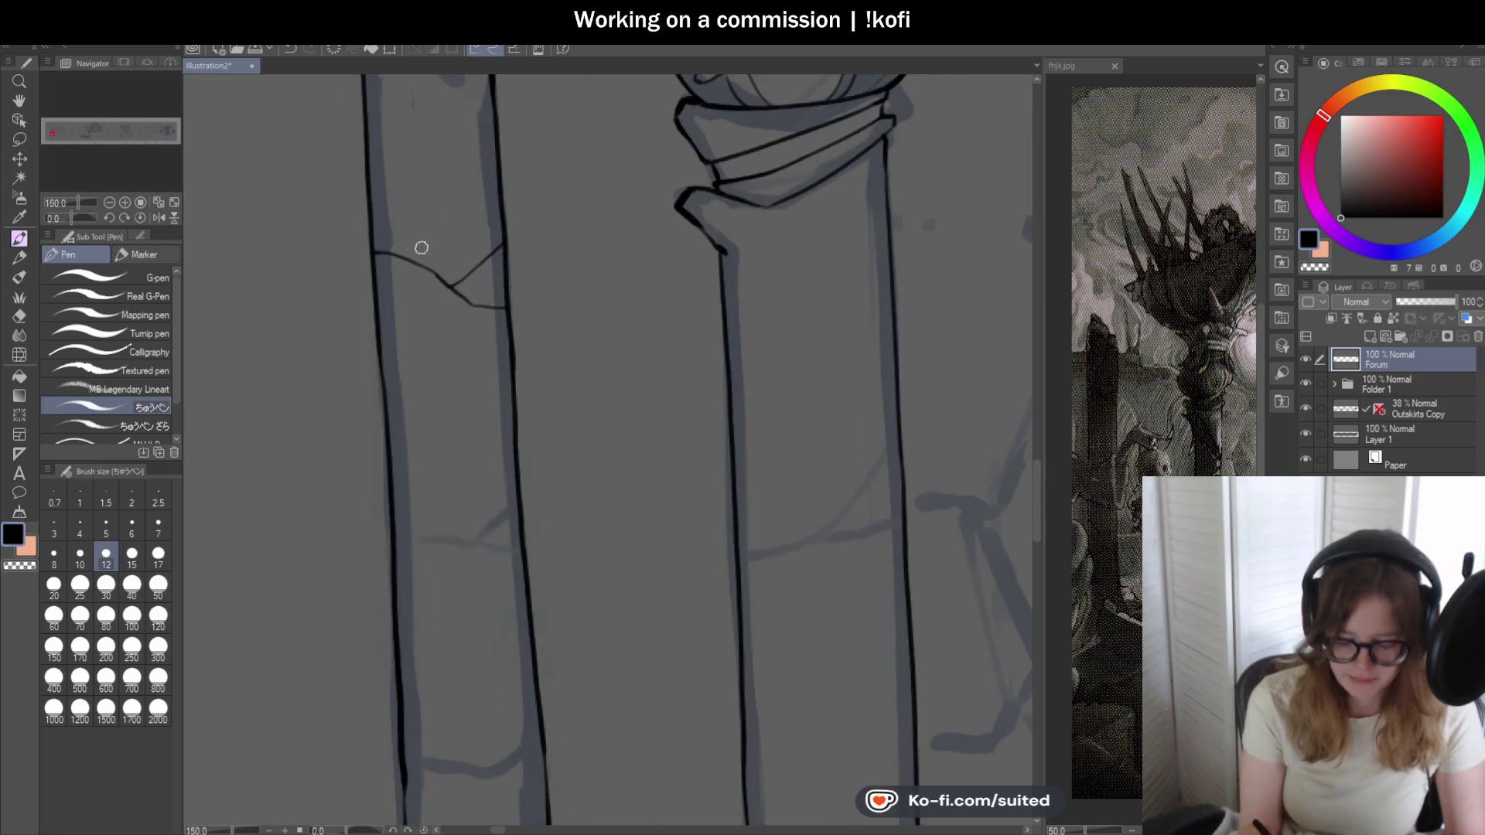
pyautogui.scroll(3, 428, 249)
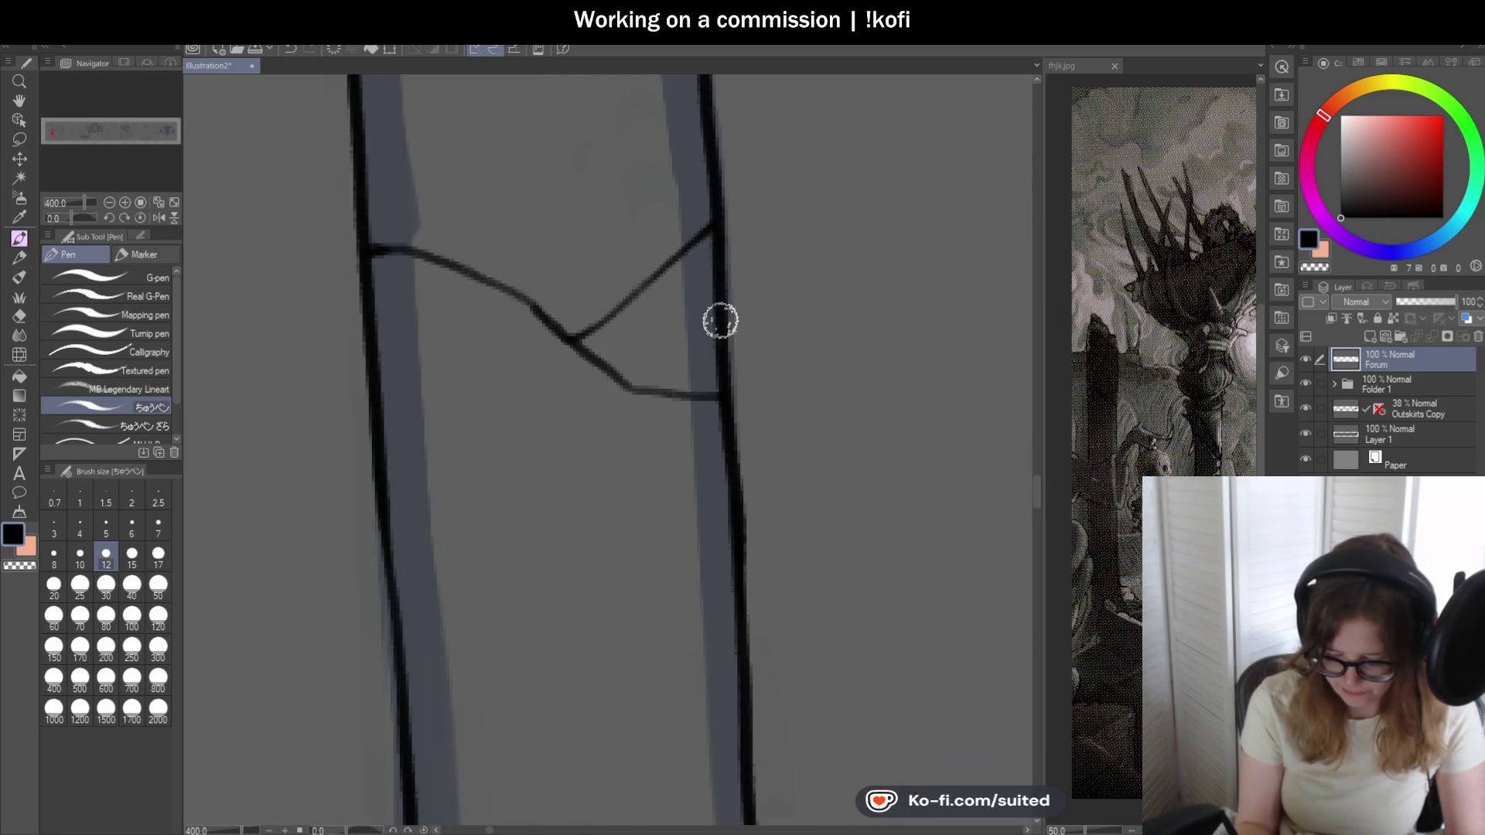
pyautogui.scroll(-2, 430, 265)
pyautogui.scroll(-1, 484, 283)
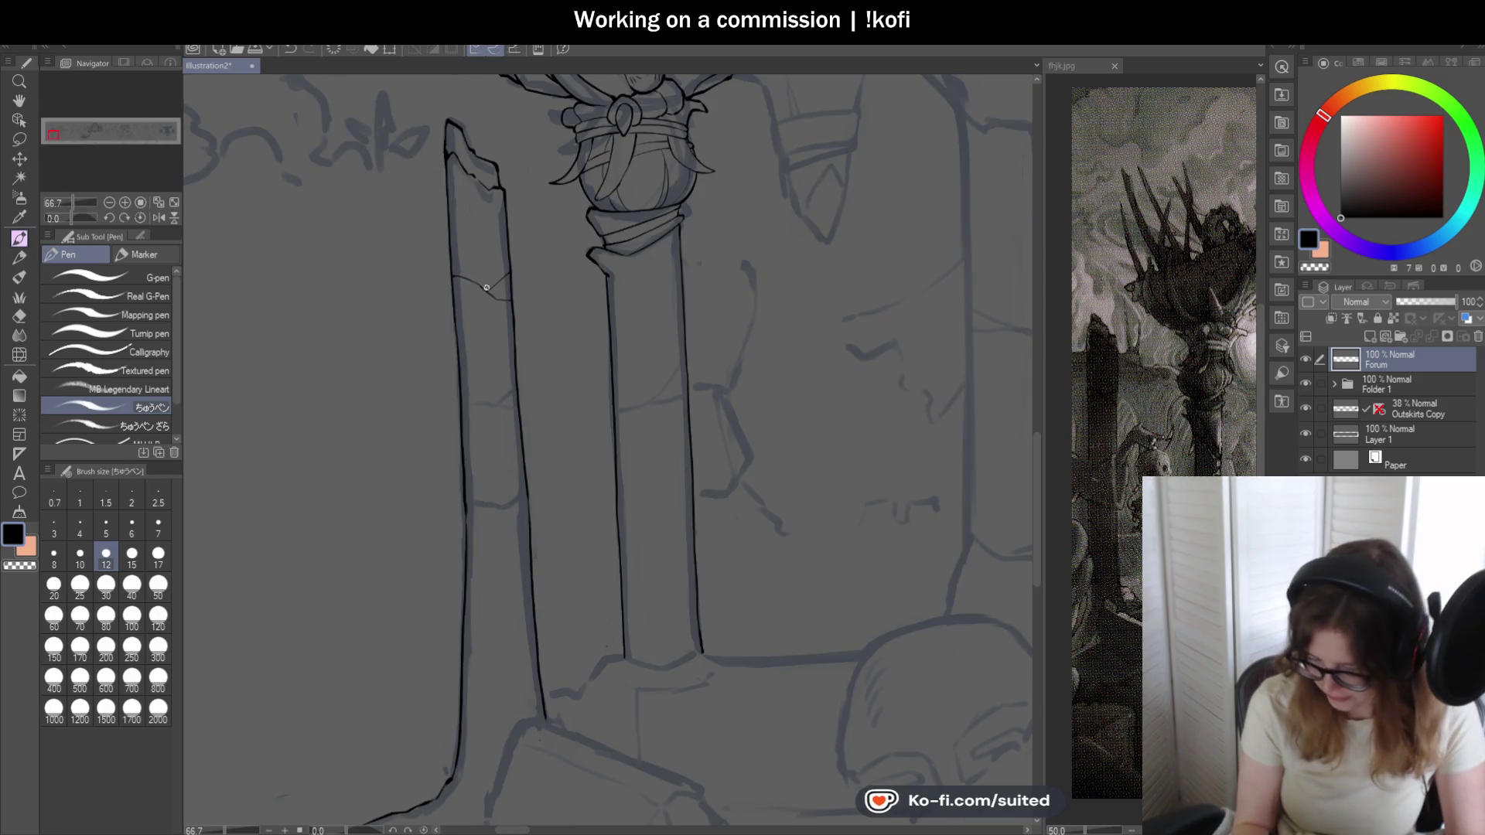
pyautogui.scroll(2, 447, 155)
pyautogui.scroll(1, 446, 154)
pyautogui.moveTo(450, 116)
pyautogui.mouseDown()
pyautogui.moveTo(436, 187)
pyautogui.moveTo(453, 290)
pyautogui.mouseUp()
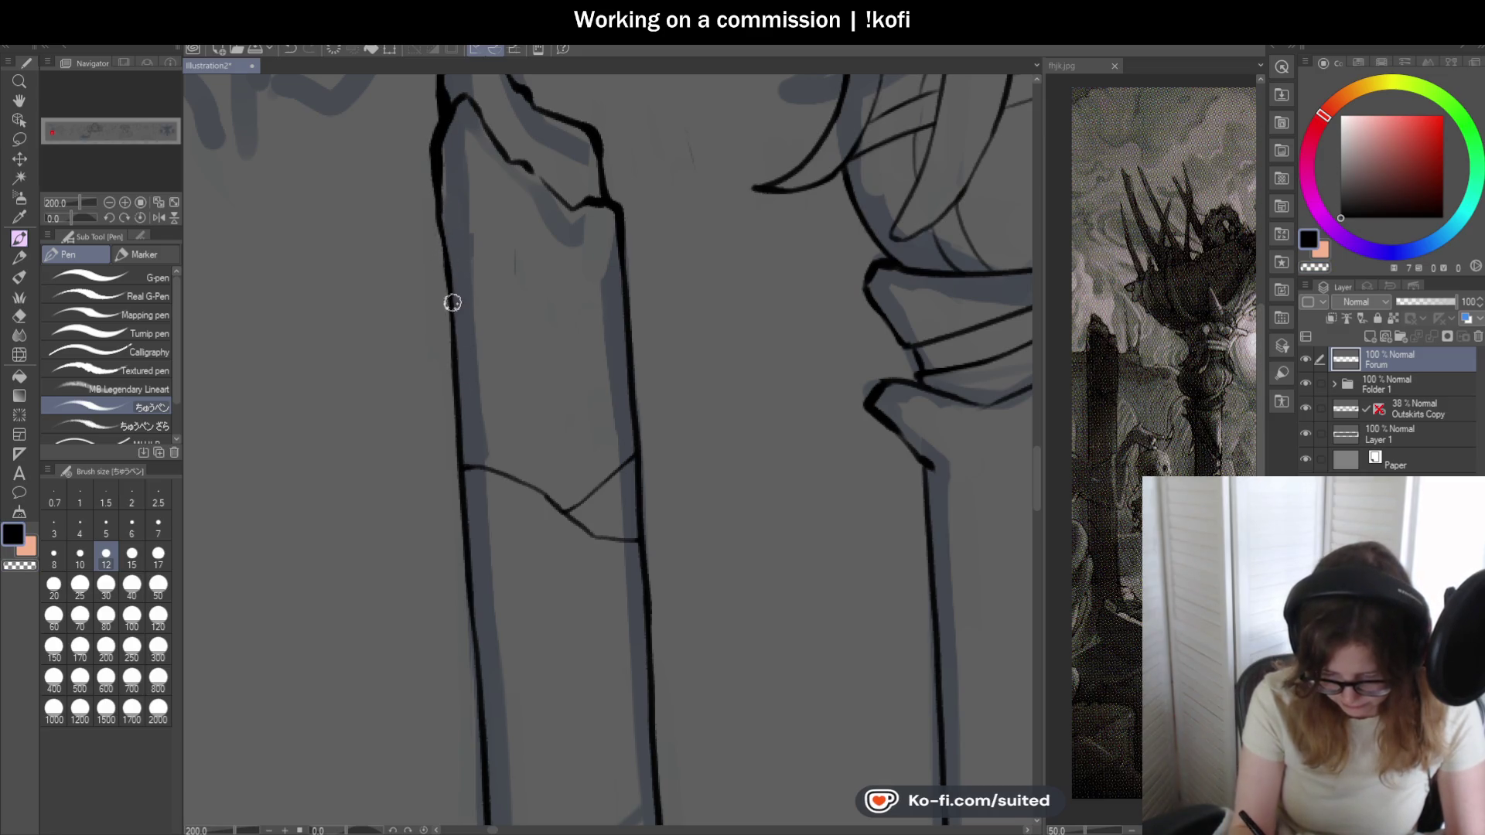
pyautogui.moveTo(515, 163); pyautogui.dragTo(489, 240)
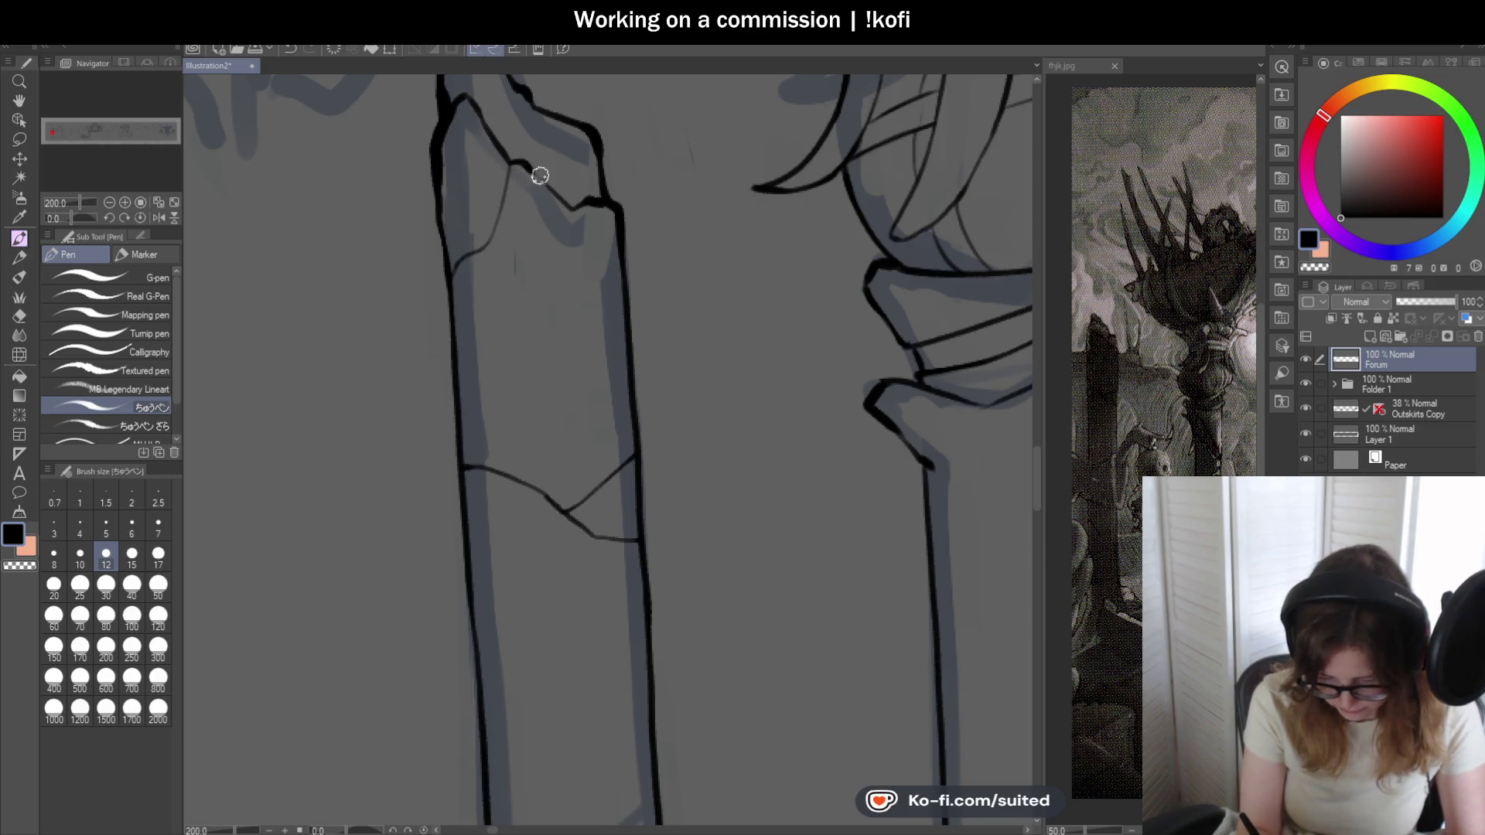
pyautogui.scroll(-2, 537, 182)
pyautogui.scroll(-2, 557, 291)
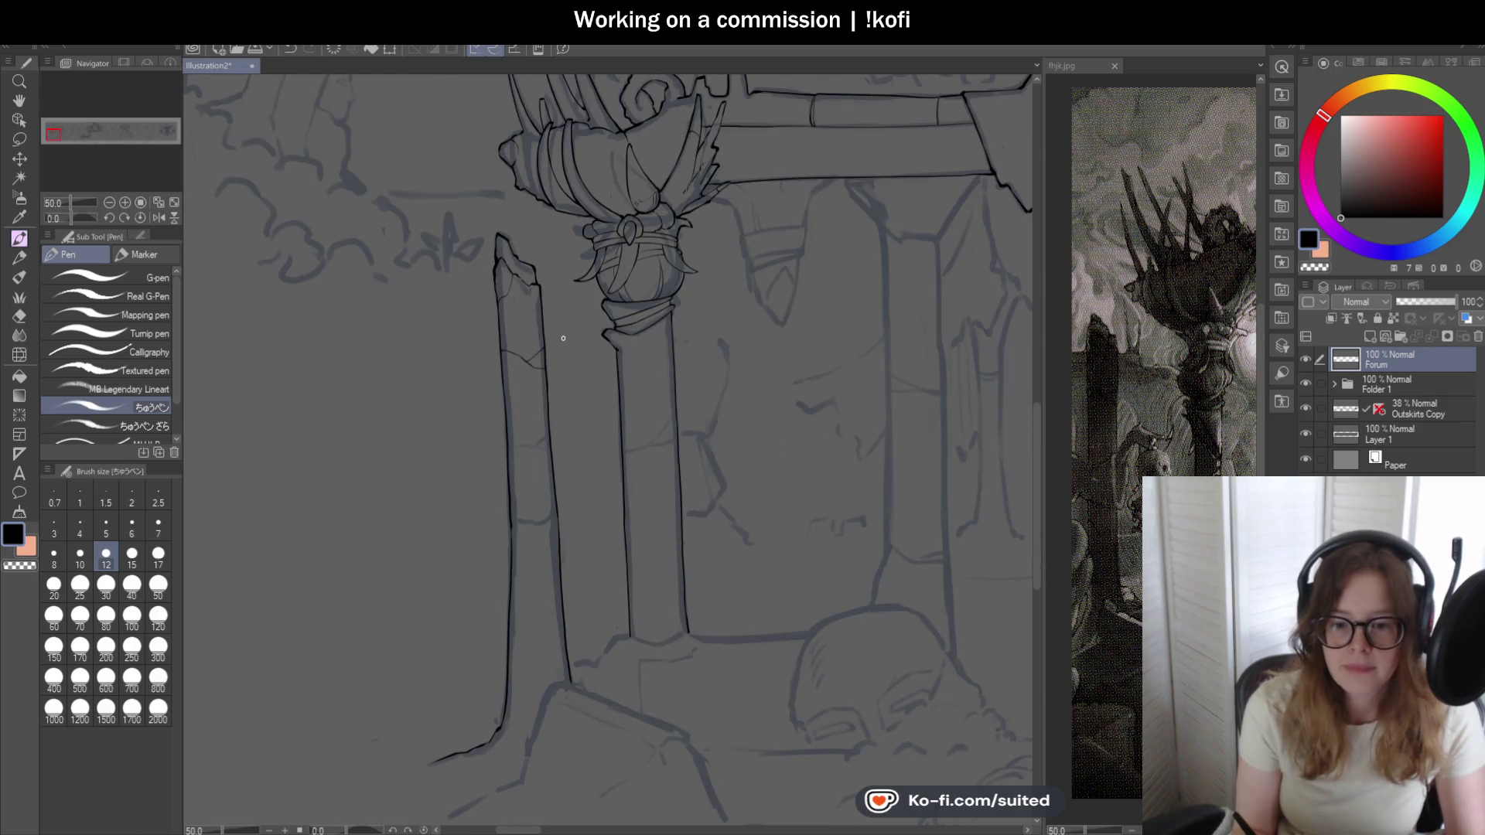
pyautogui.scroll(1, 563, 346)
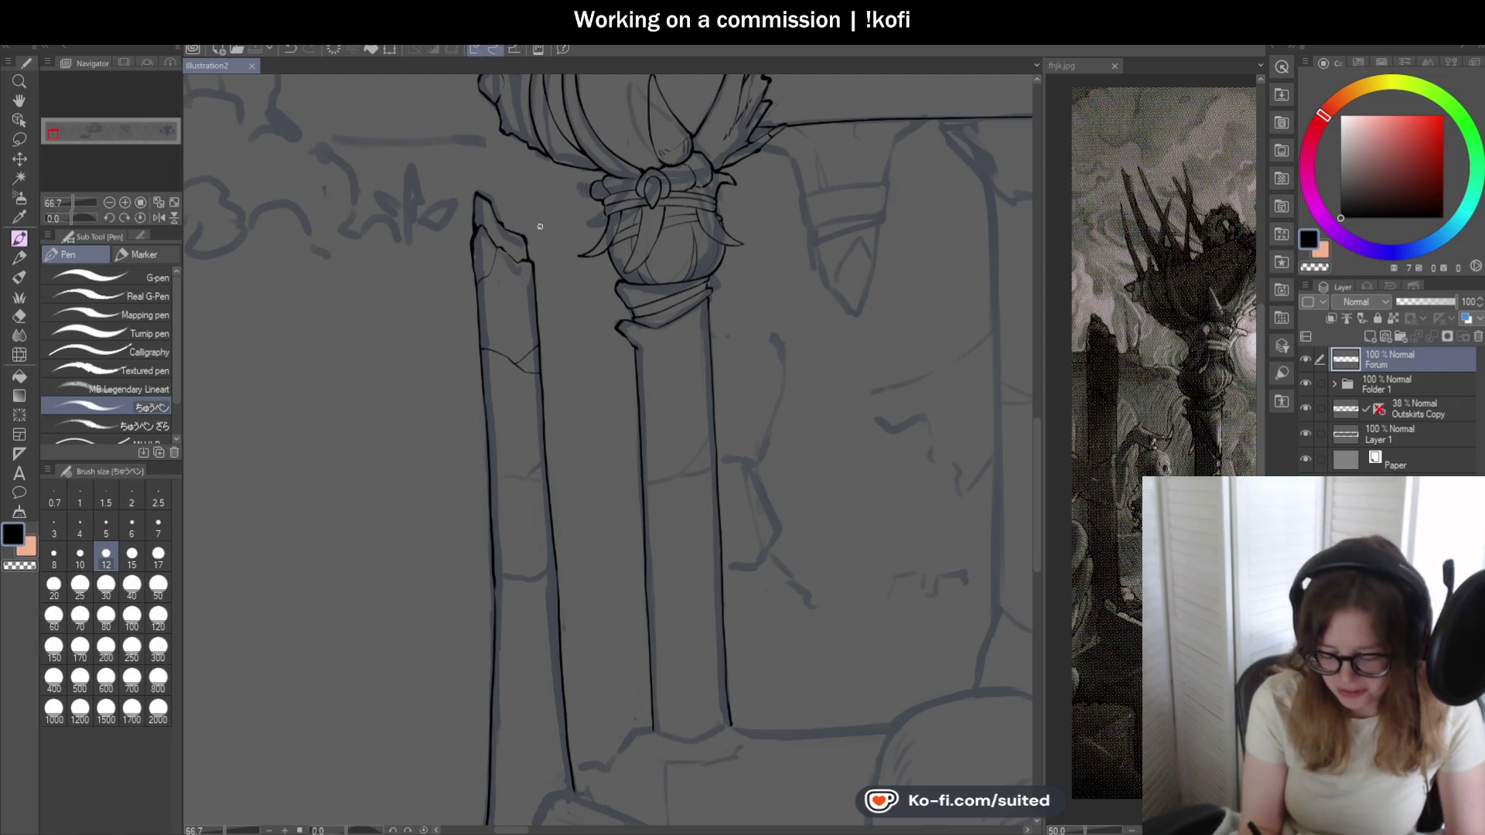
pyautogui.scroll(3, 511, 204)
pyautogui.scroll(5, 504, 244)
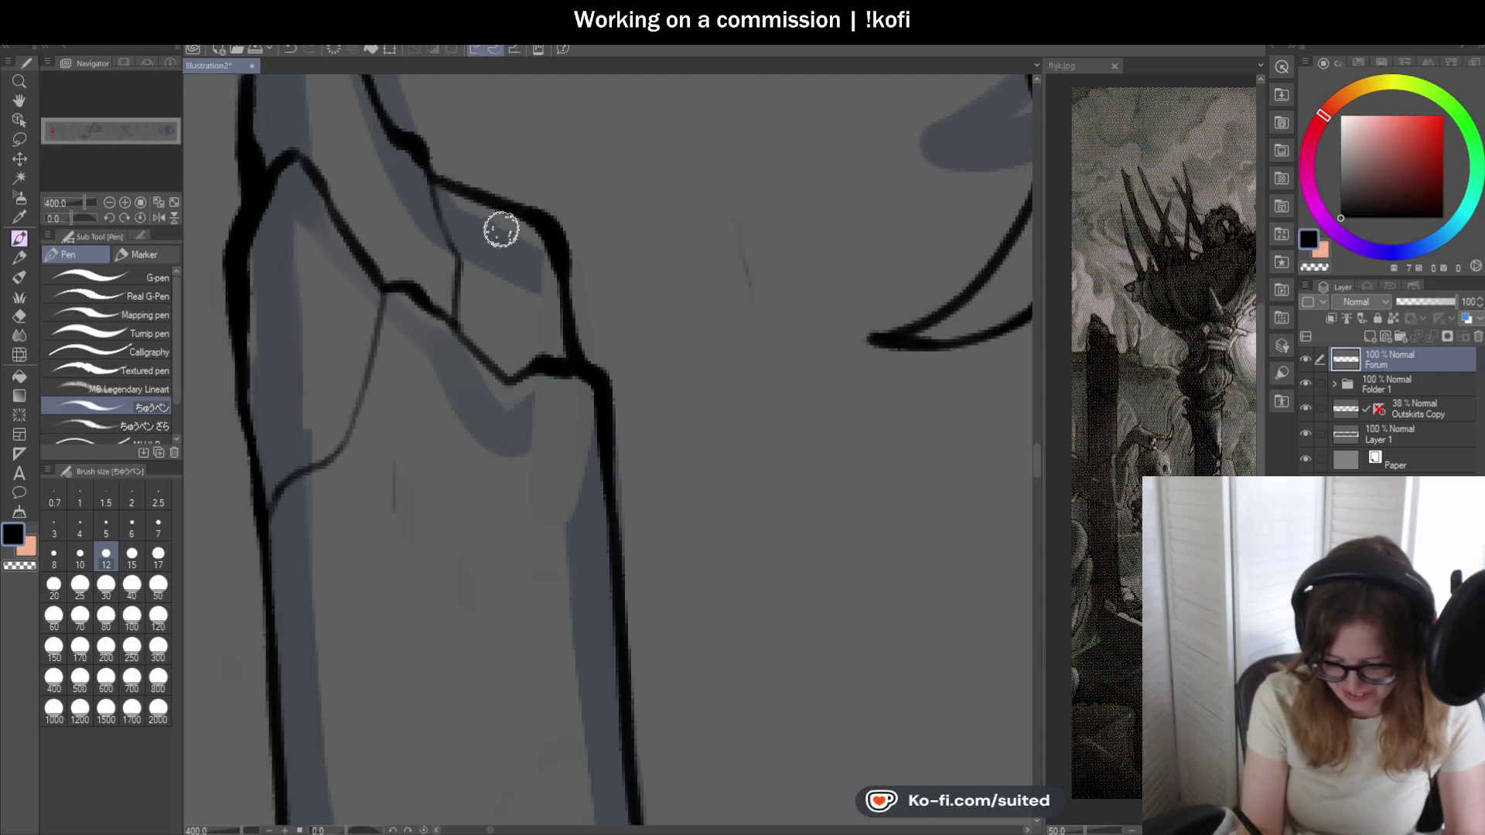
pyautogui.scroll(-4, 598, 316)
pyautogui.scroll(-1, 599, 316)
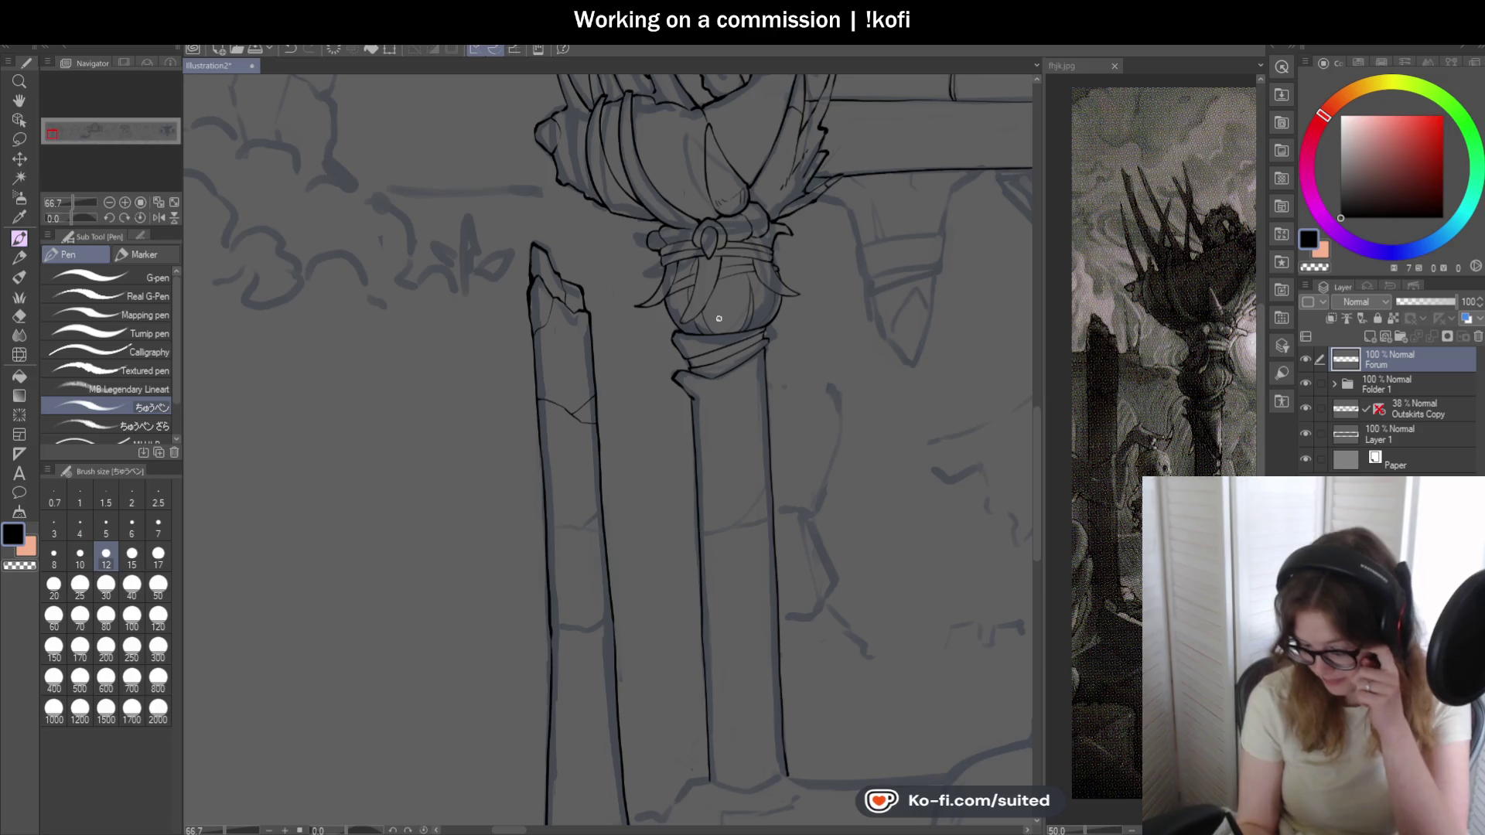
pyautogui.scroll(-2, 514, 326)
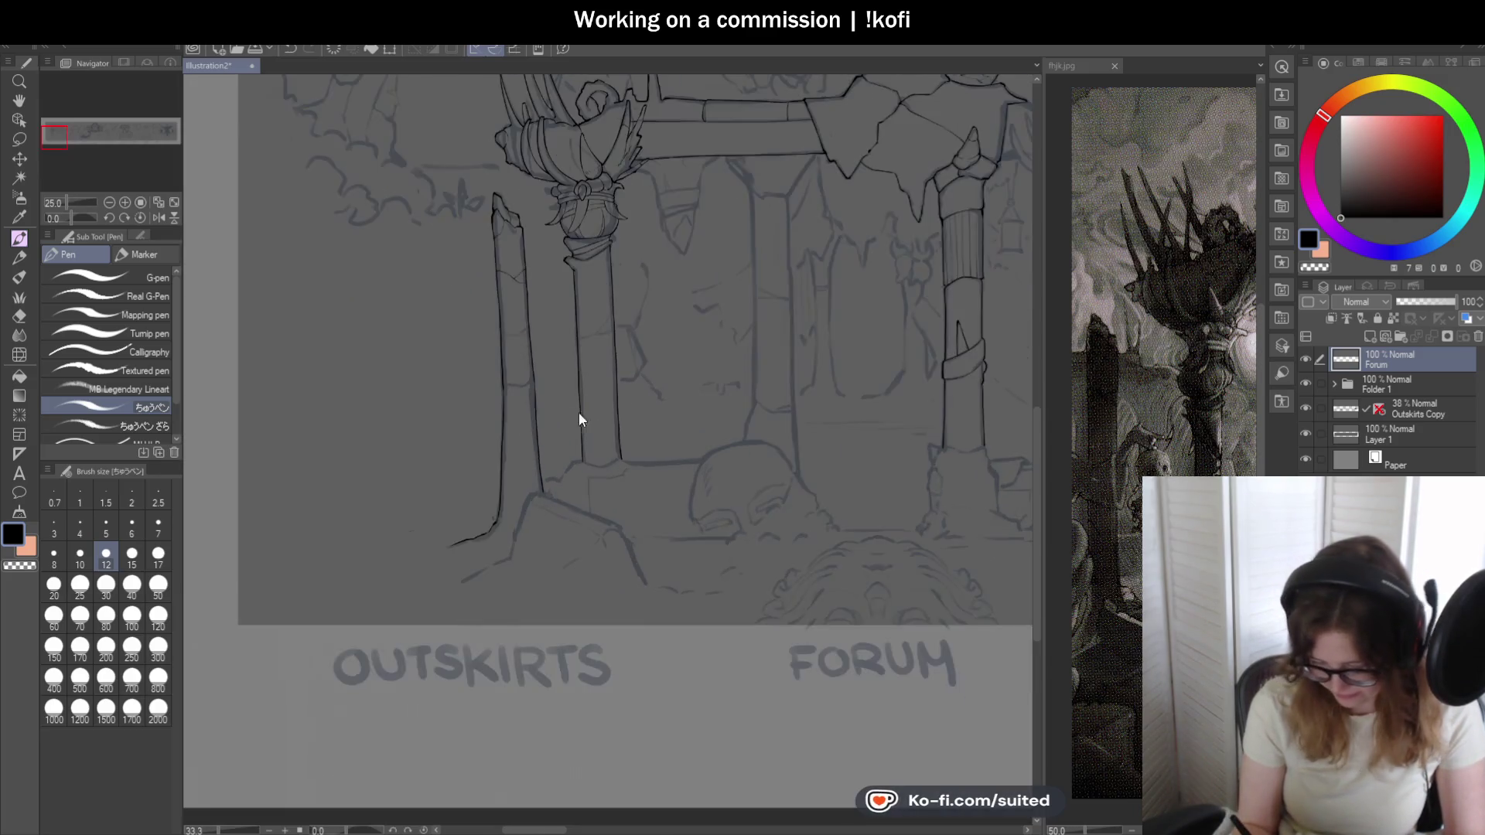
pyautogui.scroll(3, 580, 417)
pyautogui.scroll(1, 522, 362)
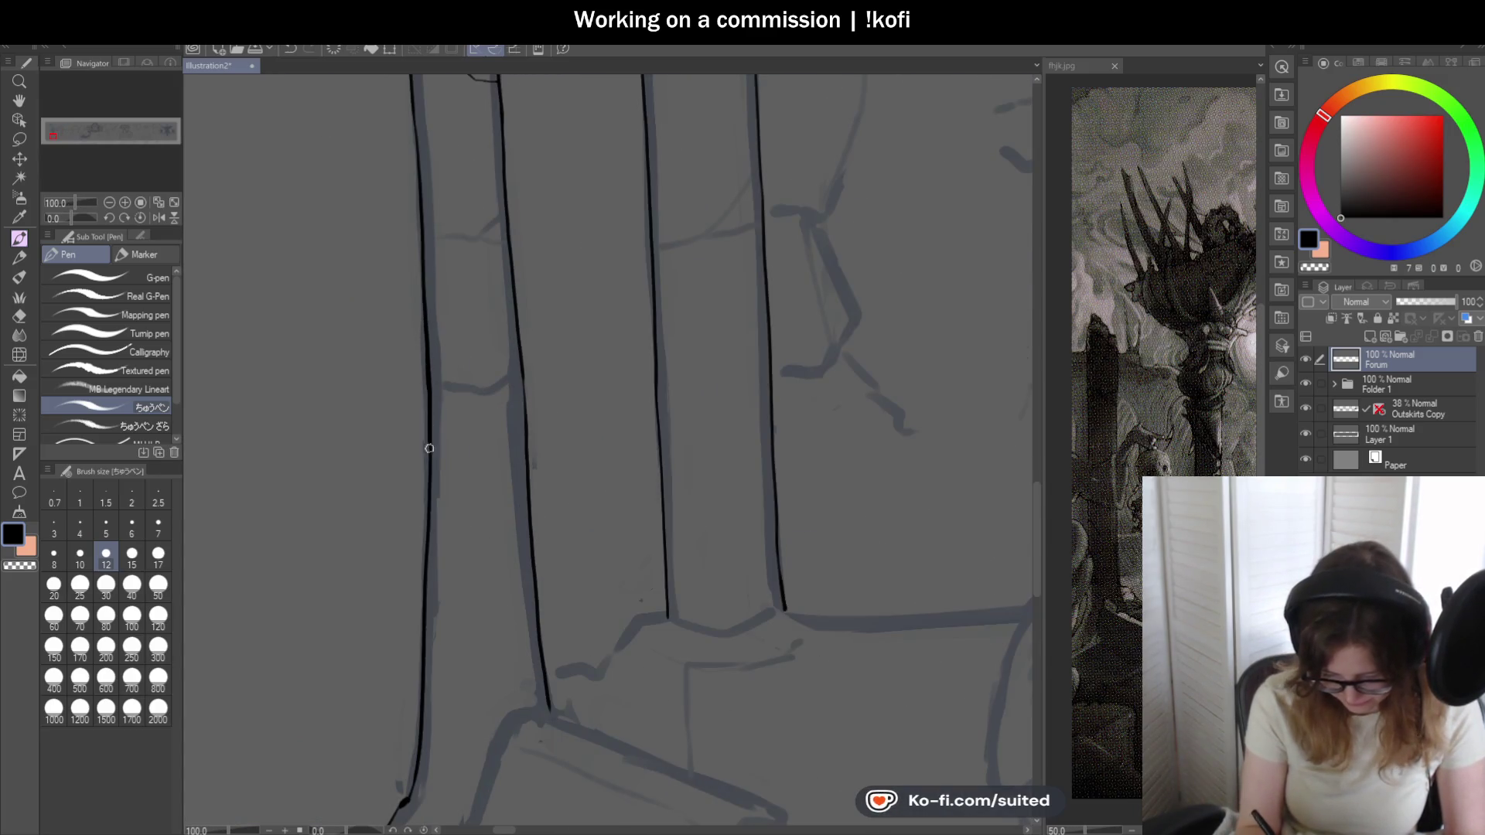
pyautogui.scroll(-2, 423, 456)
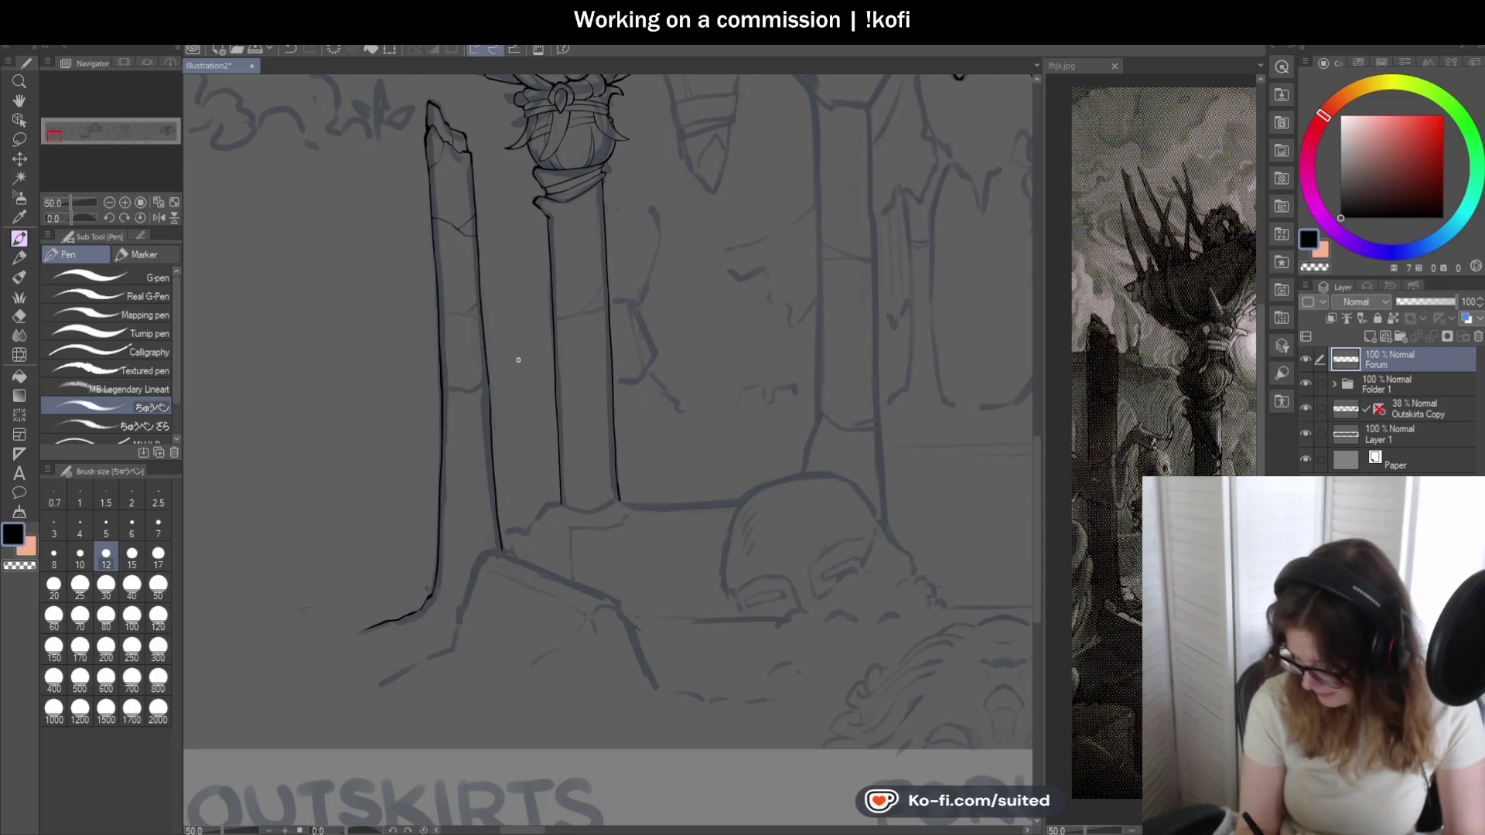
pyautogui.scroll(1, 518, 360)
pyautogui.scroll(1, 397, 198)
# - Try a short crack at the left column's edge and undo the stray stroke
pyautogui.moveTo(396, 199); pyautogui.dragTo(420, 249)
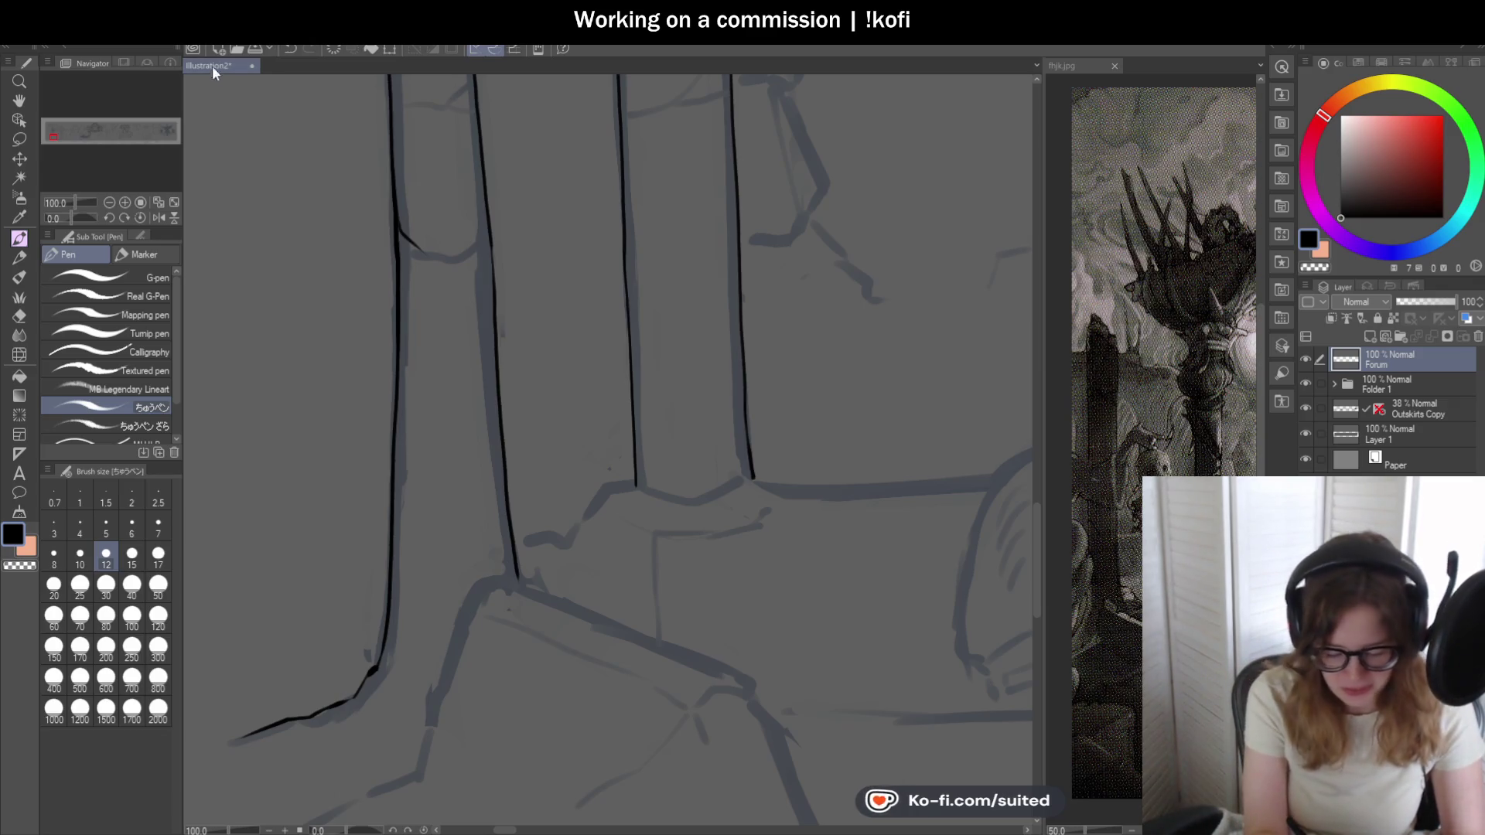
pyautogui.scroll(2, 492, 333)
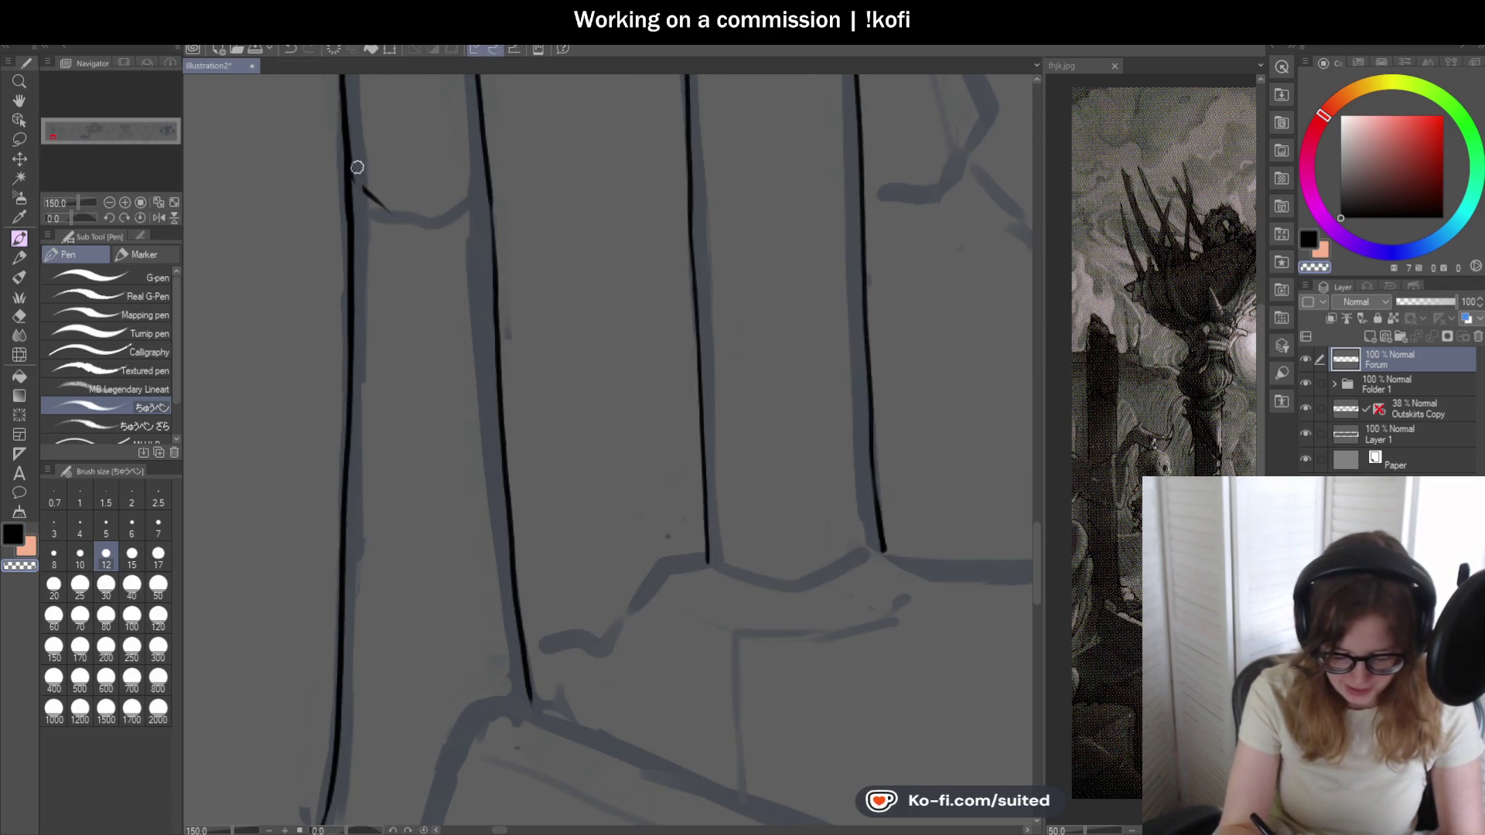
pyautogui.hotkey('ctrl', 'z')
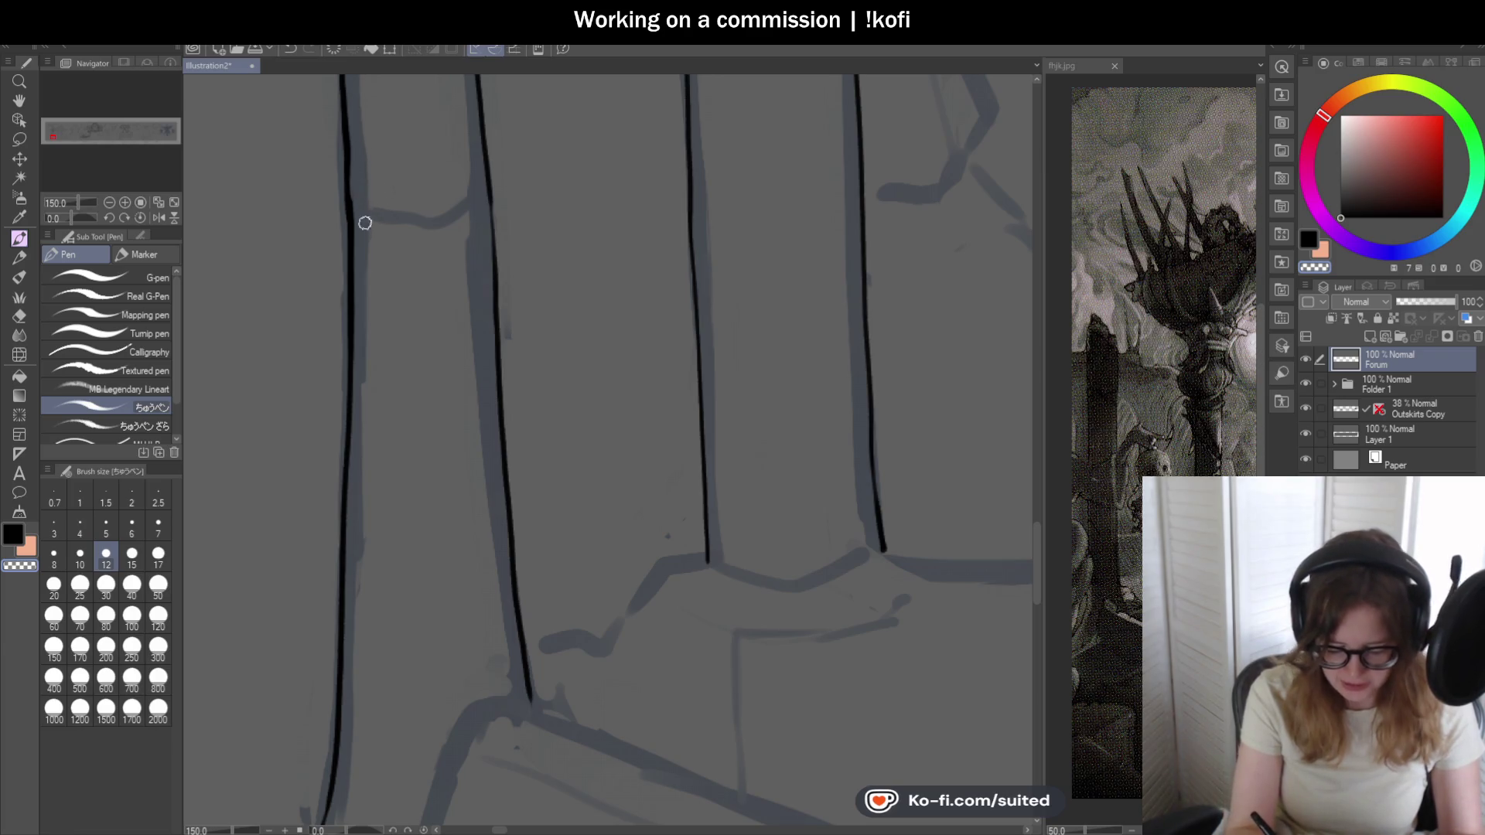
pyautogui.scroll(-1, 482, 403)
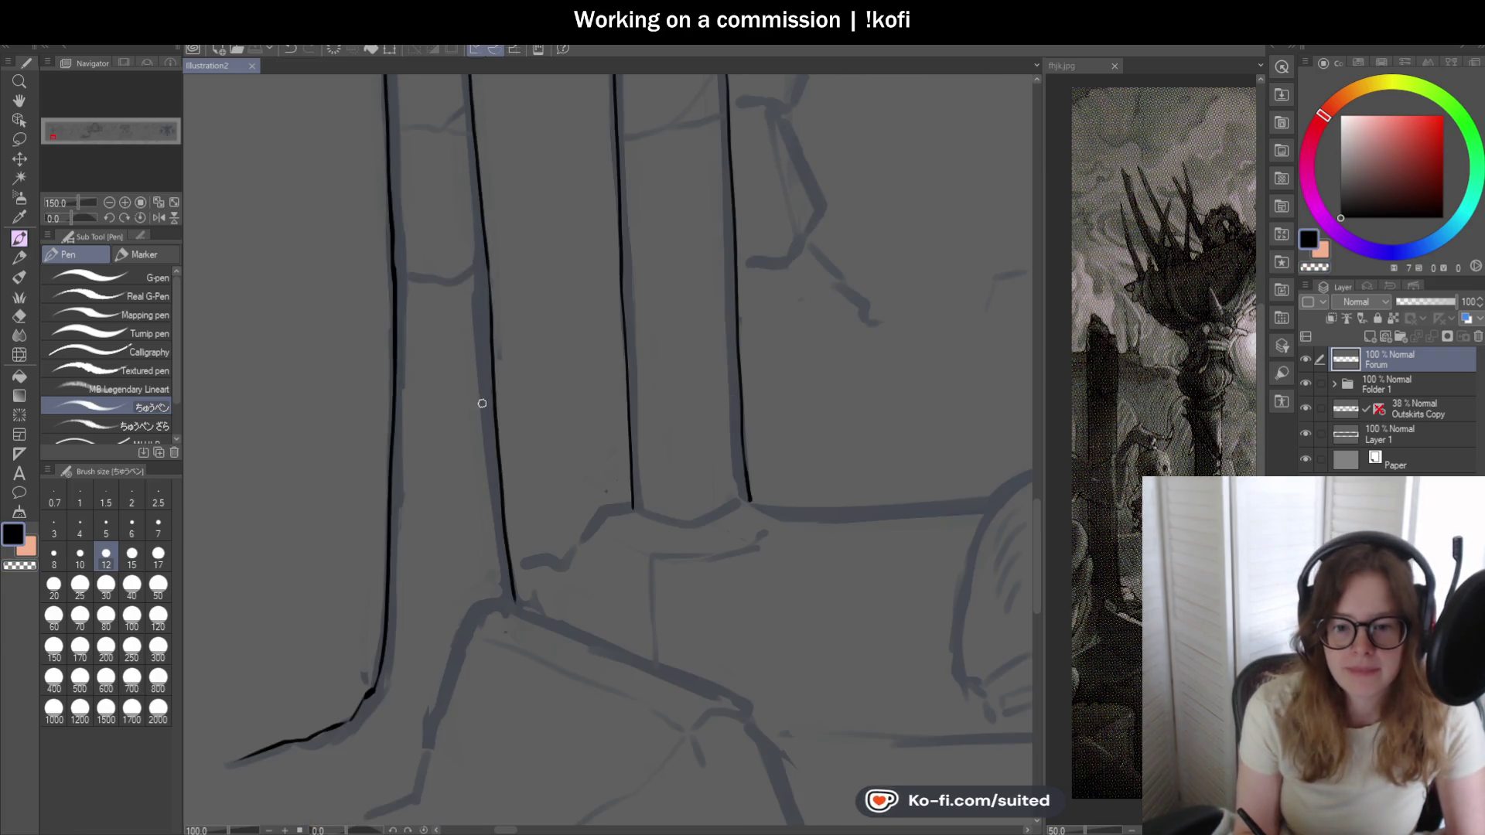
pyautogui.scroll(2, 407, 278)
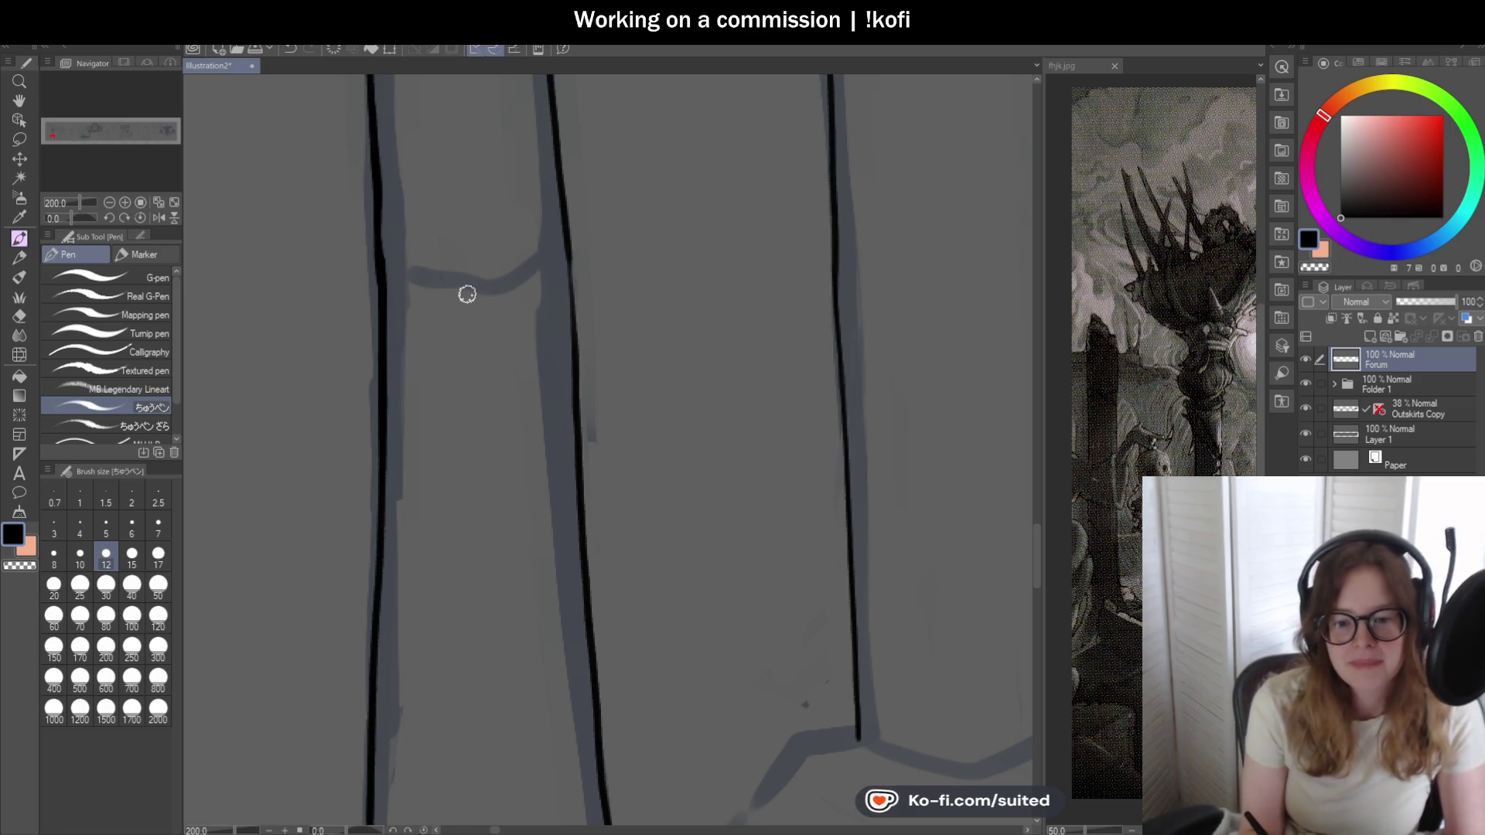
pyautogui.scroll(2, 383, 271)
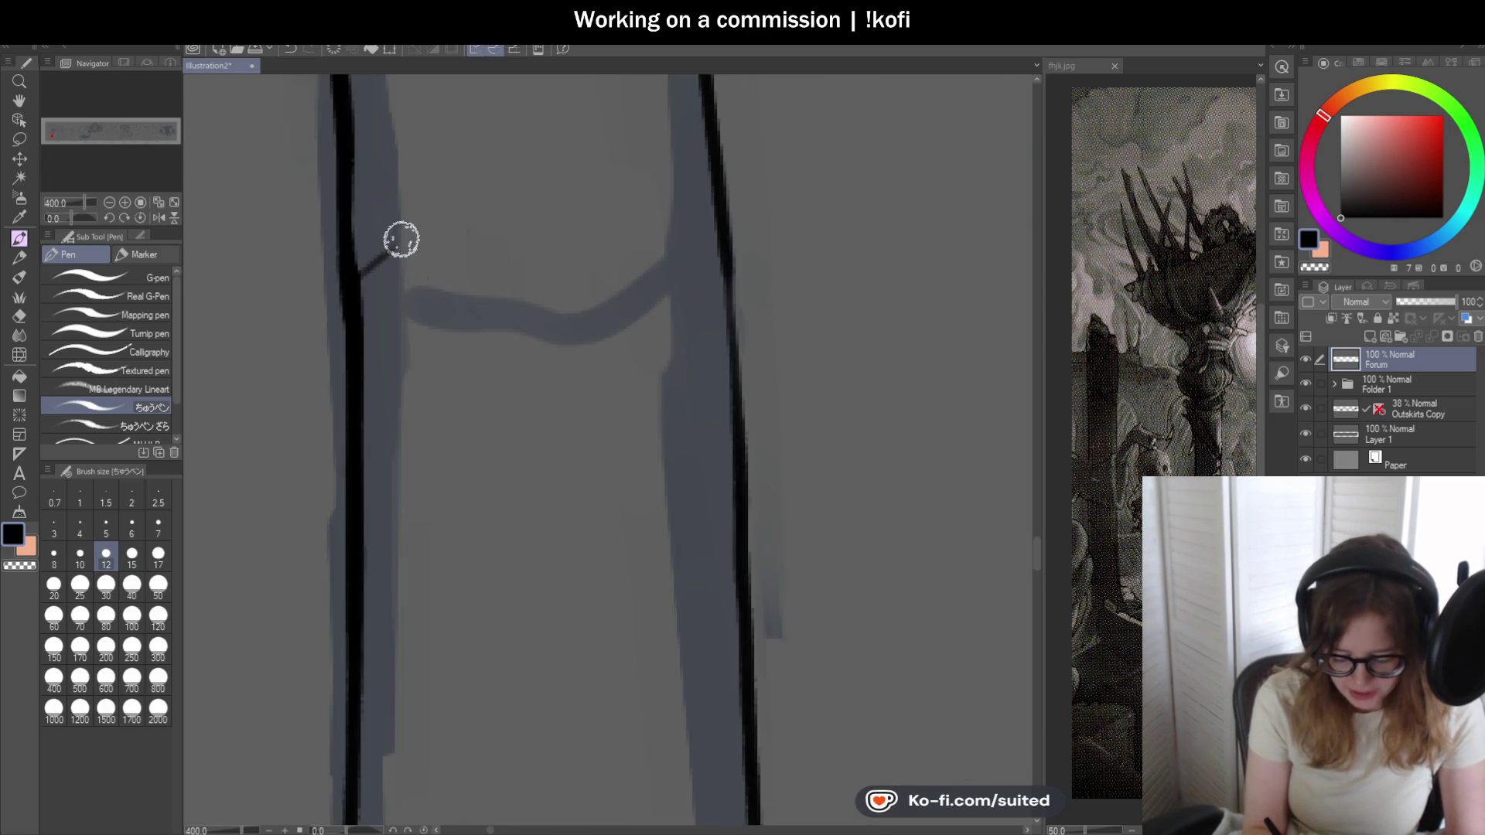
# - Draw a thin diagonal crack from the left column edge across the shaft
pyautogui.moveTo(362, 286)
pyautogui.mouseDown()
pyautogui.moveTo(420, 249)
pyautogui.moveTo(544, 324)
pyautogui.mouseUp()
pyautogui.scroll(-2, 401, 229)
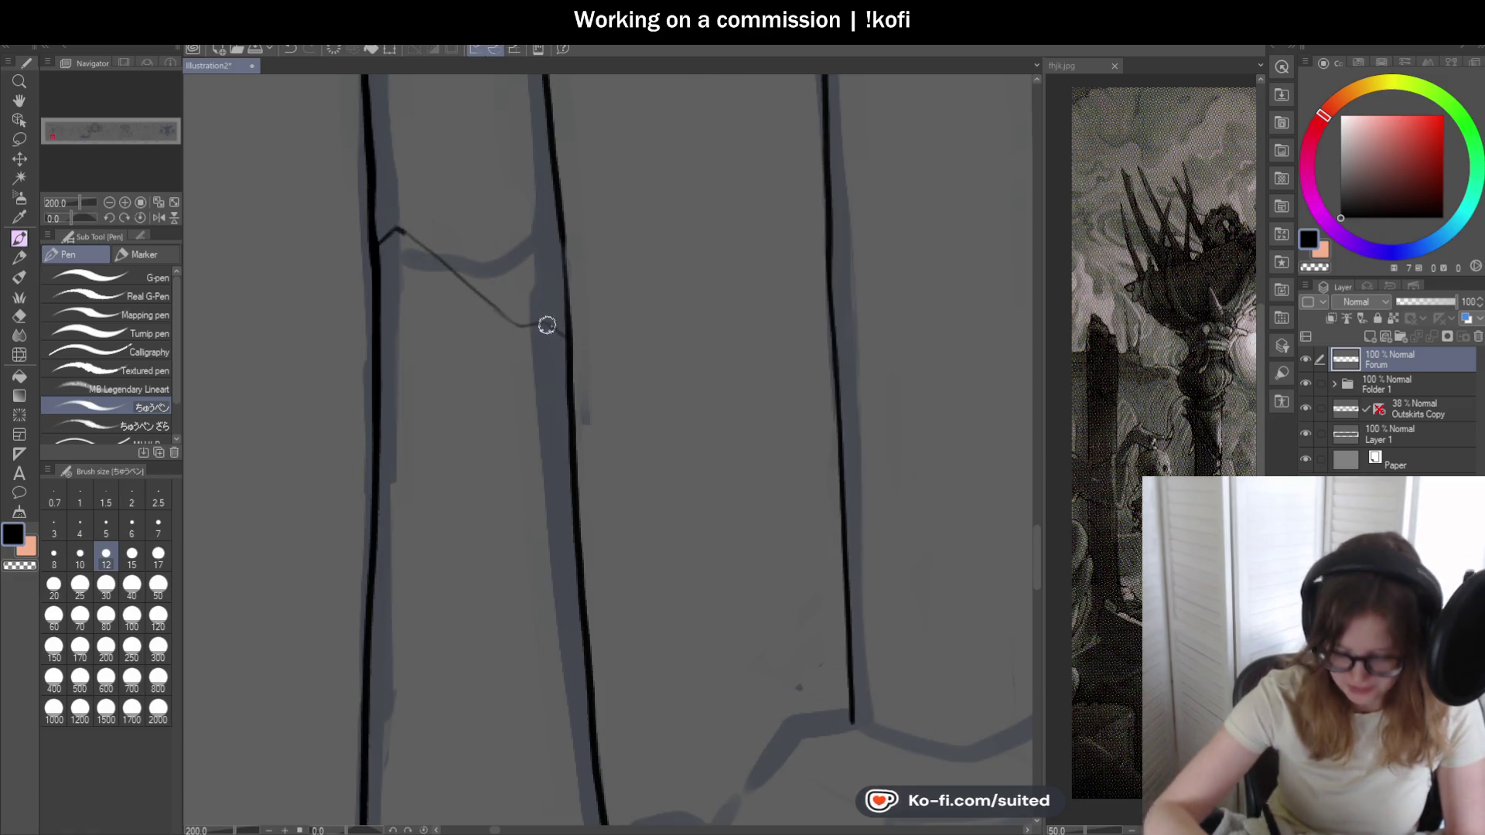
pyautogui.scroll(-1, 488, 365)
pyautogui.scroll(1, 607, 318)
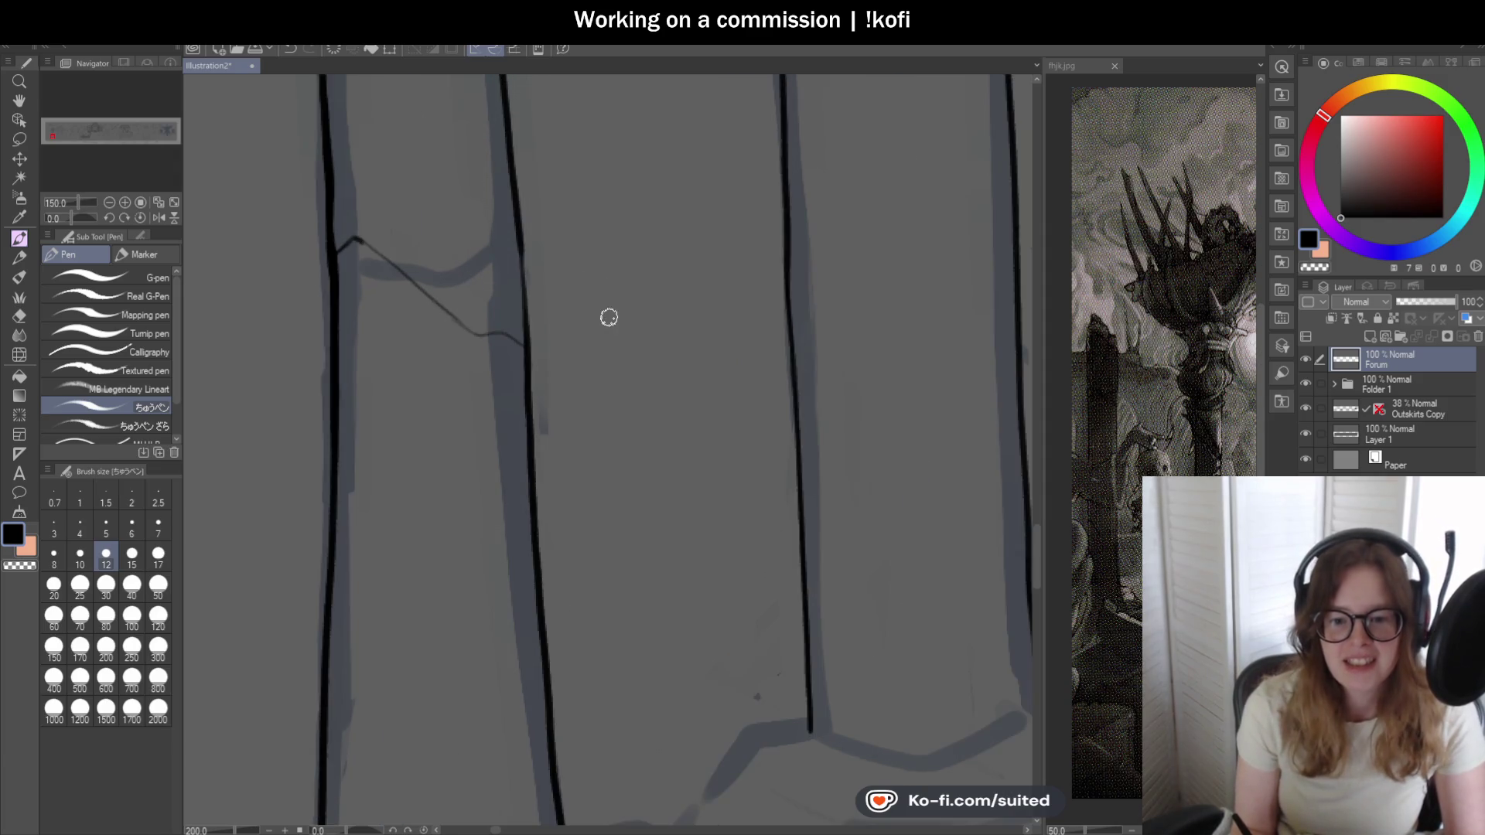
pyautogui.scroll(2, 338, 232)
pyautogui.moveTo(308, 212); pyautogui.dragTo(562, 405)
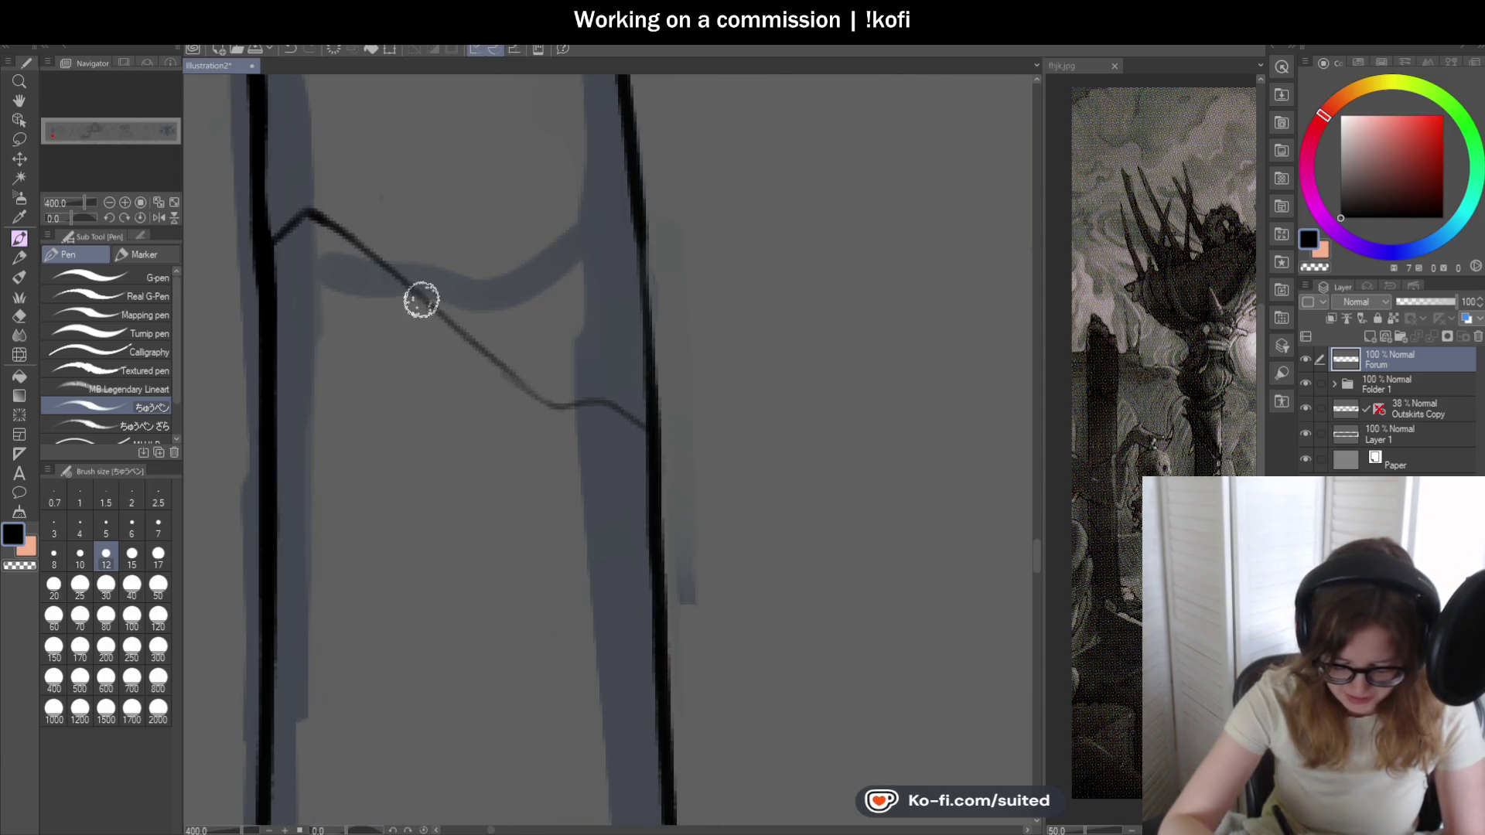
pyautogui.scroll(-2, 558, 257)
pyautogui.scroll(-1, 563, 290)
pyautogui.scroll(1, 568, 319)
pyautogui.scroll(1, 558, 306)
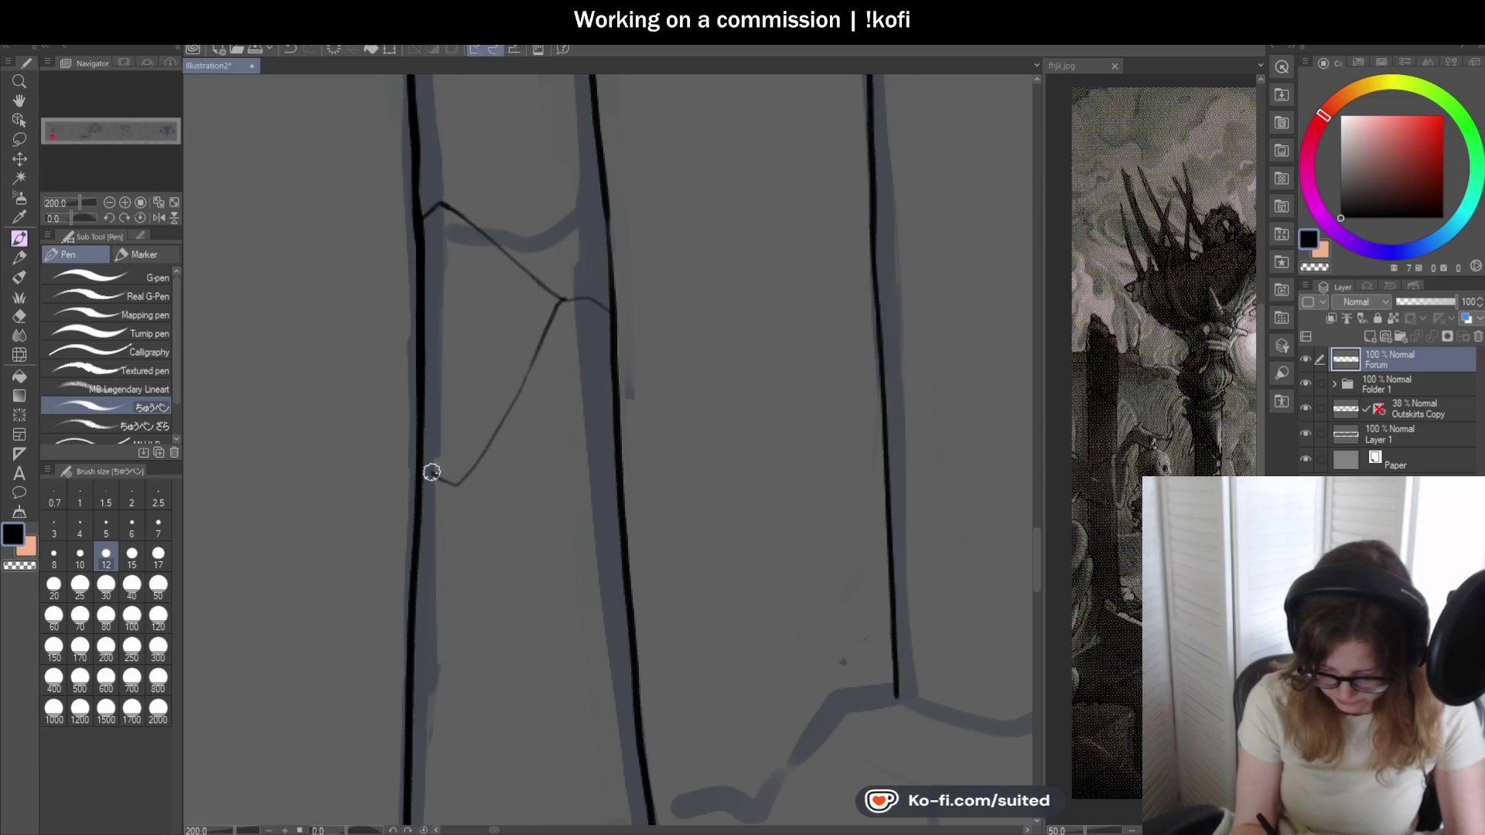
pyautogui.scroll(-2, 498, 365)
pyautogui.scroll(-1, 547, 344)
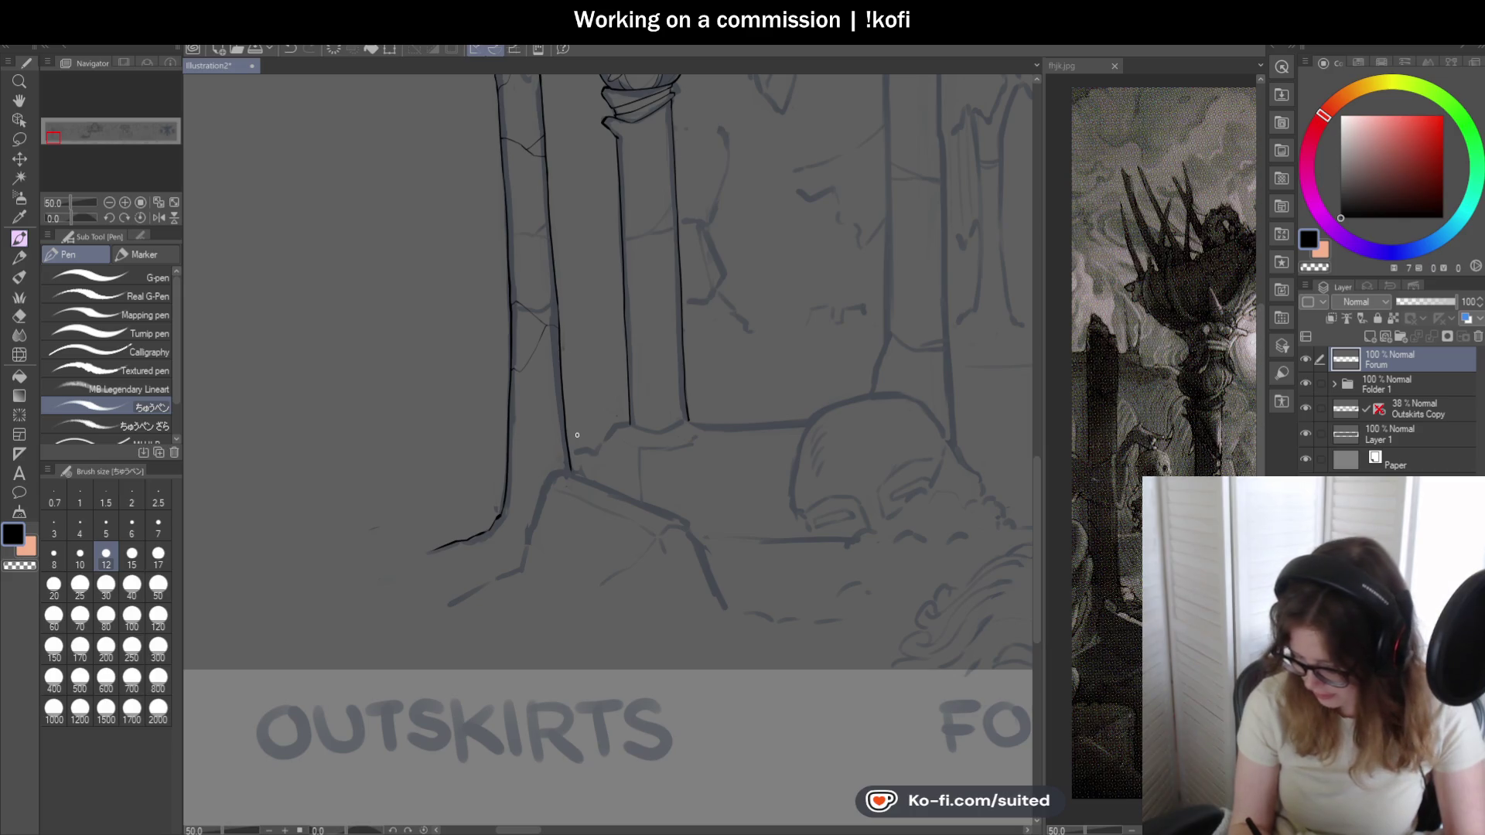
pyautogui.scroll(1, 574, 430)
pyautogui.scroll(2, 510, 297)
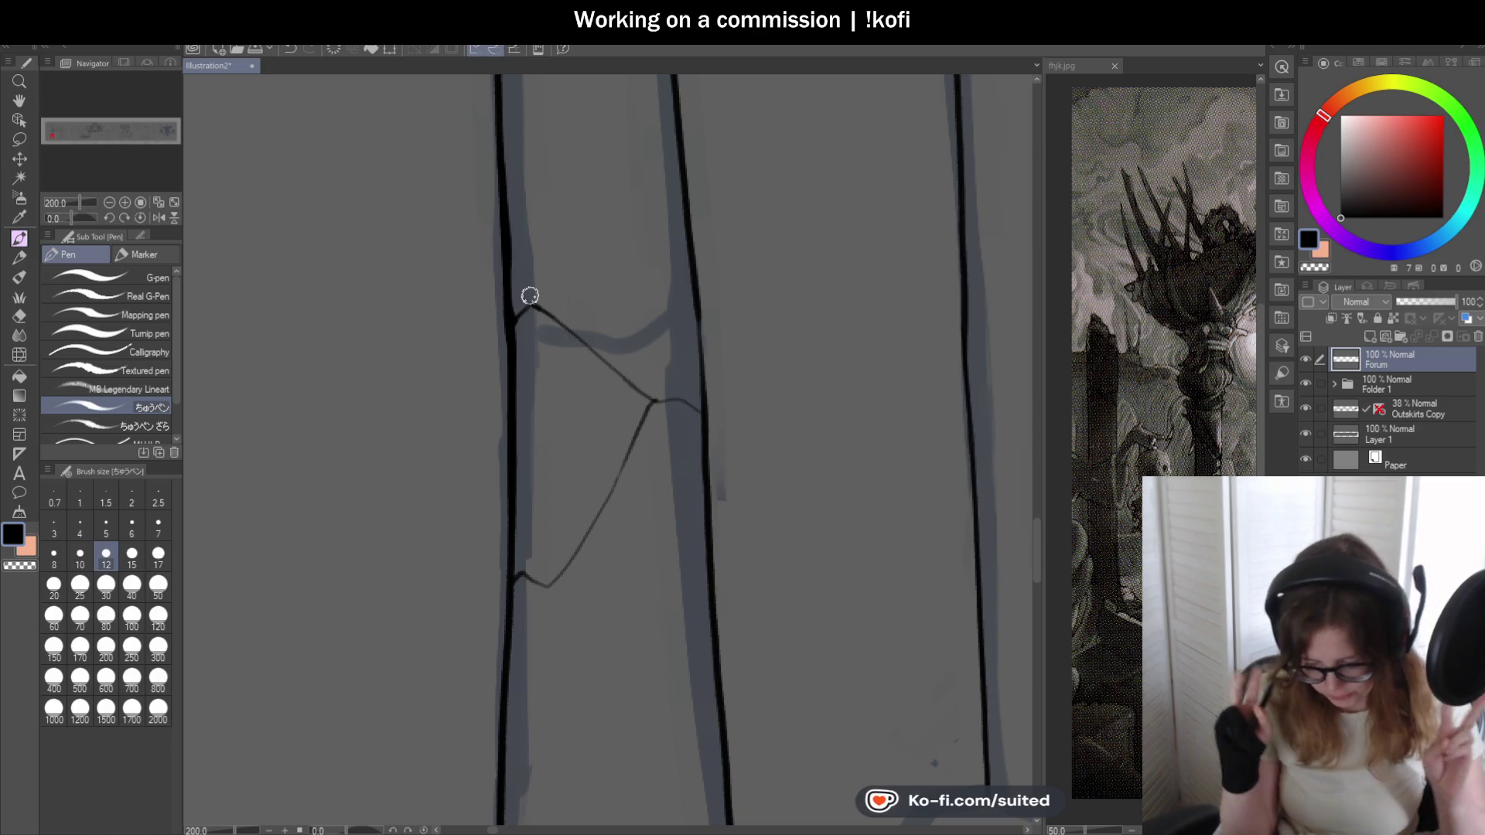
pyautogui.scroll(1, 657, 401)
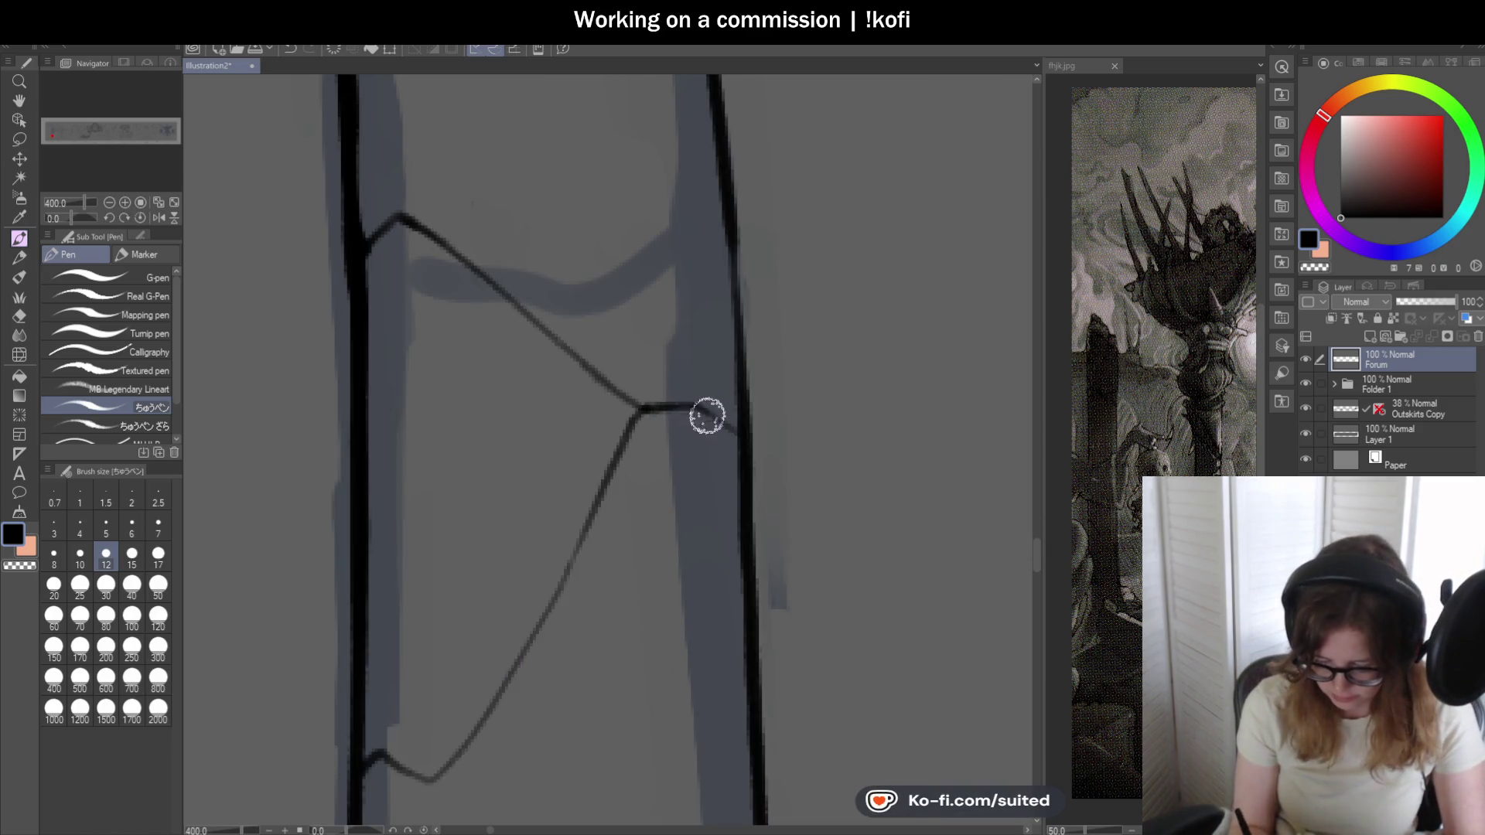
pyautogui.scroll(-2, 628, 403)
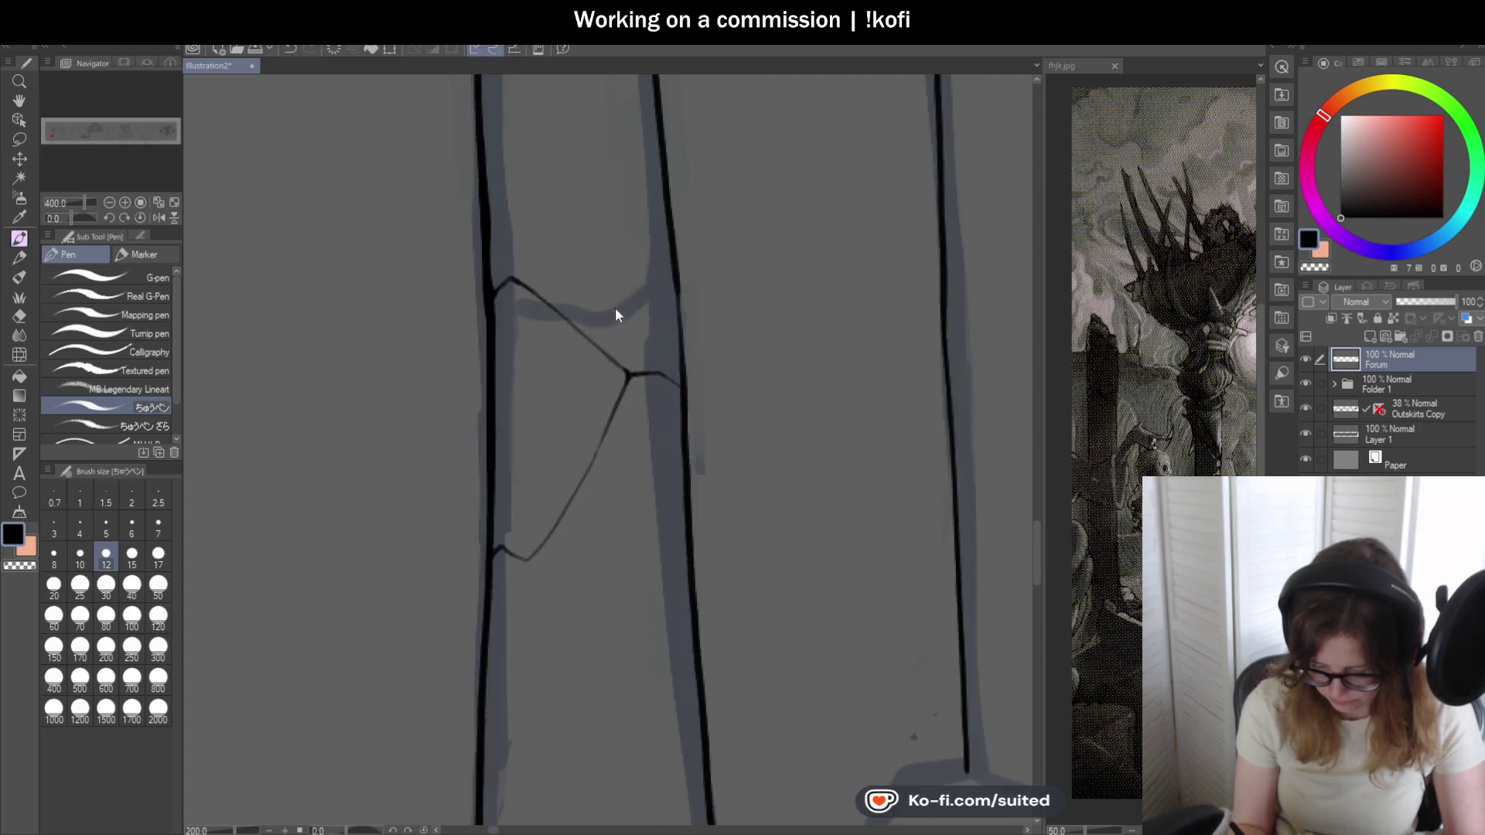
pyautogui.scroll(-2, 615, 308)
pyautogui.scroll(-2, 643, 308)
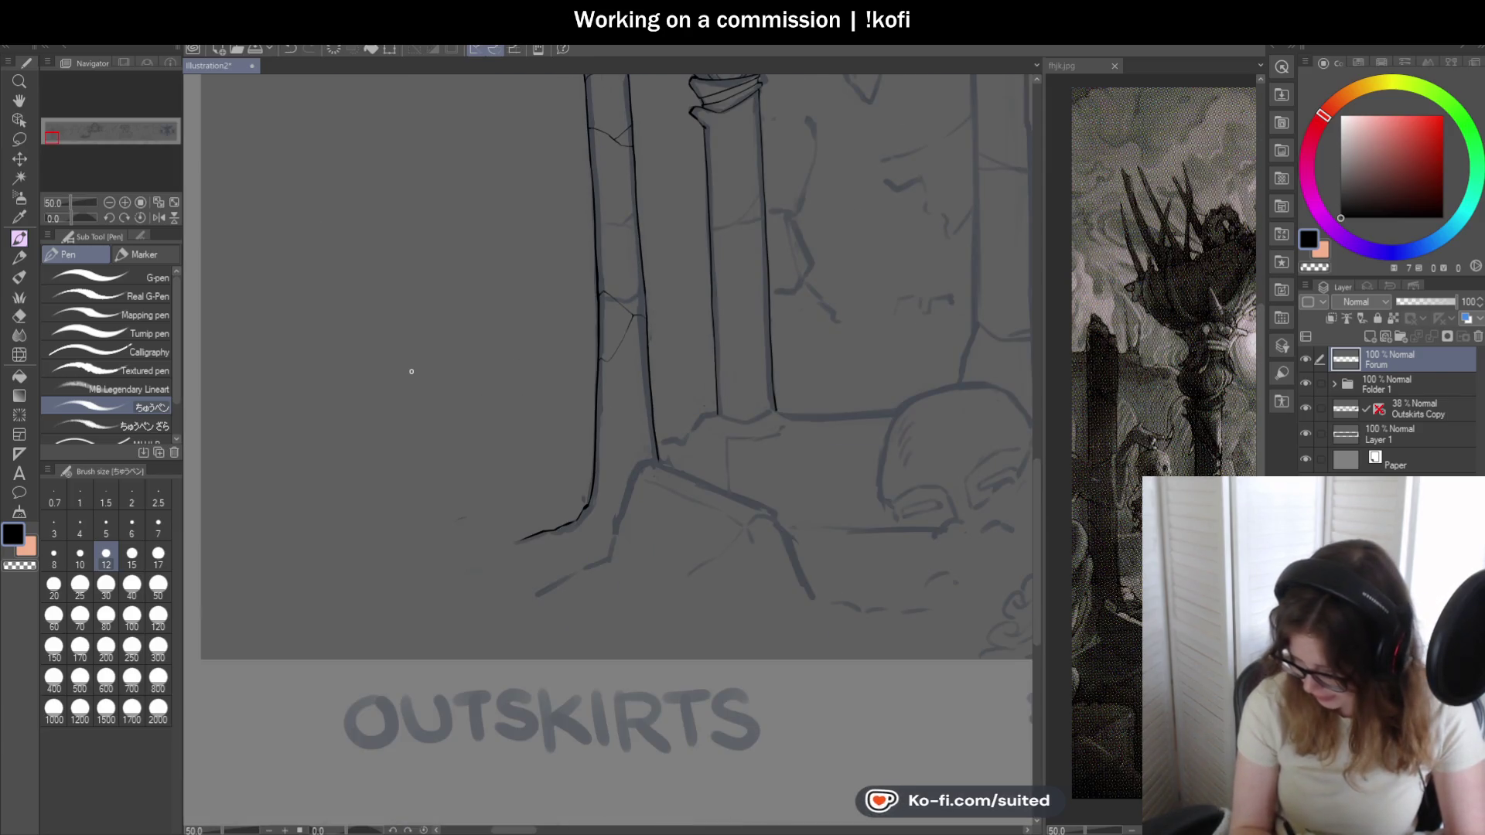
pyautogui.scroll(-2, 411, 371)
pyautogui.scroll(-1, 646, 475)
pyautogui.scroll(2, 574, 468)
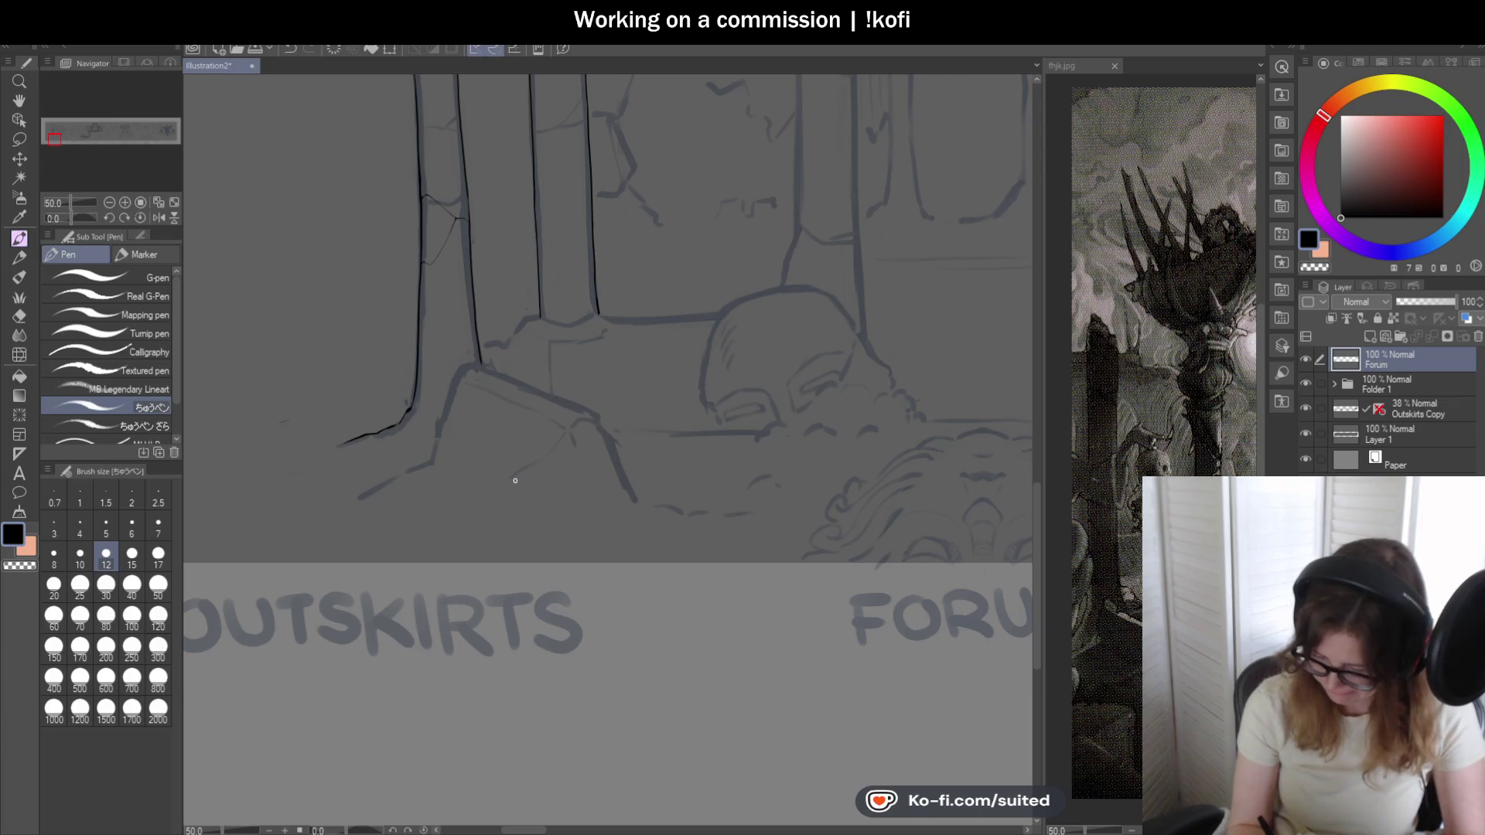
pyautogui.scroll(1, 514, 481)
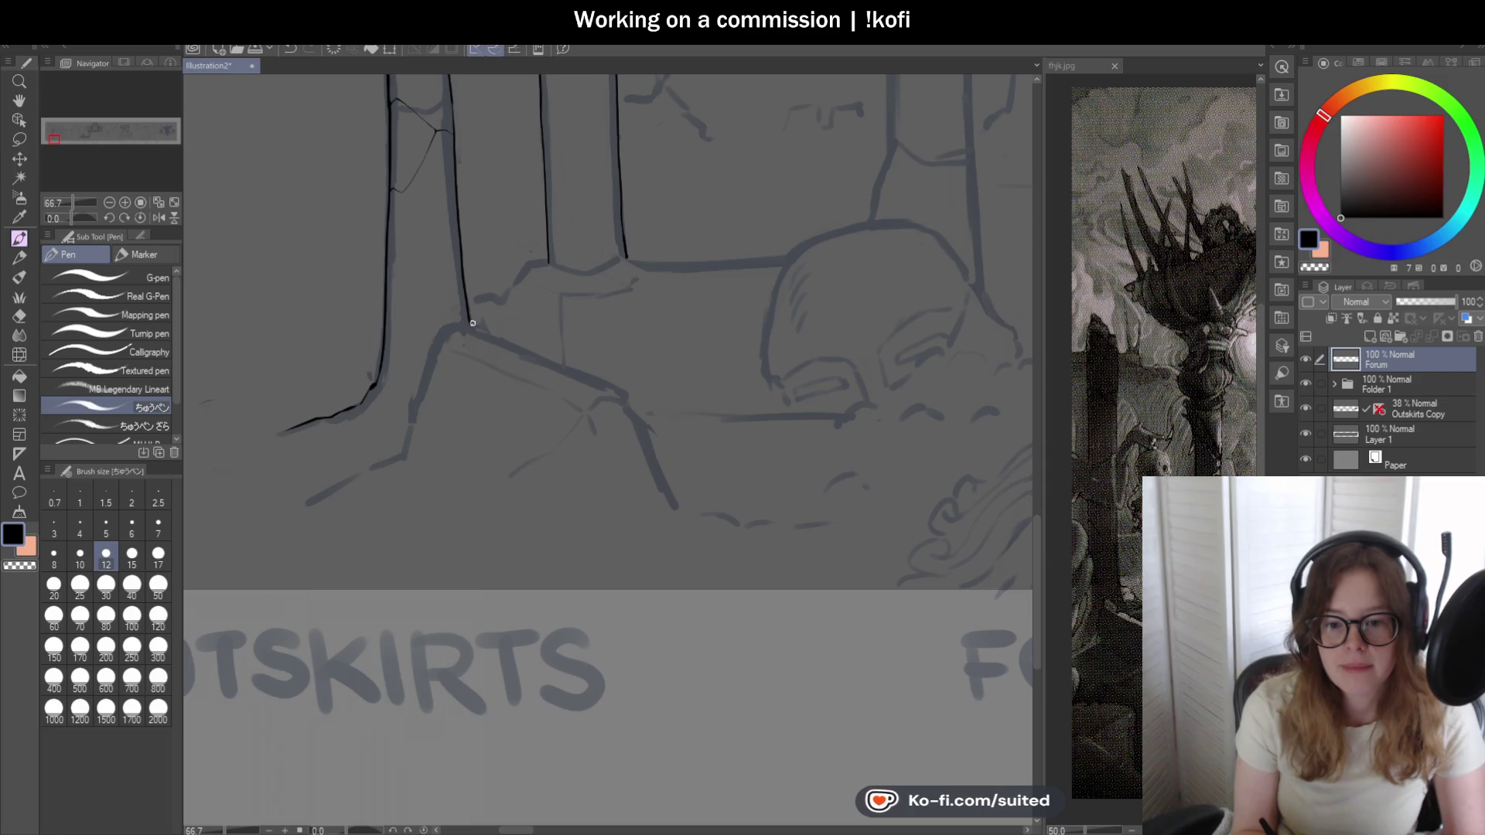
pyautogui.scroll(2, 469, 324)
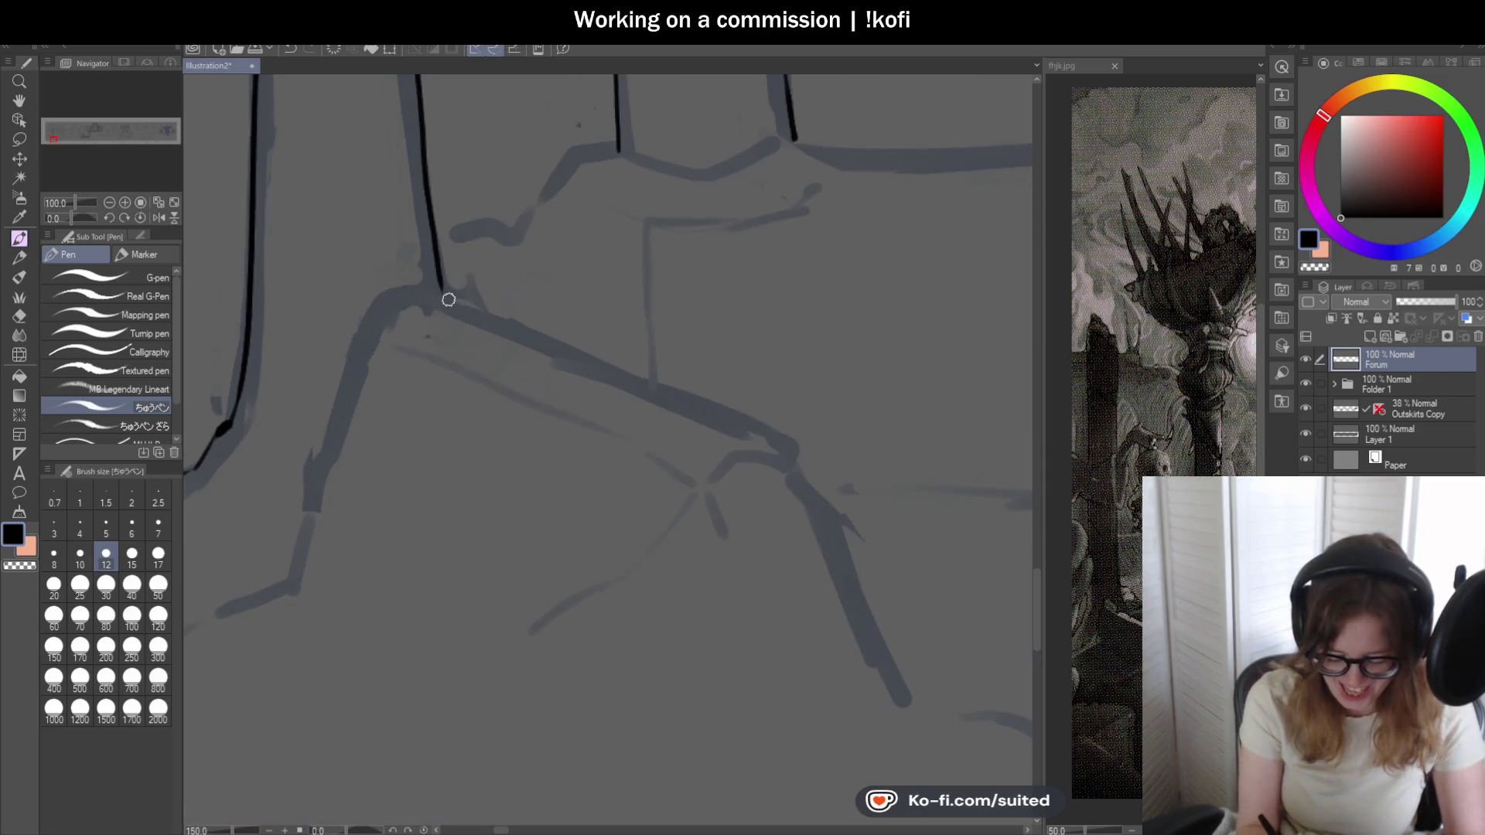
# - Ink the rubble base's left edge, sloping top edge and right side over the sketch
pyautogui.moveTo(348, 416)
pyautogui.mouseDown()
pyautogui.moveTo(288, 580)
pyautogui.moveTo(259, 591)
pyautogui.mouseUp()
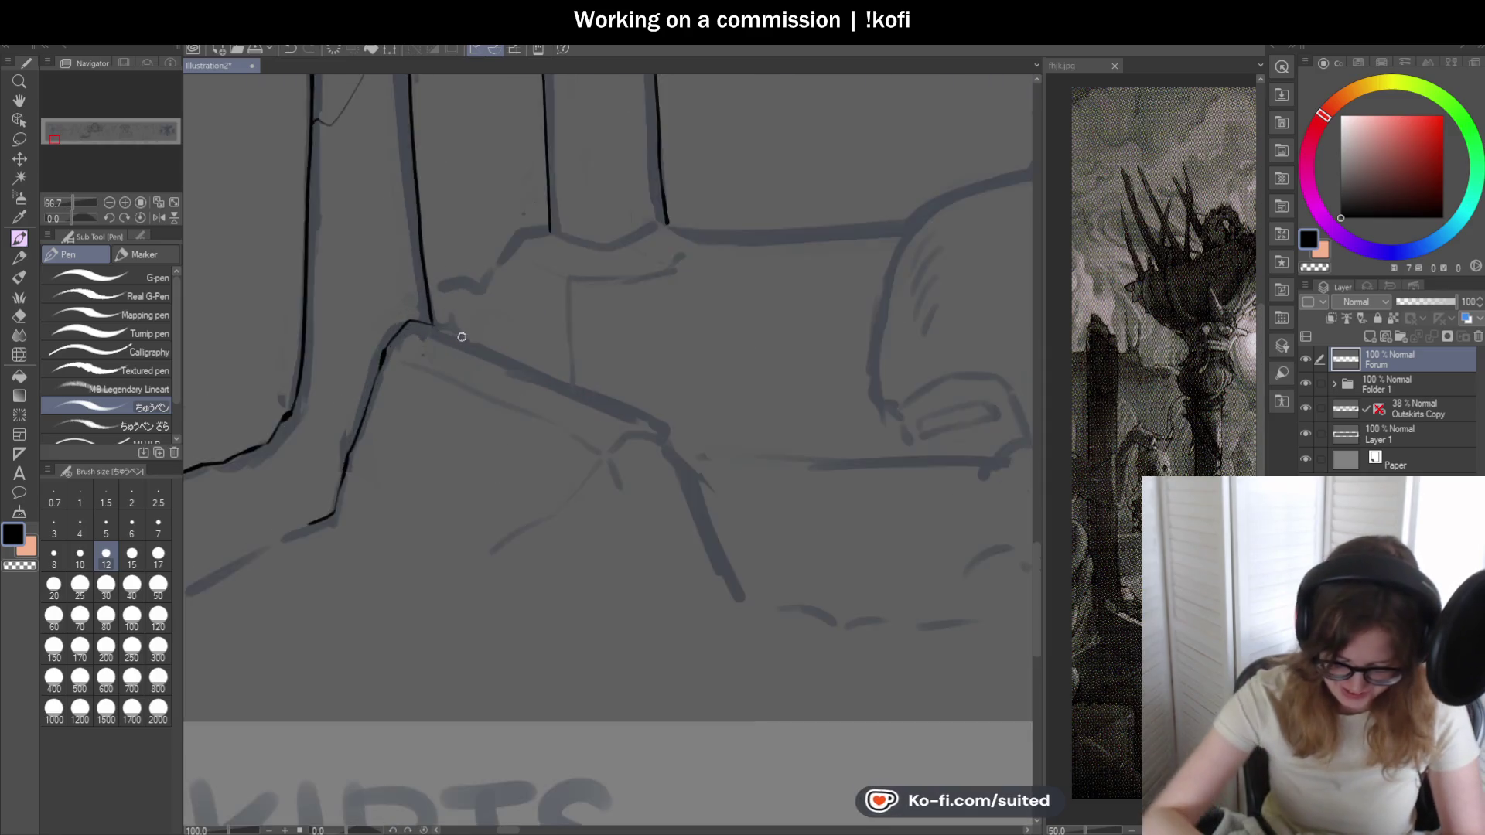
pyautogui.moveTo(488, 359); pyautogui.dragTo(763, 471)
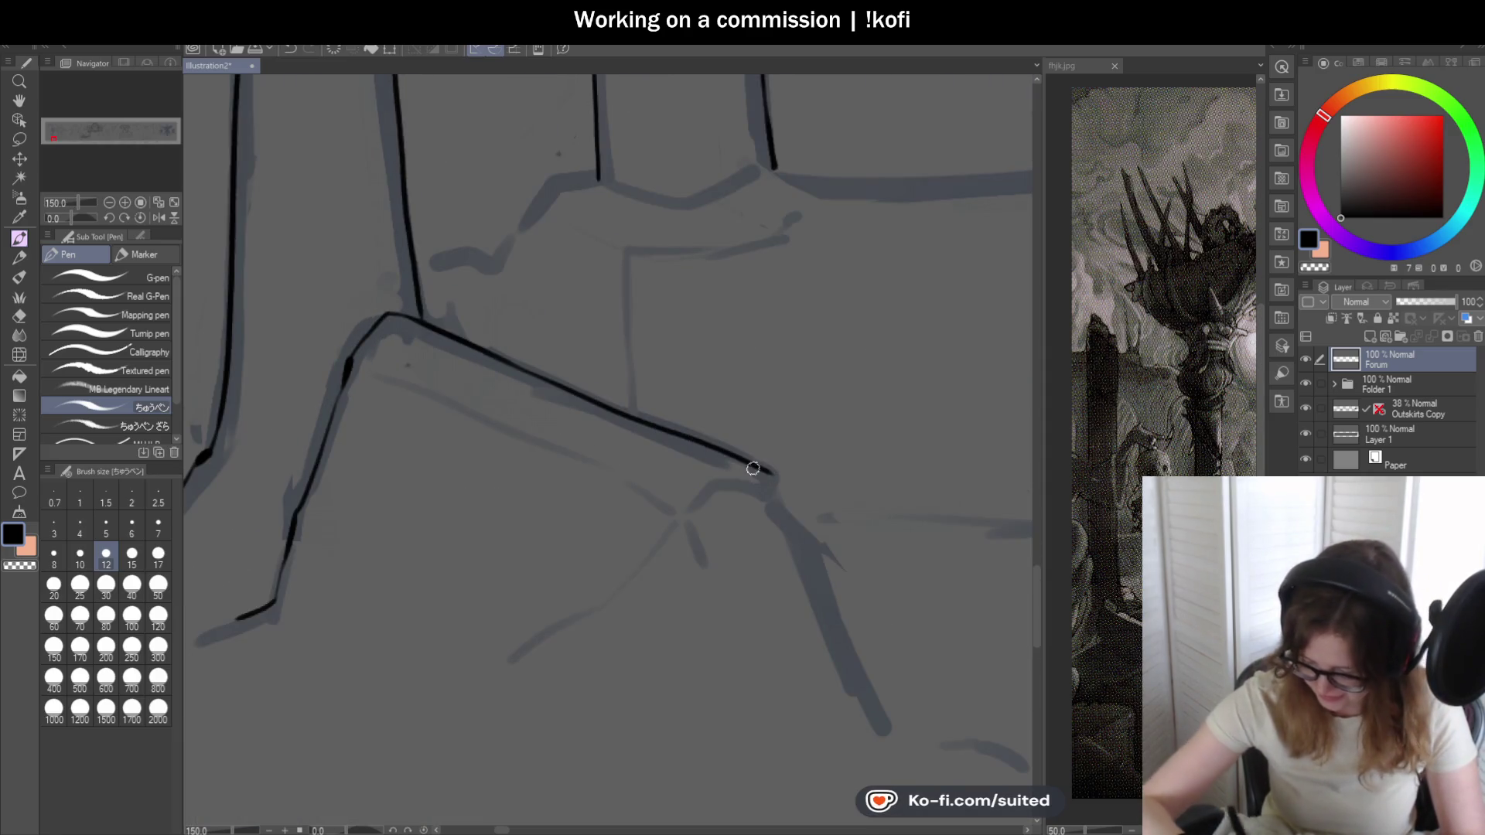
pyautogui.scroll(-1, 501, 289)
pyautogui.scroll(-2, 501, 289)
pyautogui.scroll(1, 531, 284)
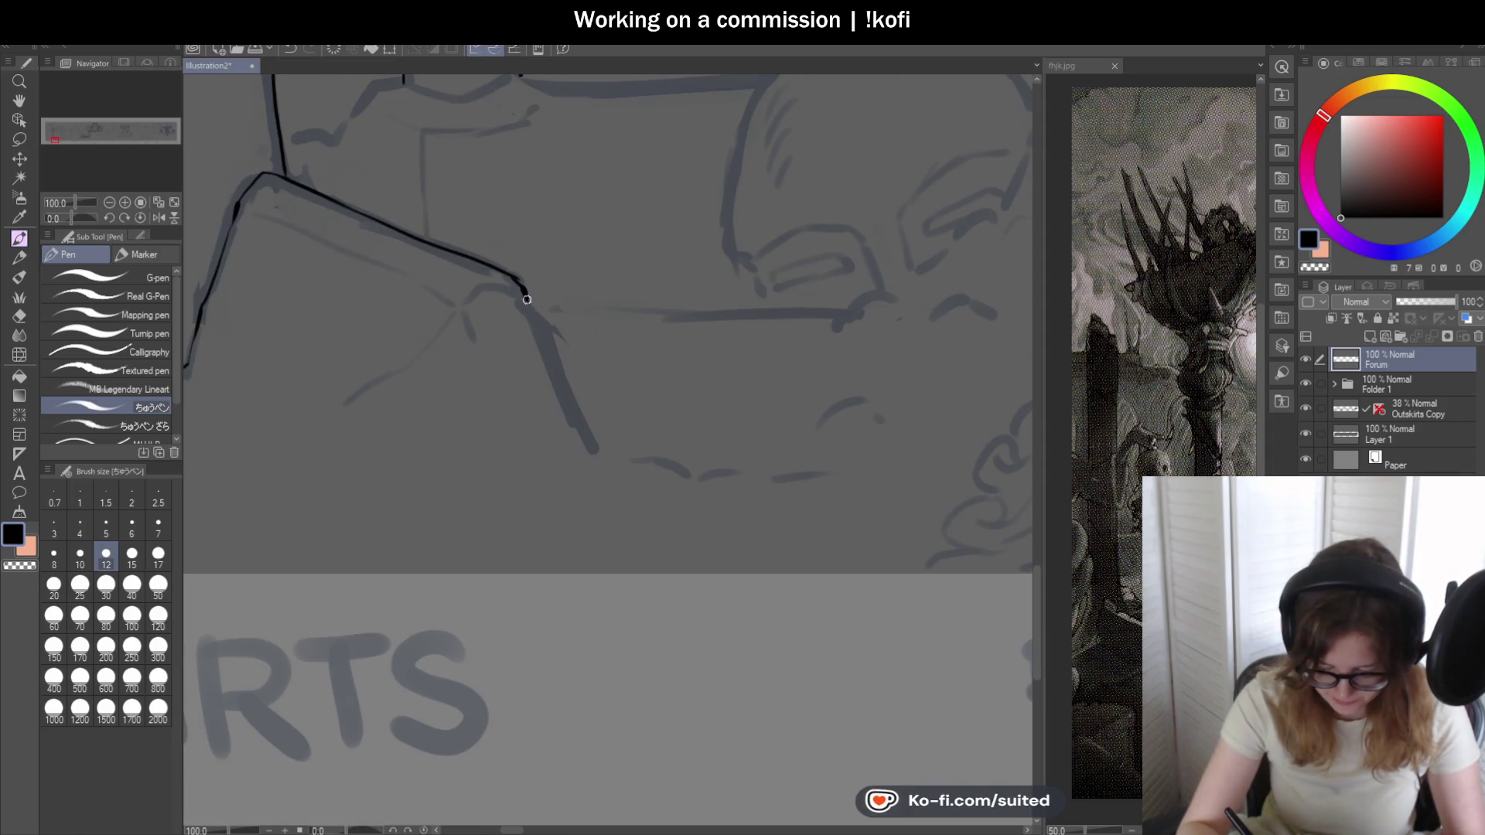
pyautogui.moveTo(553, 360); pyautogui.dragTo(587, 437)
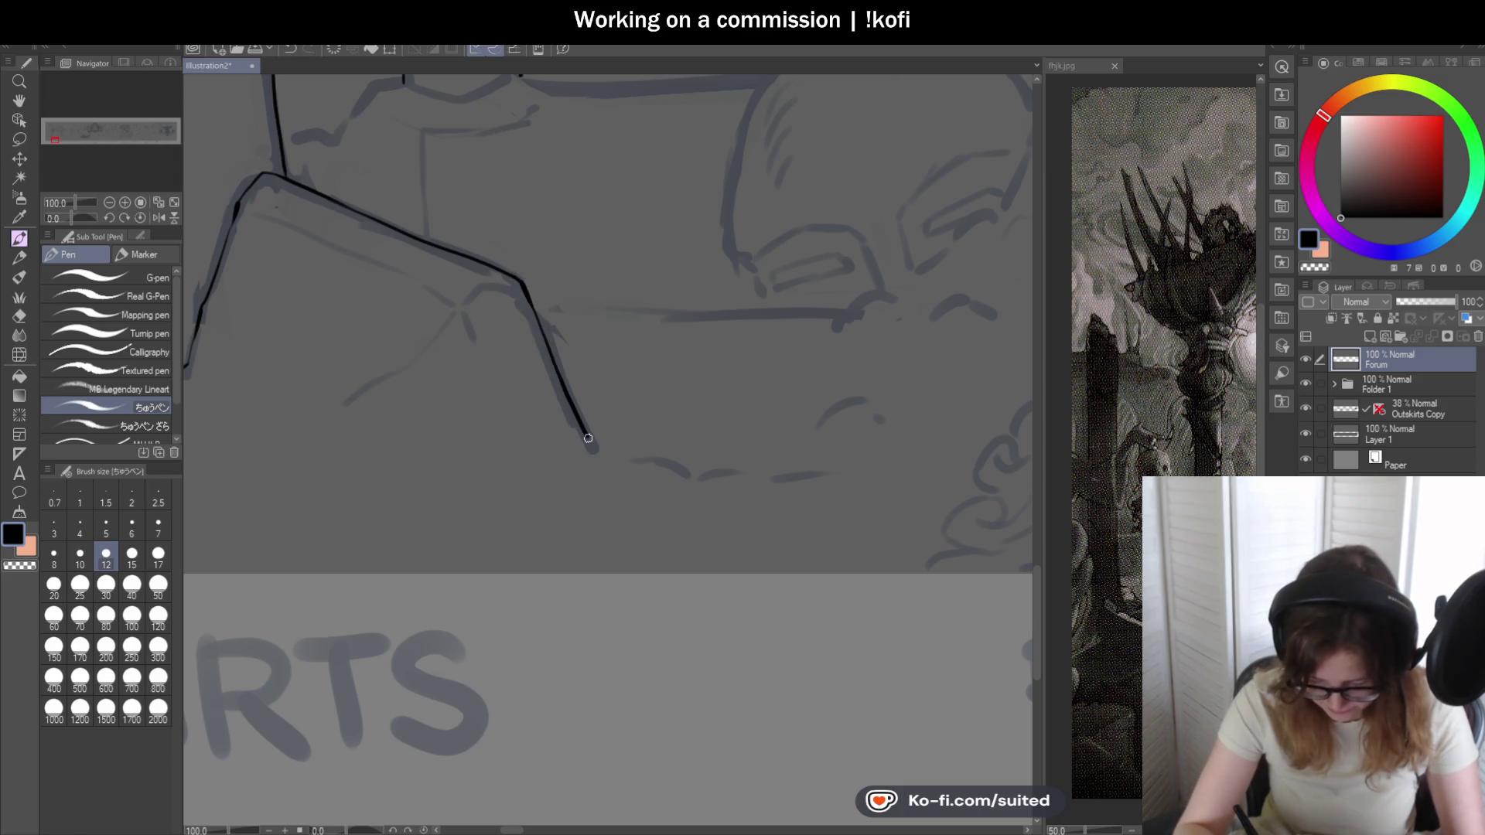
pyautogui.scroll(-2, 627, 418)
pyautogui.scroll(-1, 580, 398)
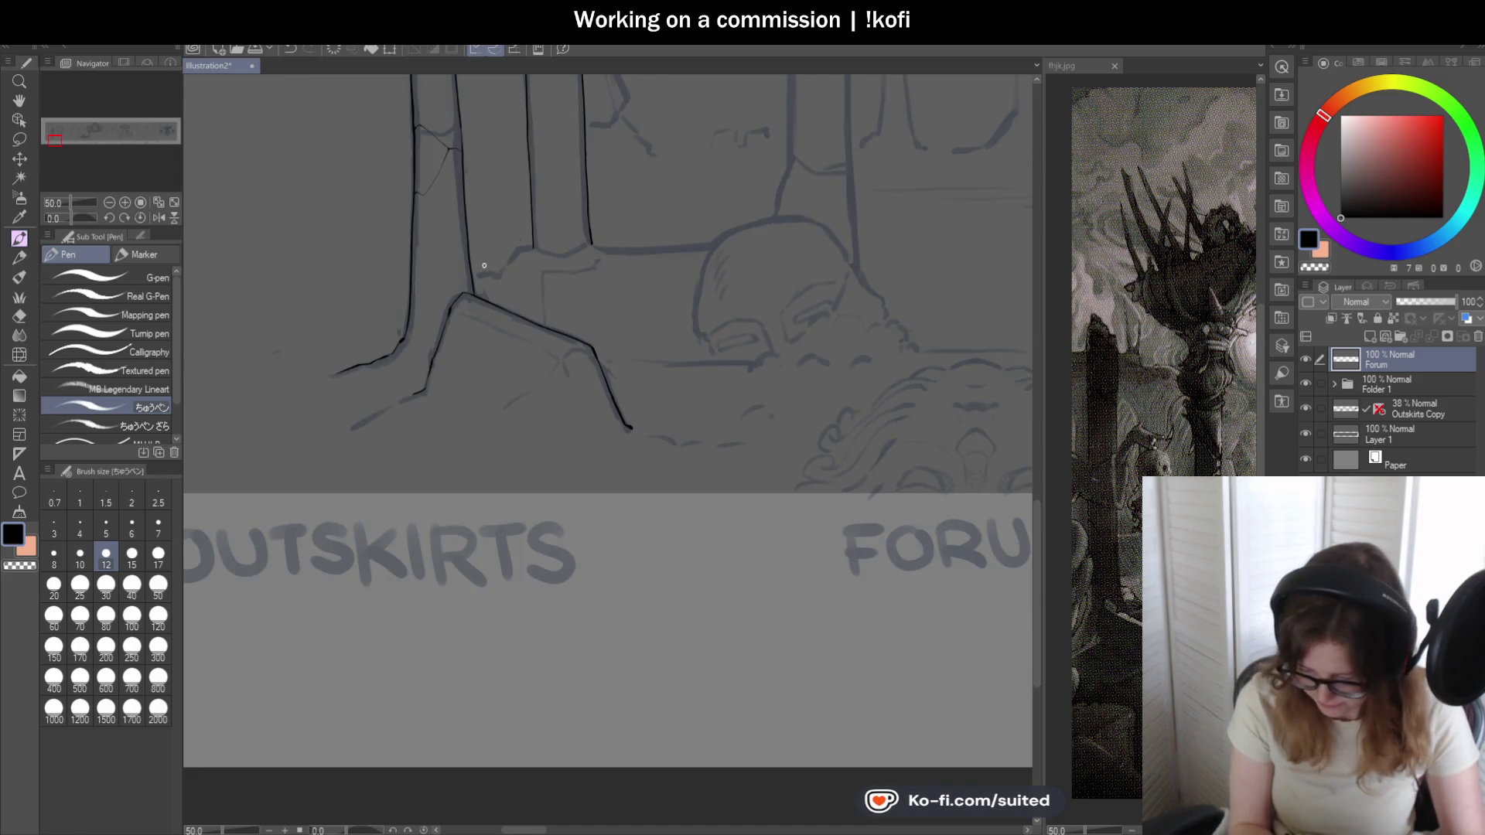
pyautogui.scroll(1, 500, 244)
pyautogui.scroll(2, 501, 243)
pyautogui.scroll(1, 574, 279)
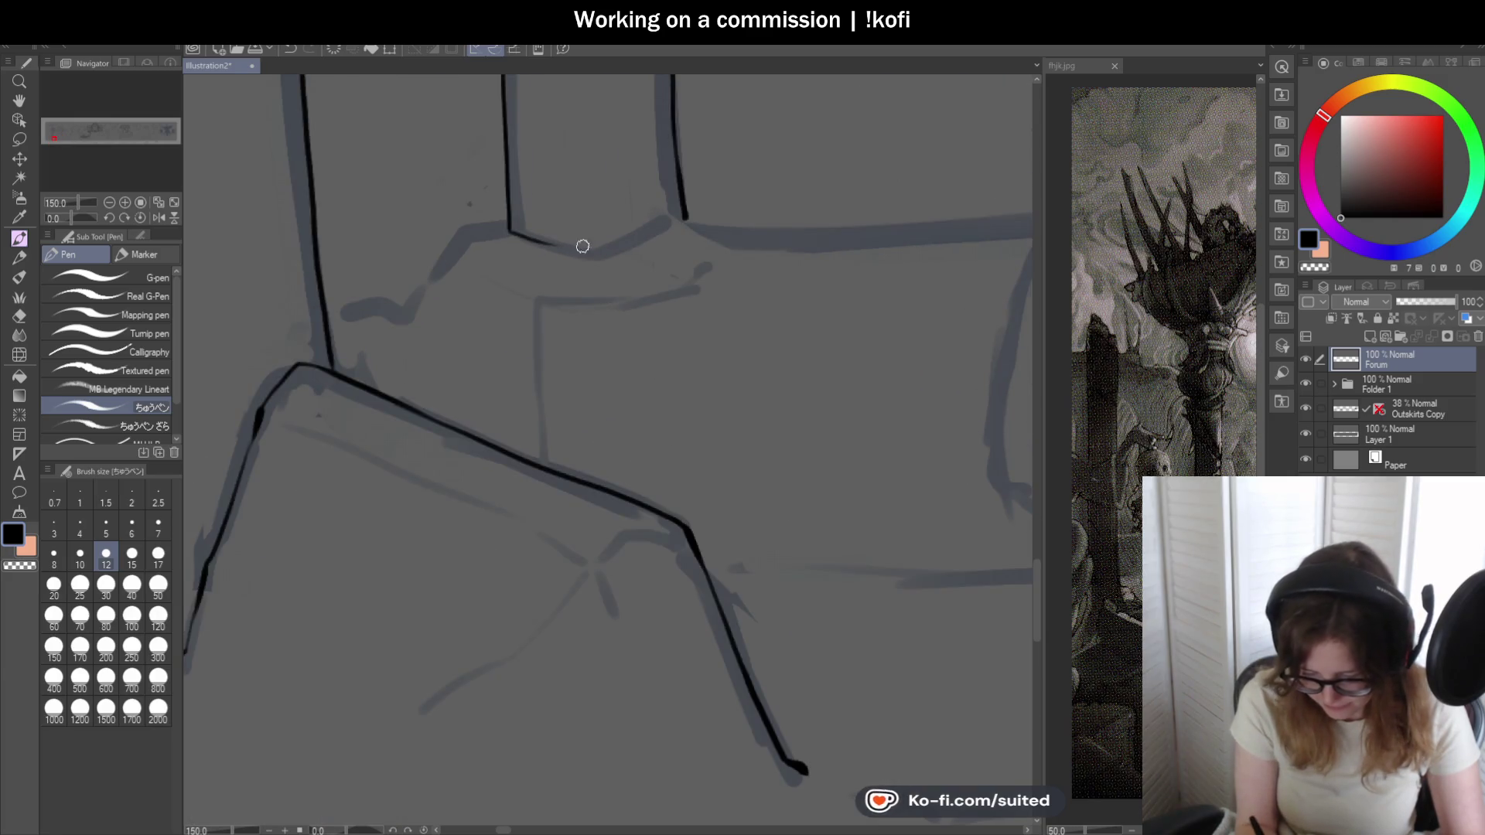
# - Redo the curved bottom edge of the column and carry the ledge line down toward the left column
pyautogui.hotkey('ctrl', 'z')
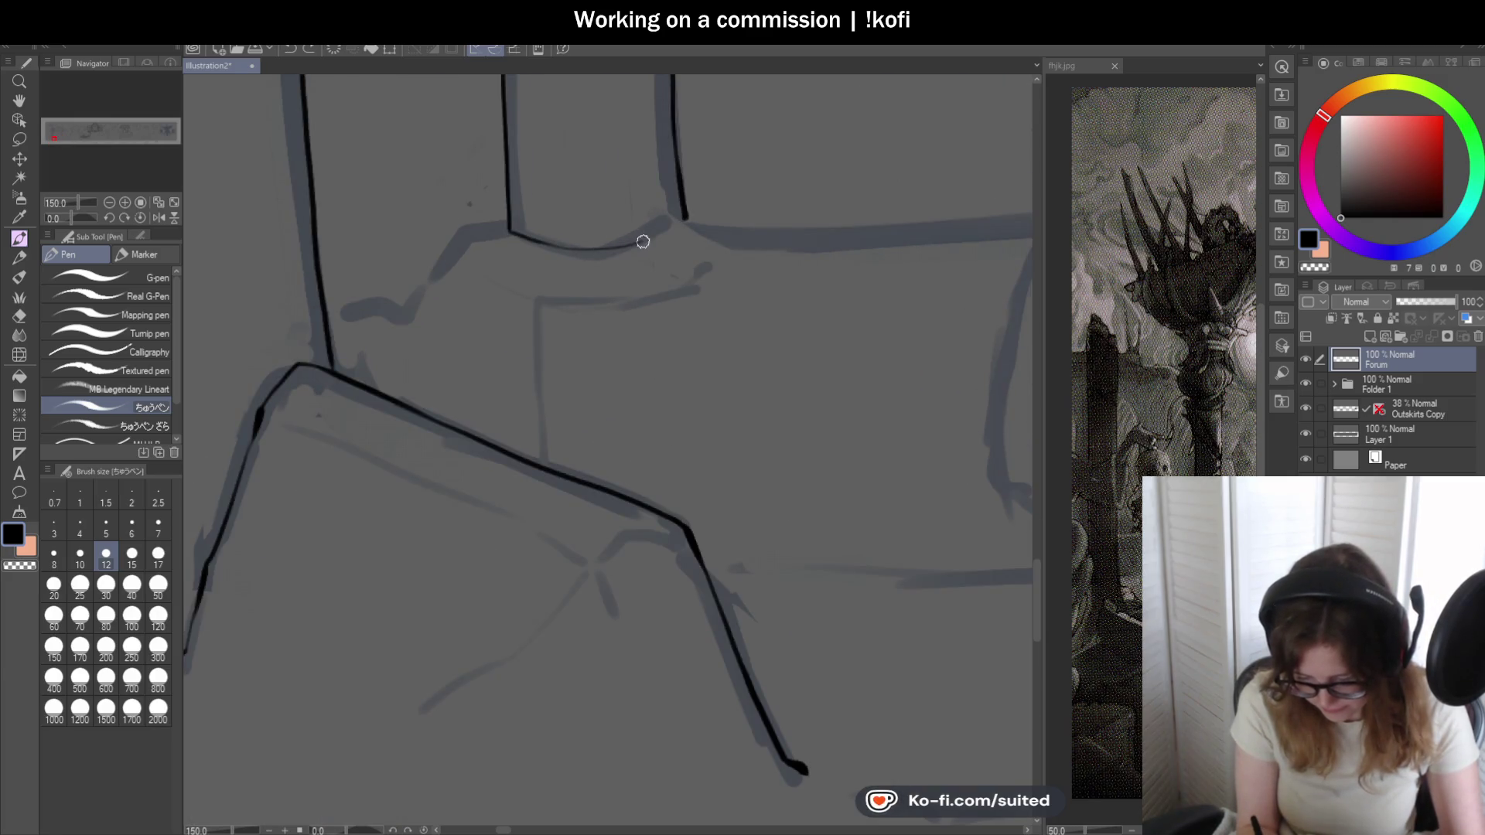
pyautogui.scroll(-1, 730, 239)
pyautogui.scroll(2, 560, 252)
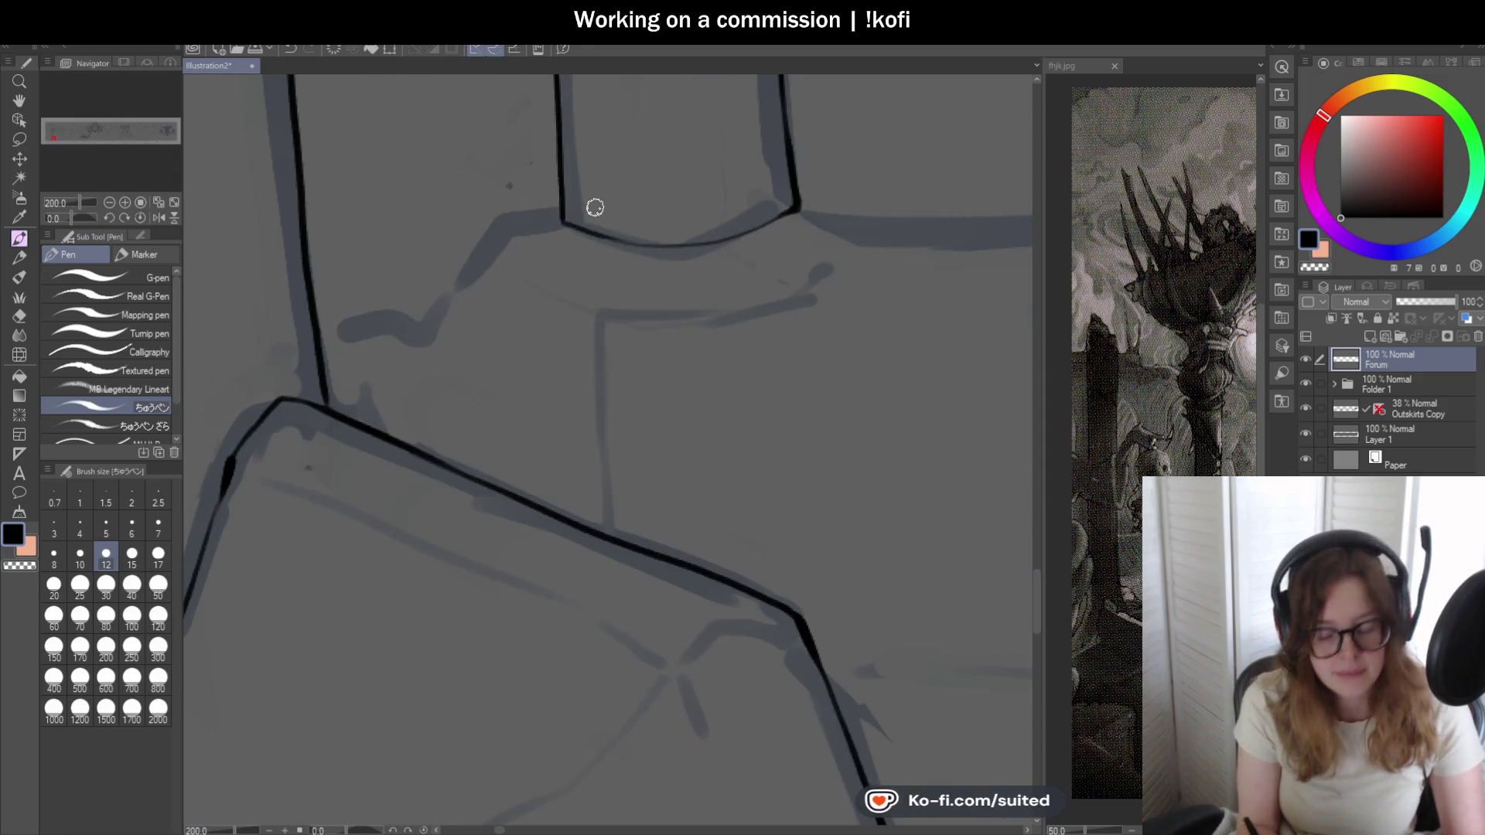
pyautogui.moveTo(563, 222); pyautogui.dragTo(507, 227)
pyautogui.moveTo(460, 274)
pyautogui.mouseDown()
pyautogui.moveTo(418, 321)
pyautogui.moveTo(339, 336)
pyautogui.mouseUp()
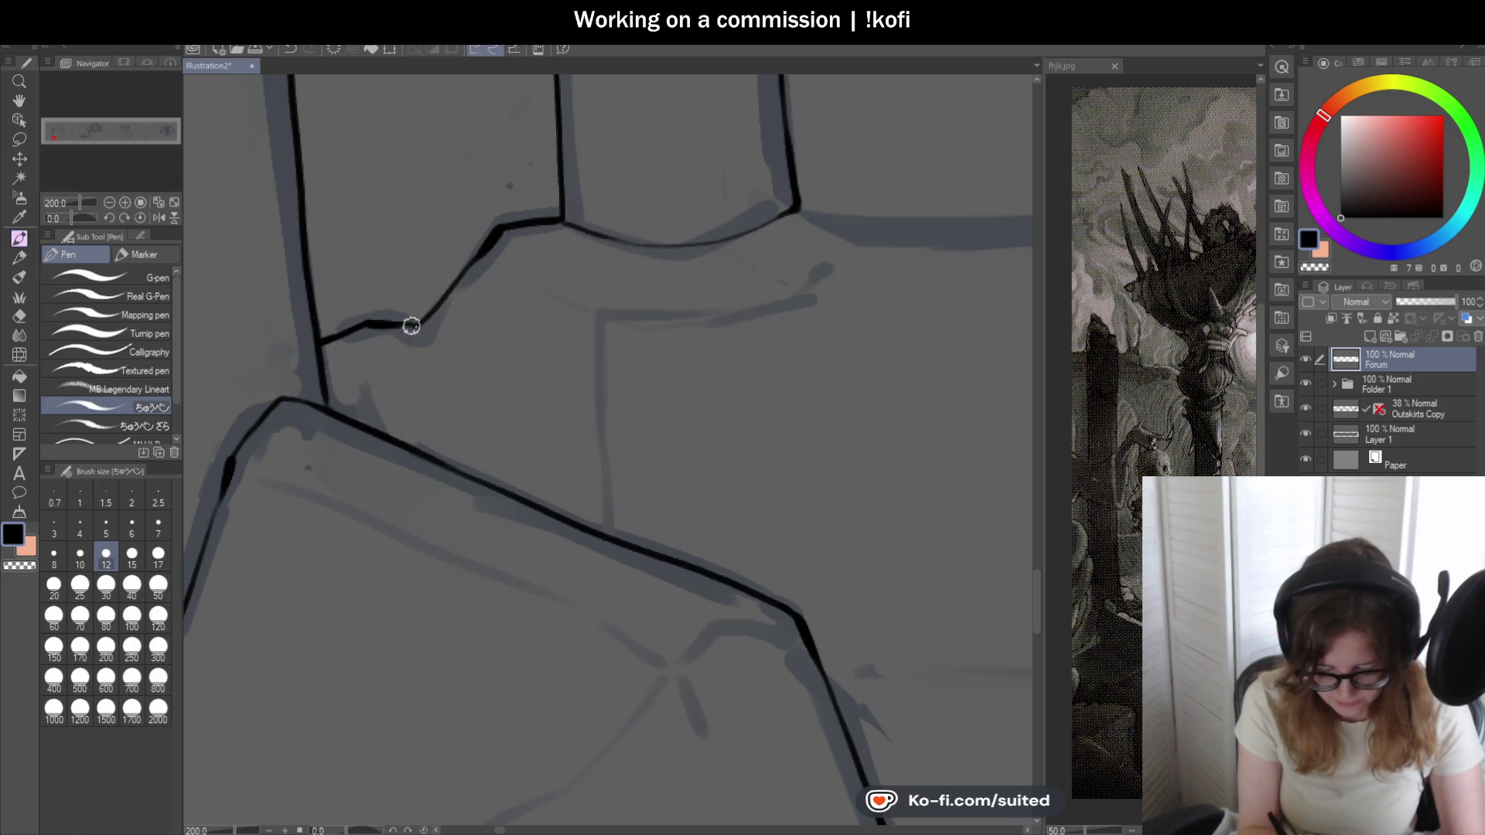
pyautogui.scroll(-1, 468, 268)
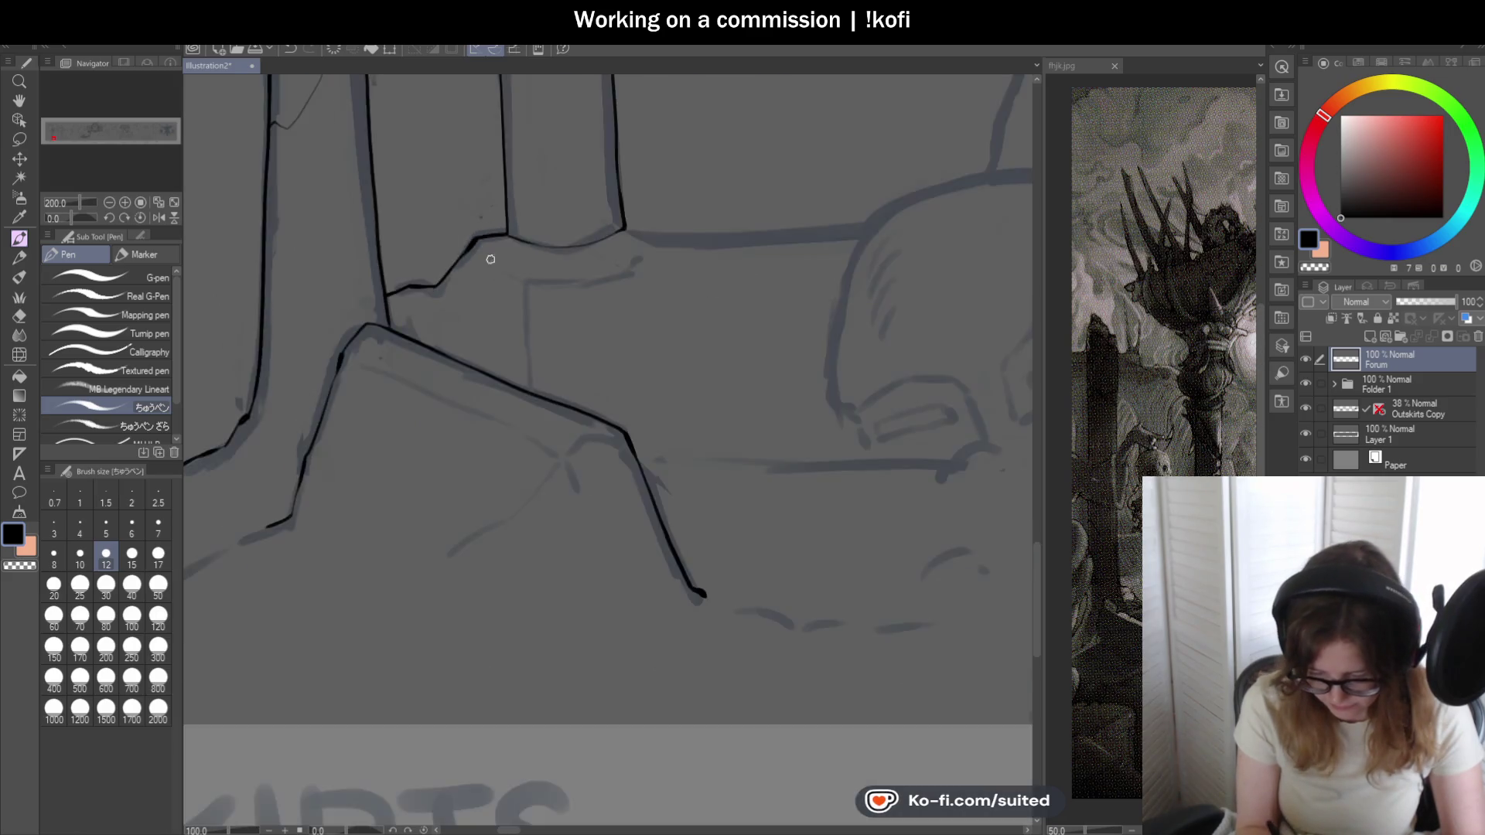
pyautogui.scroll(-1, 491, 255)
pyautogui.scroll(1, 558, 309)
pyautogui.scroll(1, 566, 241)
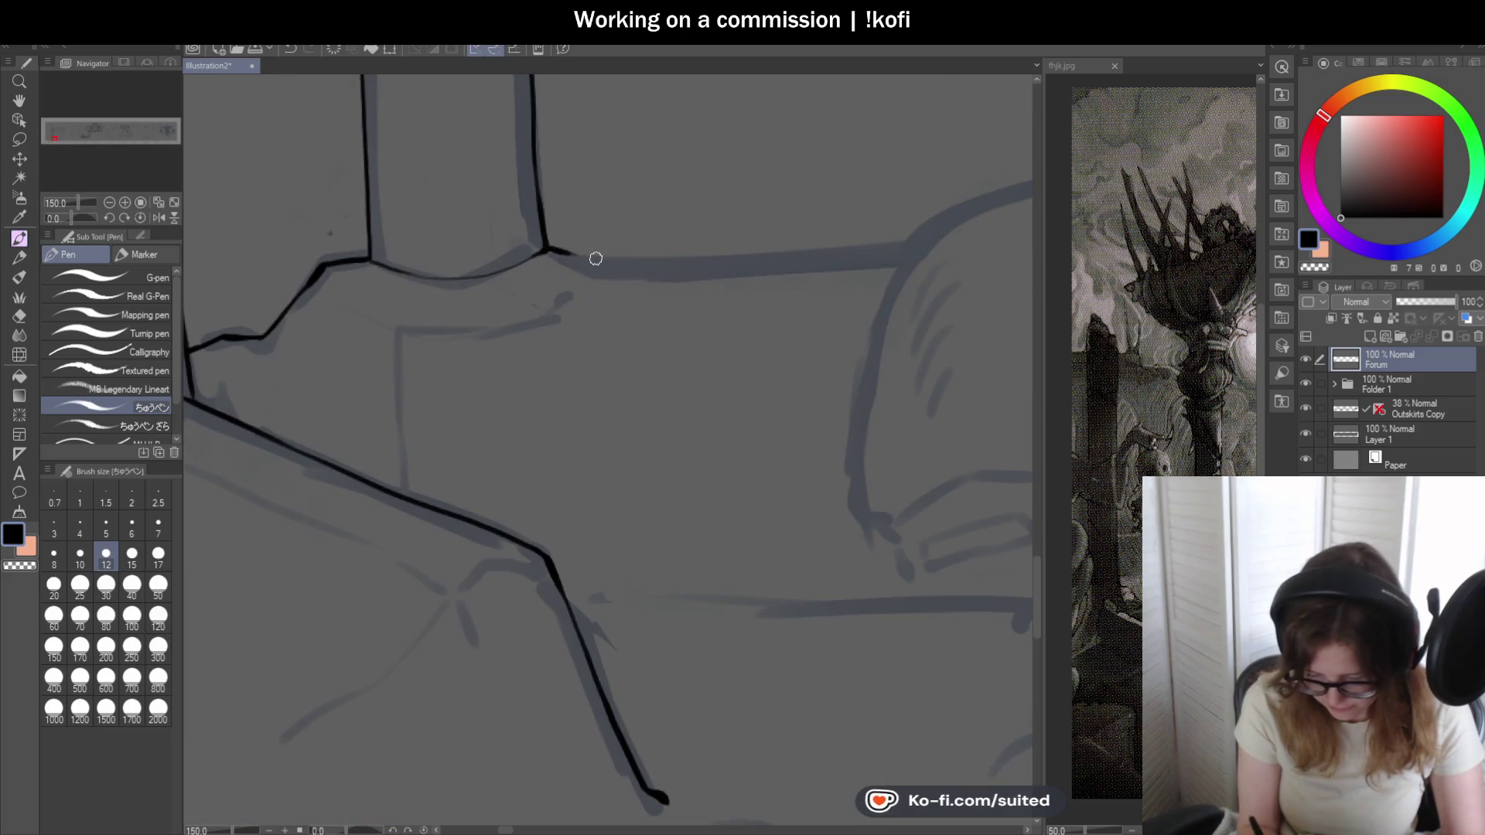
# - Draw the horizontal ledge line toward the boulder, redoing the misplaced stroke
pyautogui.moveTo(614, 253); pyautogui.dragTo(726, 249)
pyautogui.hotkey('ctrl', 'z')
pyautogui.moveTo(580, 256); pyautogui.dragTo(905, 237)
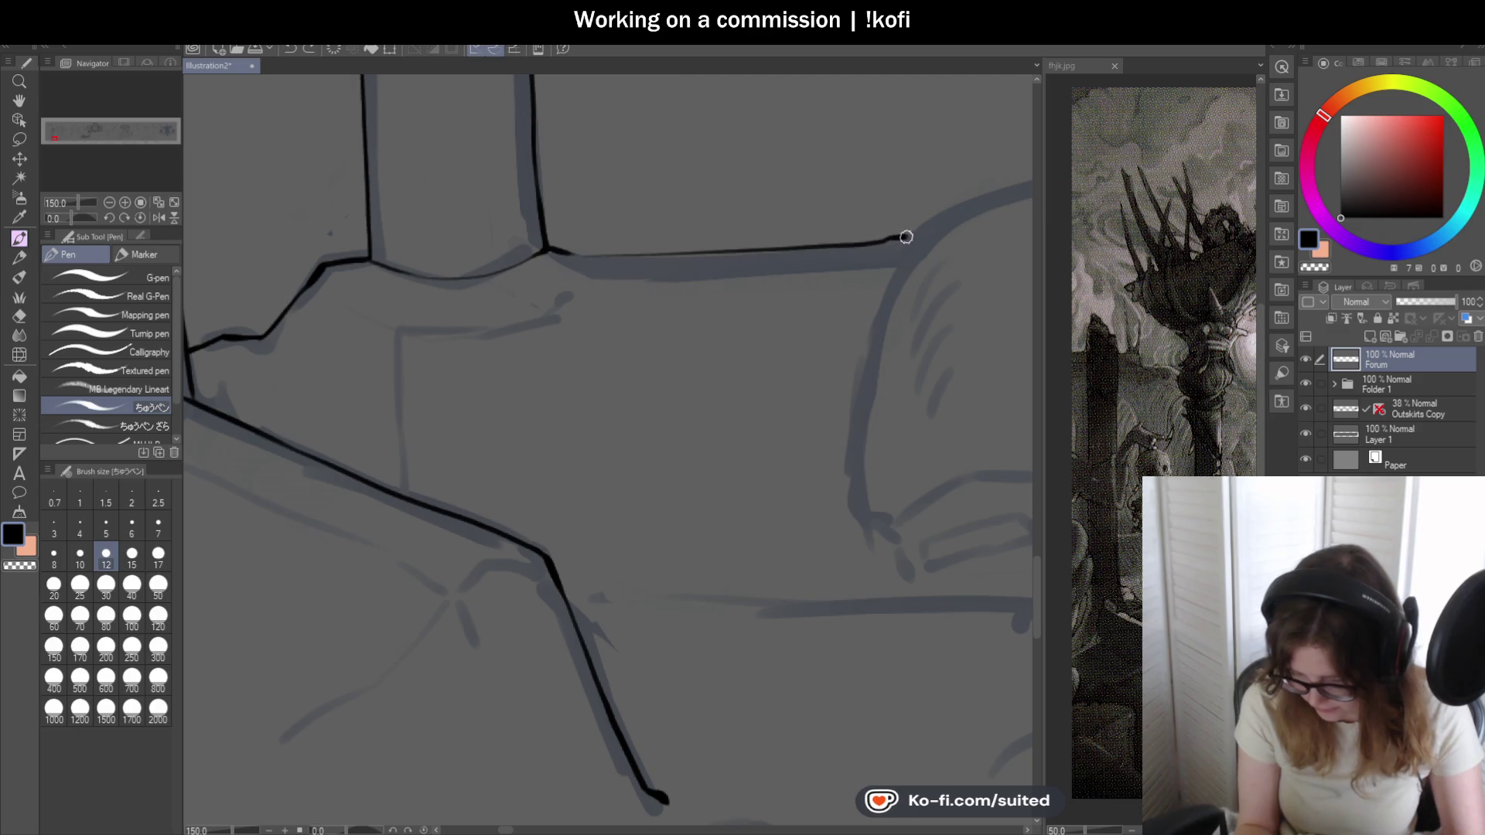
pyautogui.scroll(-2, 639, 229)
pyautogui.scroll(-1, 672, 310)
pyautogui.scroll(-1, 673, 307)
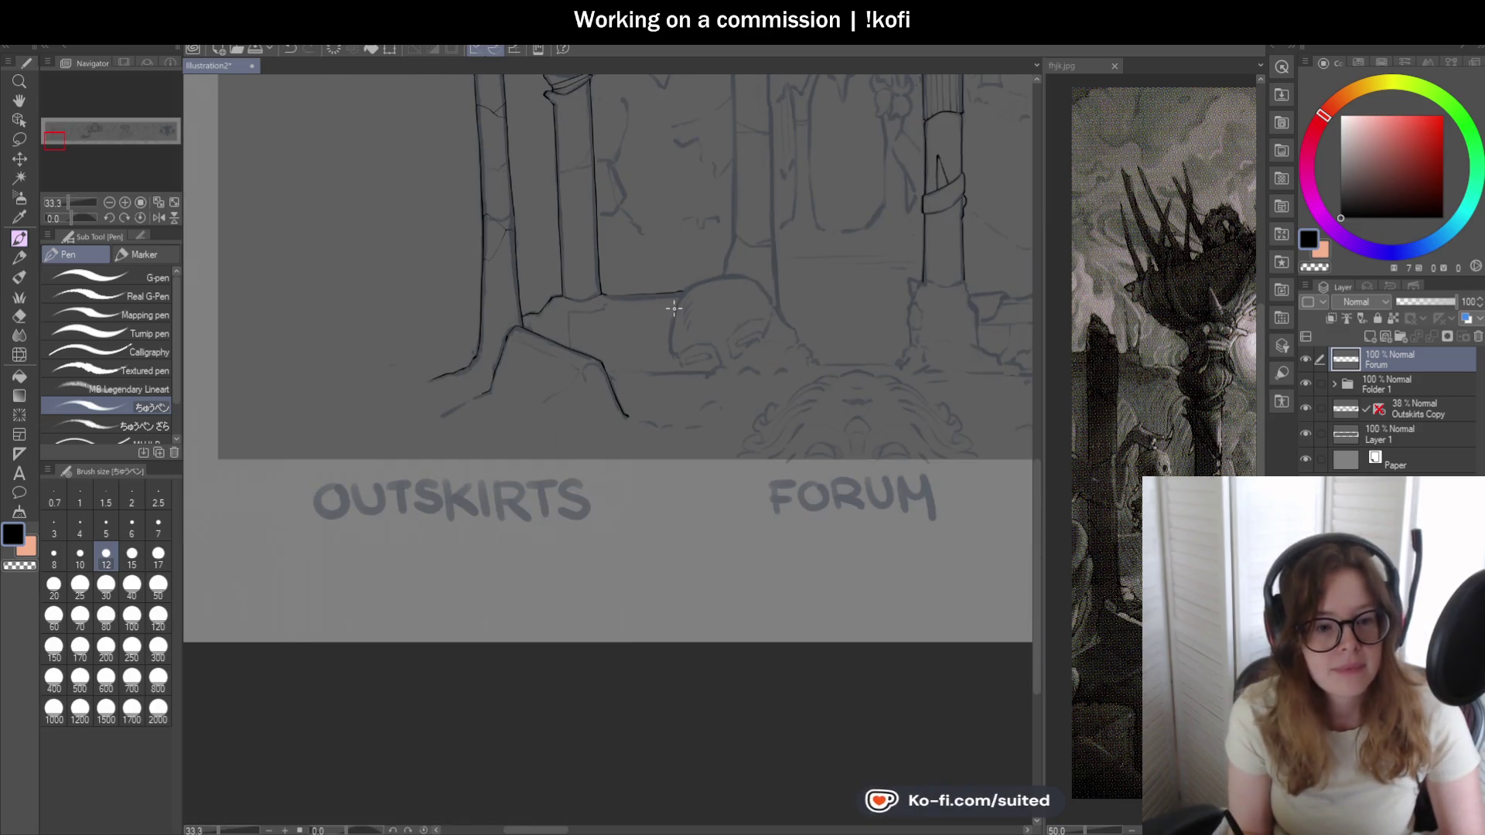
pyautogui.scroll(1, 580, 302)
pyautogui.scroll(1, 500, 279)
pyautogui.scroll(1, 482, 272)
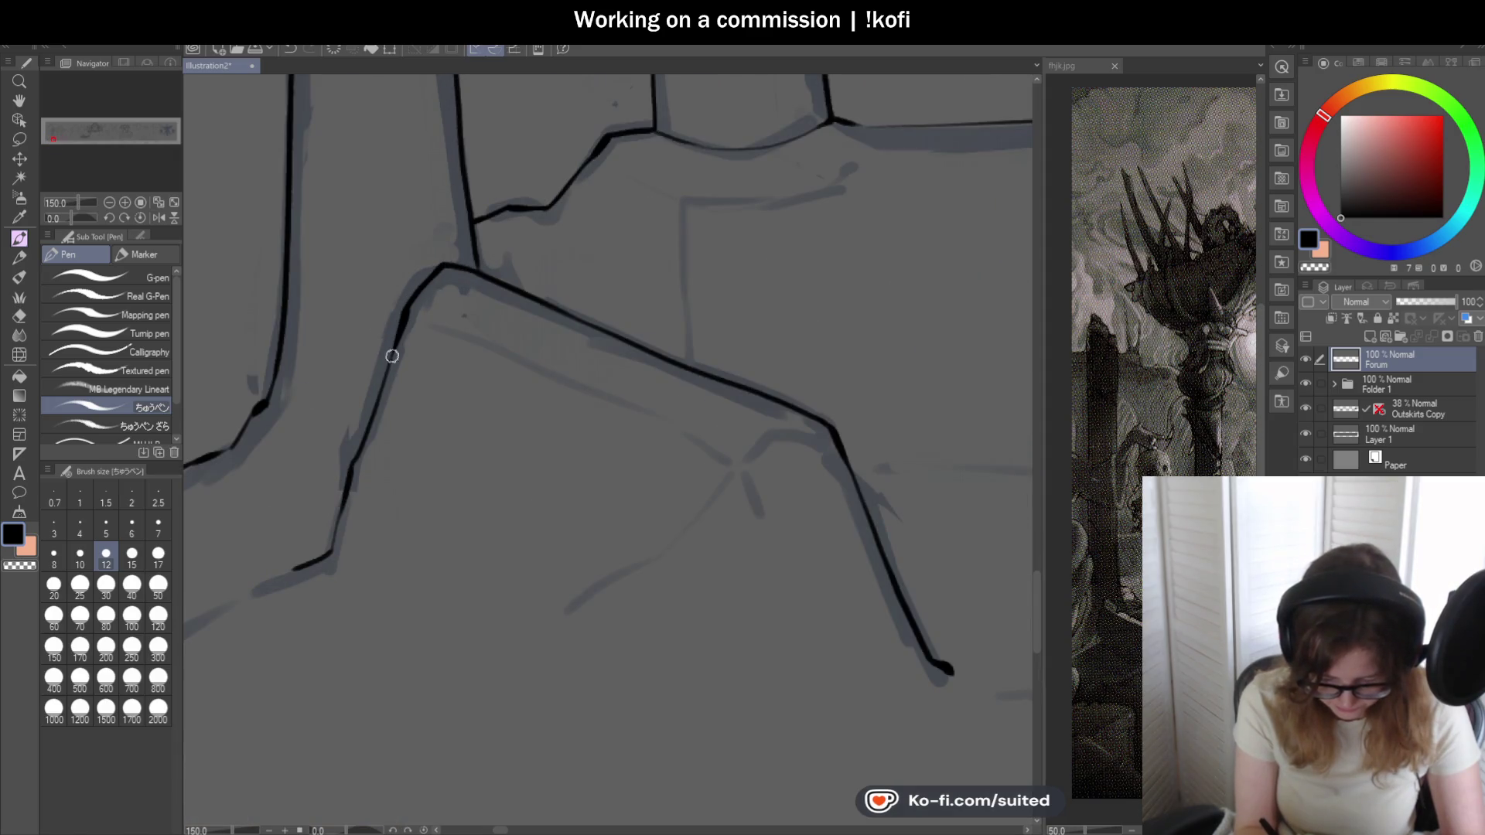
pyautogui.scroll(-1, 391, 355)
pyautogui.scroll(-3, 542, 374)
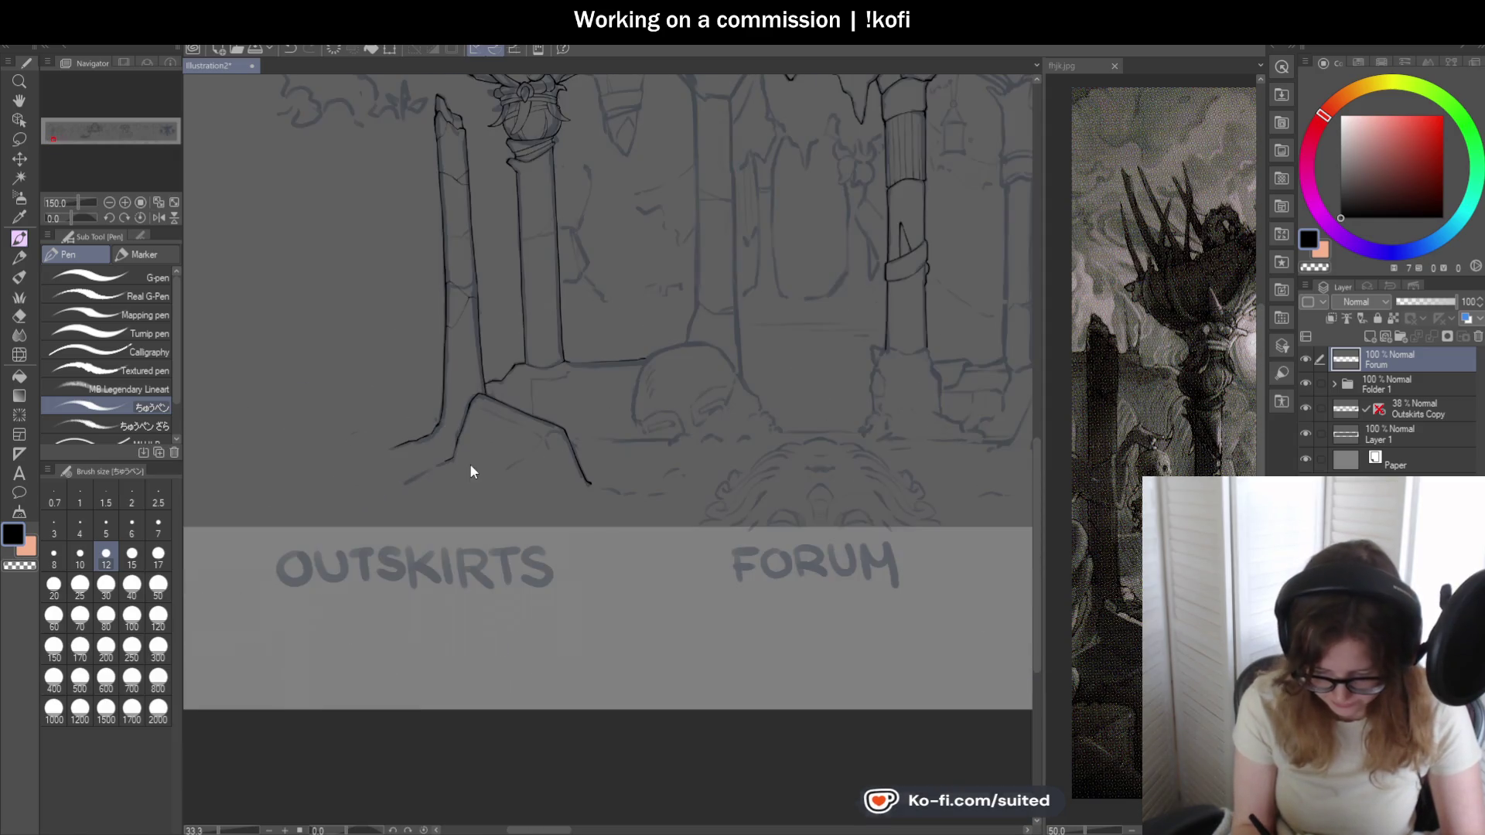
pyautogui.click(1306, 408)
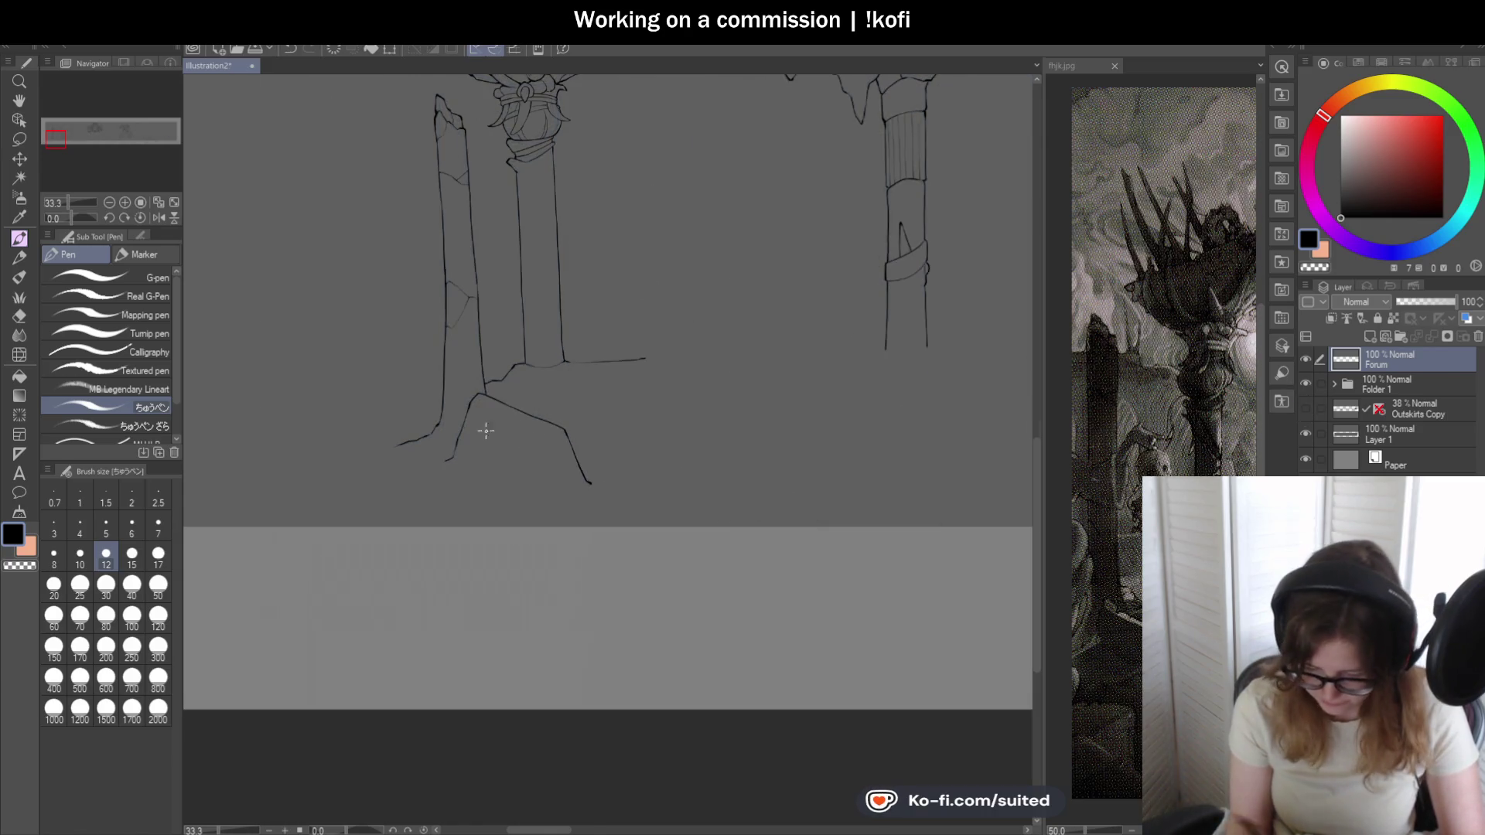
pyautogui.scroll(-3, 514, 434)
pyautogui.scroll(2, 697, 406)
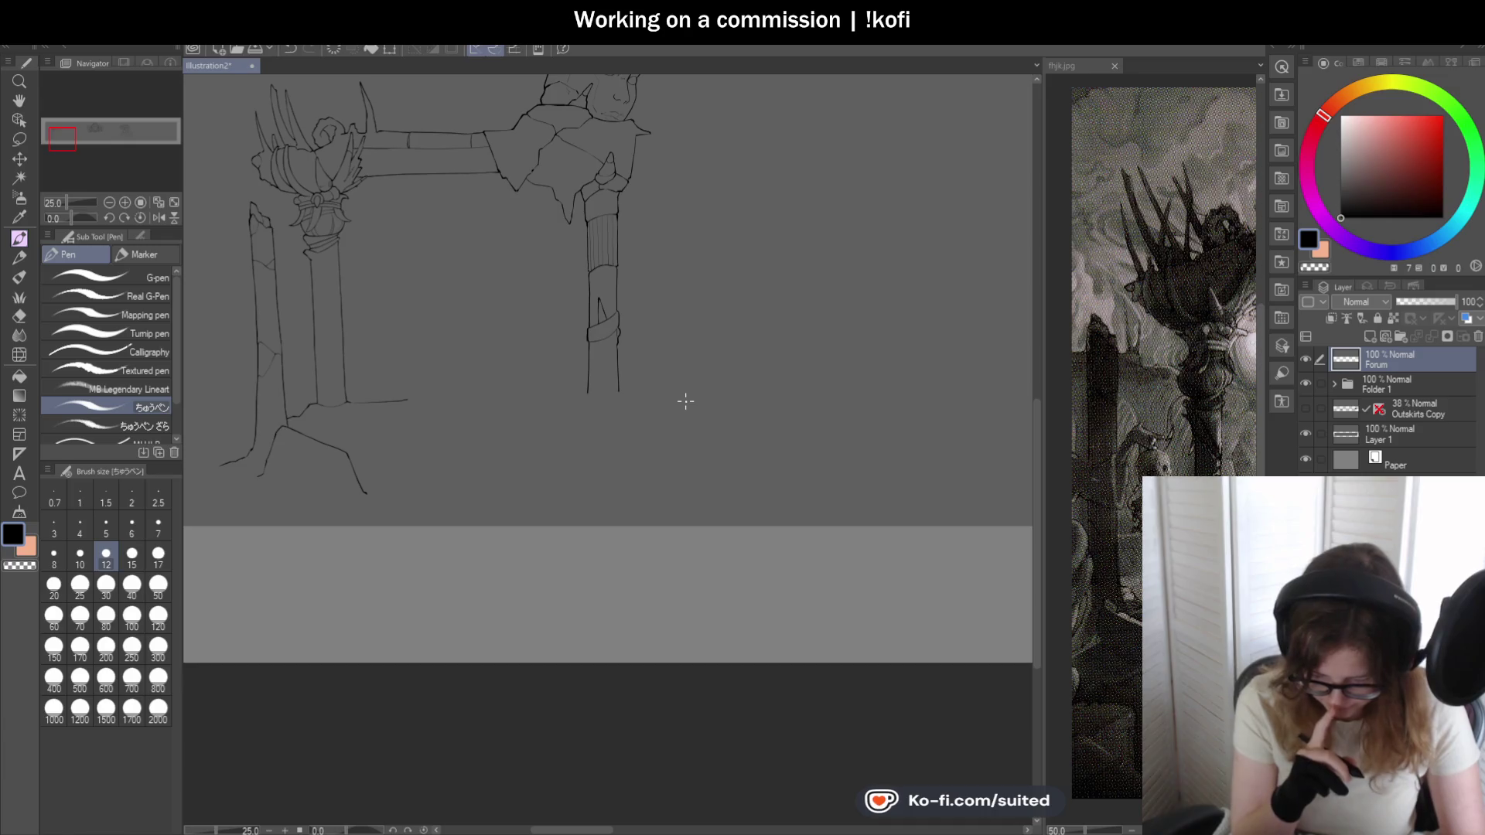
pyautogui.scroll(-2, 550, 276)
pyautogui.scroll(2, 551, 276)
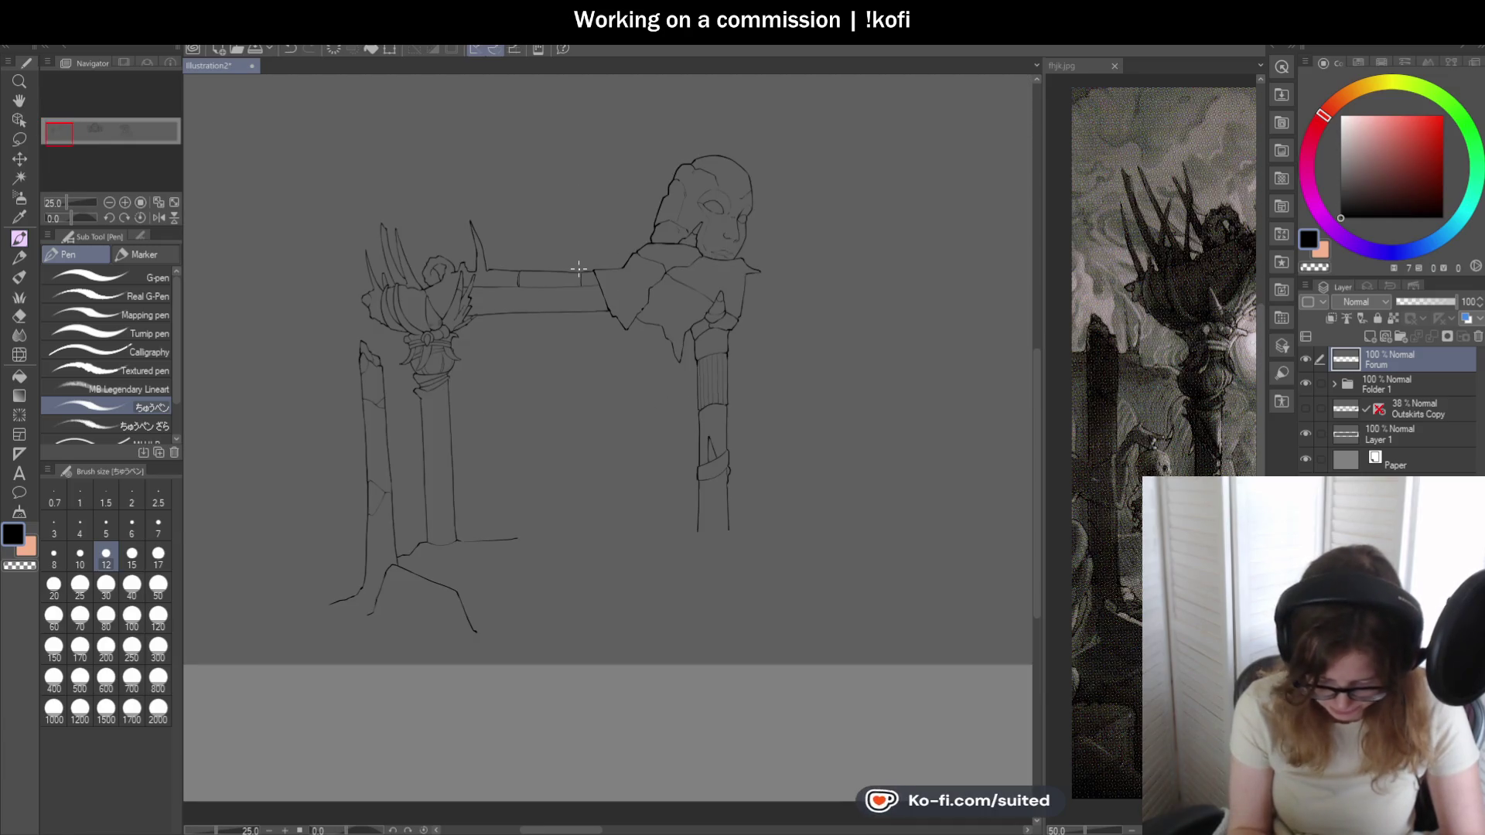
pyautogui.scroll(2, 485, 307)
pyautogui.scroll(1, 341, 345)
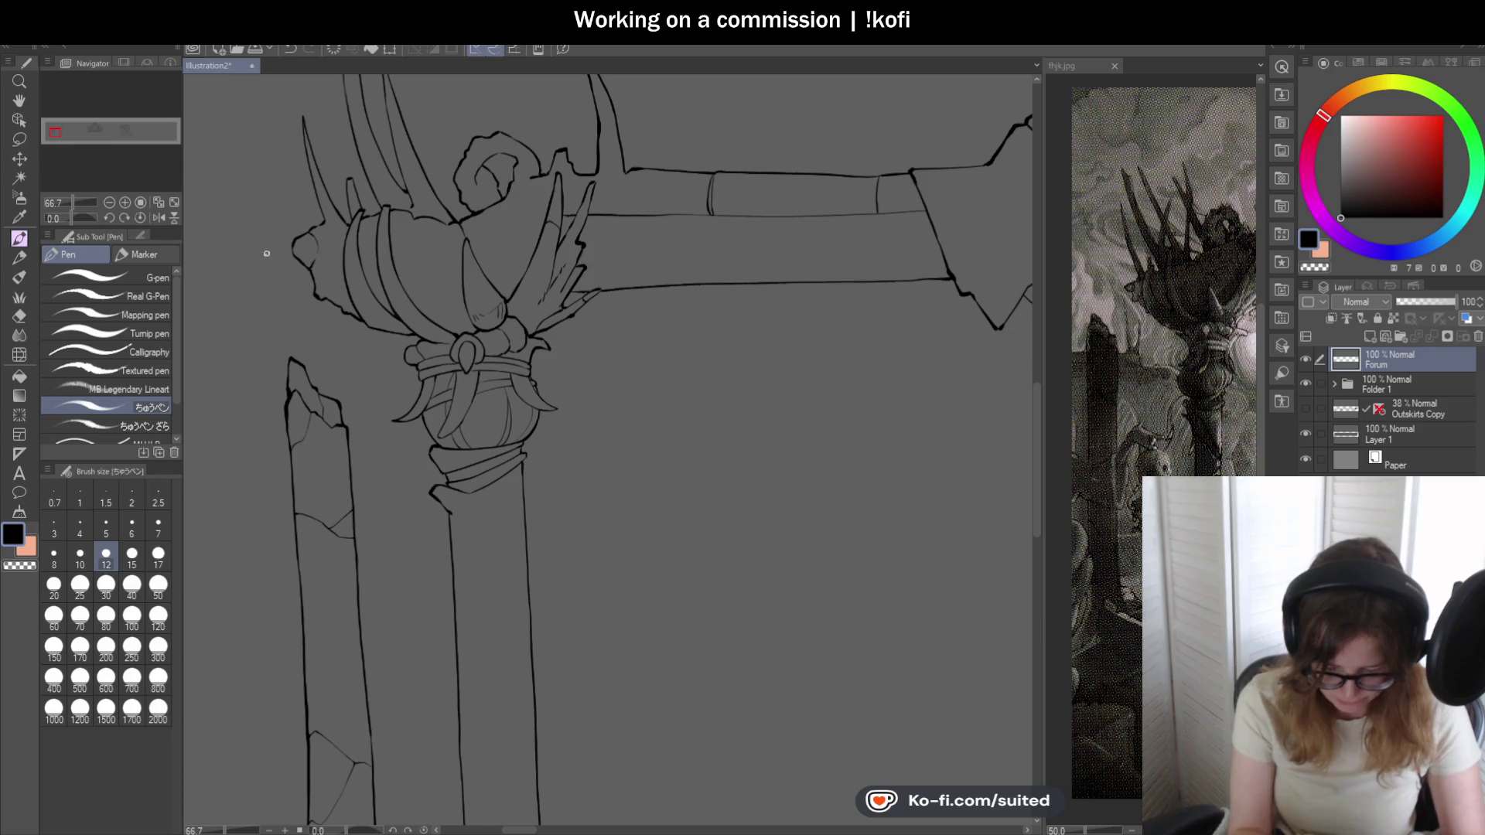
pyautogui.scroll(-2, 465, 220)
pyautogui.click(1303, 406)
pyautogui.scroll(-1, 638, 373)
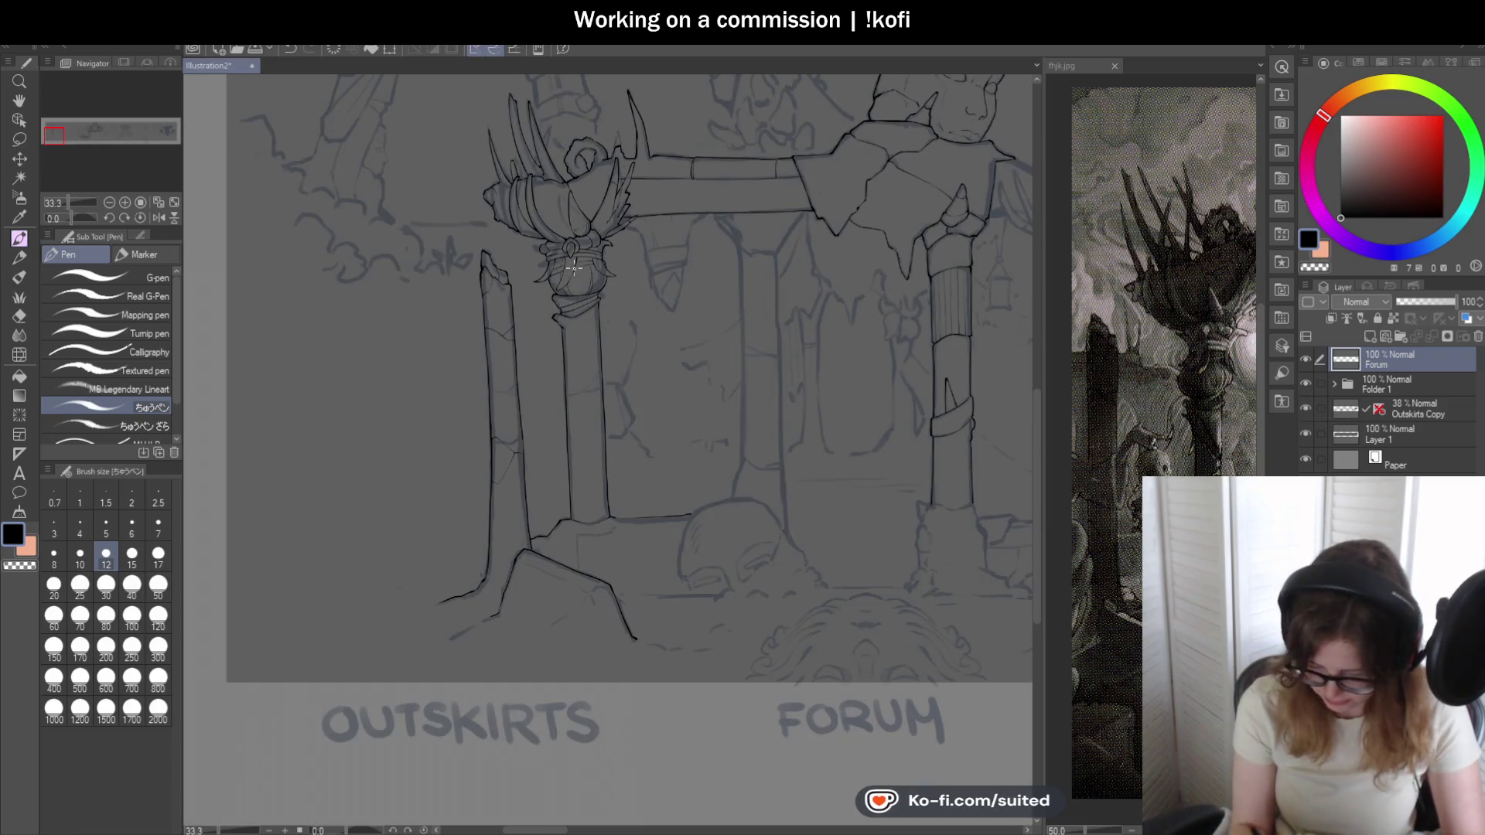
pyautogui.scroll(1, 607, 386)
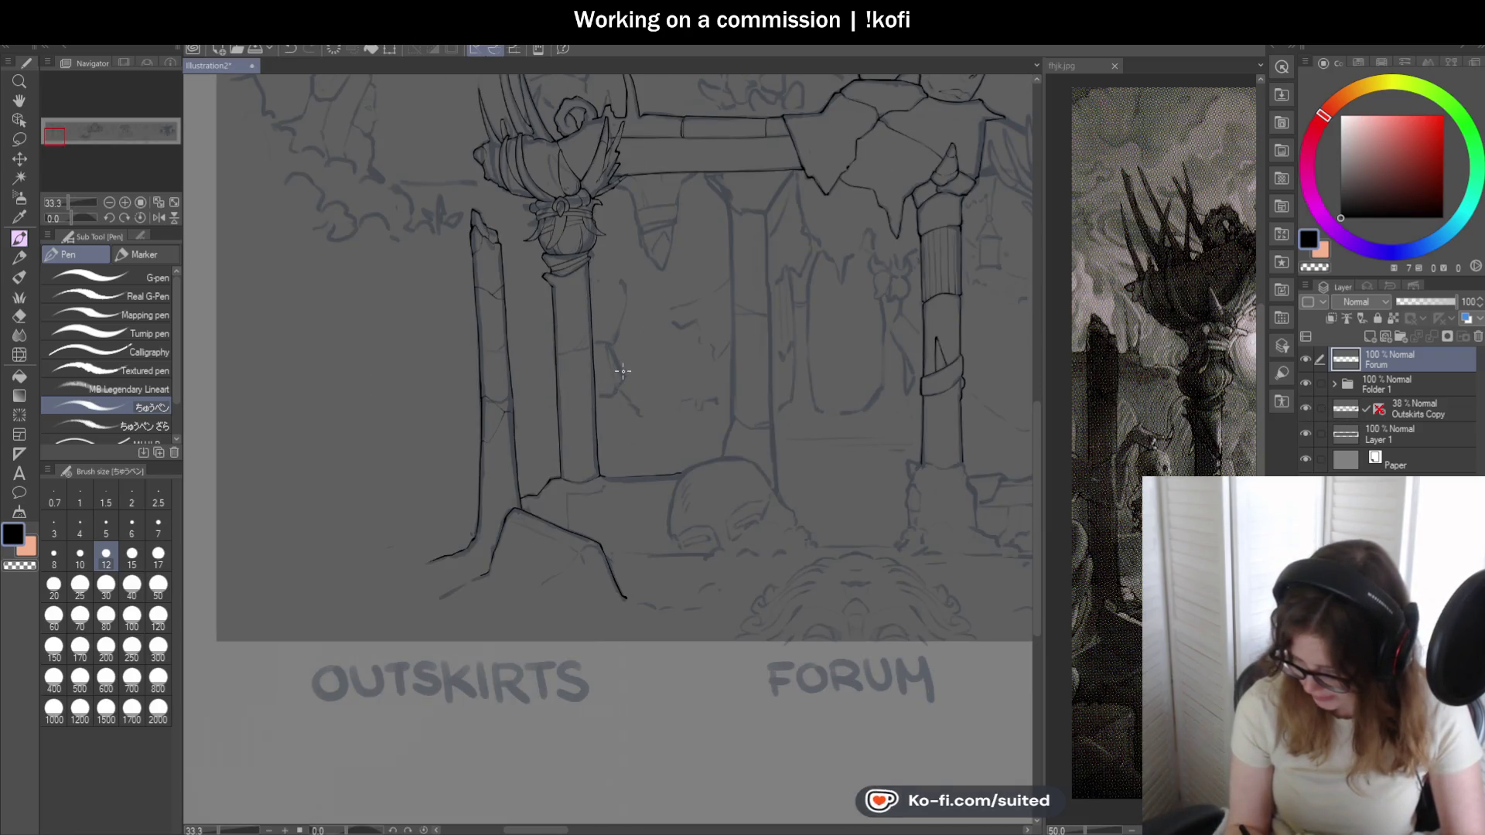
pyautogui.scroll(1, 604, 411)
pyautogui.scroll(2, 572, 407)
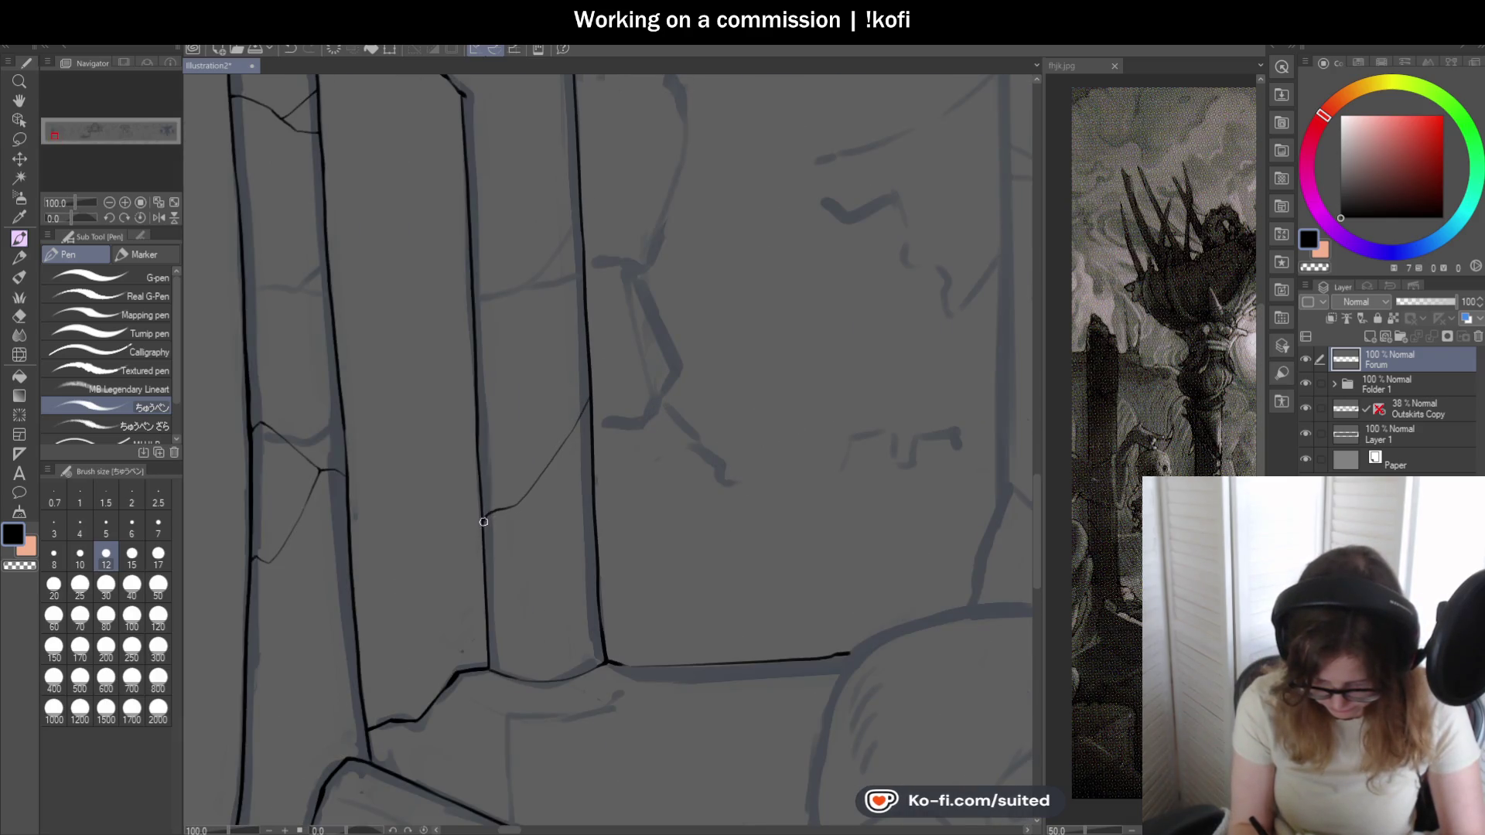
pyautogui.scroll(-2, 483, 522)
pyautogui.scroll(-1, 542, 351)
pyautogui.scroll(1, 615, 425)
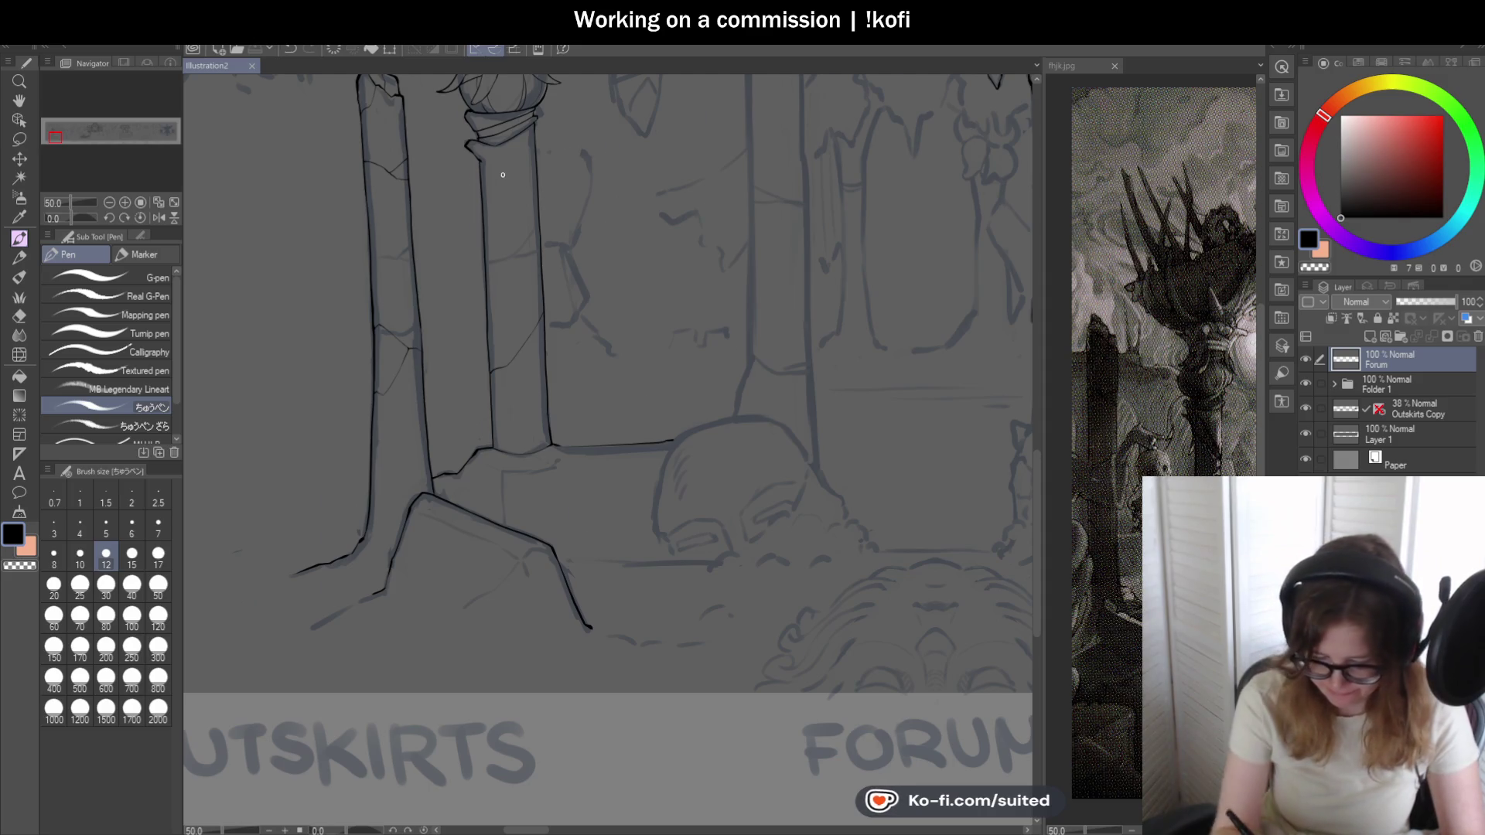
pyautogui.scroll(3, 476, 159)
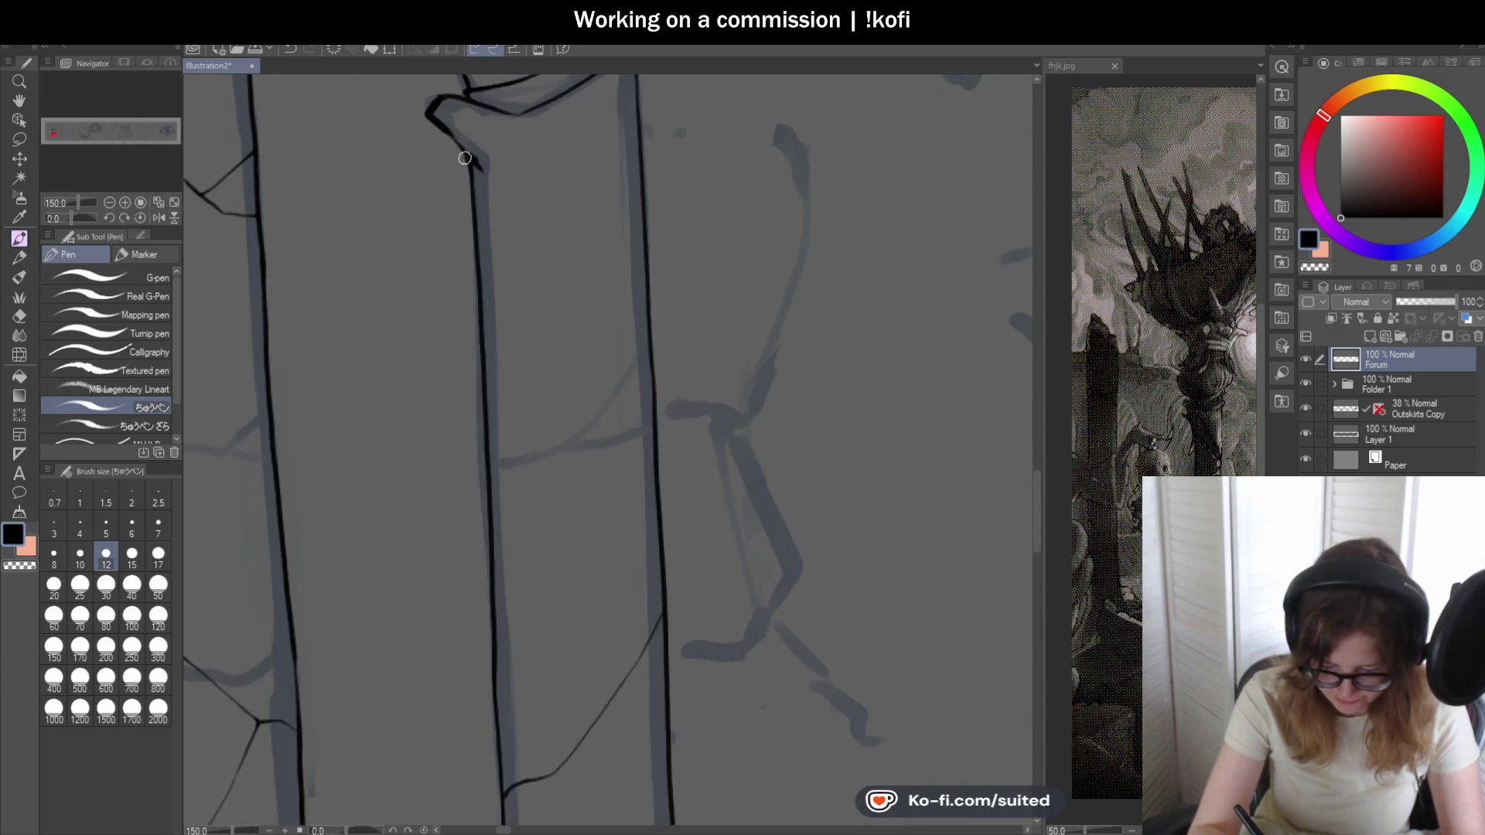
pyautogui.scroll(-2, 464, 158)
pyautogui.scroll(-3, 547, 225)
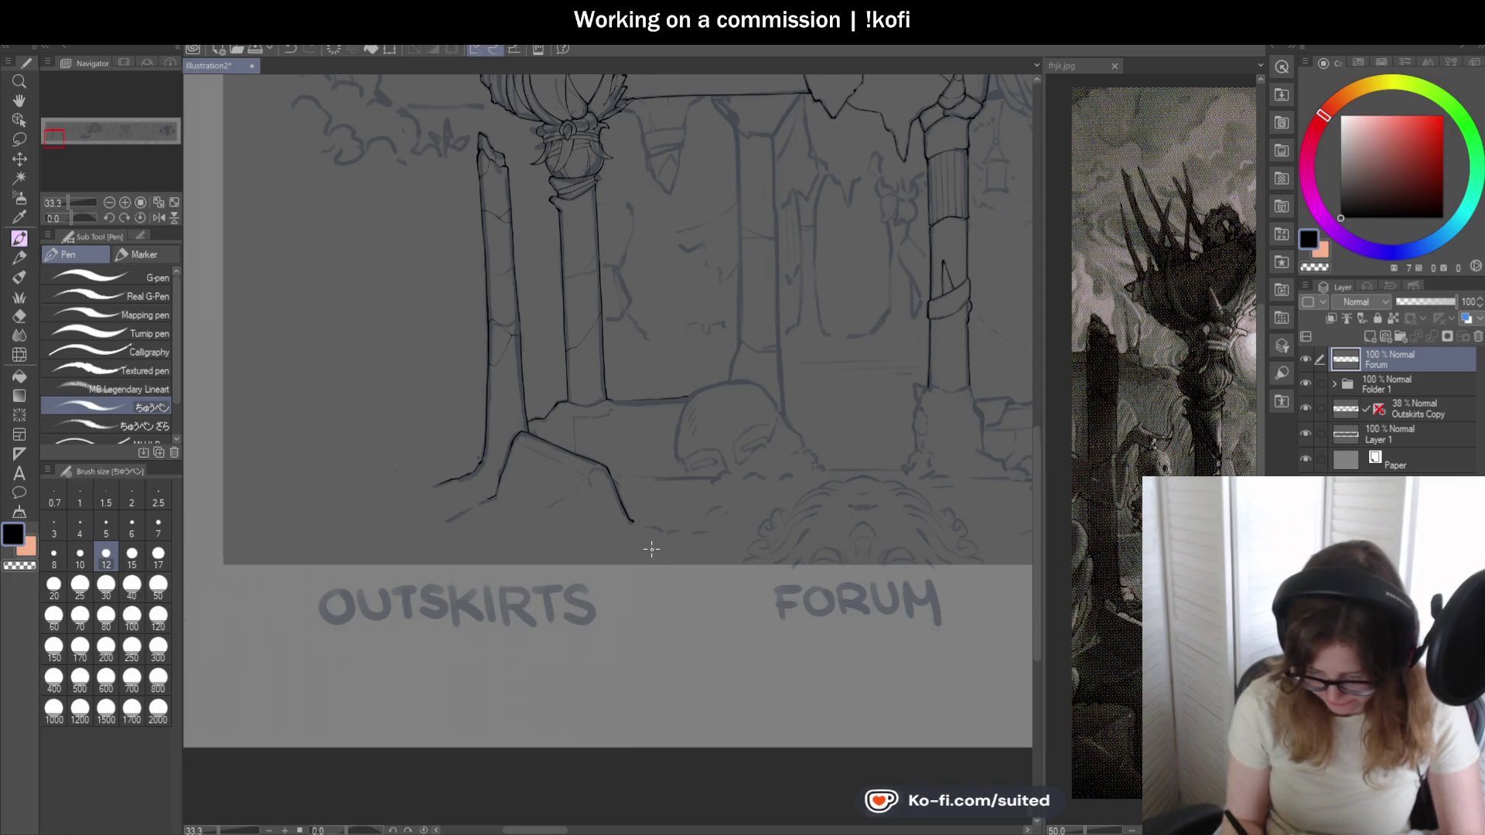
pyautogui.scroll(1, 652, 548)
pyautogui.scroll(2, 462, 460)
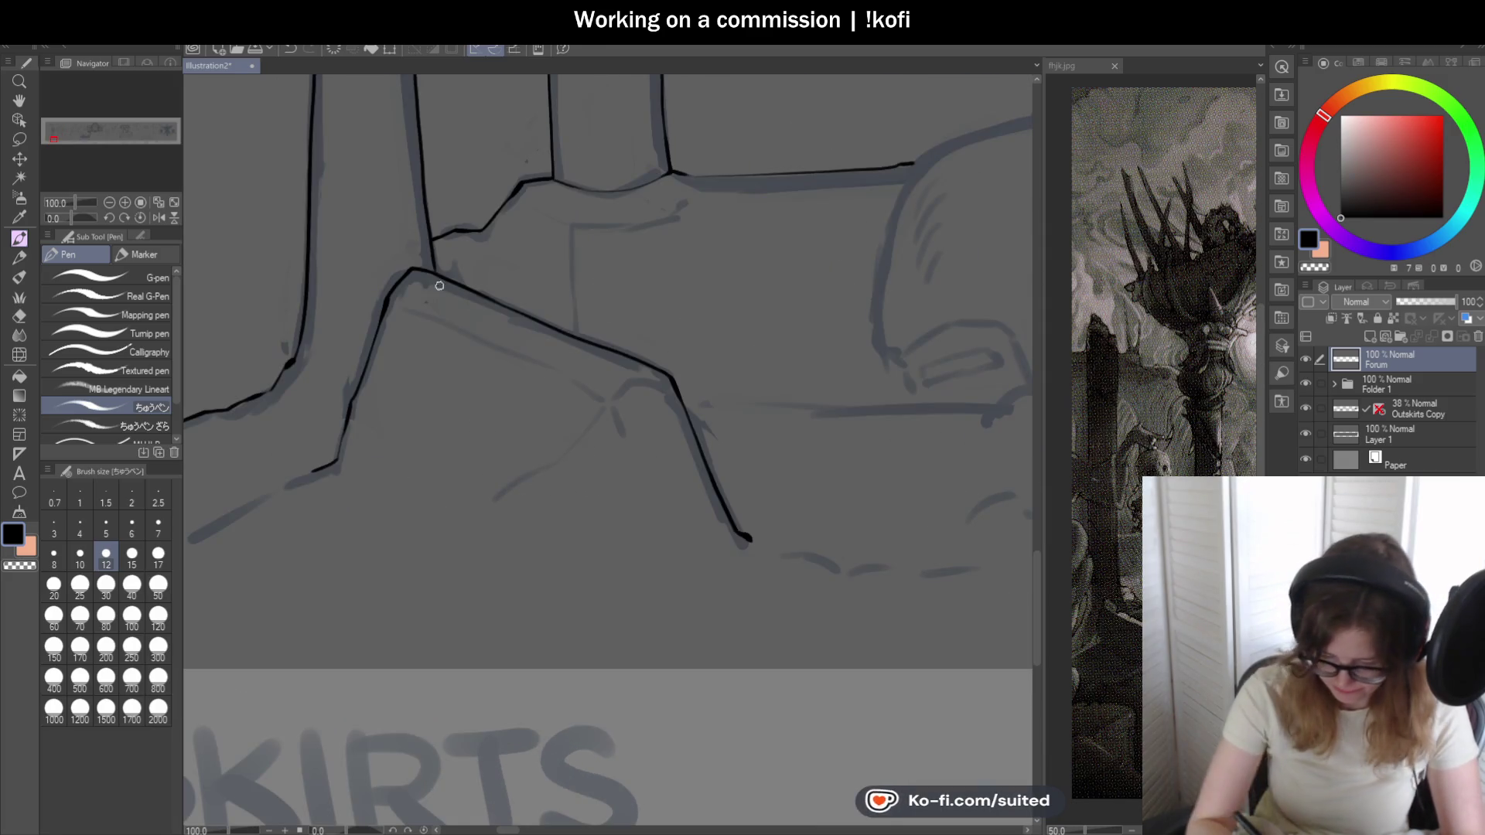
pyautogui.scroll(1, 403, 266)
pyautogui.scroll(1, 377, 306)
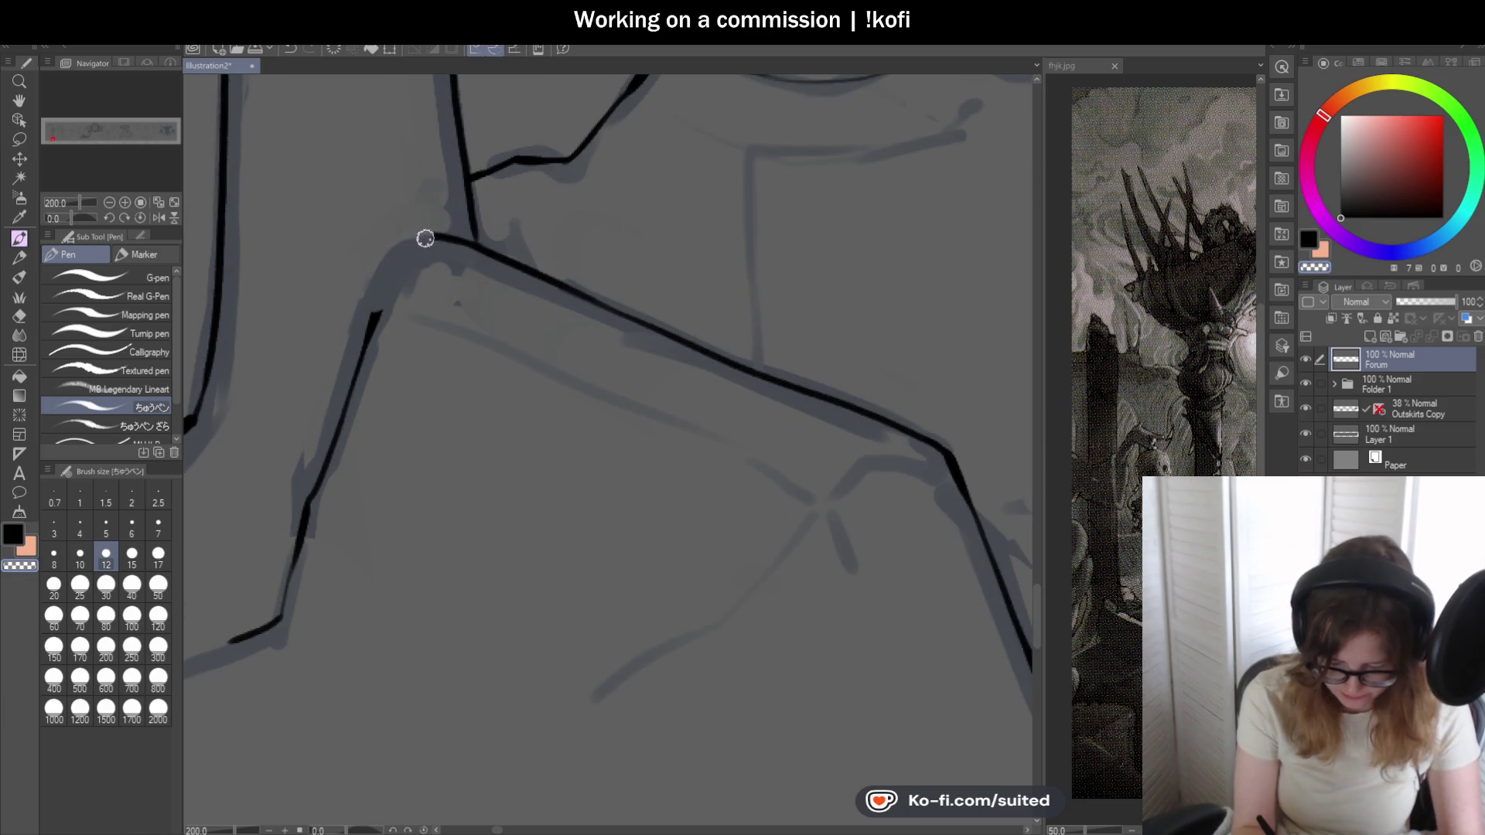
# - Sharpen the rock's top-left corner and extend the thin inner line down its right side
pyautogui.moveTo(388, 234); pyautogui.dragTo(371, 317)
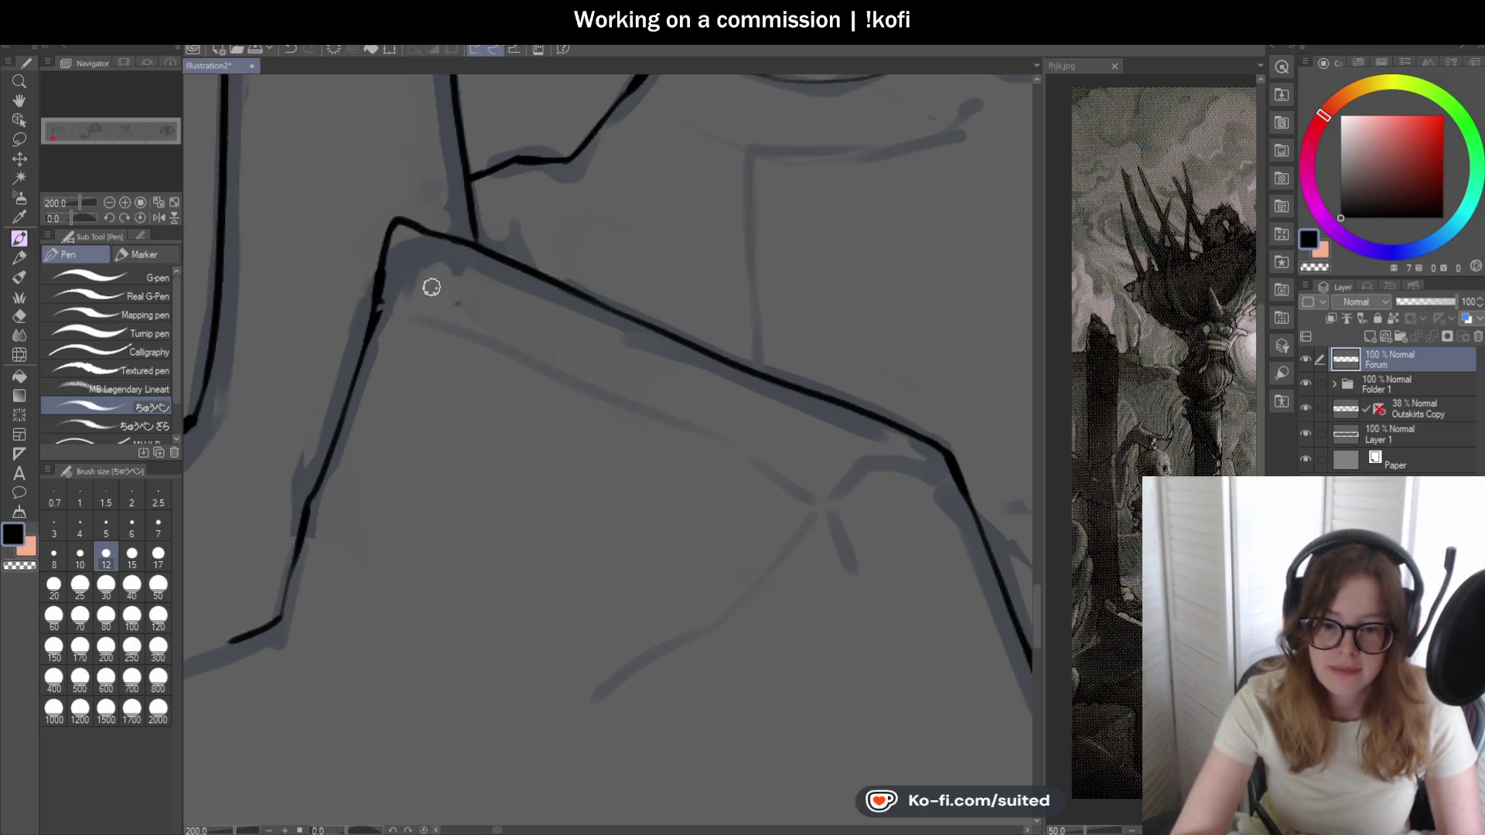
pyautogui.scroll(-1, 428, 285)
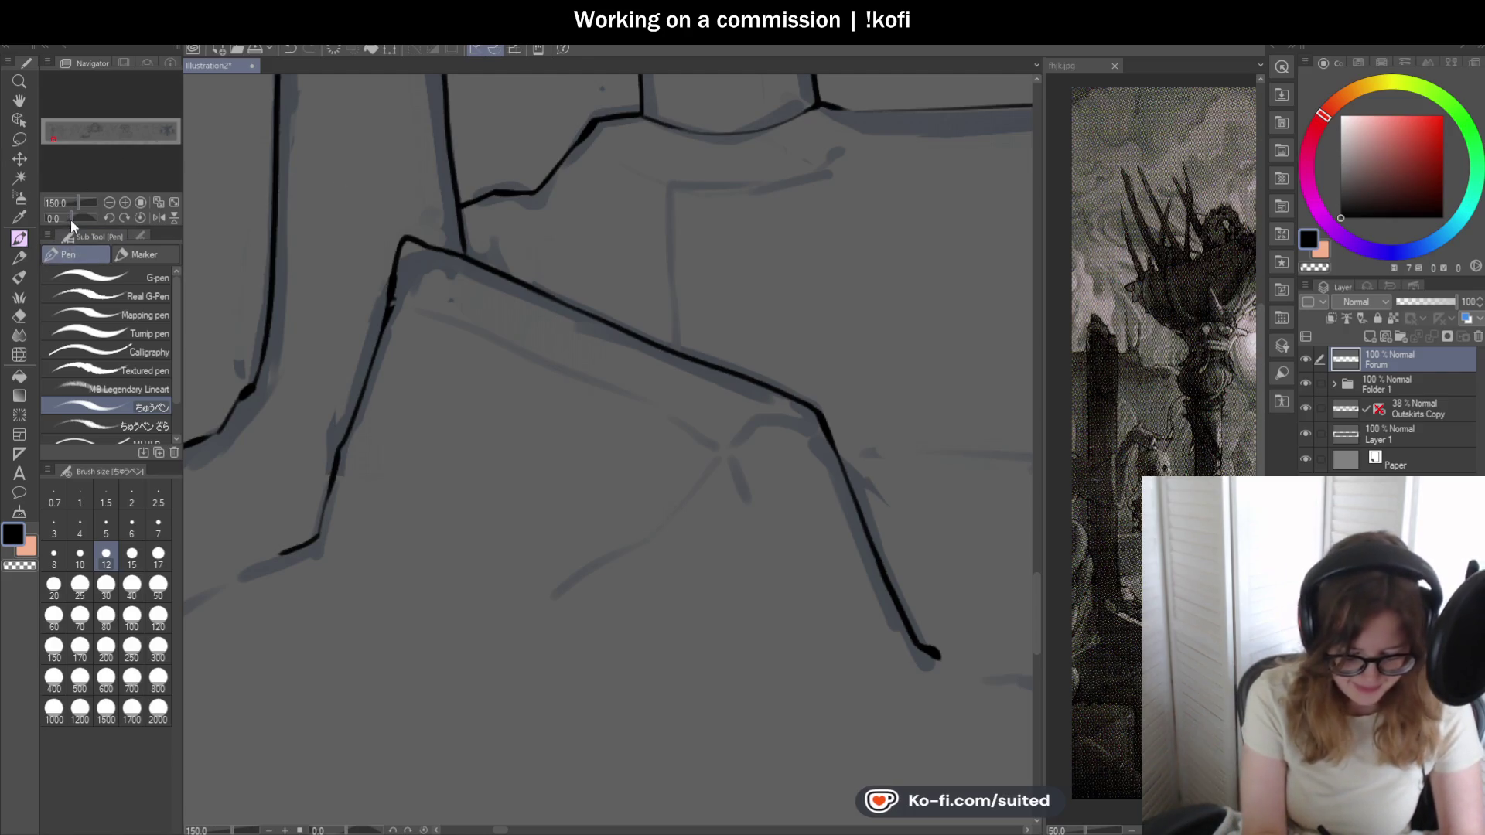
pyautogui.moveTo(71, 219); pyautogui.dragTo(80, 217)
pyautogui.scroll(-1, 614, 394)
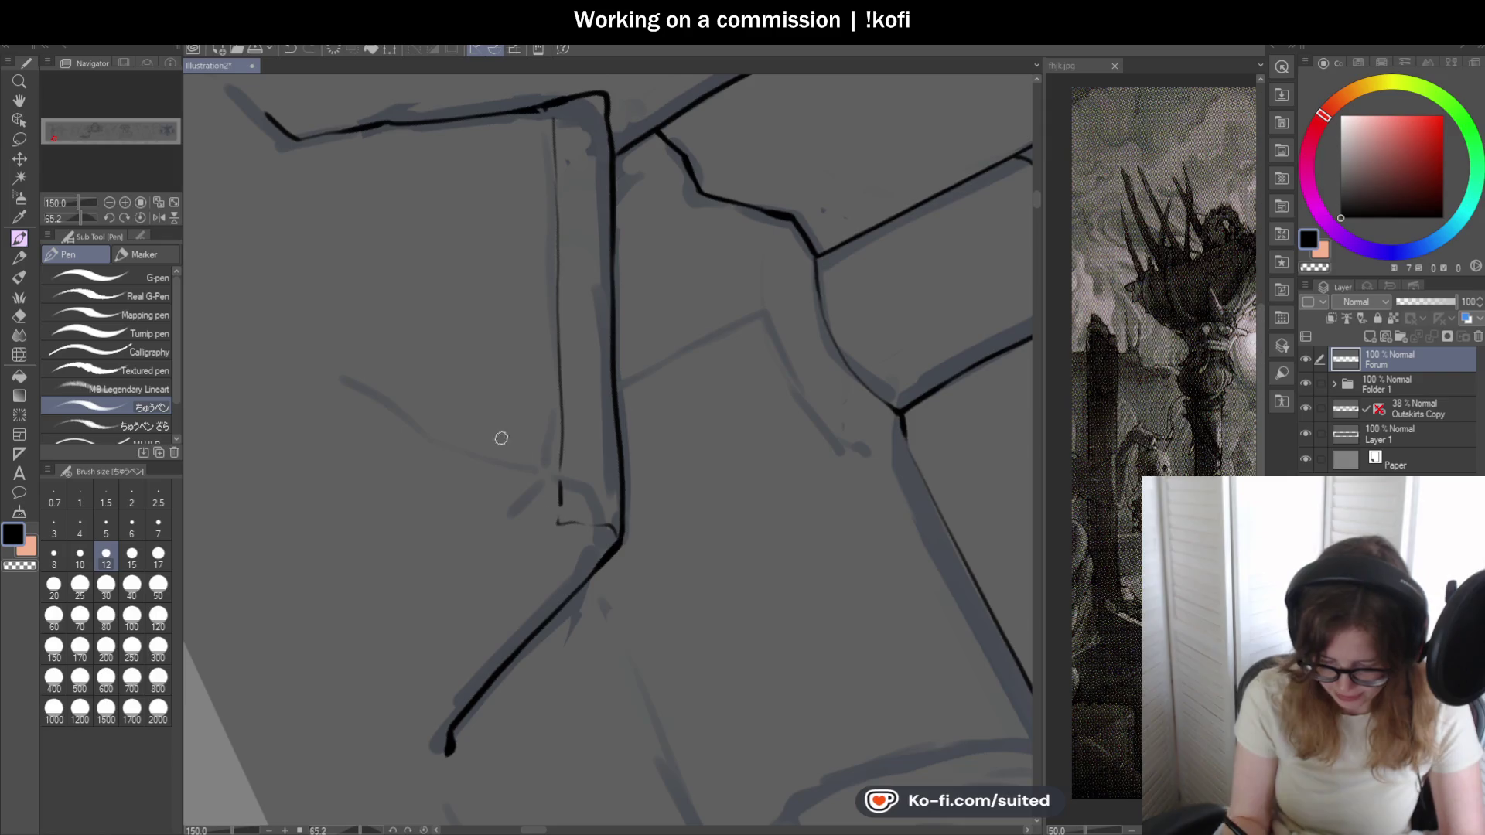
pyautogui.scroll(-2, 501, 438)
pyautogui.hotkey('ctrl', '0')
pyautogui.scroll(-2, 587, 179)
pyautogui.scroll(1, 713, 338)
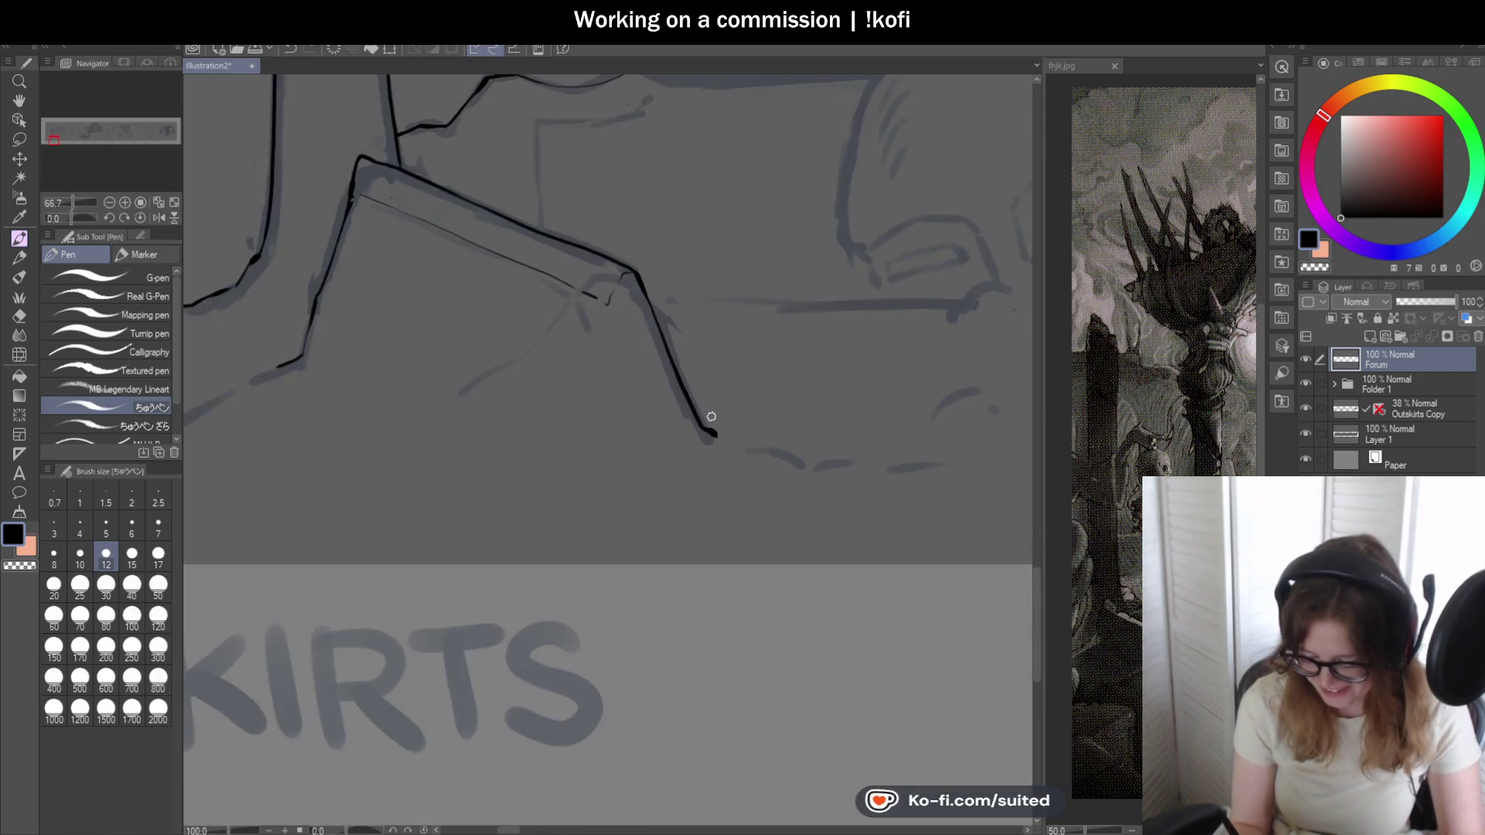
pyautogui.scroll(3, 712, 416)
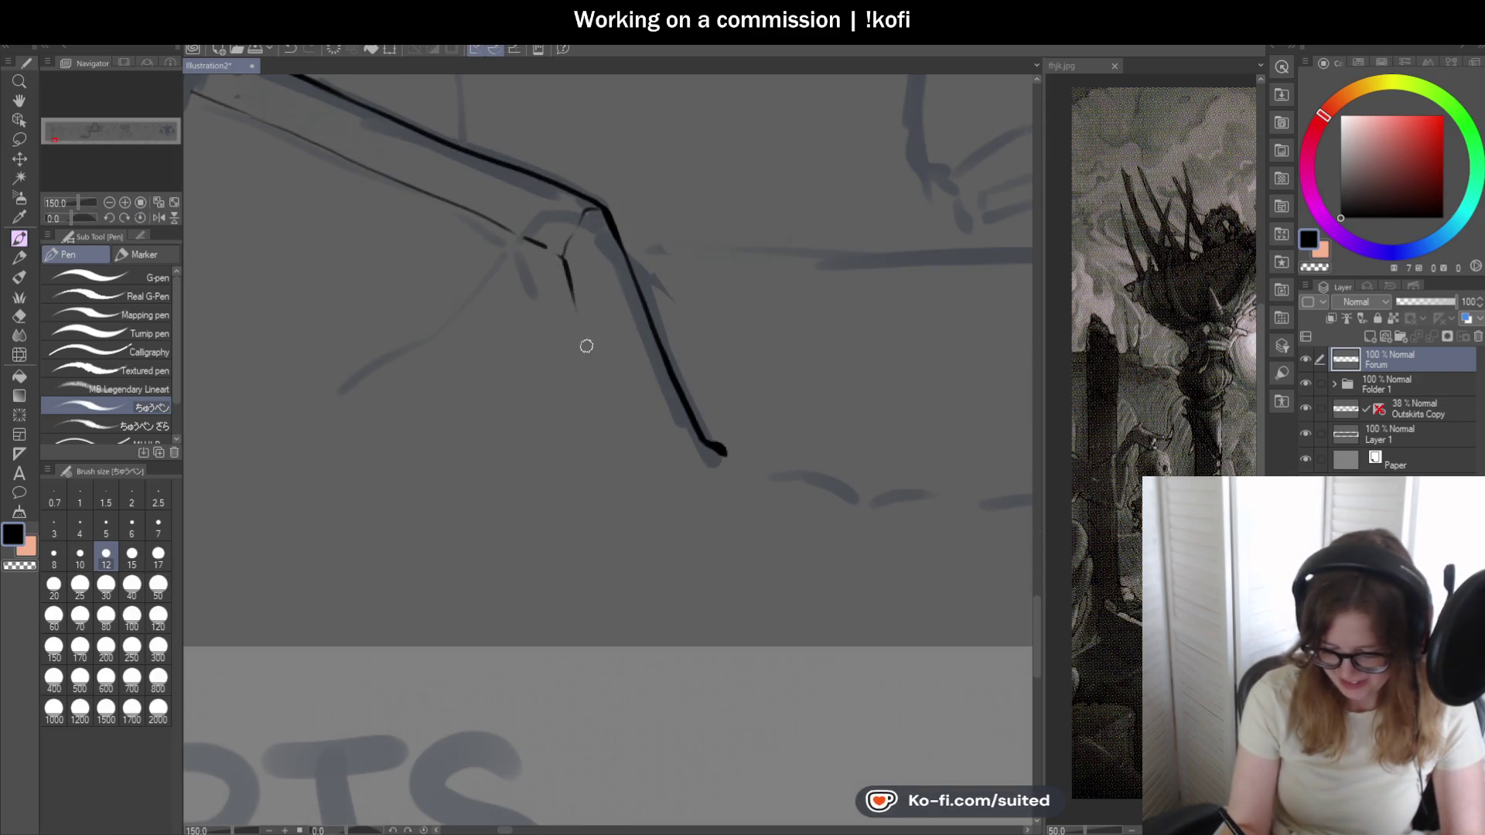
pyautogui.moveTo(615, 439); pyautogui.dragTo(621, 480)
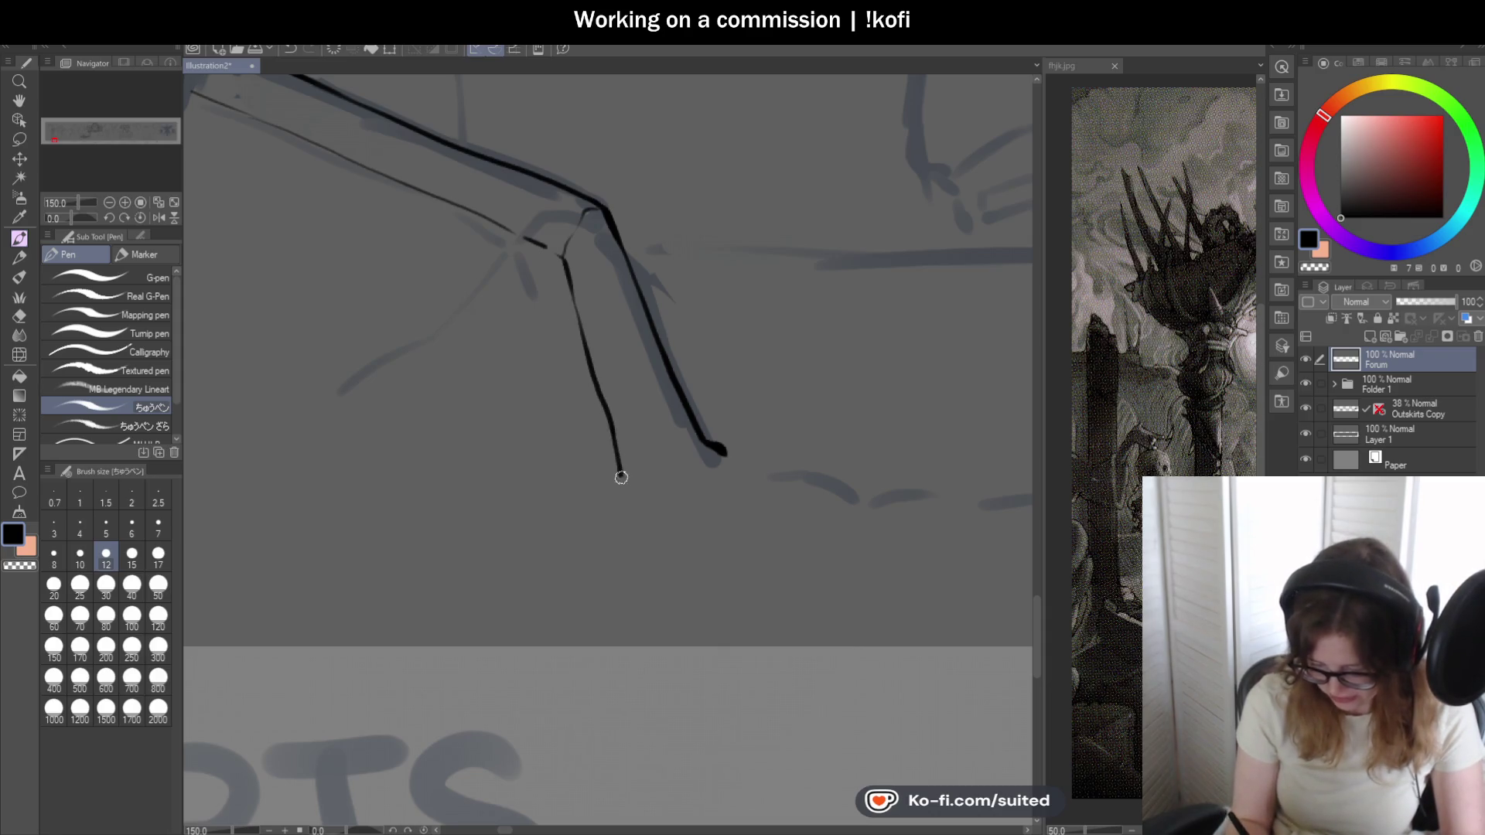
pyautogui.scroll(-3, 780, 422)
pyautogui.scroll(2, 536, 270)
pyautogui.scroll(1, 540, 277)
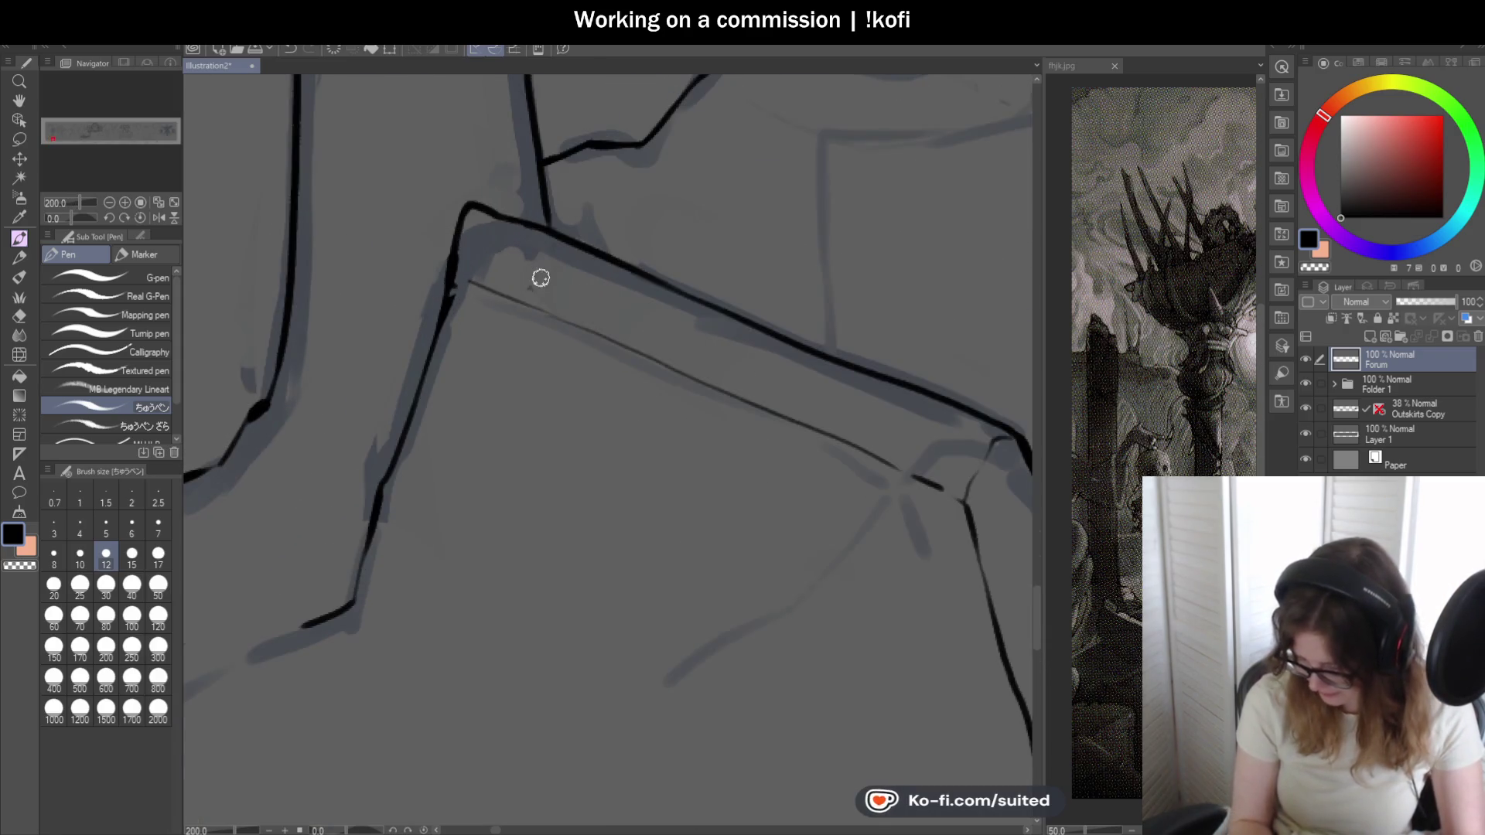
# - Touch up the corner junction and restroke the rock's top-left corner and right-side outline bolder
pyautogui.moveTo(474, 232); pyautogui.dragTo(491, 216)
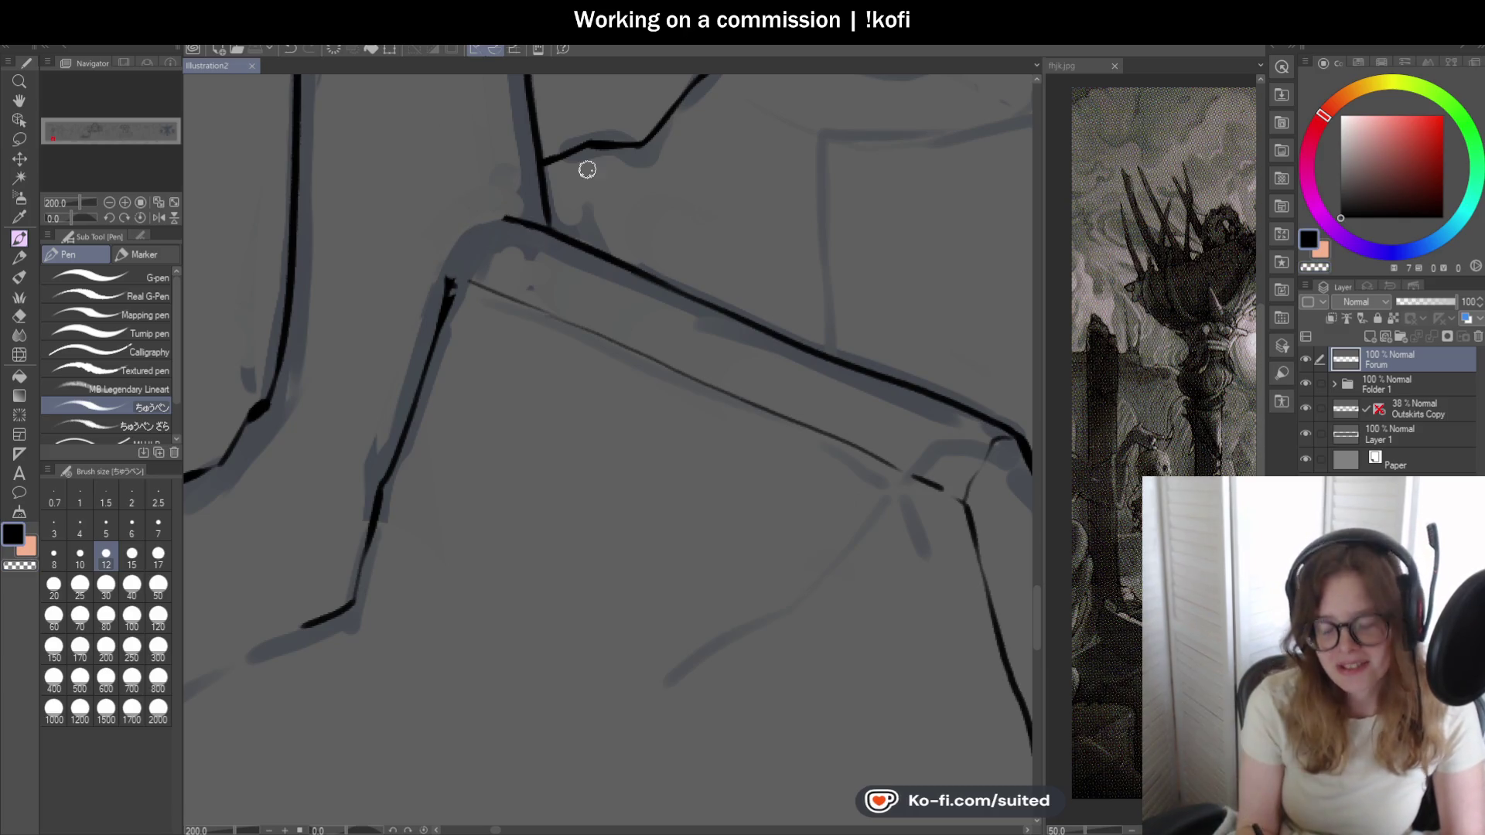
pyautogui.scroll(1, 587, 165)
pyautogui.moveTo(376, 314); pyautogui.dragTo(517, 206)
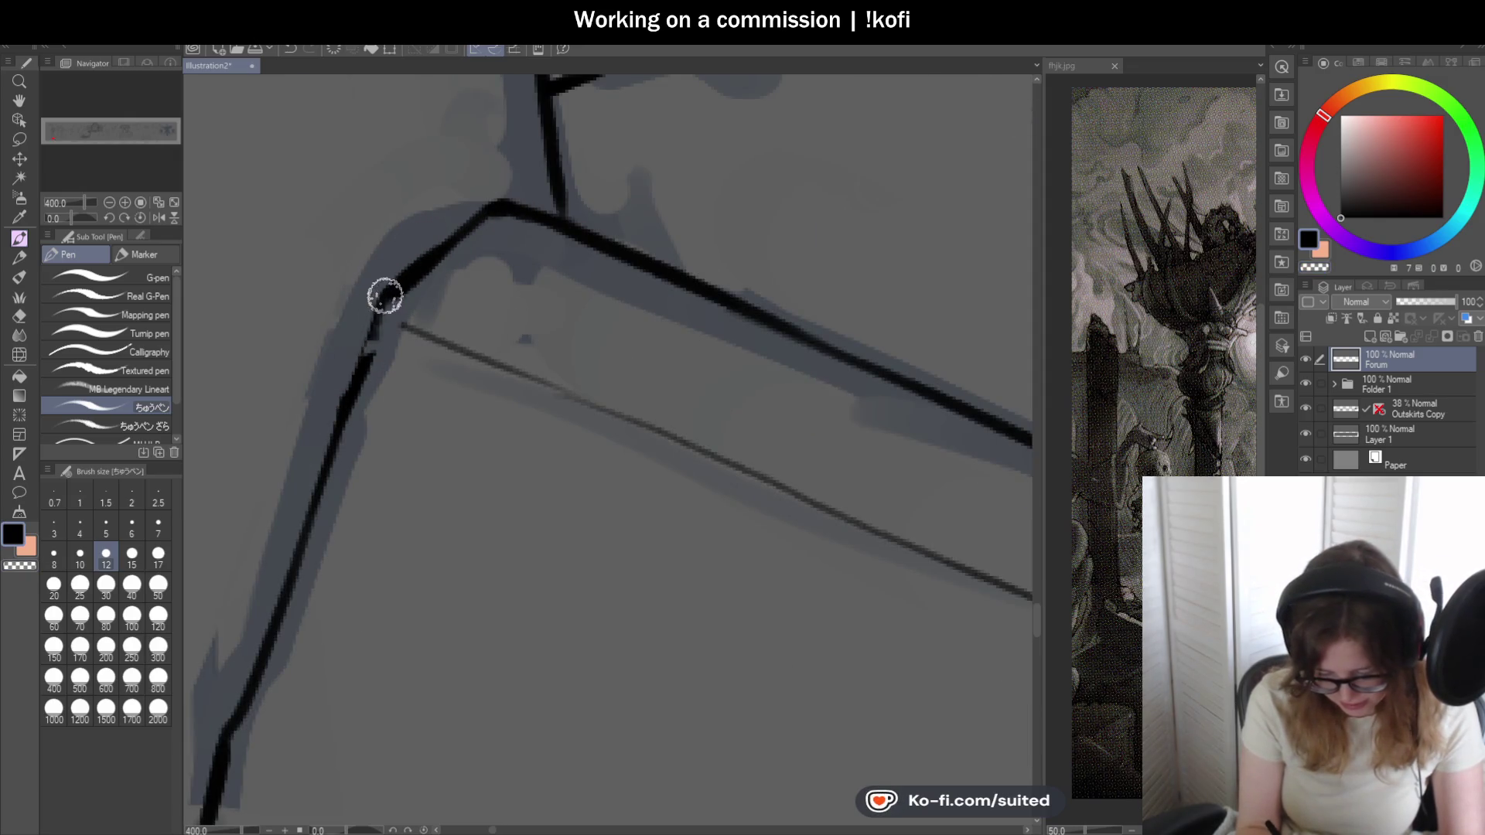
pyautogui.scroll(-2, 520, 161)
pyautogui.scroll(-2, 520, 160)
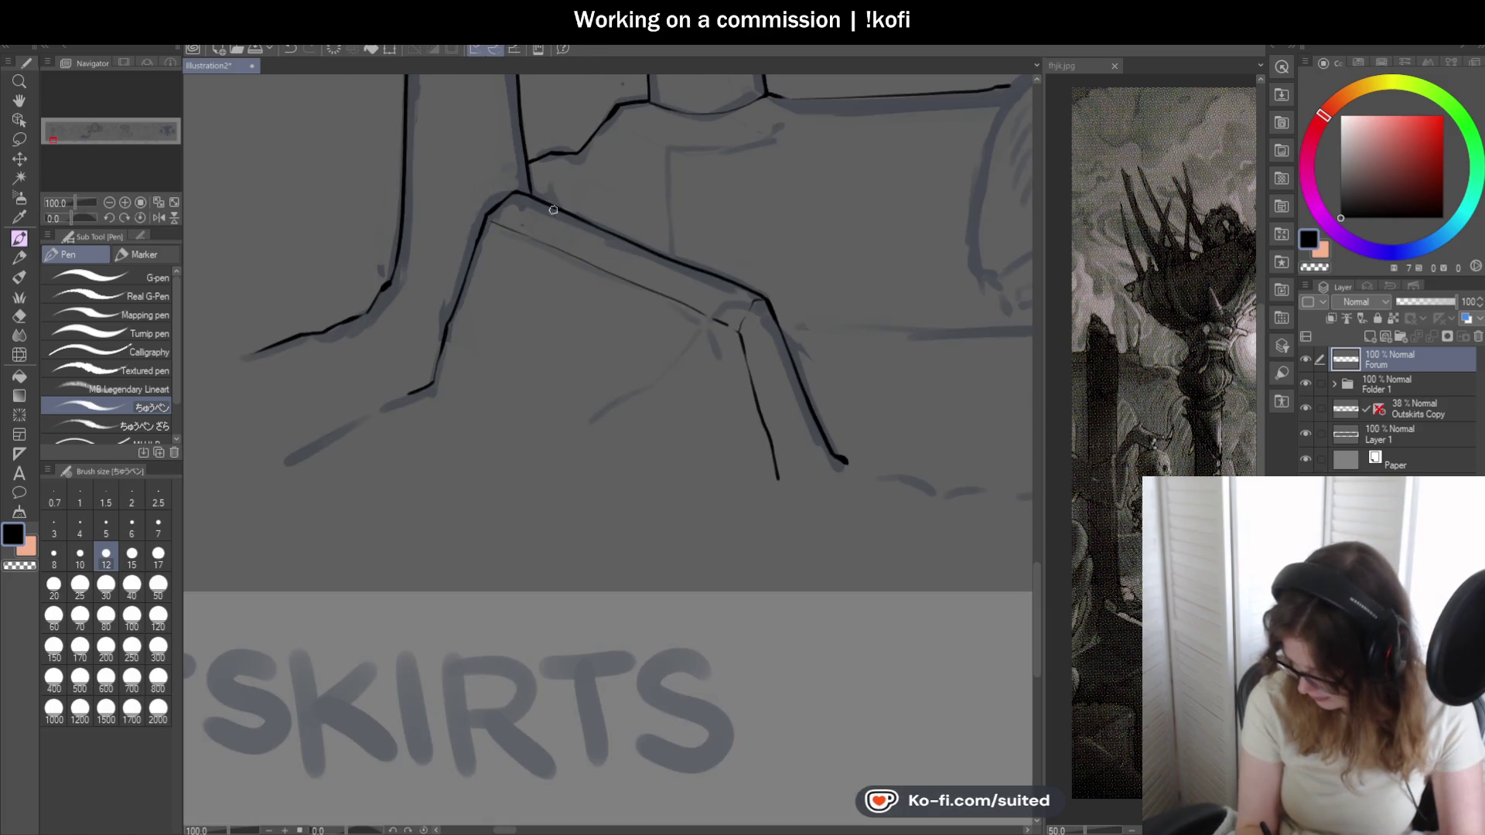
pyautogui.scroll(-1, 558, 303)
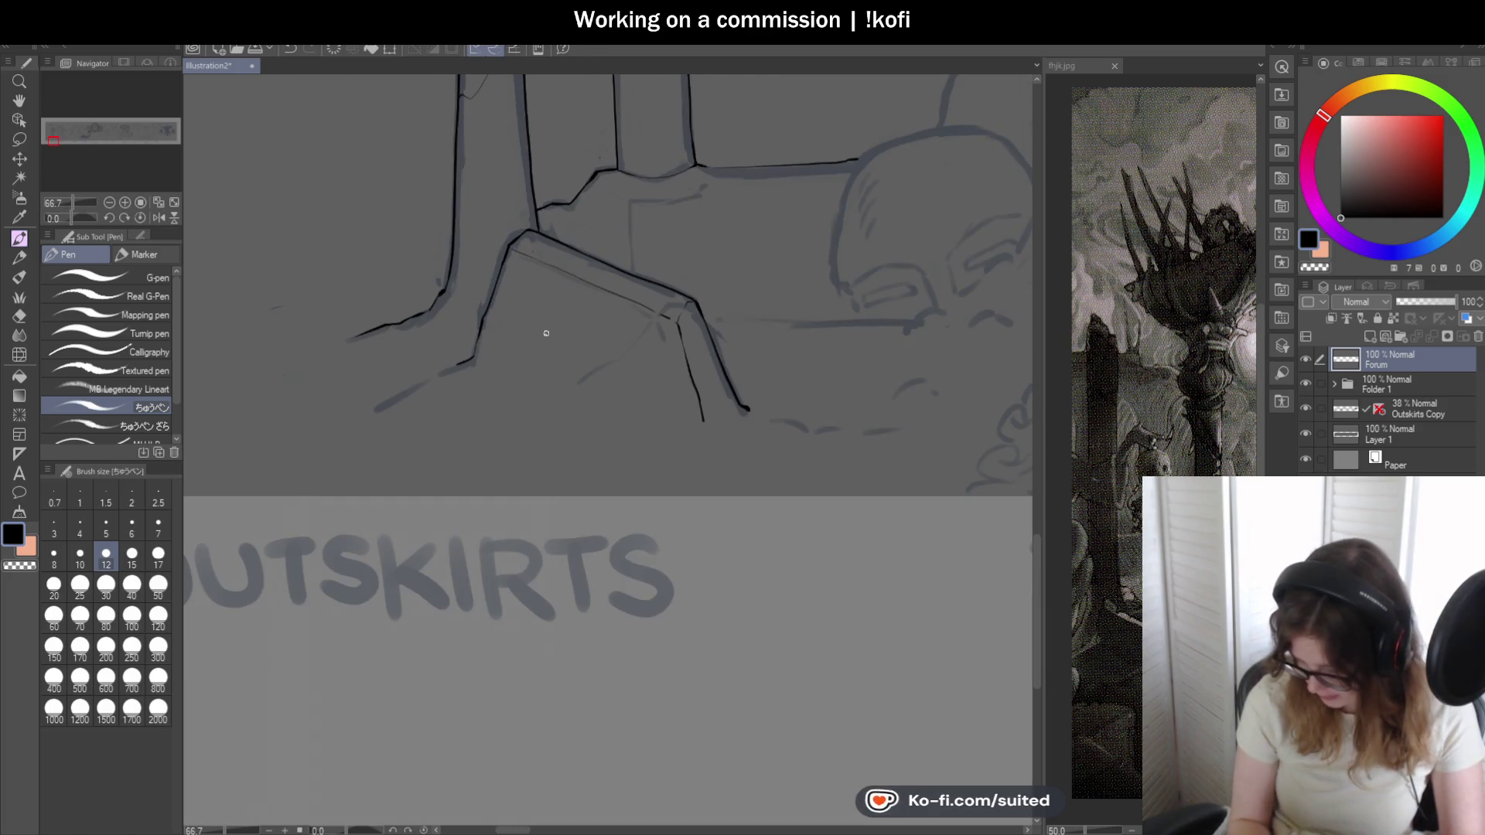
pyautogui.scroll(1, 545, 333)
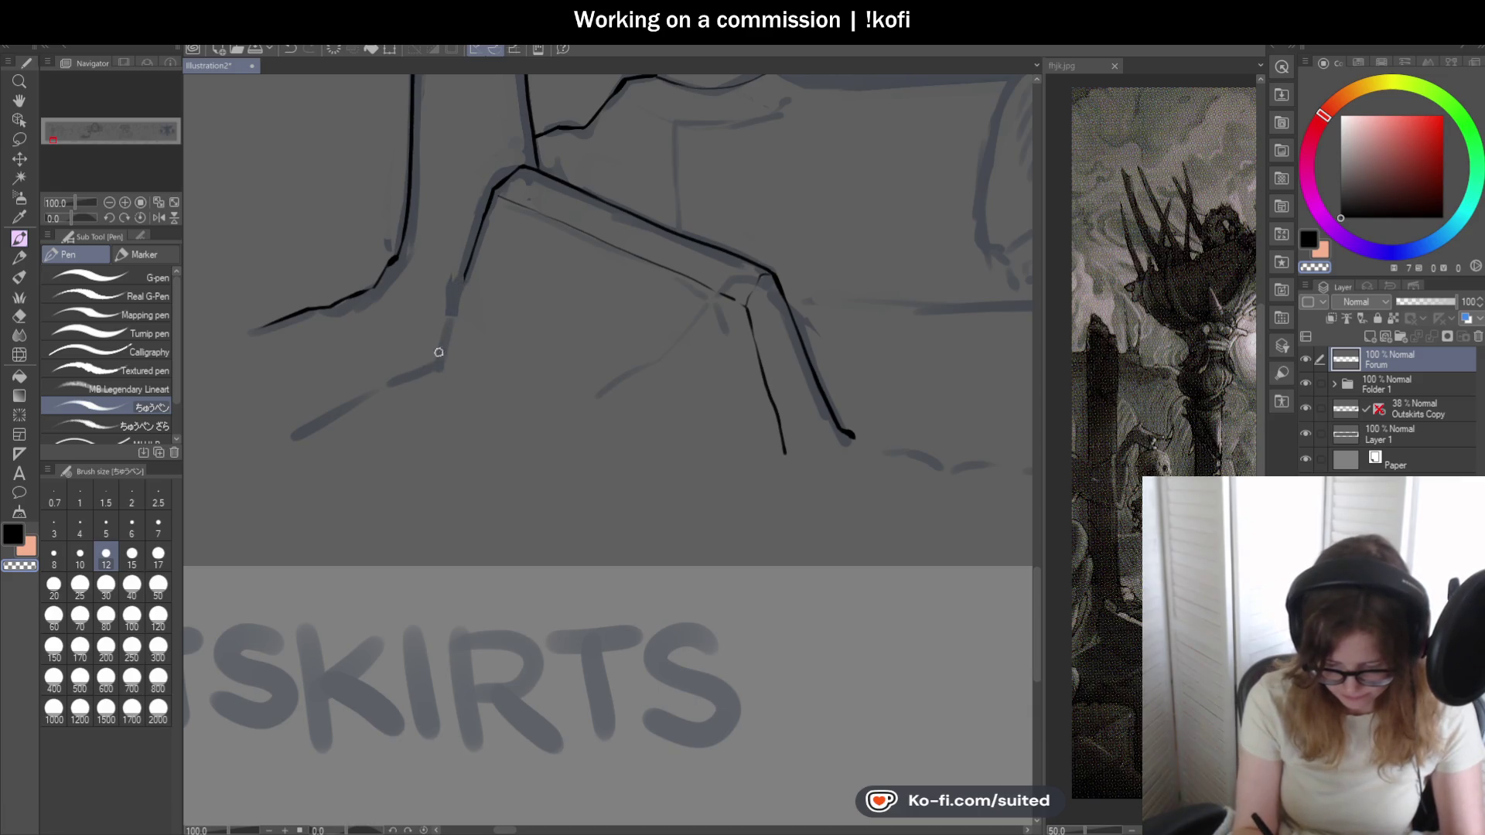
pyautogui.moveTo(489, 204); pyautogui.dragTo(446, 351)
pyautogui.scroll(-1, 418, 386)
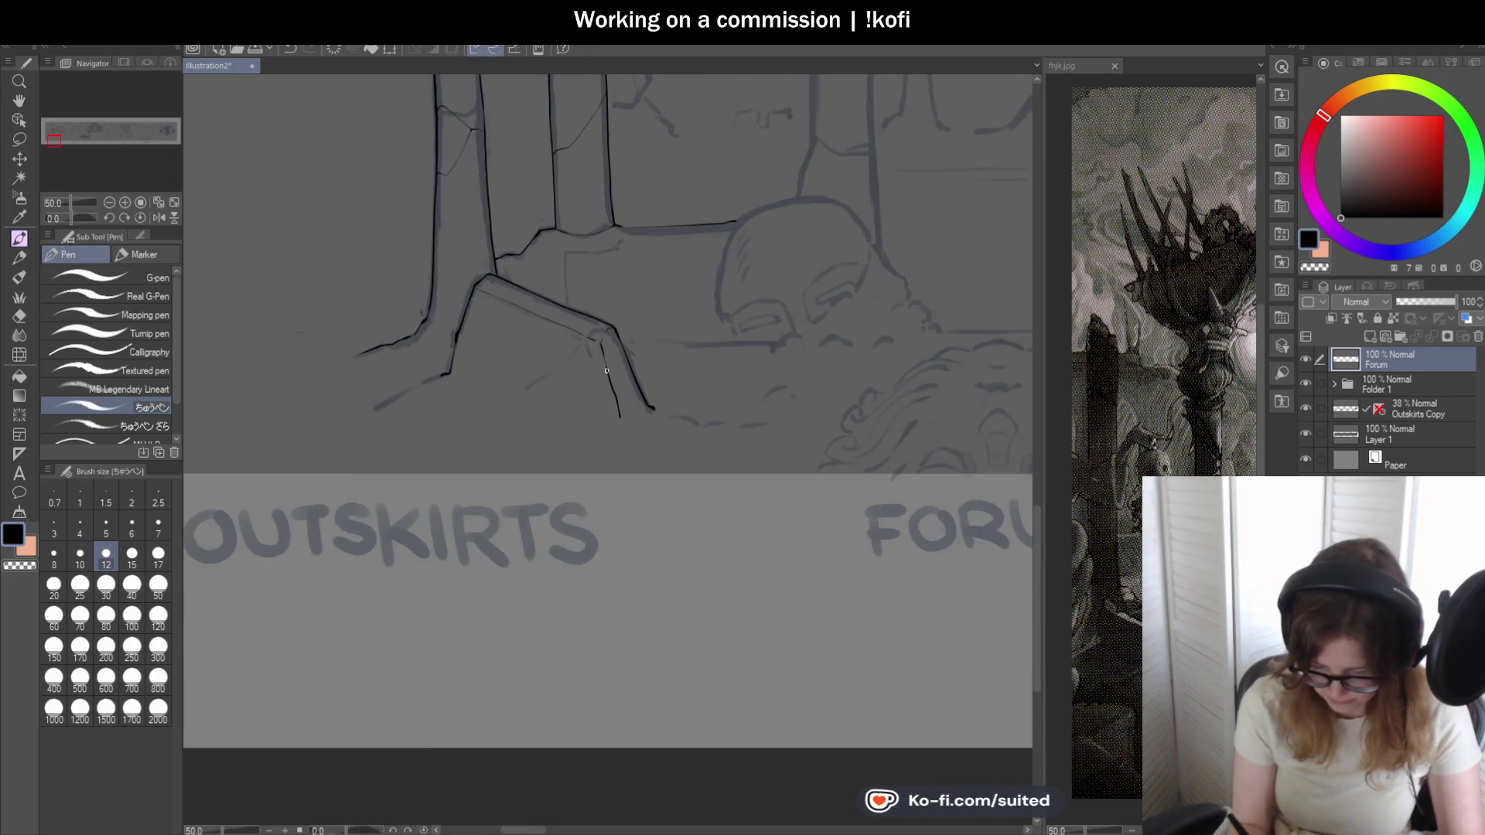
pyautogui.scroll(-2, 560, 415)
pyautogui.scroll(1, 618, 114)
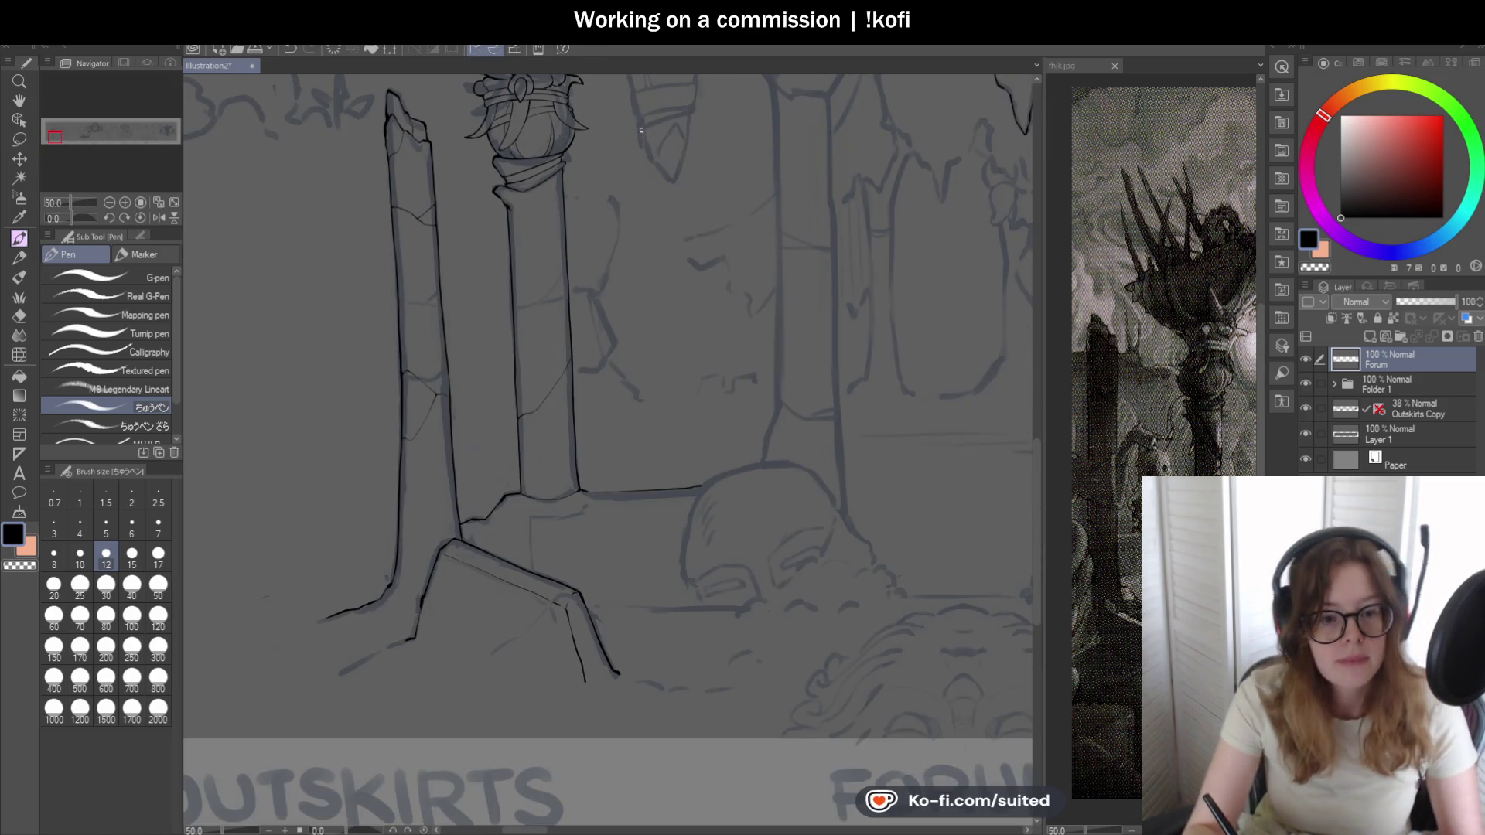
pyautogui.scroll(1, 646, 151)
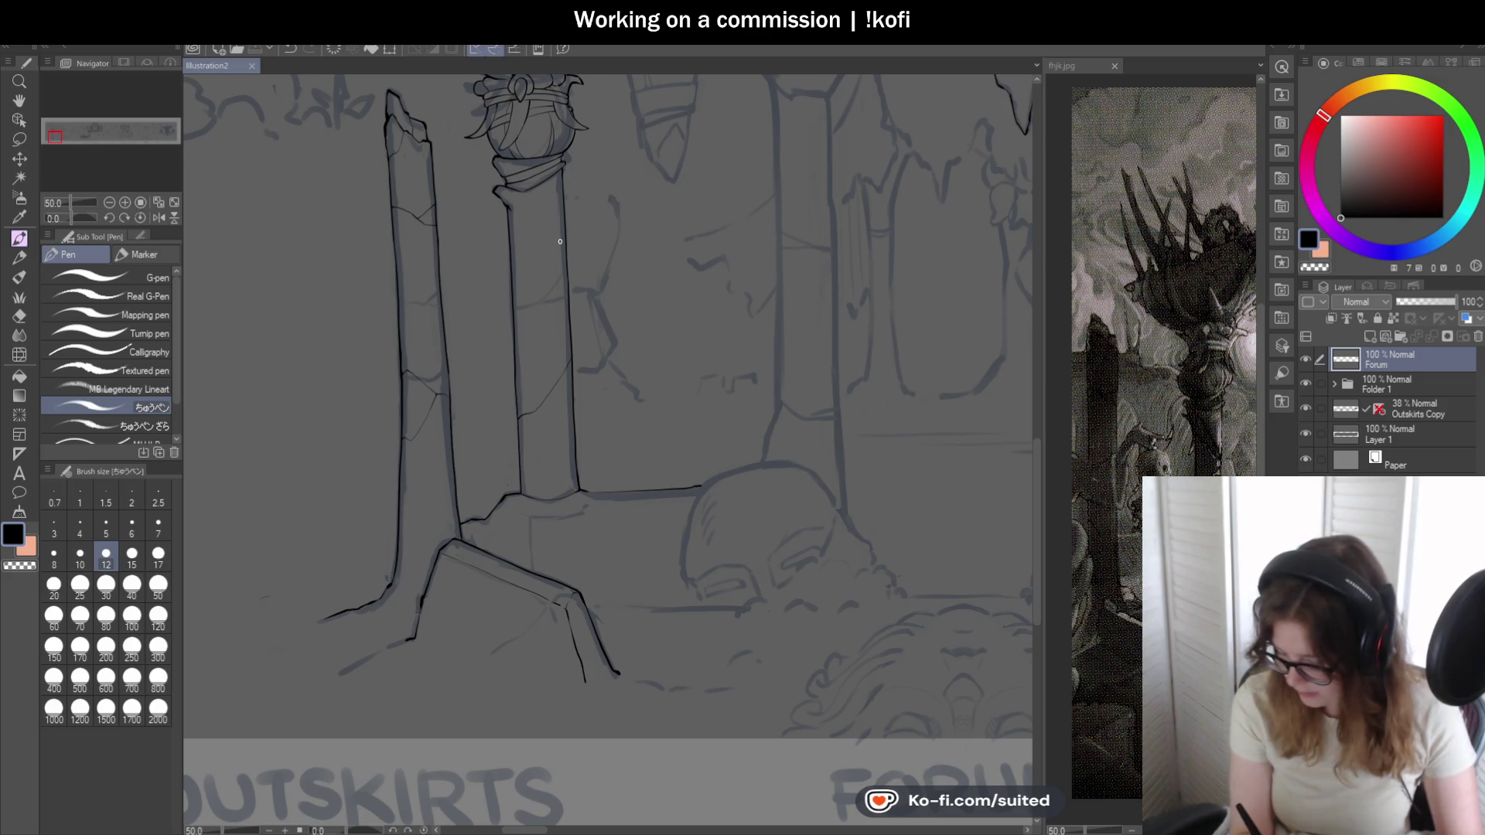
pyautogui.scroll(1, 394, 106)
pyautogui.scroll(1, 395, 106)
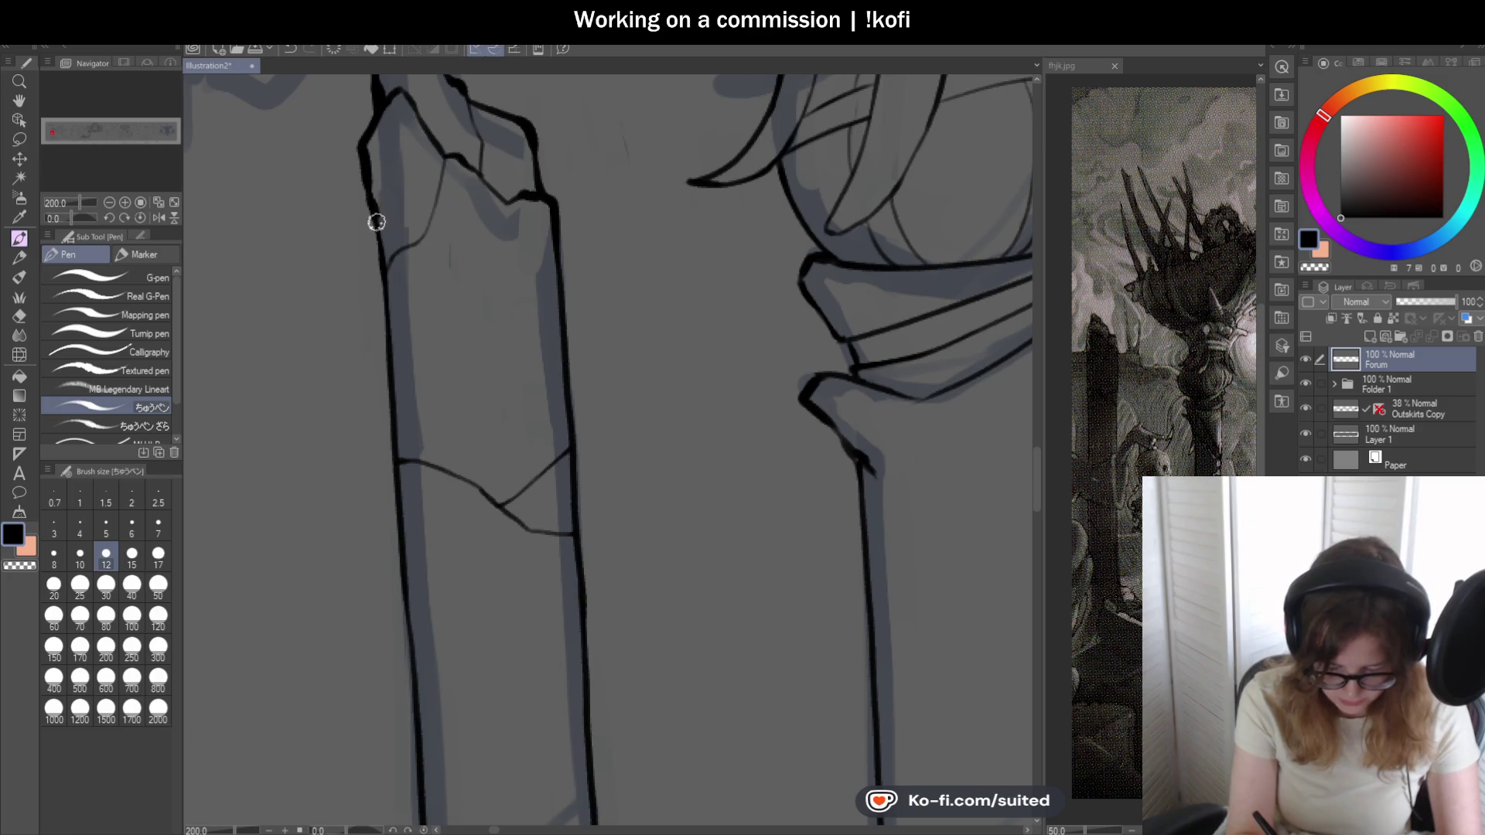
pyautogui.scroll(-1, 391, 252)
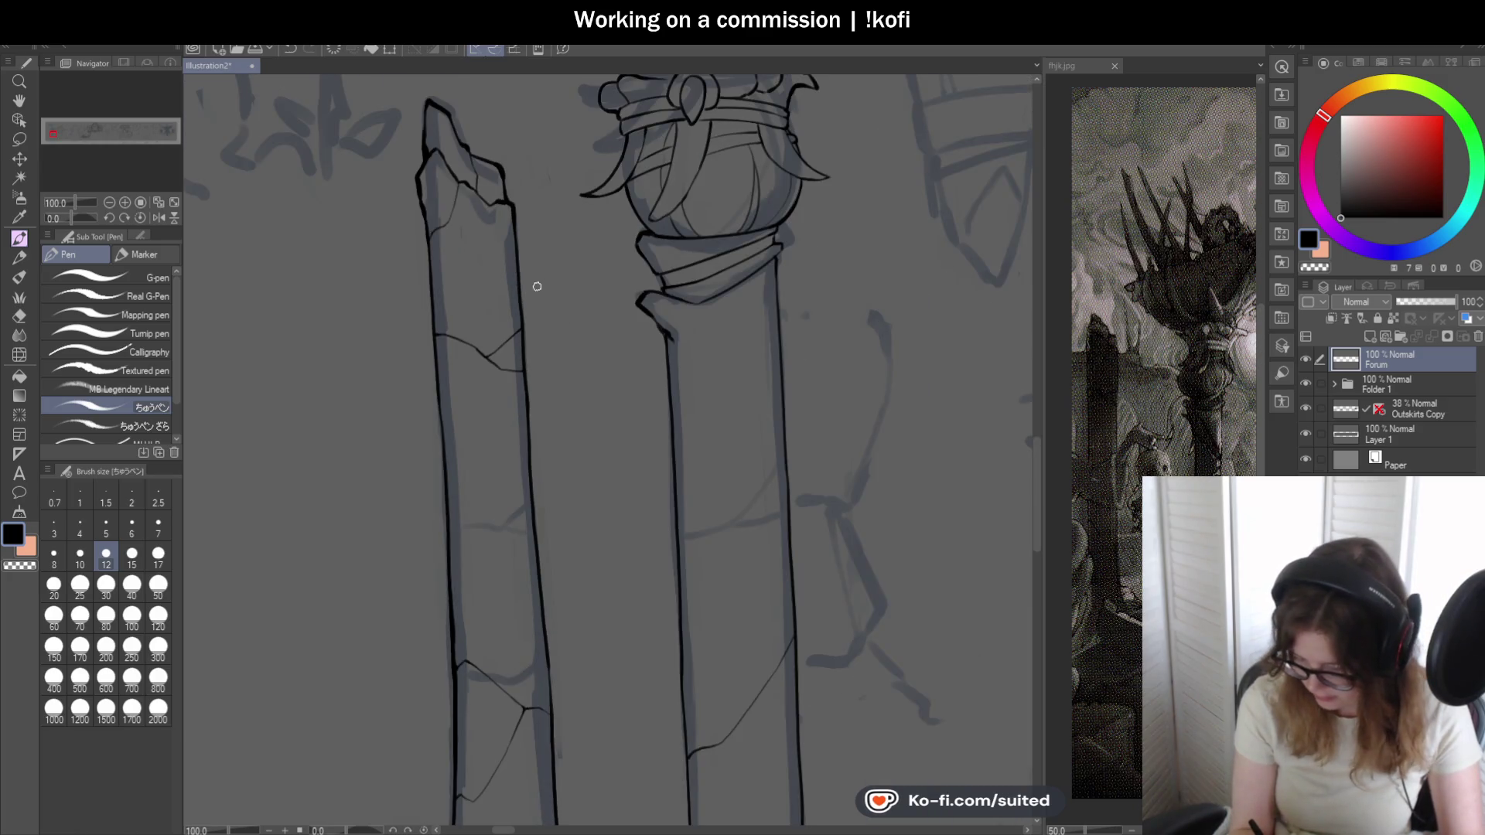
pyautogui.scroll(1, 435, 336)
pyautogui.scroll(1, 430, 315)
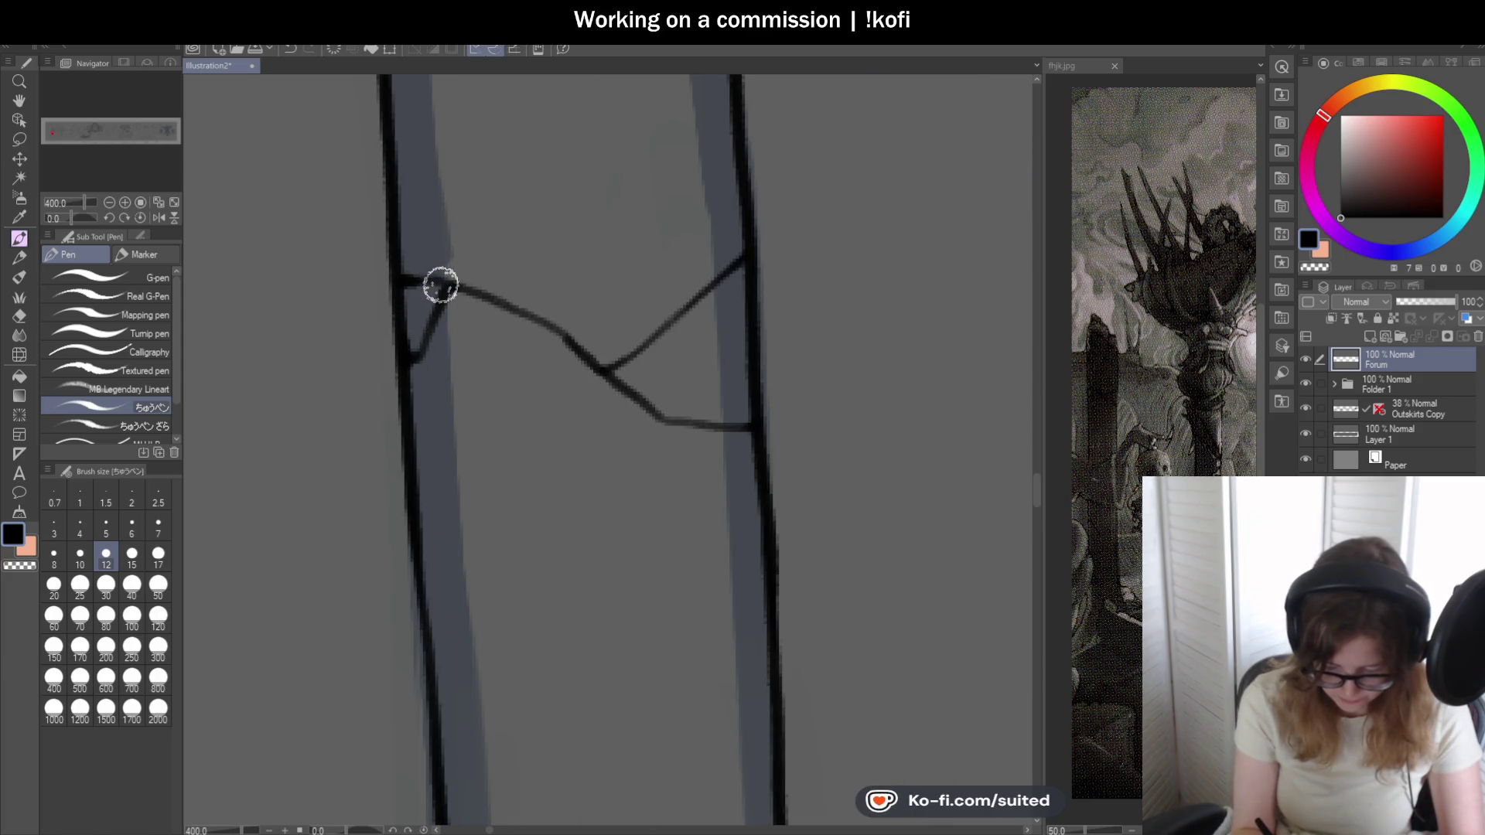
pyautogui.scroll(-2, 450, 290)
pyautogui.scroll(-1, 695, 329)
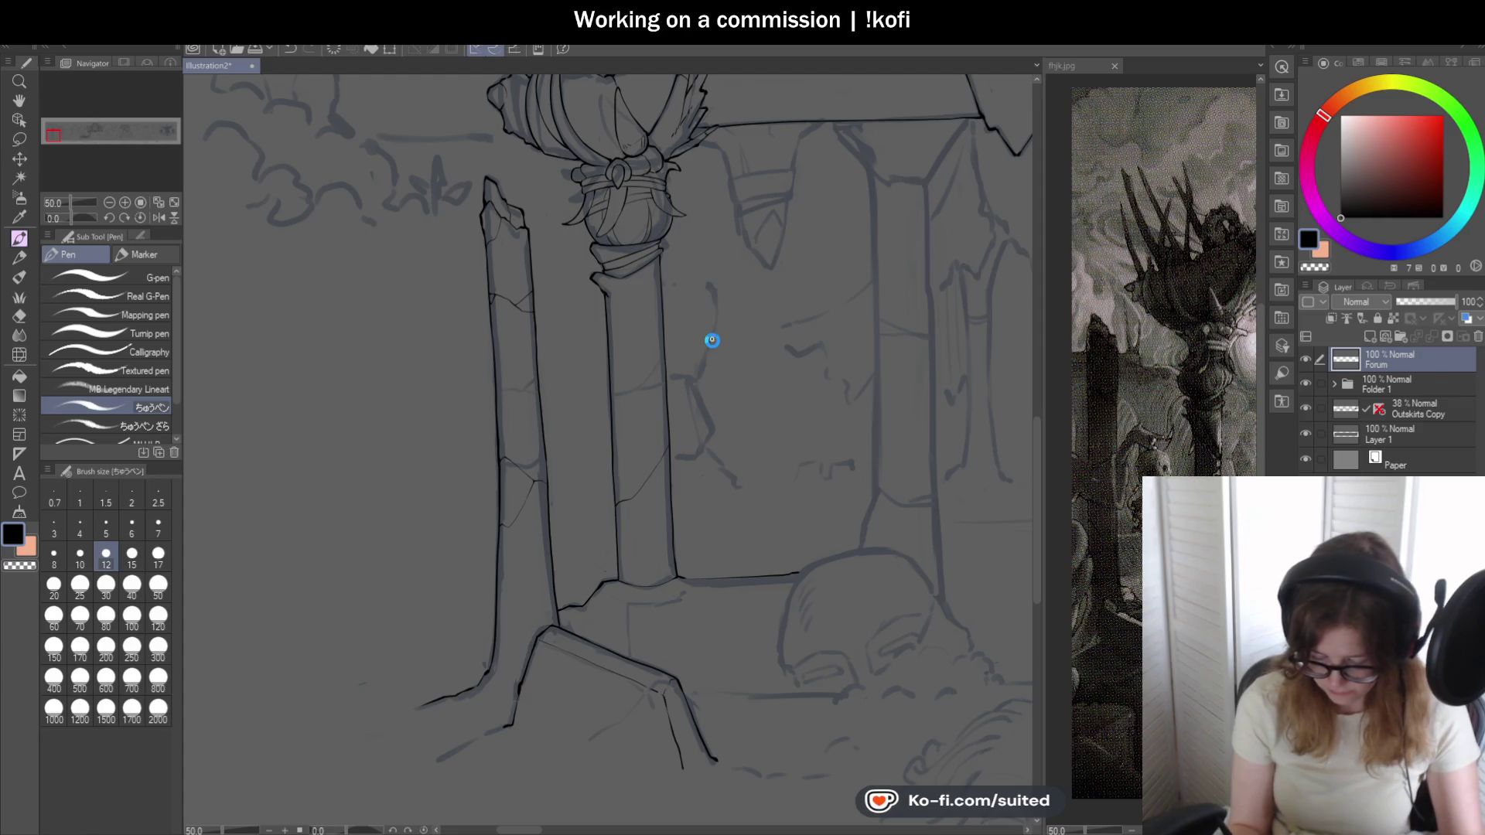
pyautogui.scroll(-1, 563, 329)
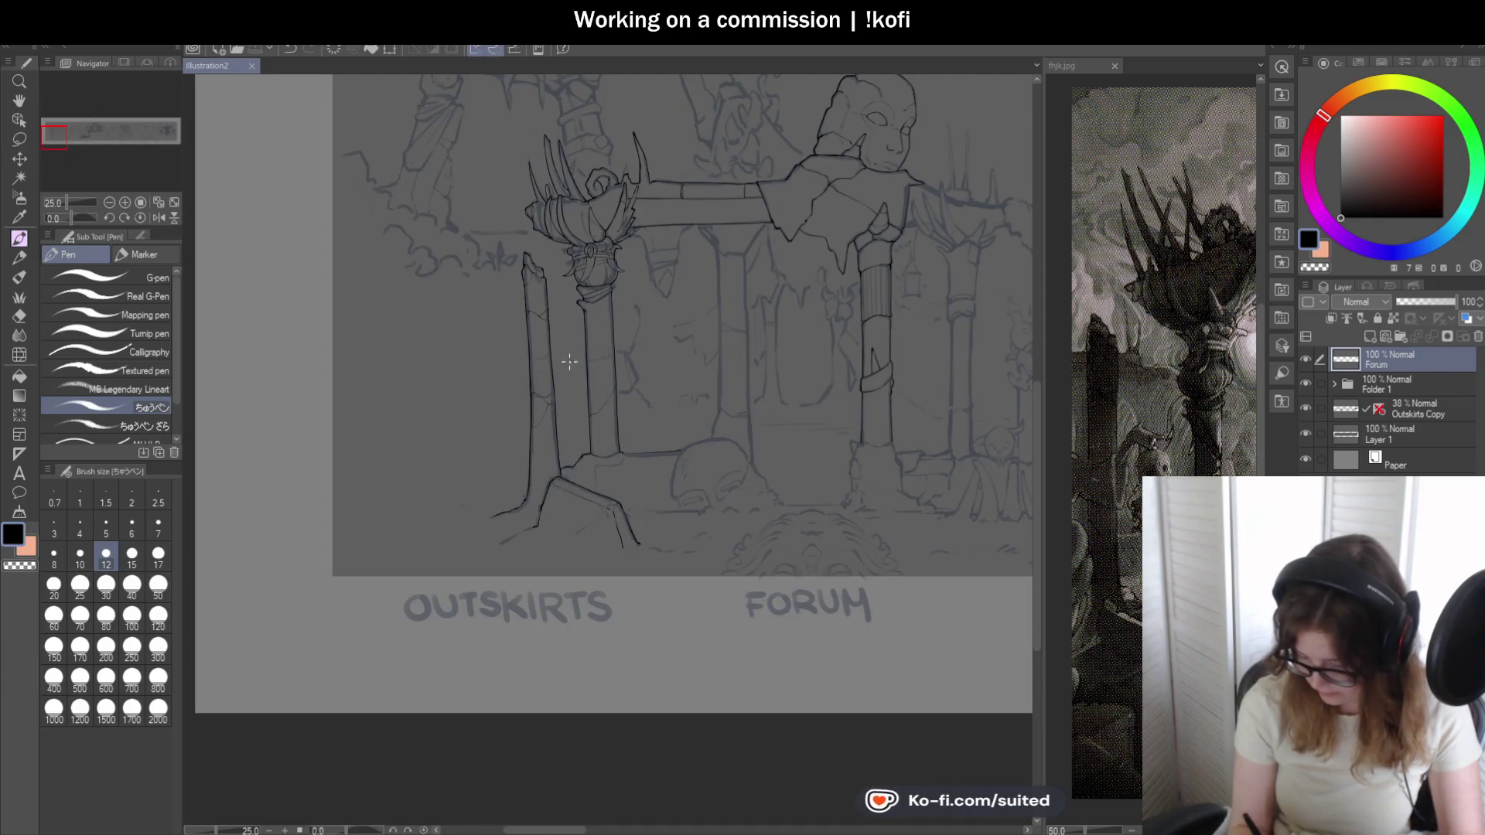
pyautogui.click(1306, 409)
pyautogui.scroll(-1, 568, 380)
pyautogui.scroll(1, 712, 357)
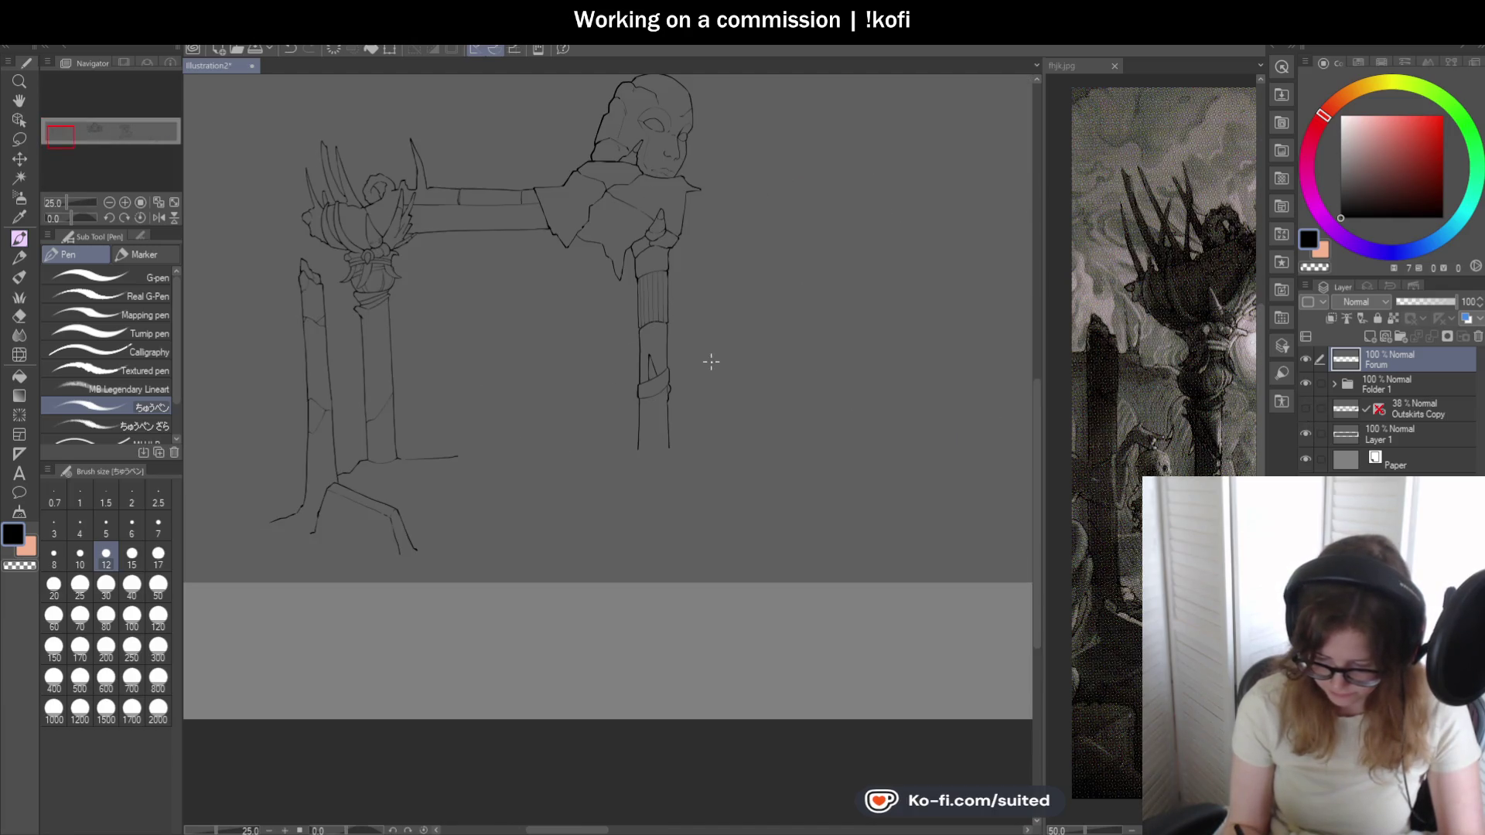
pyautogui.click(1307, 403)
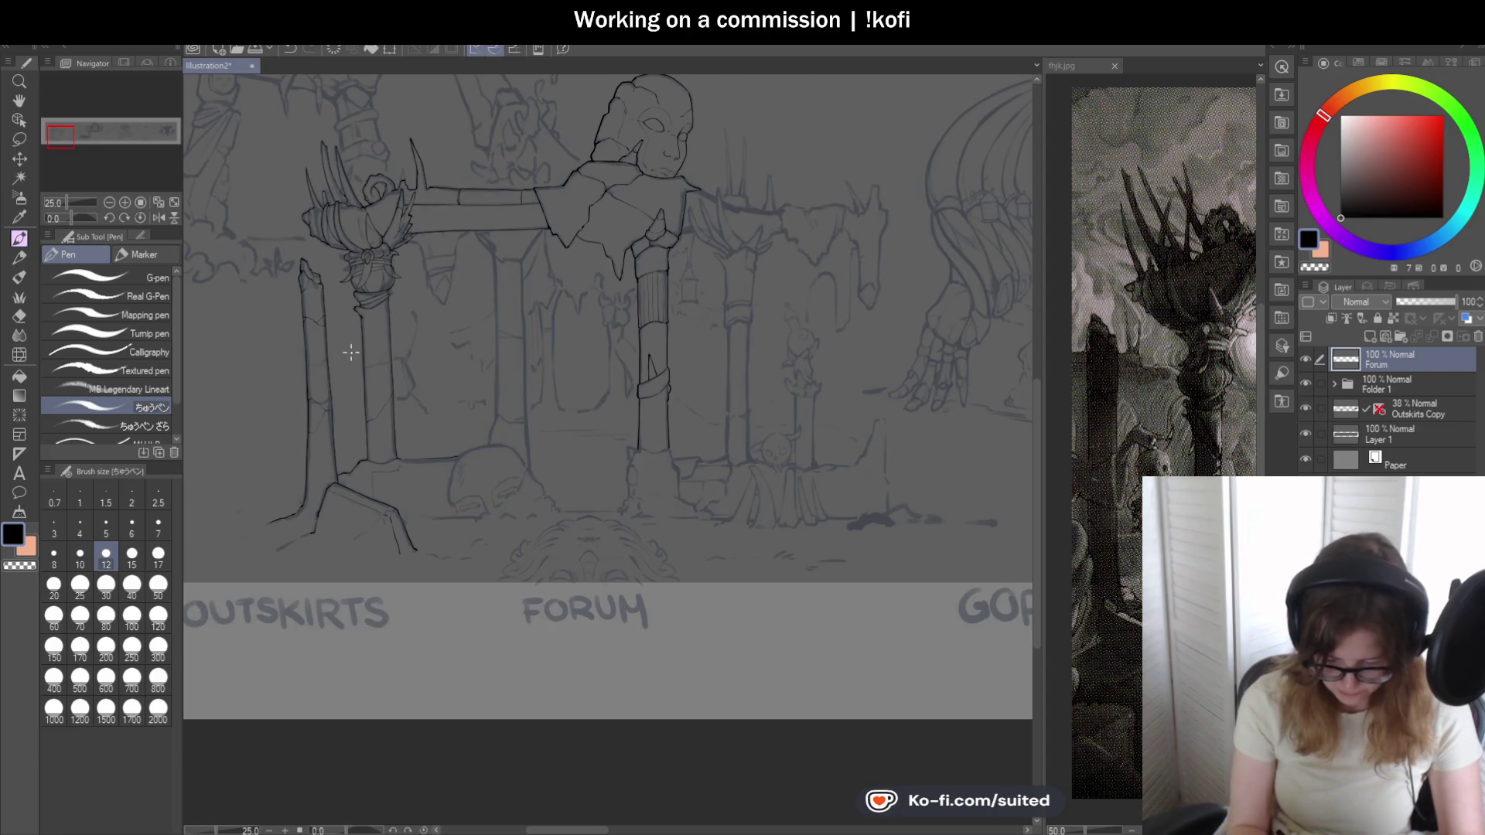
pyautogui.scroll(1, 365, 370)
pyautogui.scroll(1, 444, 272)
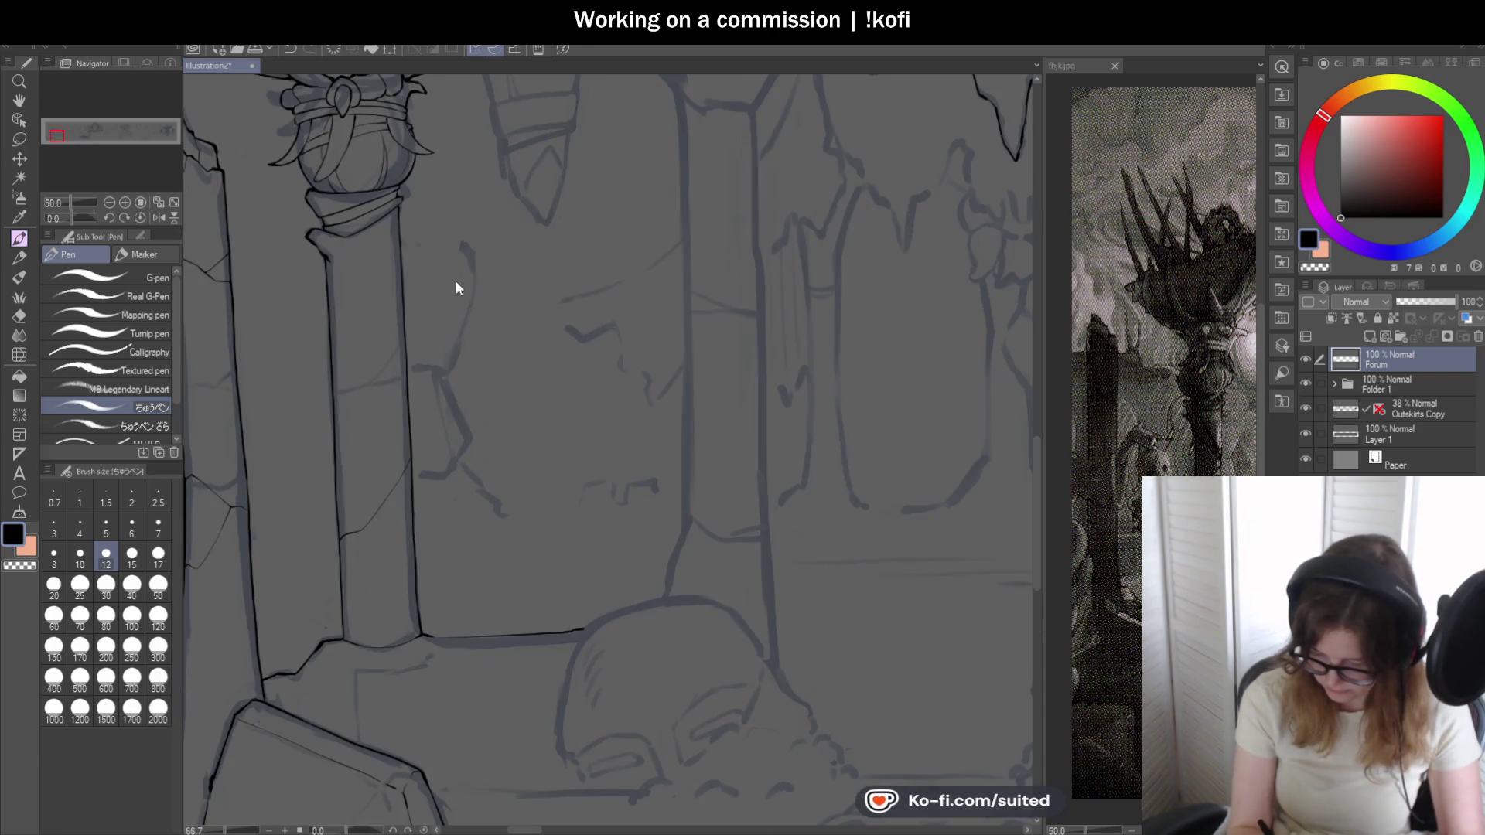
pyautogui.scroll(1, 331, 347)
pyautogui.scroll(1, 331, 346)
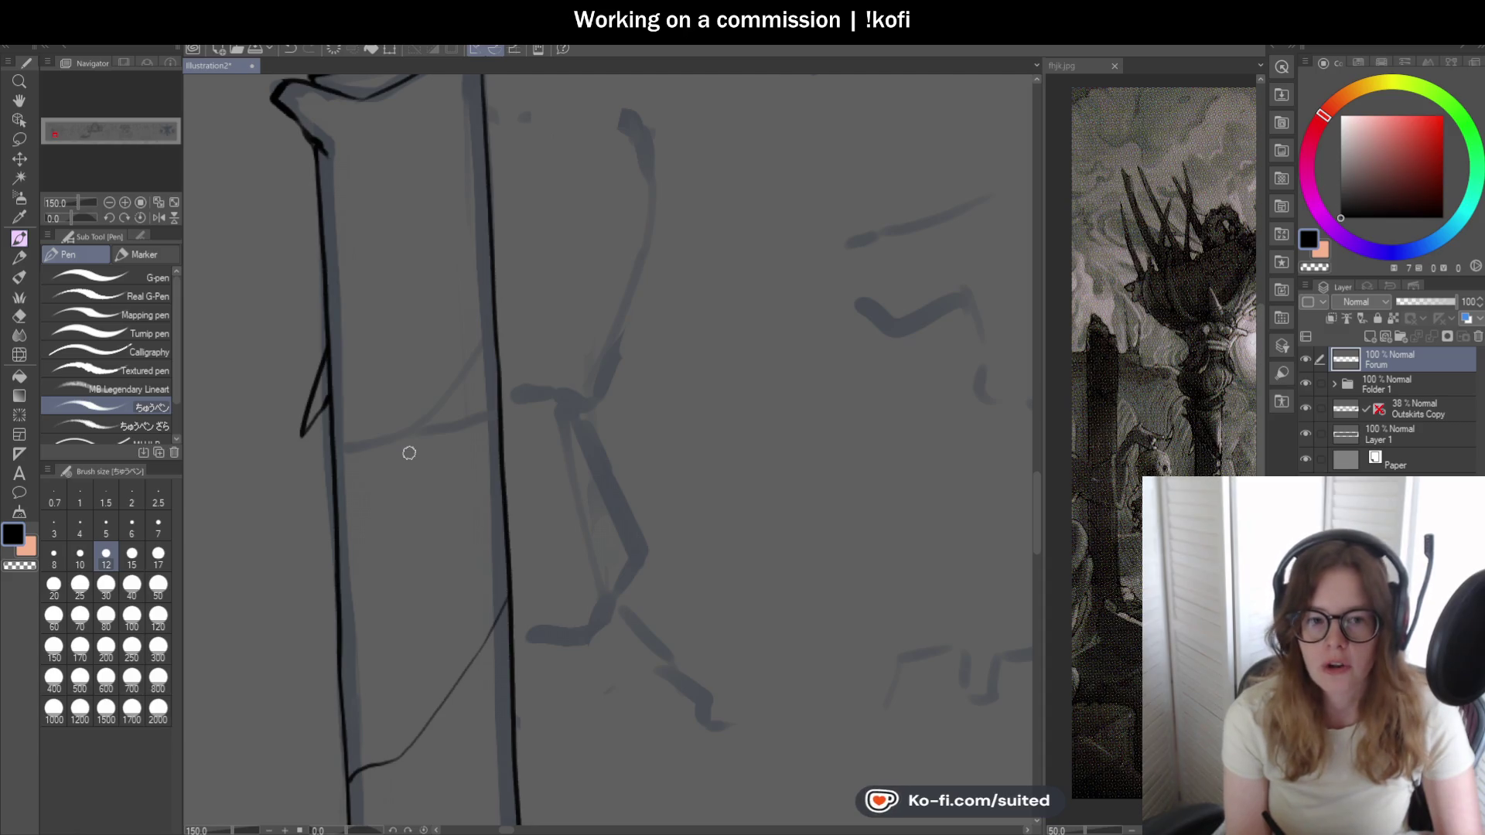
pyautogui.scroll(-2, 496, 270)
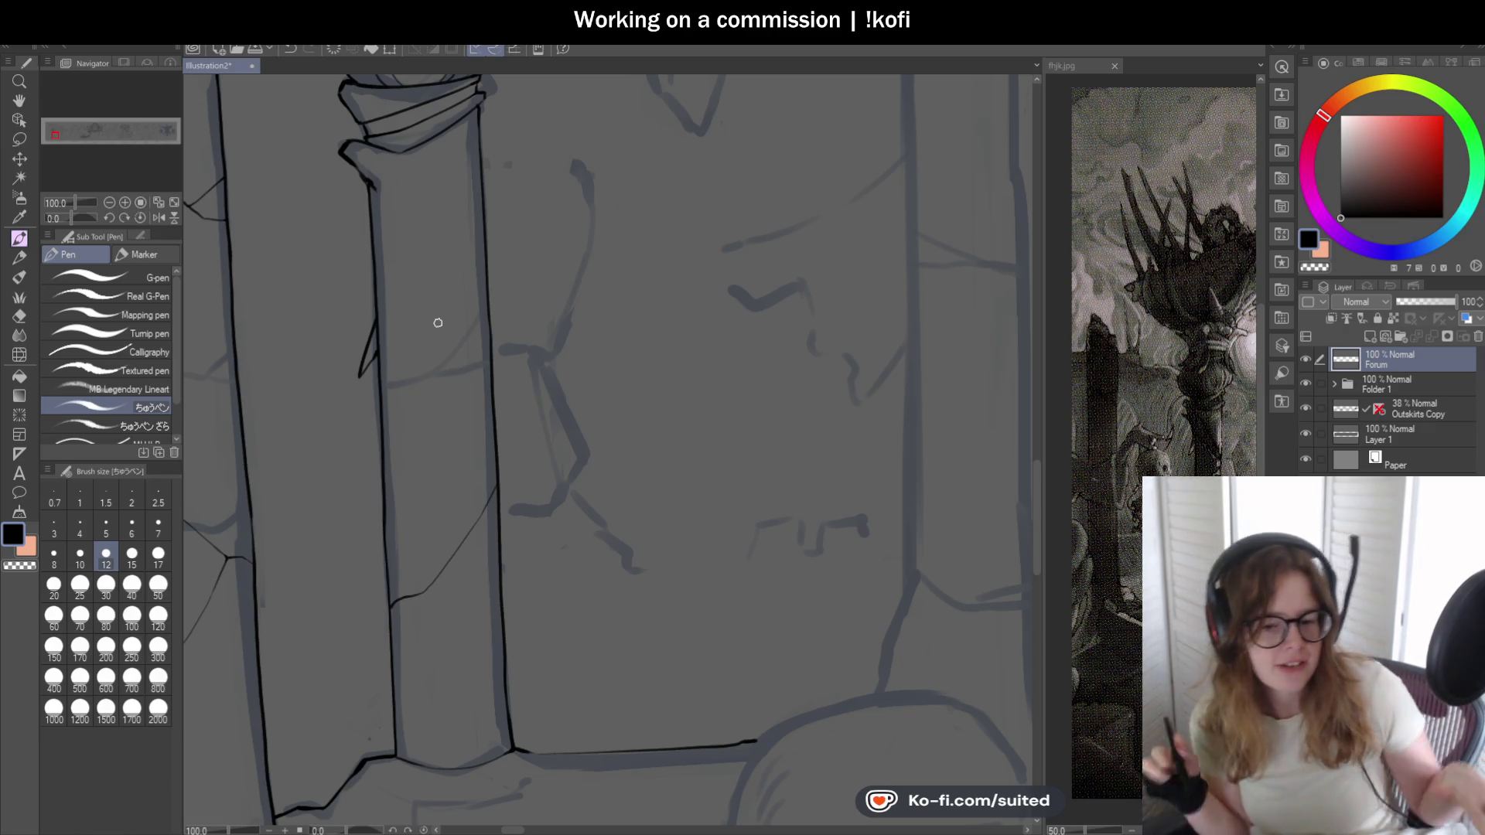
pyautogui.scroll(1, 500, 283)
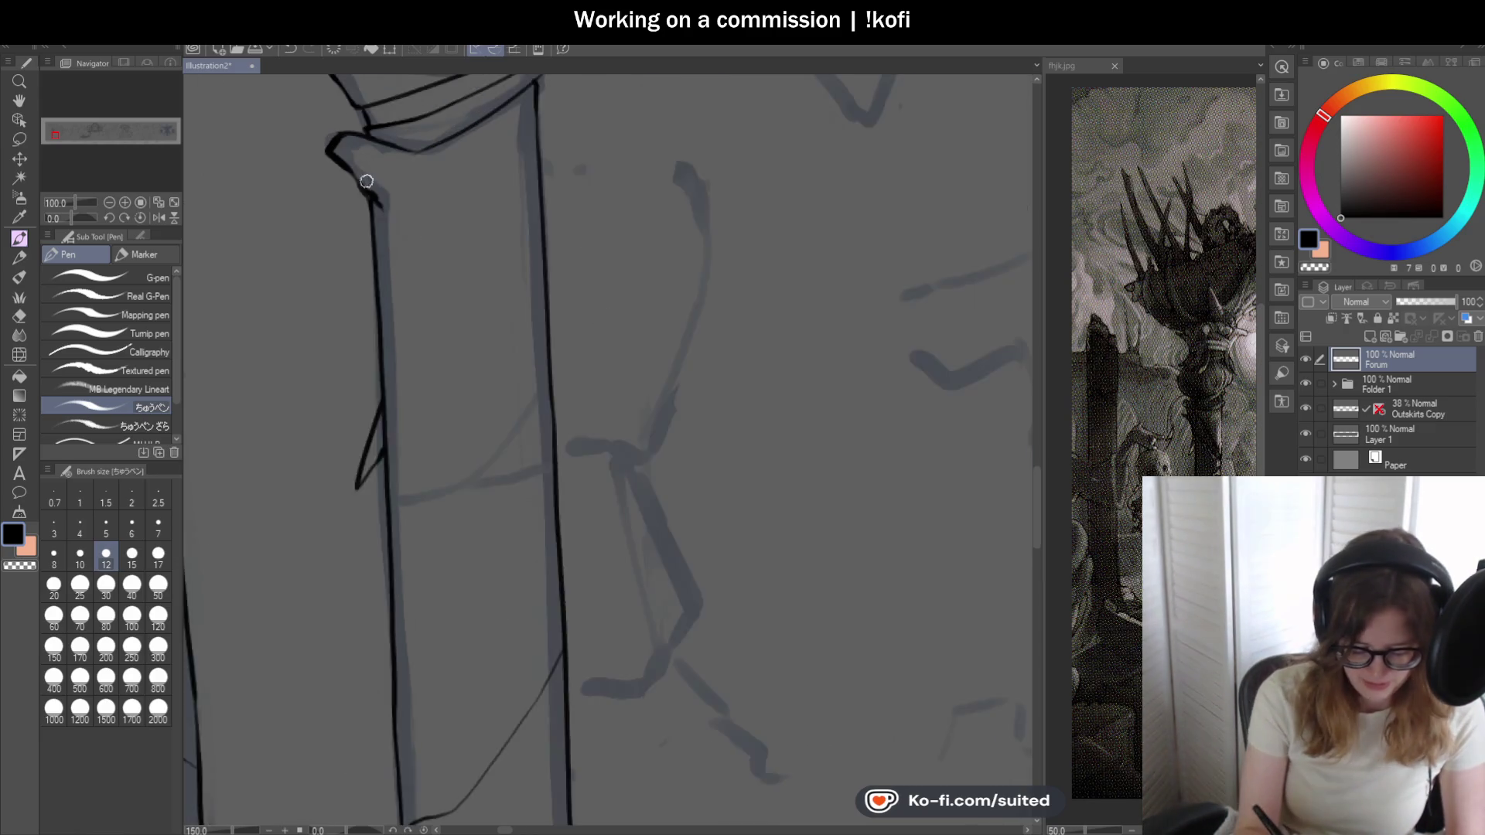
pyautogui.scroll(1, 369, 201)
pyautogui.scroll(1, 458, 193)
pyautogui.scroll(1, 382, 507)
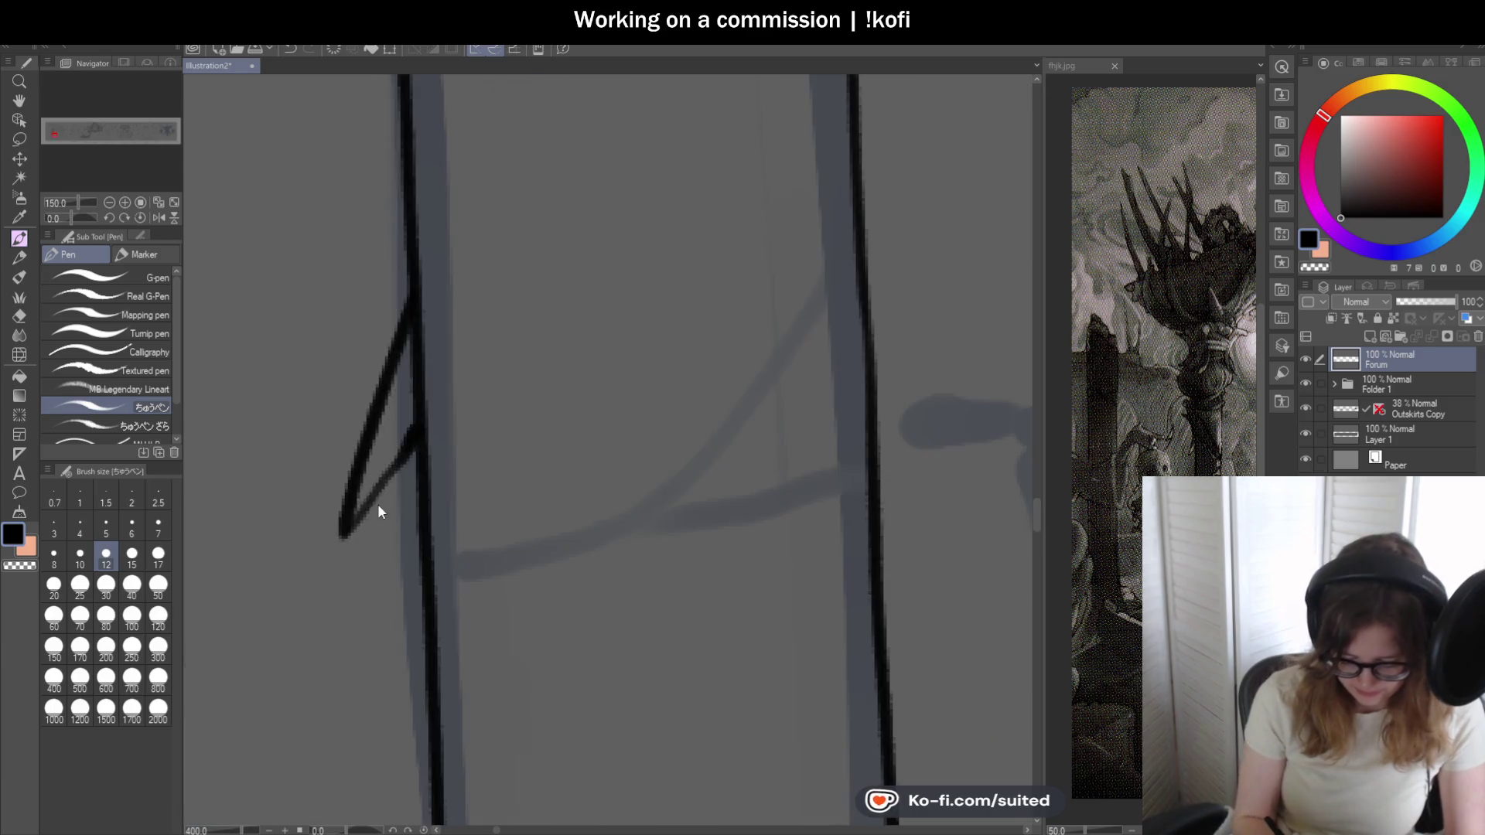
pyautogui.scroll(-1, 454, 388)
pyautogui.scroll(-2, 600, 305)
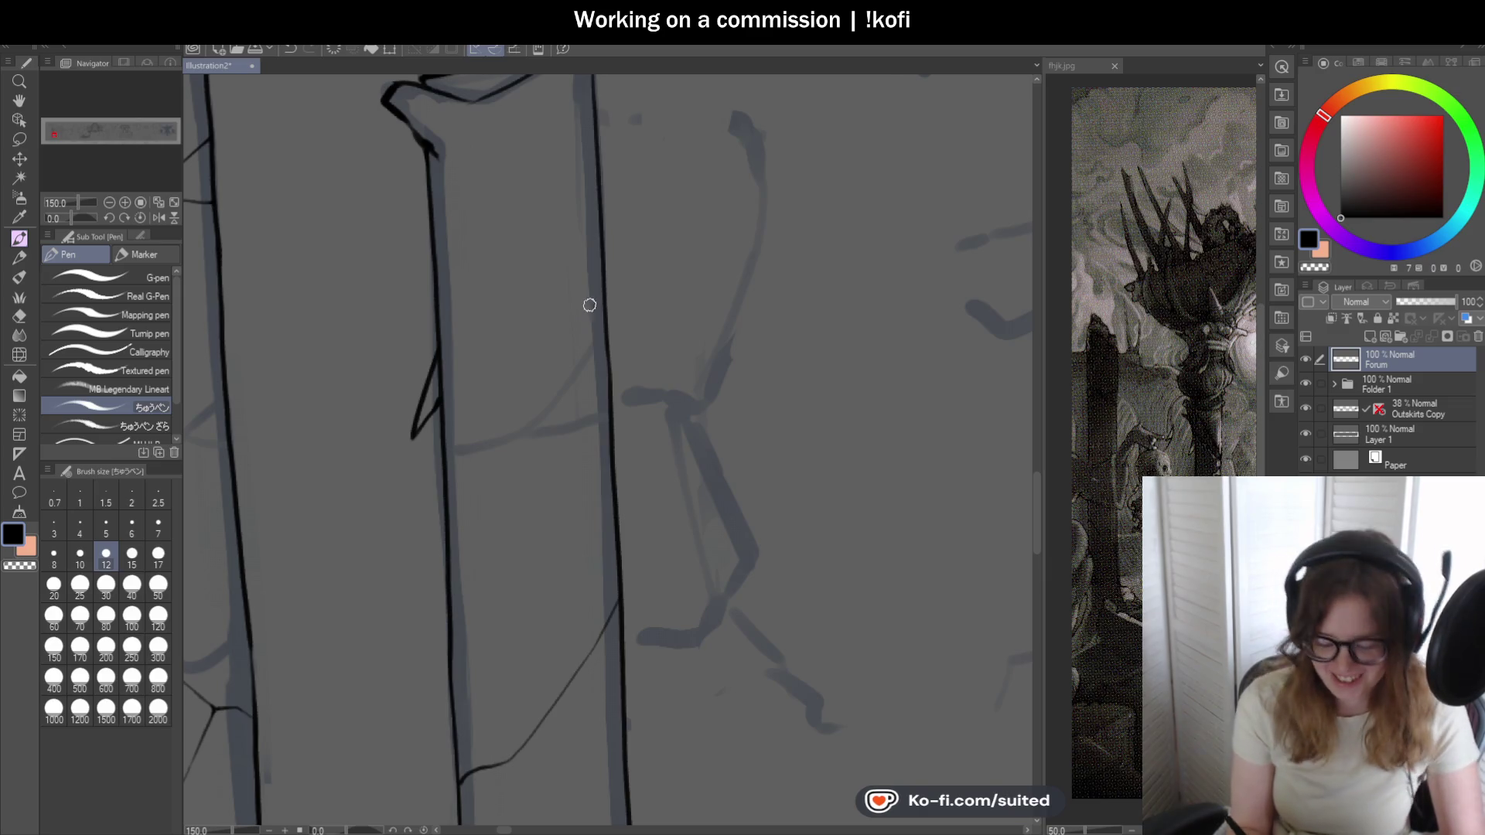
pyautogui.scroll(1, 440, 170)
# - Ink a short notch at the column's upper edge and thin diagonal cracks down toward its right edge
pyautogui.moveTo(424, 130); pyautogui.dragTo(456, 180)
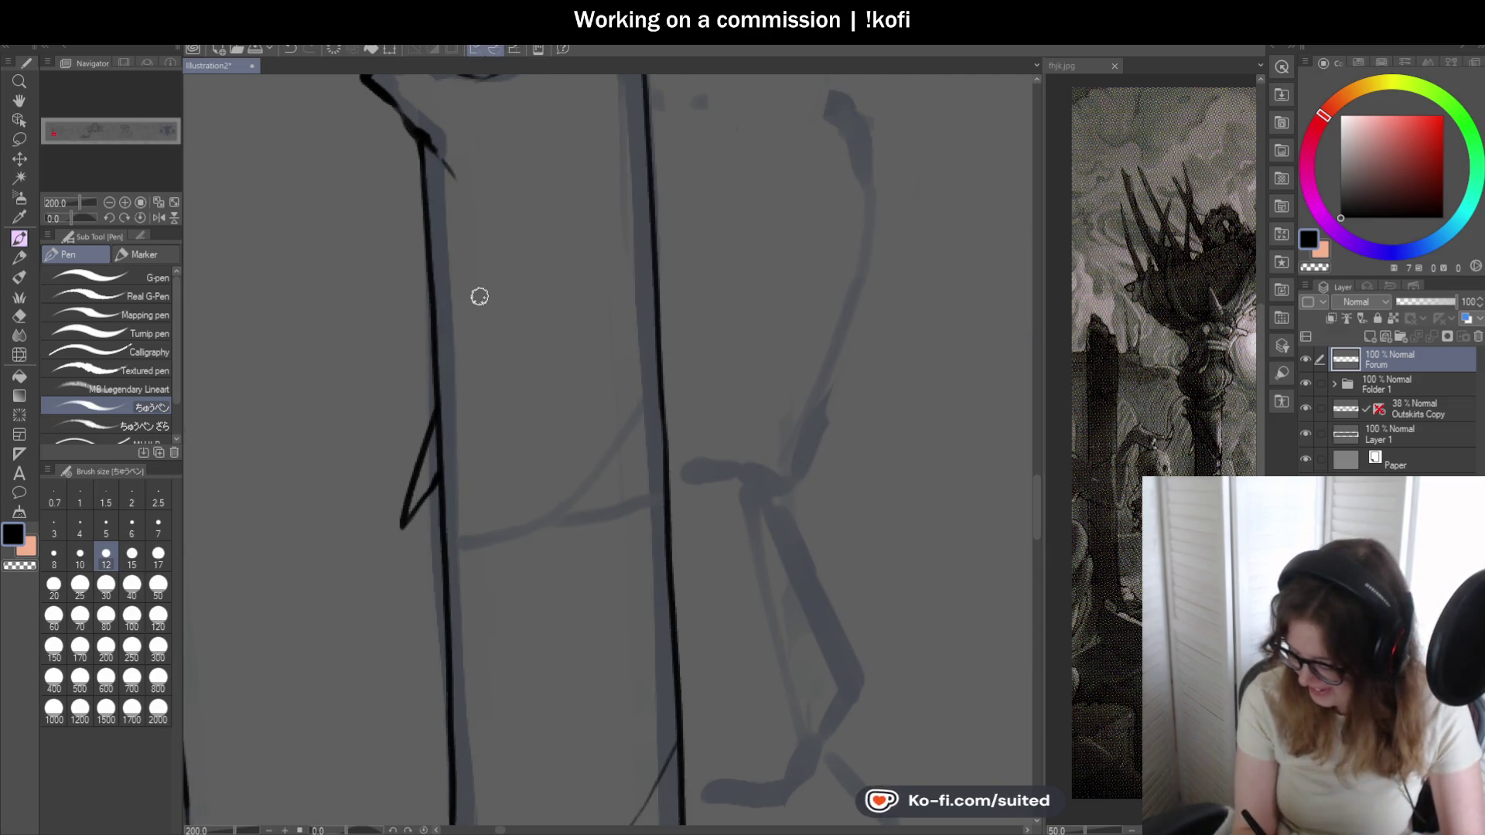
pyautogui.moveTo(460, 260)
pyautogui.mouseDown()
pyautogui.moveTo(514, 341)
pyautogui.moveTo(626, 421)
pyautogui.mouseUp()
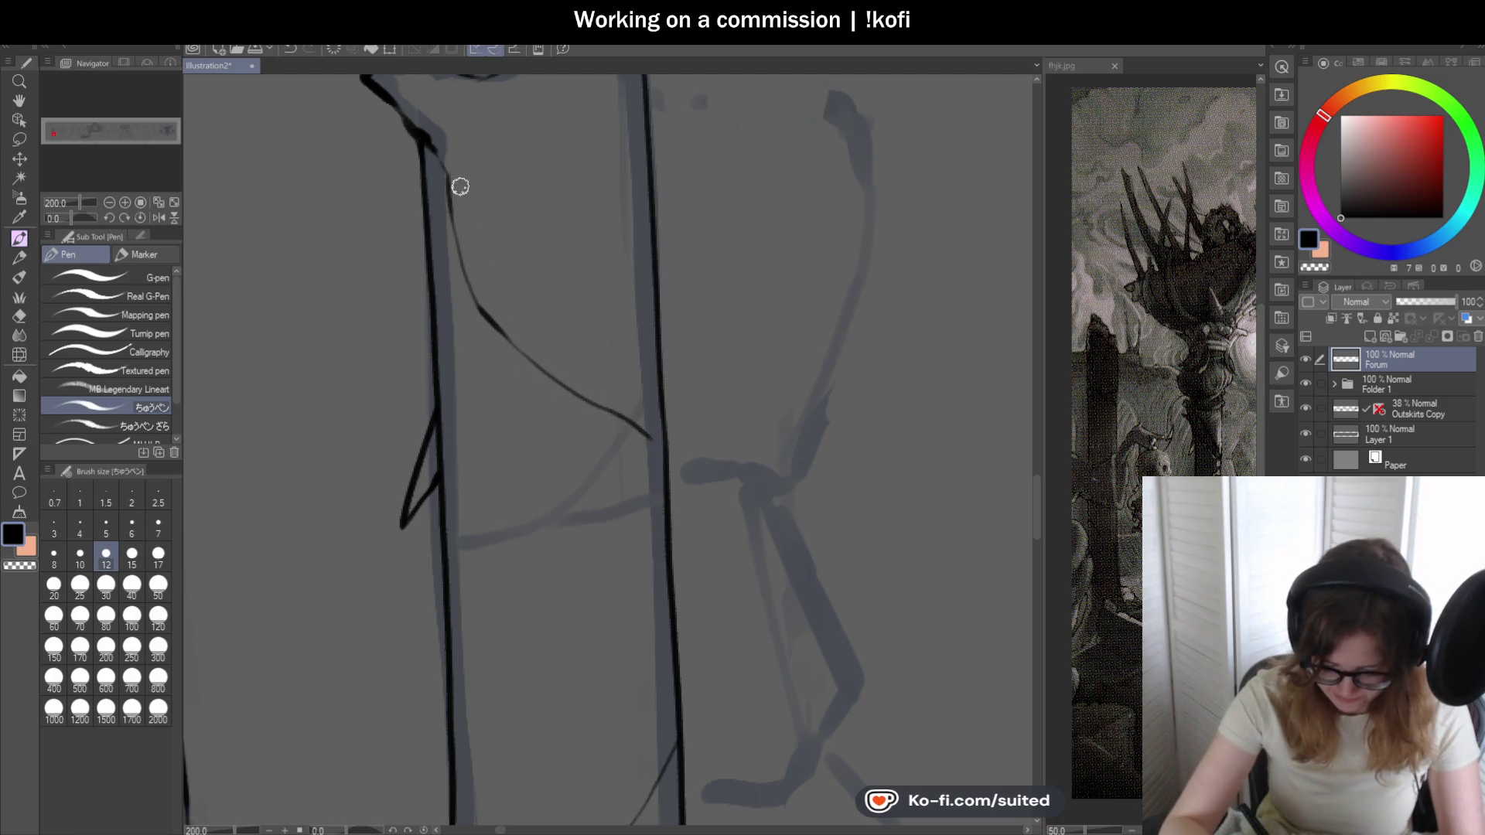
pyautogui.moveTo(499, 207); pyautogui.dragTo(647, 371)
pyautogui.moveTo(603, 310); pyautogui.dragTo(629, 371)
pyautogui.scroll(-1, 630, 372)
pyautogui.scroll(3, 640, 365)
# - Thicken the crack lines and bolden their junctions with the column edge
pyautogui.moveTo(586, 300); pyautogui.dragTo(618, 348)
pyautogui.moveTo(603, 423)
pyautogui.mouseDown()
pyautogui.moveTo(630, 437)
pyautogui.moveTo(627, 402)
pyautogui.moveTo(638, 418)
pyautogui.moveTo(614, 327)
pyautogui.mouseUp()
pyautogui.moveTo(601, 228); pyautogui.dragTo(615, 335)
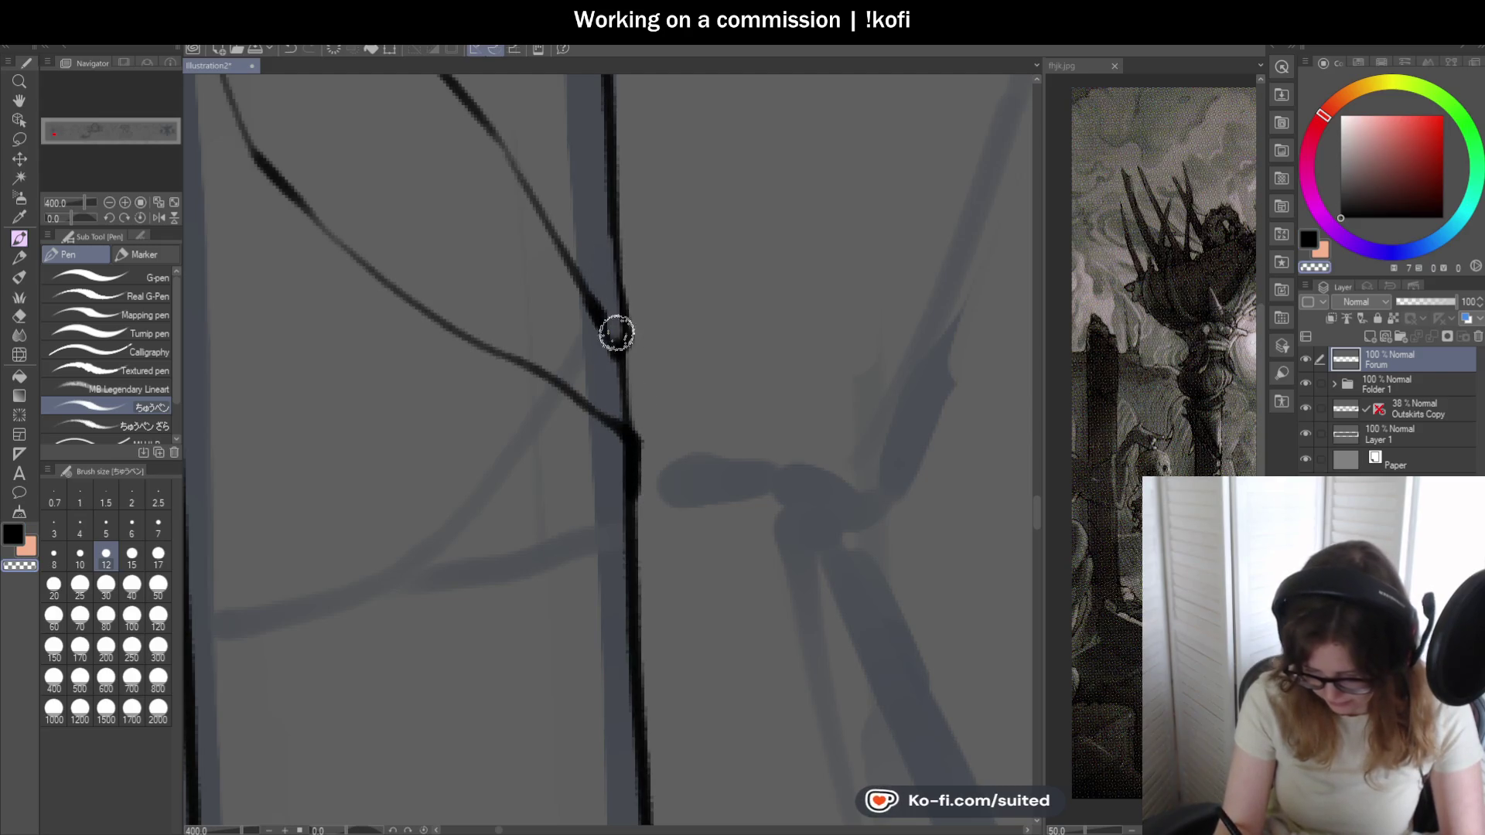
pyautogui.scroll(-1, 628, 424)
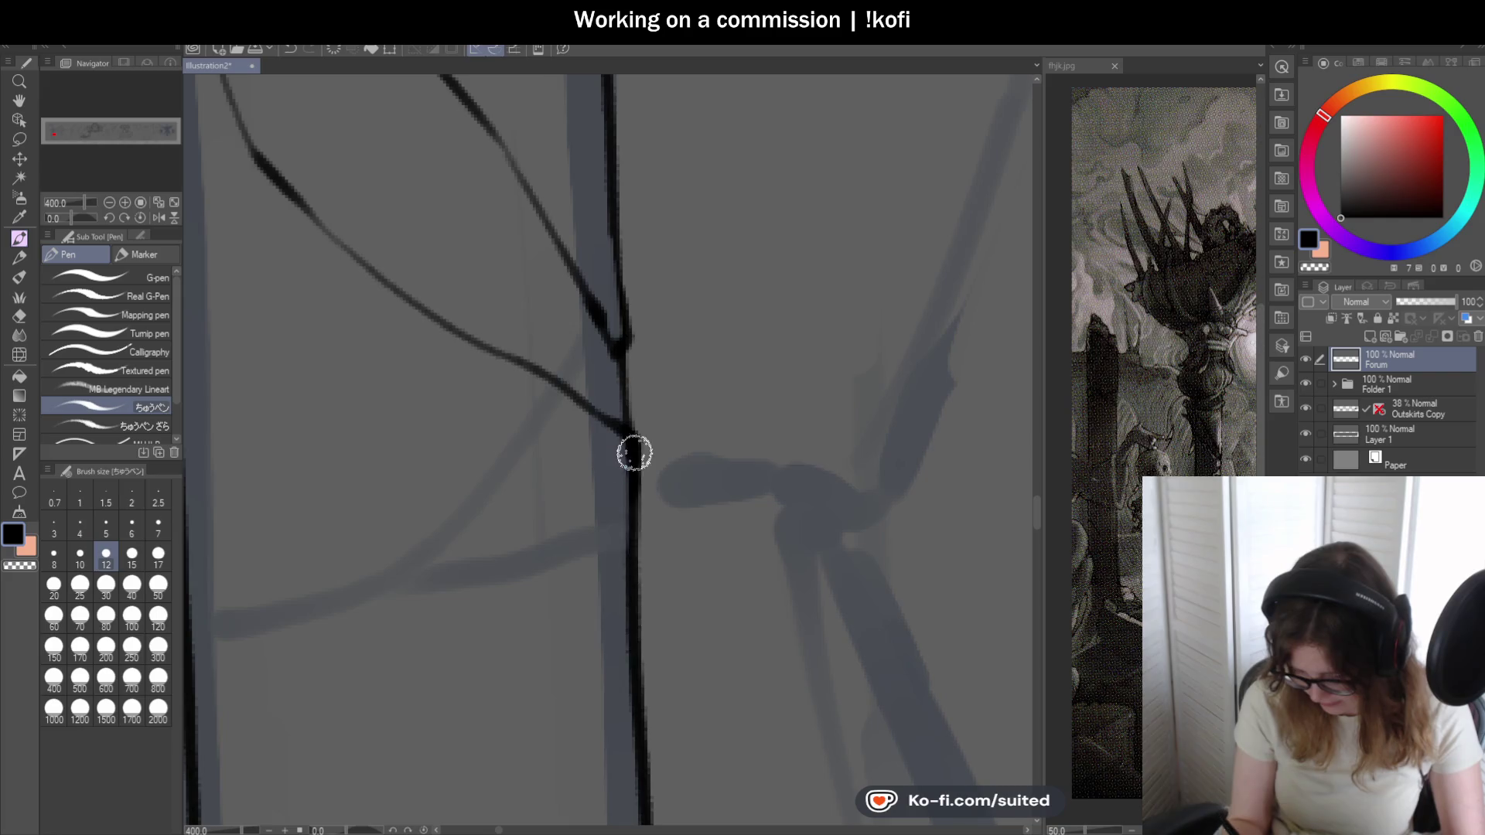
pyautogui.scroll(-2, 634, 448)
pyautogui.scroll(-2, 588, 410)
pyautogui.scroll(2, 457, 257)
pyautogui.scroll(2, 458, 256)
pyautogui.moveTo(441, 232); pyautogui.dragTo(508, 501)
pyautogui.scroll(-2, 509, 501)
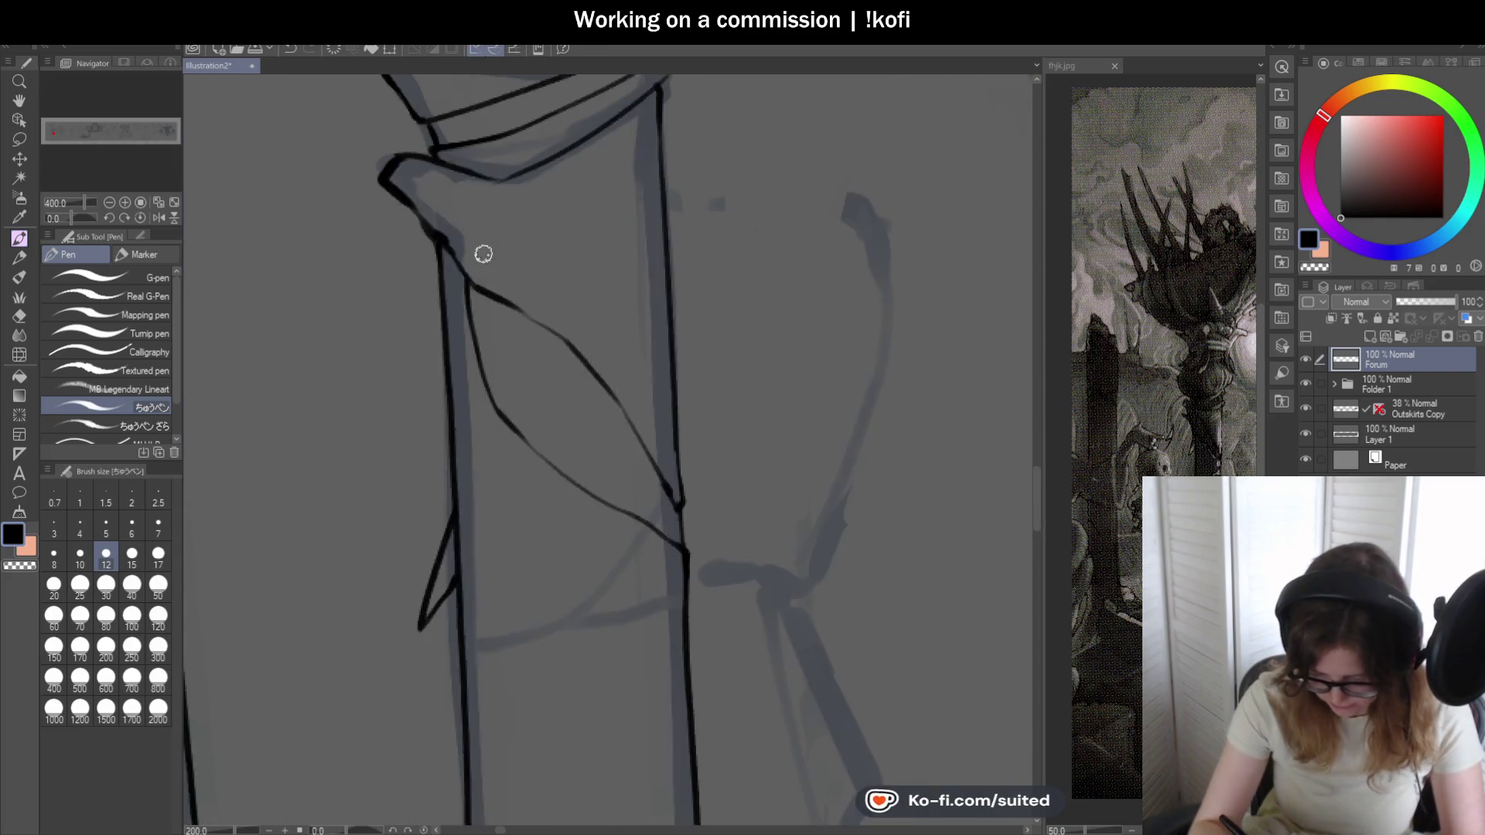
pyautogui.scroll(-2, 480, 252)
pyautogui.scroll(-2, 620, 348)
pyautogui.scroll(-1, 559, 395)
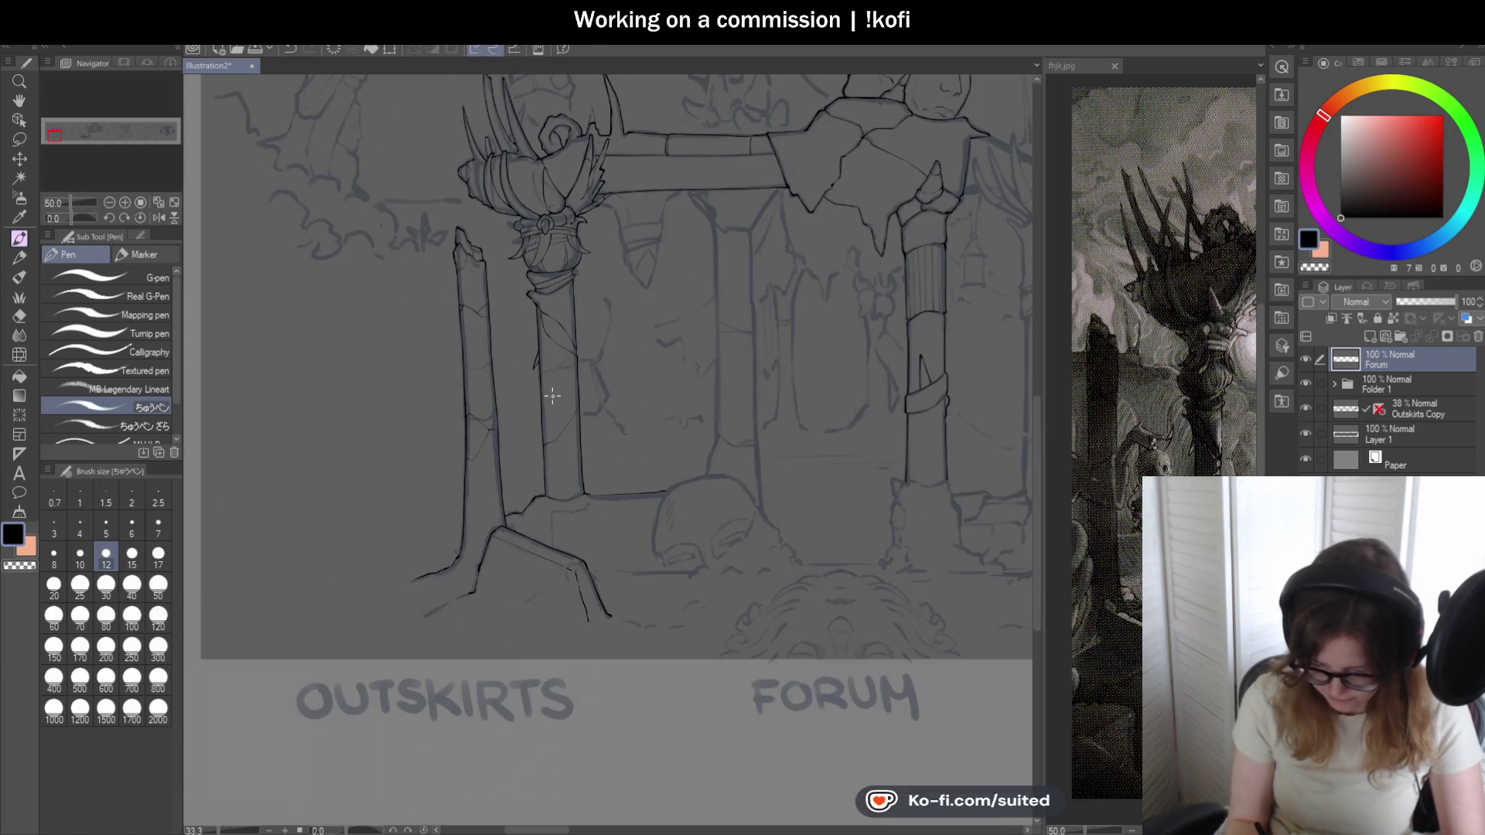
# - Pan the fhjk.jpg reference to its lantern scene and return to Illustration2
pyautogui.click(1066, 67)
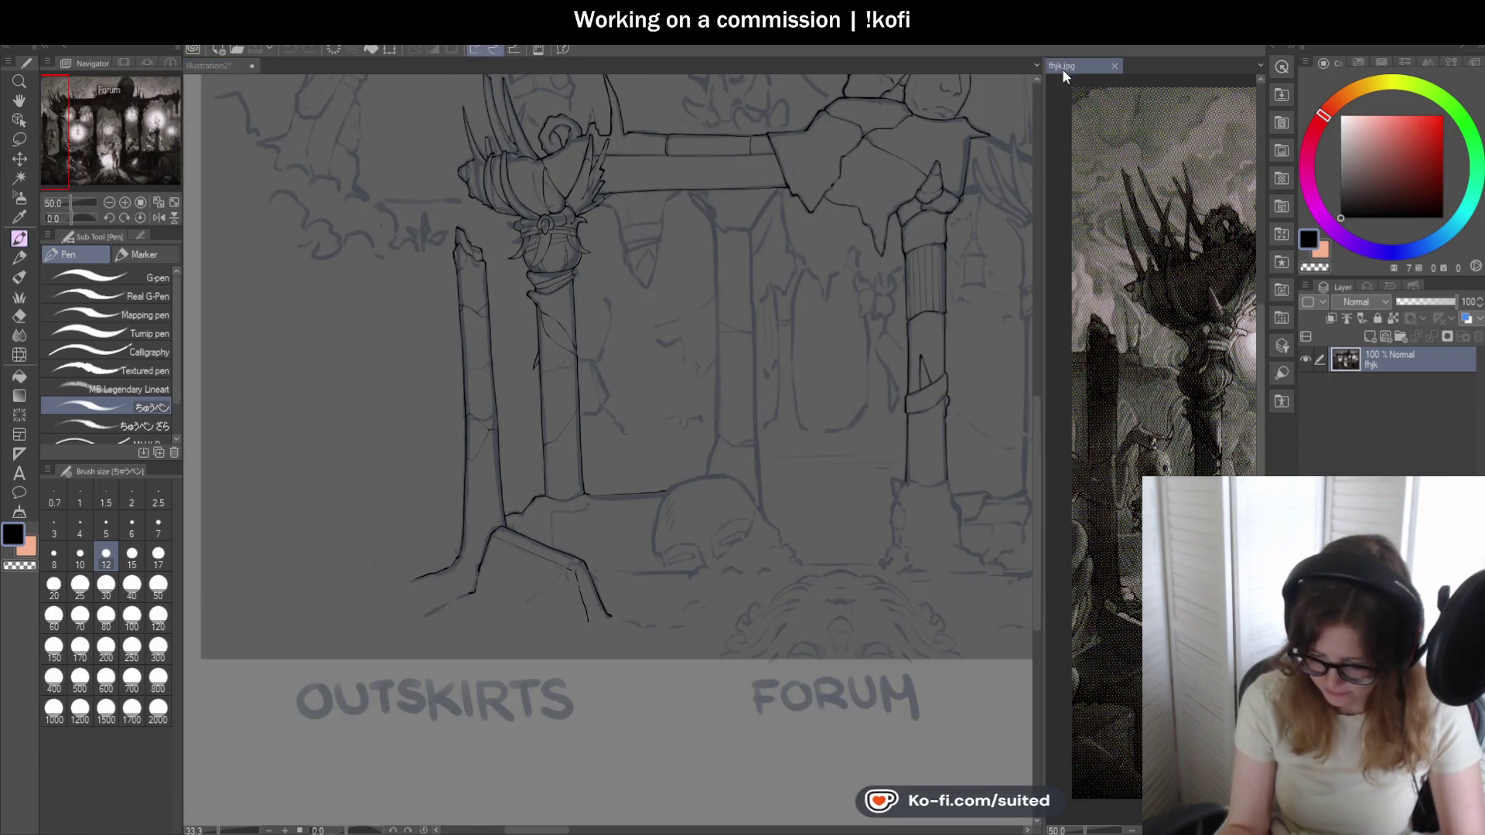
pyautogui.click(19, 100)
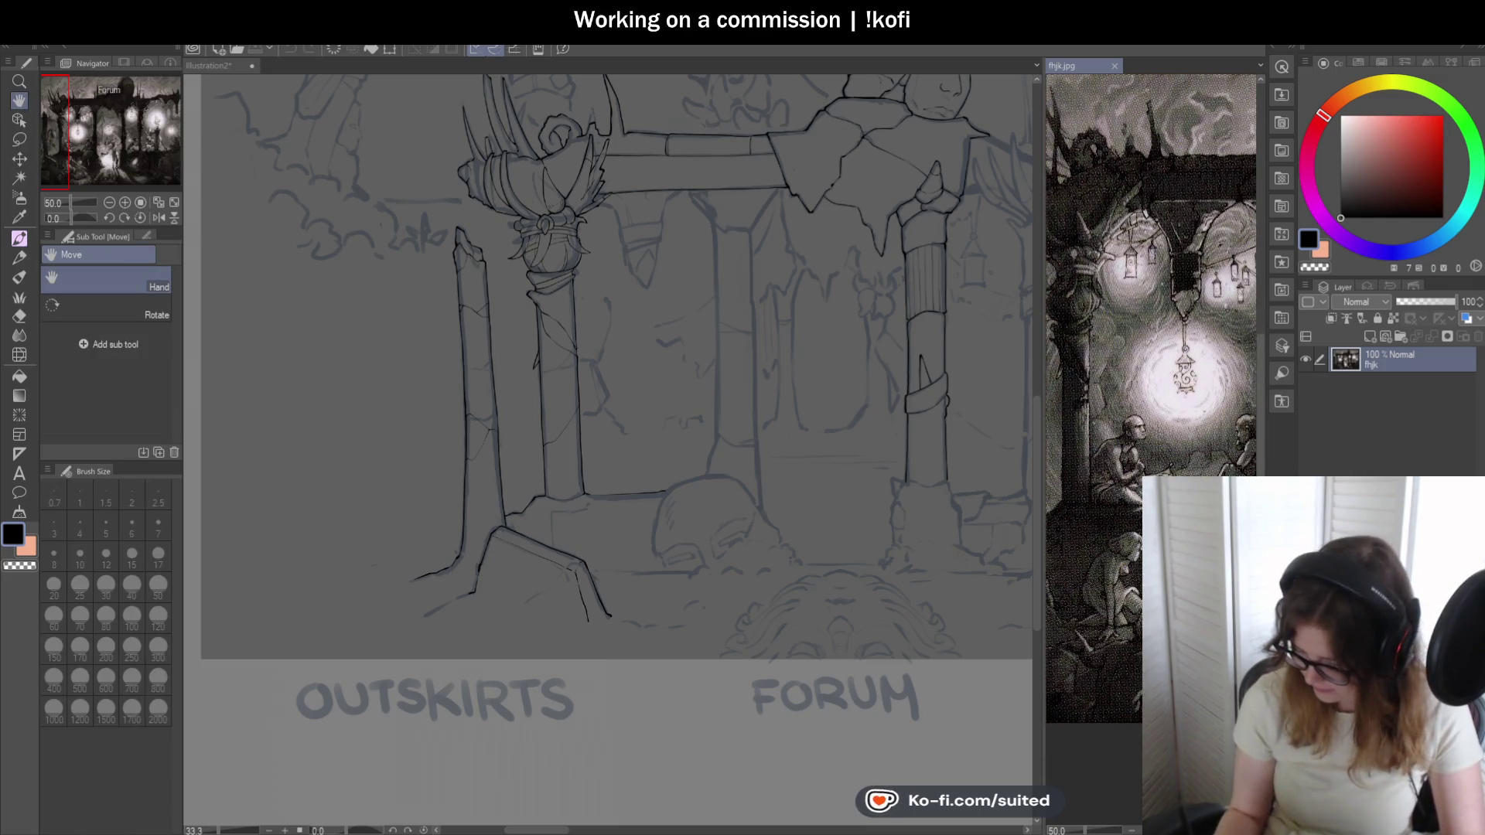
pyautogui.moveTo(1172, 523); pyautogui.dragTo(1049, 340)
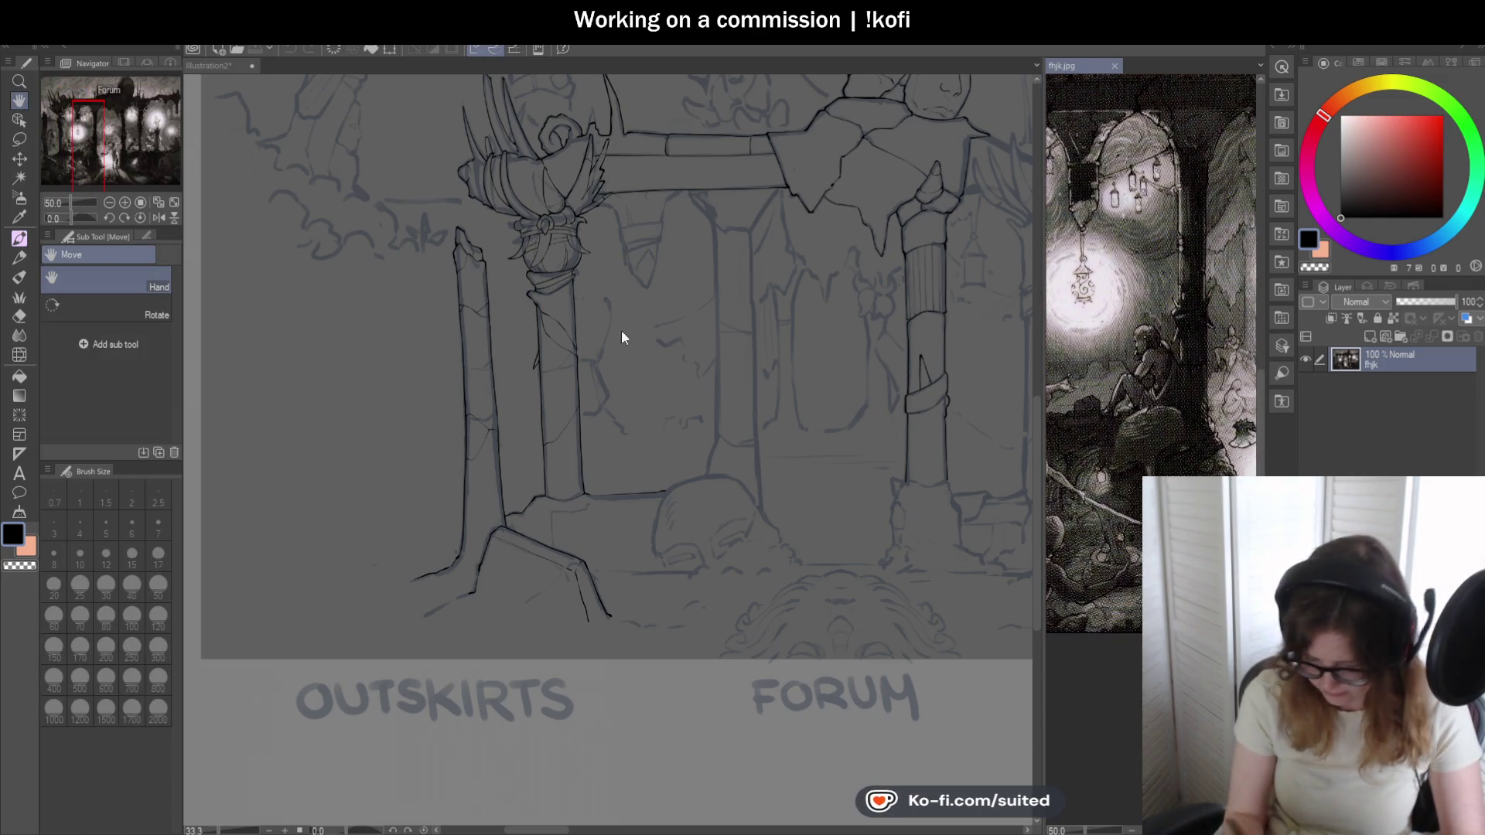
pyautogui.click(192, 69)
pyautogui.scroll(2, 639, 398)
pyautogui.scroll(2, 645, 395)
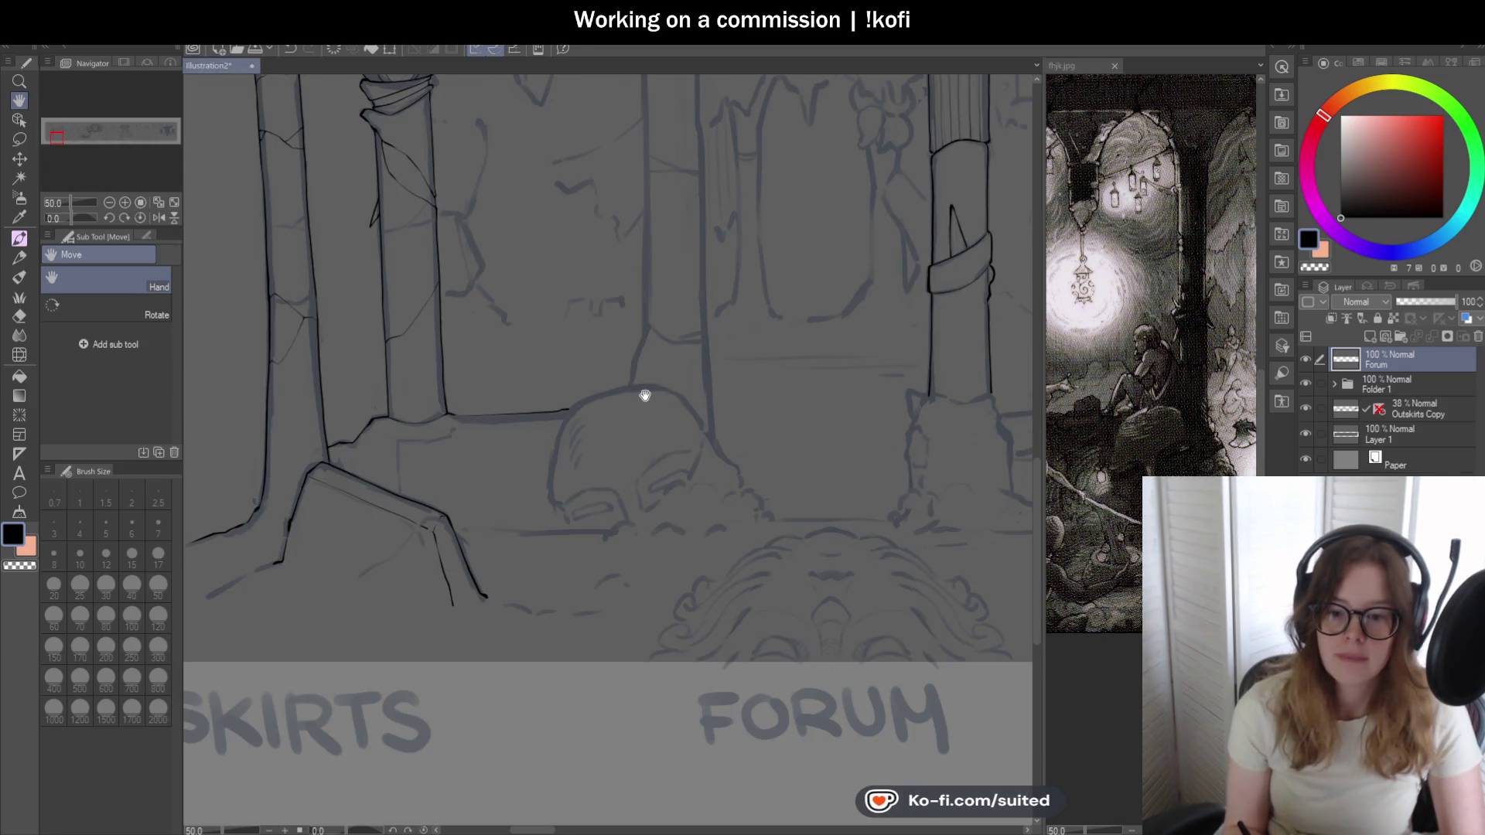
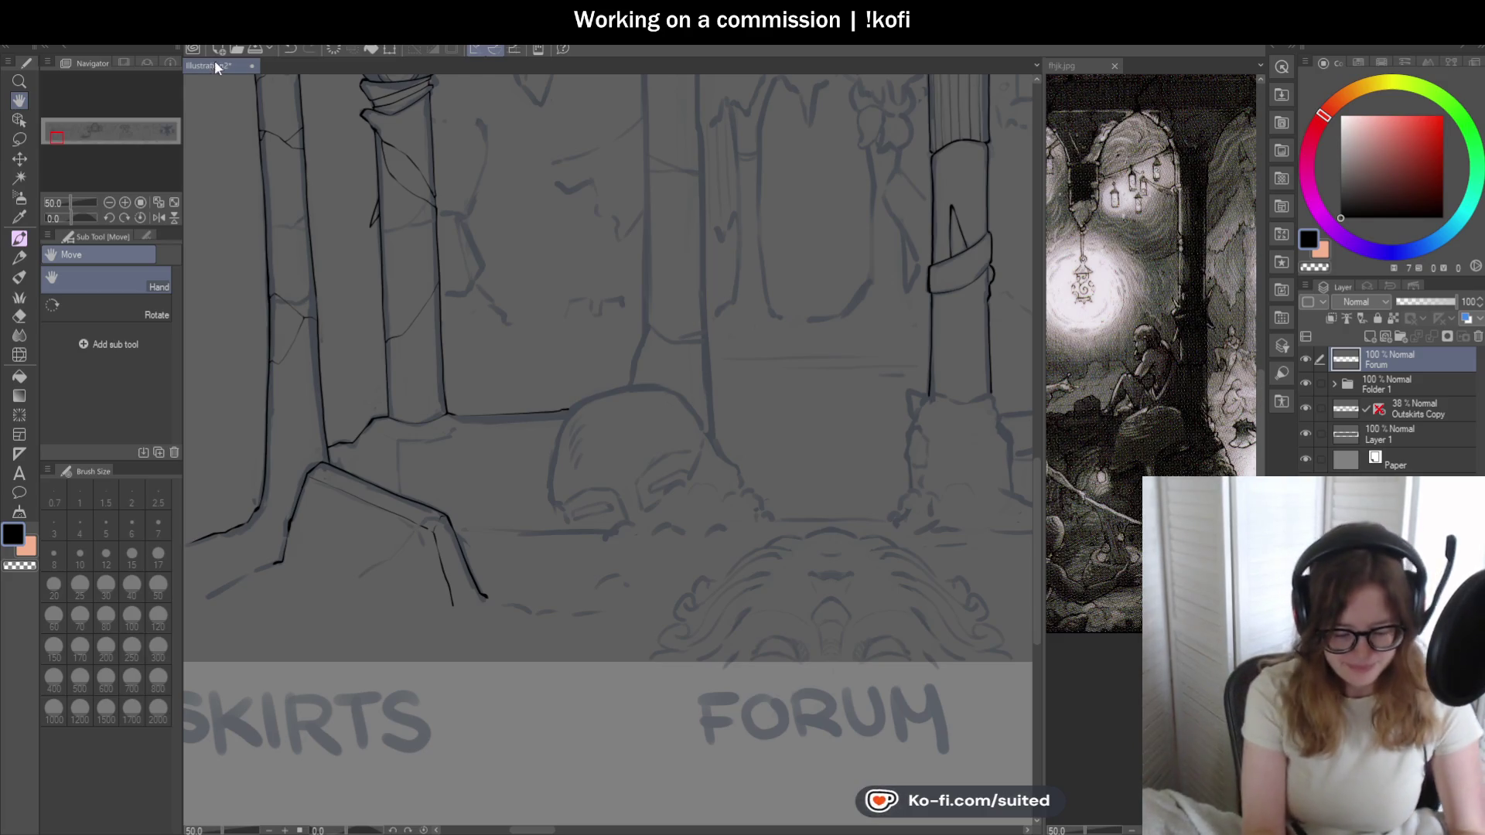
pyautogui.scroll(3, 537, 436)
# - Return to the pen with a reset view and ink the small tent's left wall rising from the ledge
pyautogui.press('space')
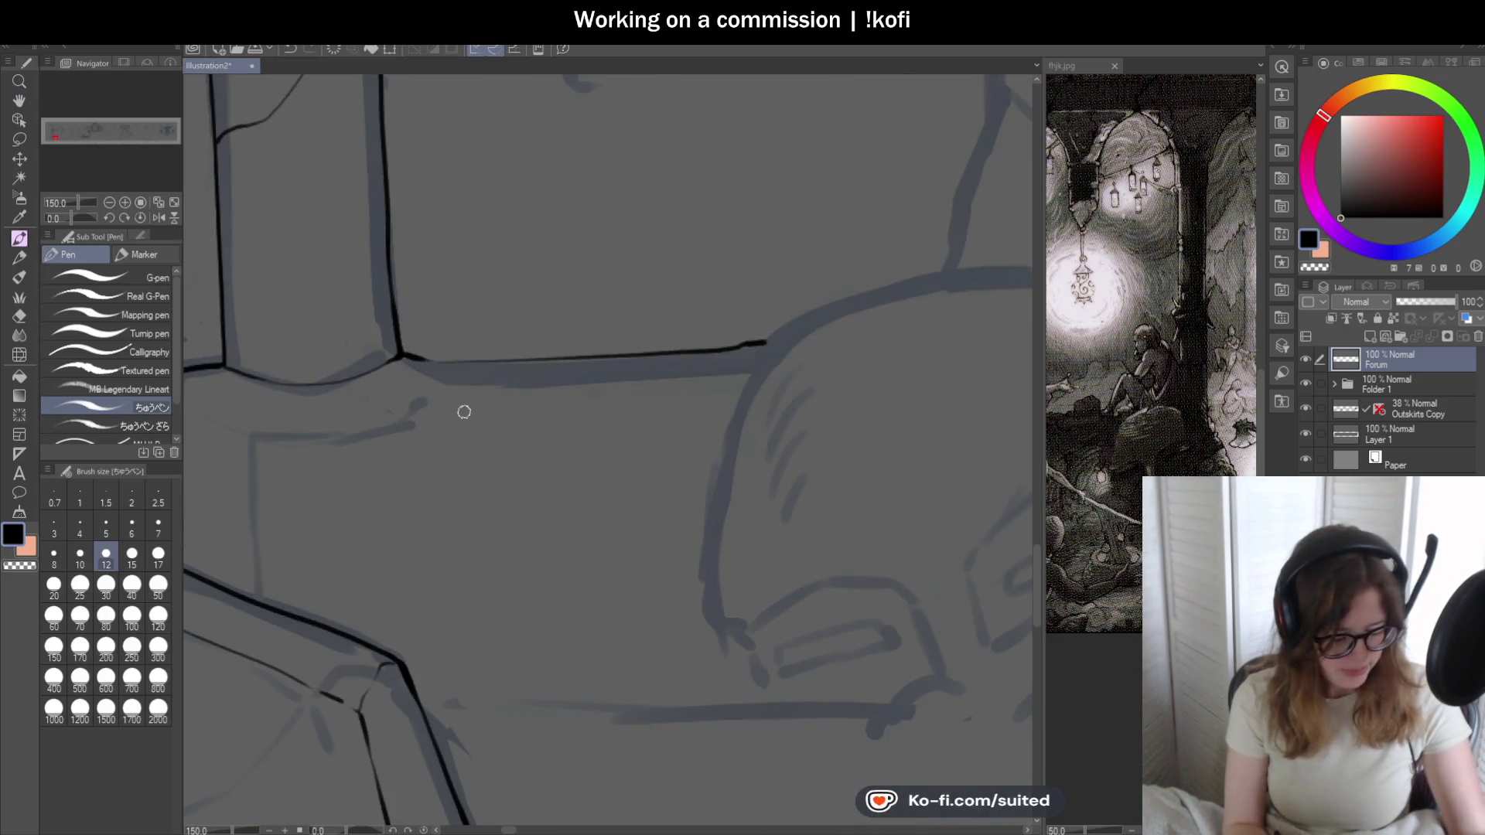
pyautogui.press('space')
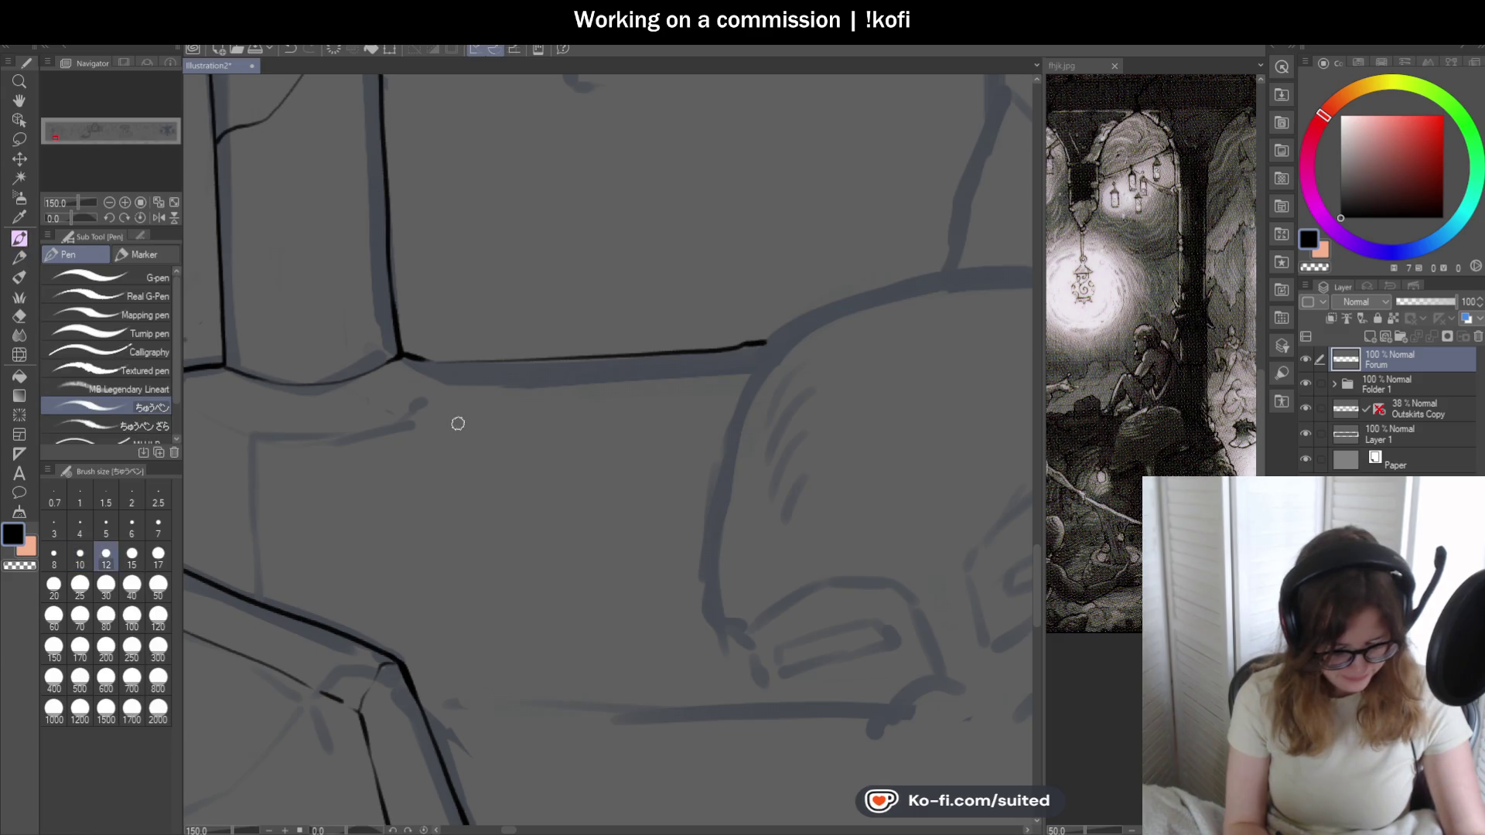
pyautogui.moveTo(78, 217); pyautogui.dragTo(70, 217)
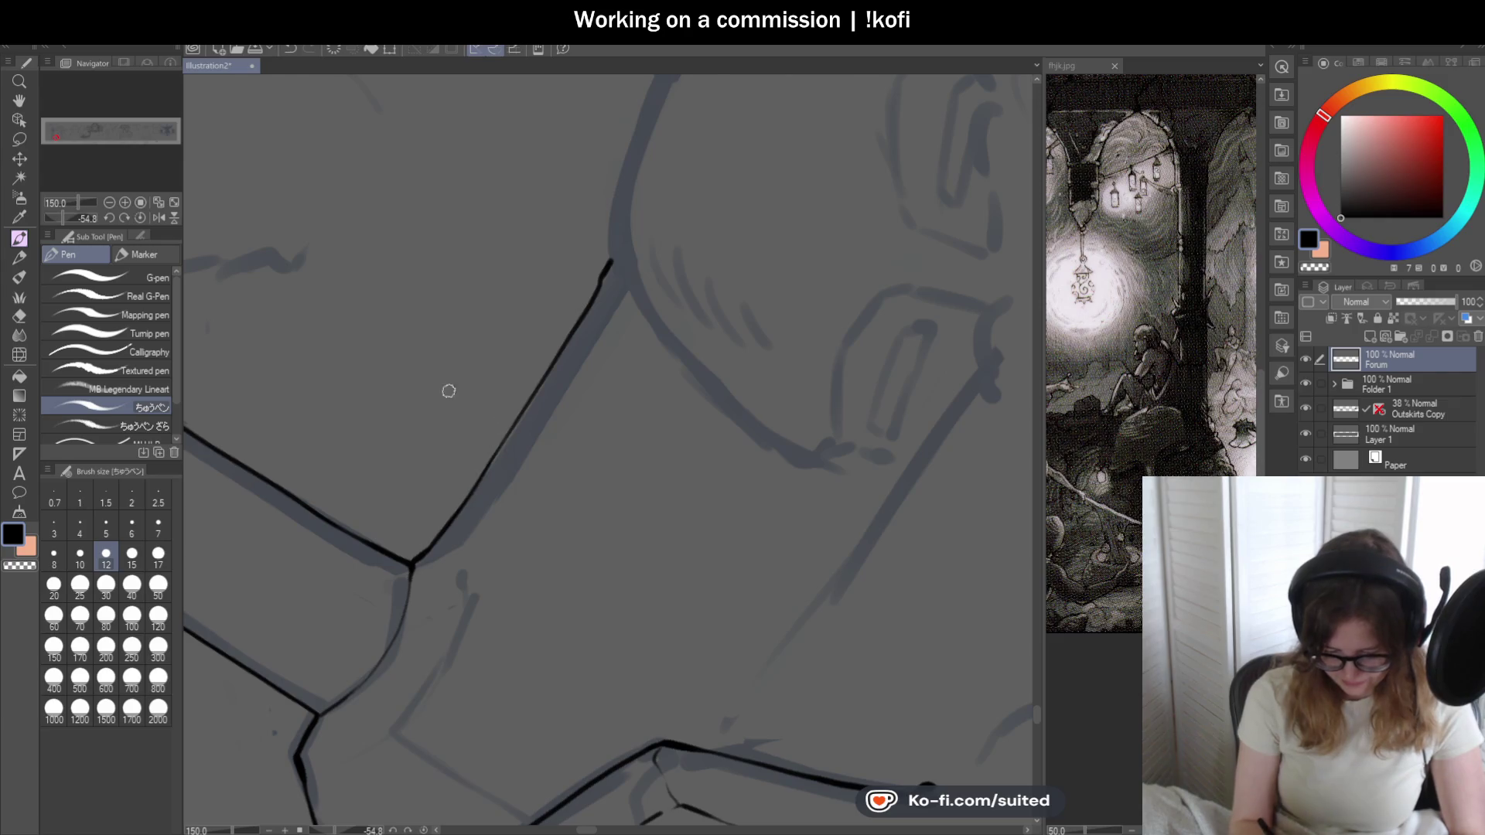
pyautogui.hotkey('ctrl', '0')
pyautogui.scroll(-3, 662, 363)
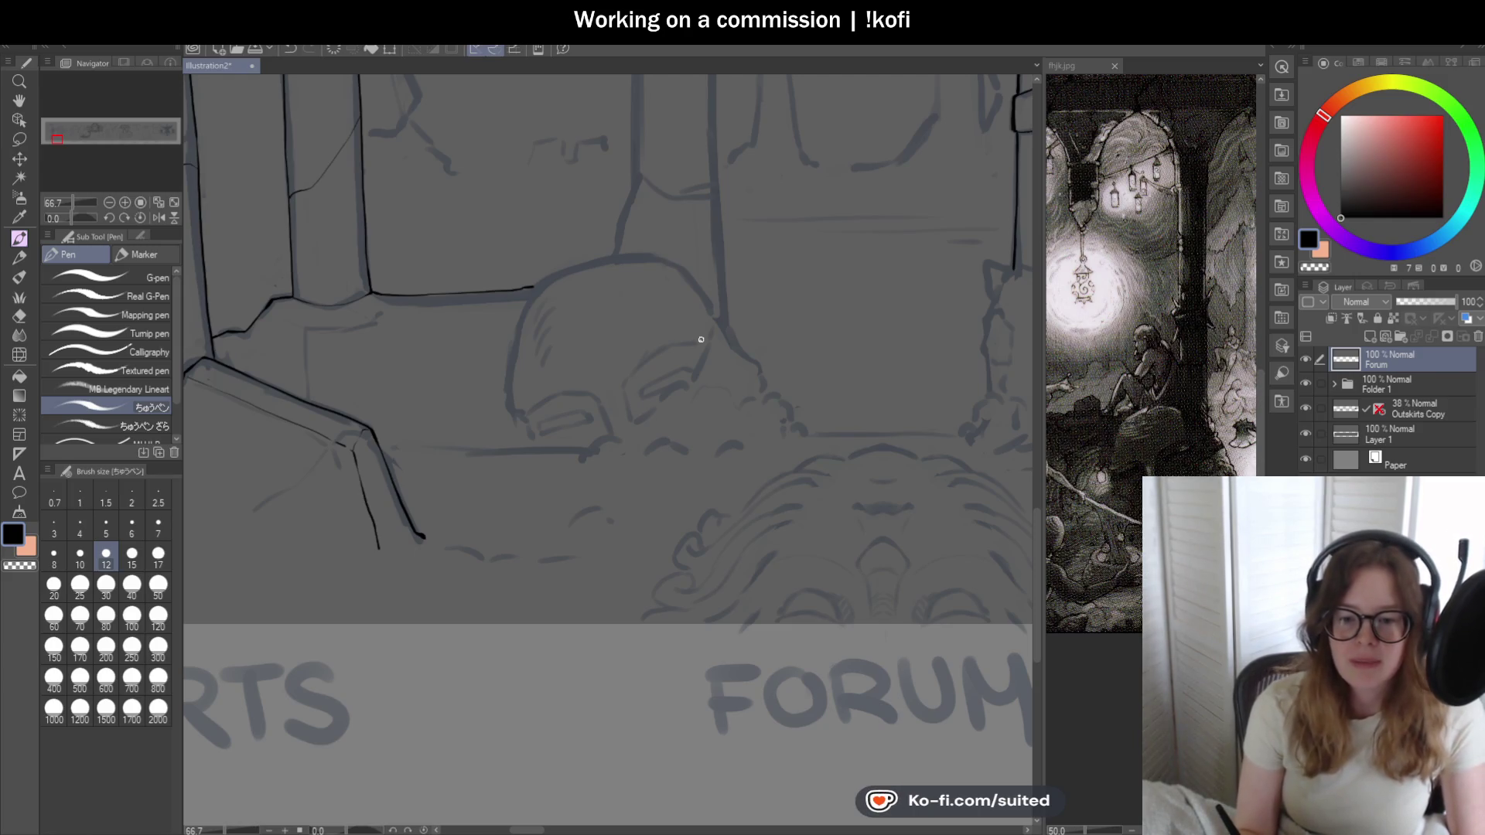
pyautogui.scroll(1, 570, 369)
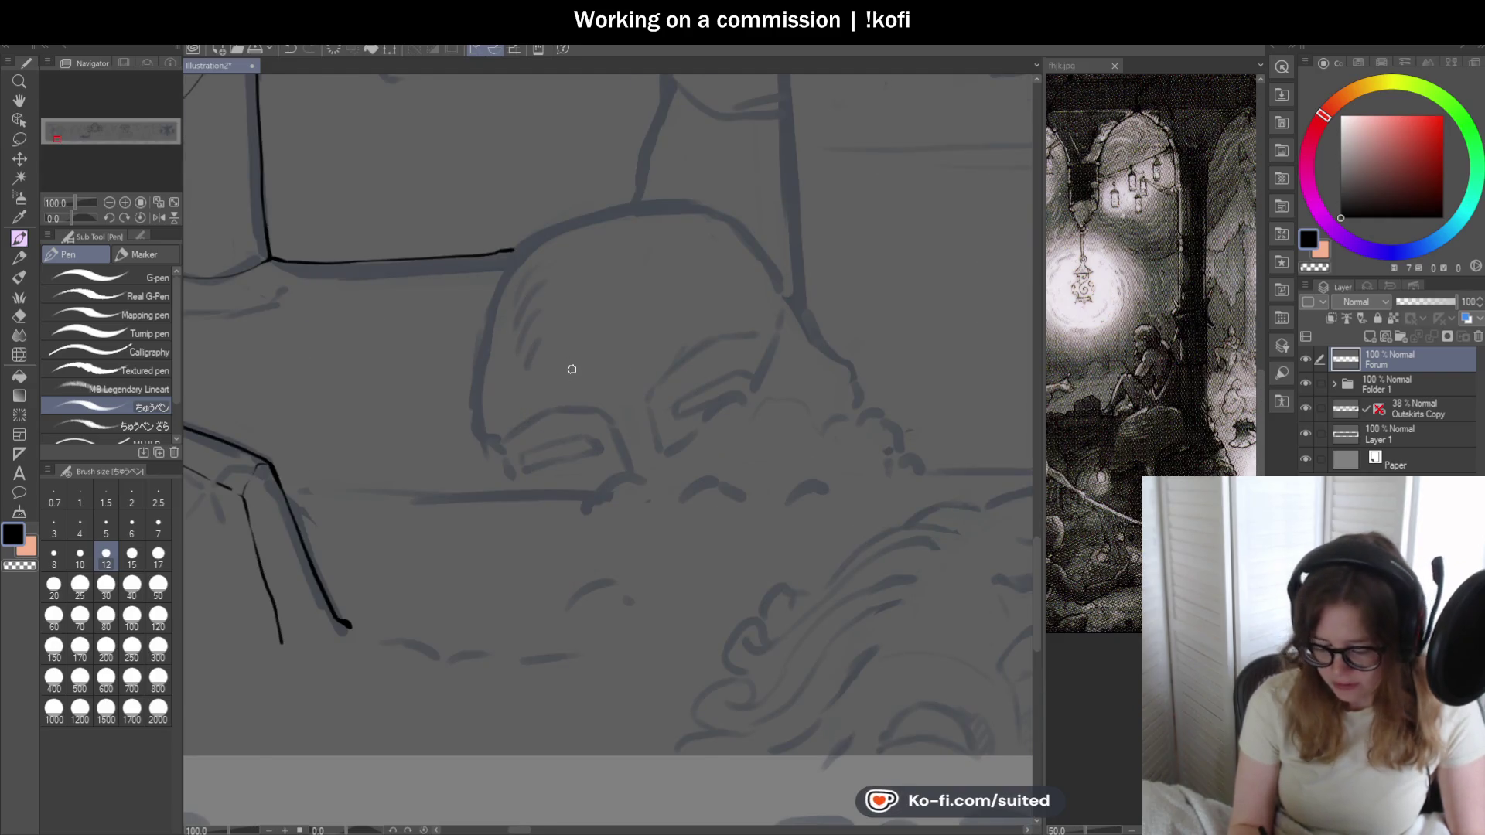
pyautogui.scroll(1, 448, 297)
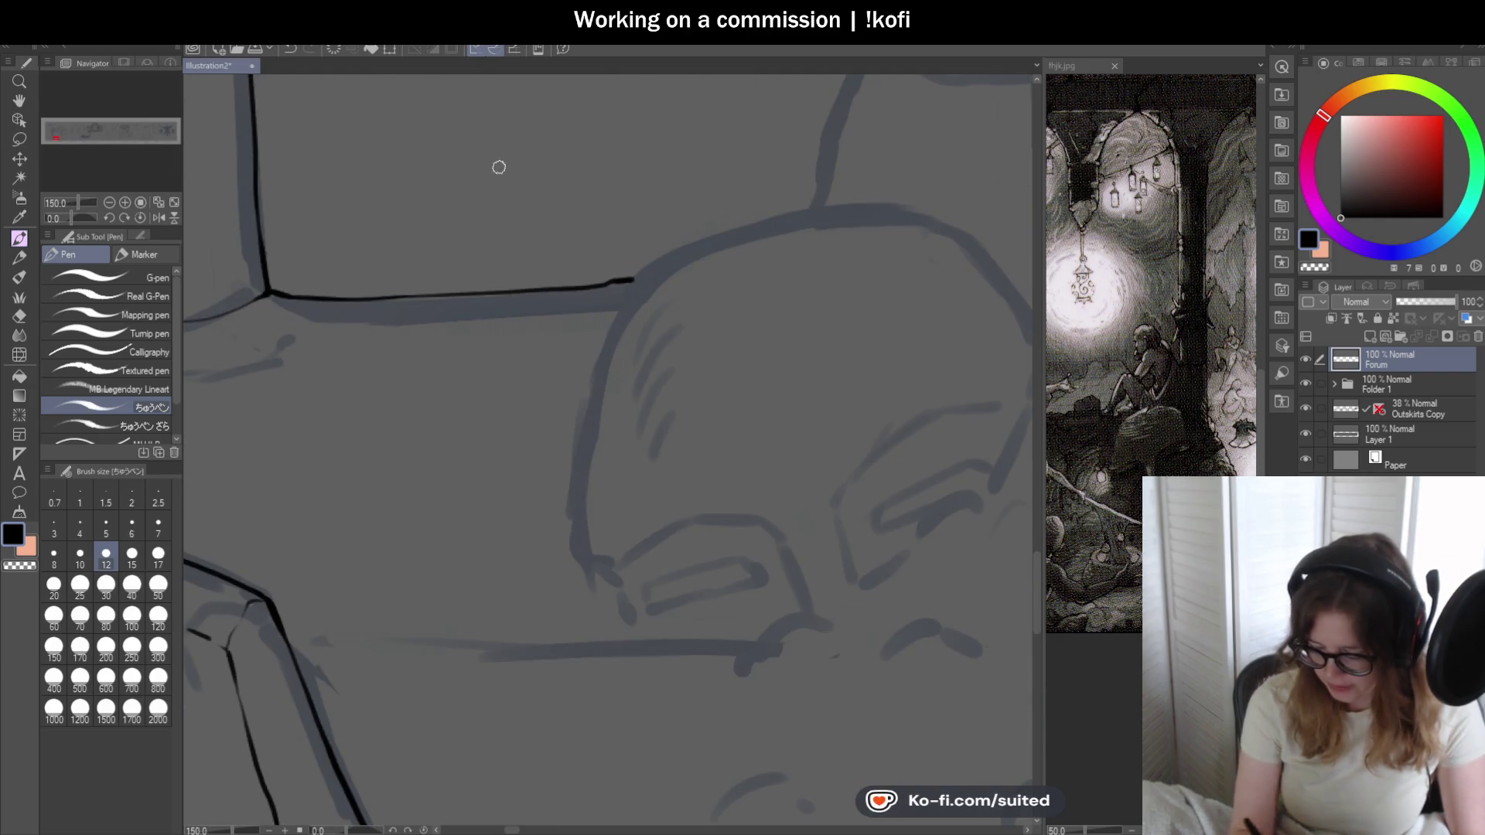
pyautogui.scroll(-2, 465, 292)
pyautogui.scroll(-1, 484, 377)
pyautogui.scroll(-1, 483, 377)
pyautogui.scroll(2, 483, 377)
pyautogui.scroll(3, 482, 378)
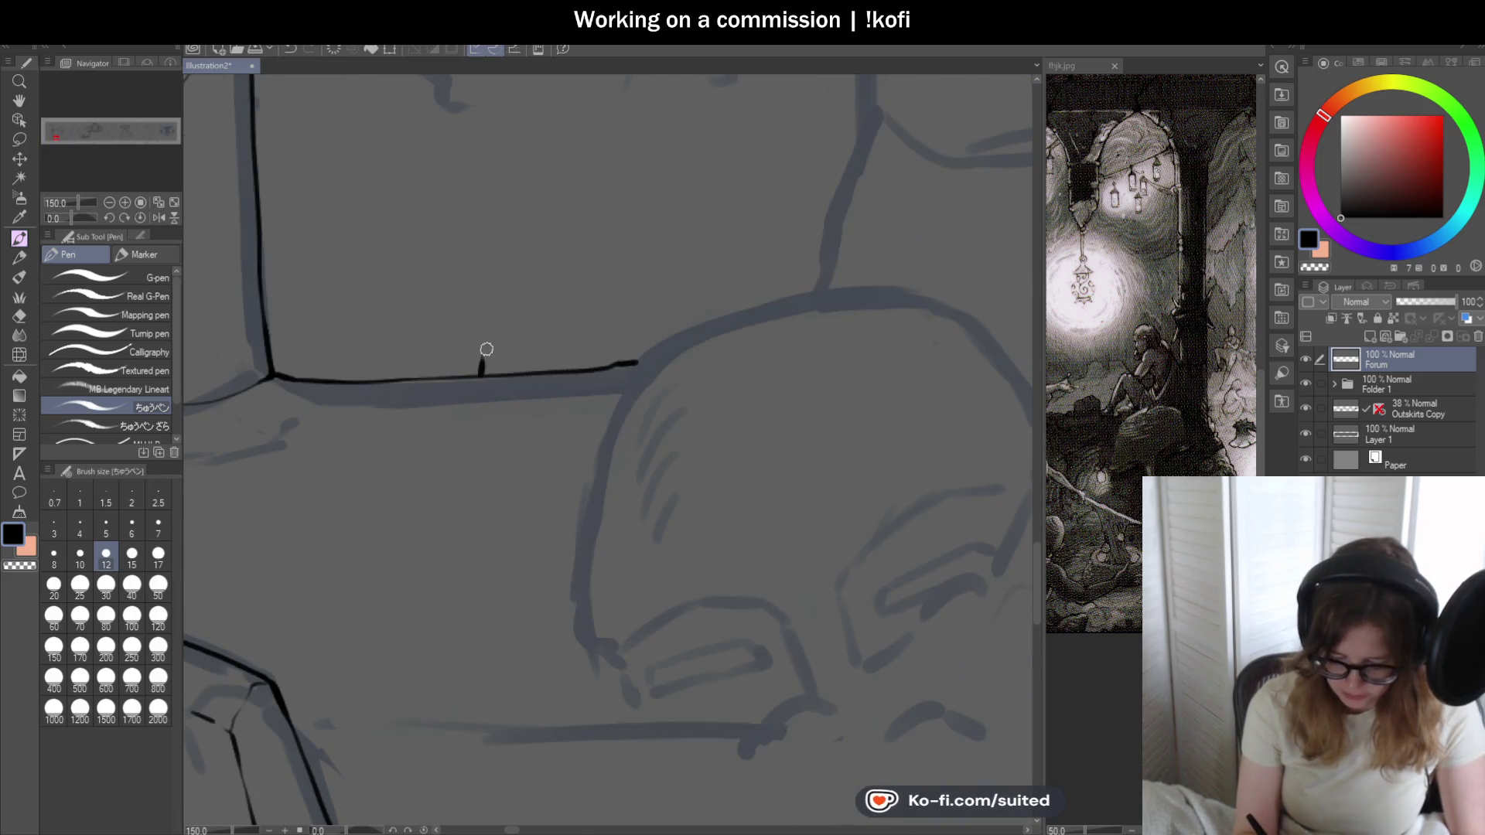
pyautogui.scroll(1, 483, 364)
pyautogui.scroll(2, 485, 365)
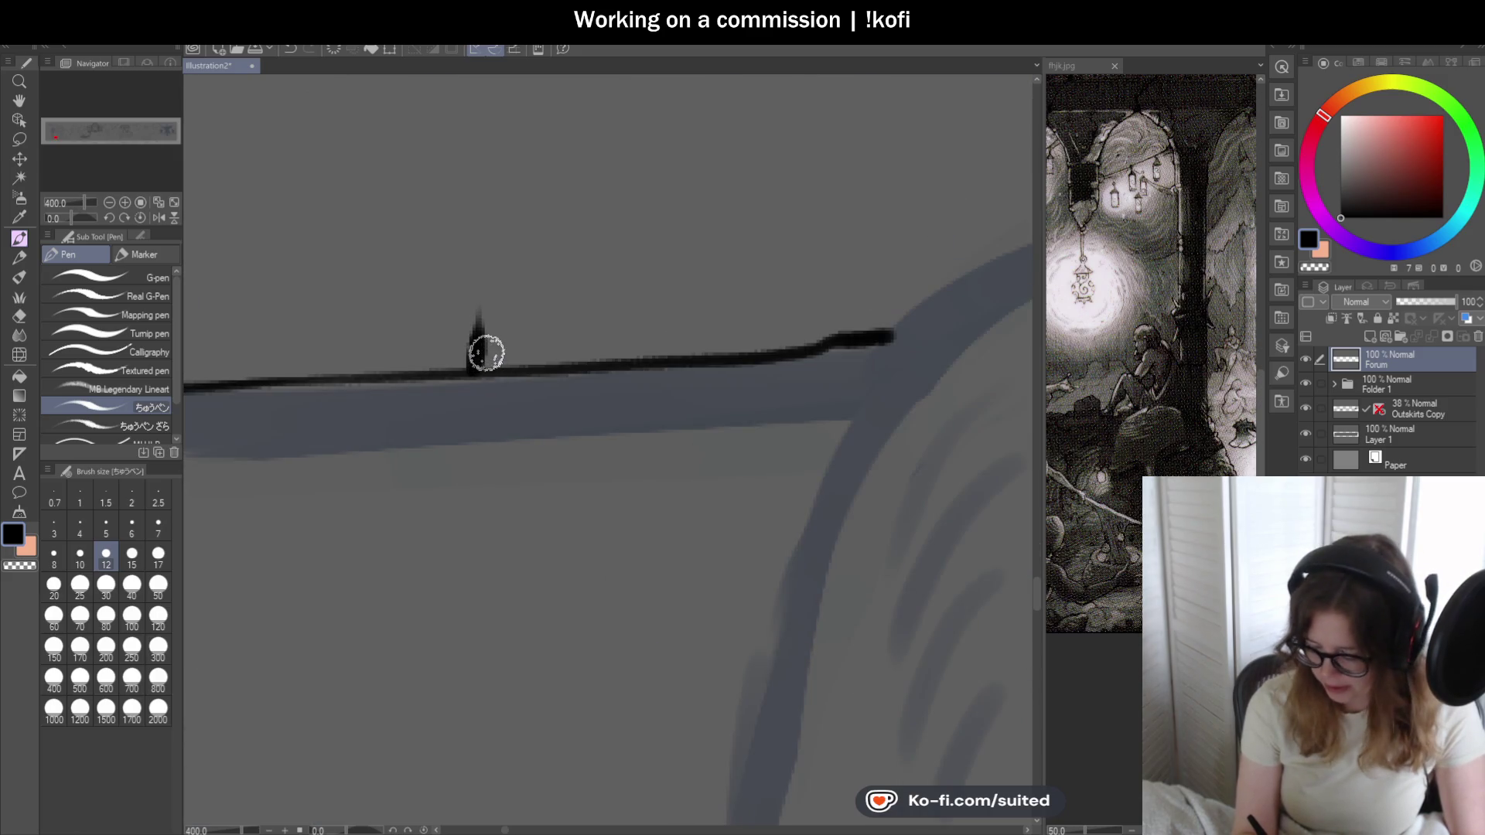
pyautogui.moveTo(473, 371); pyautogui.dragTo(600, 240)
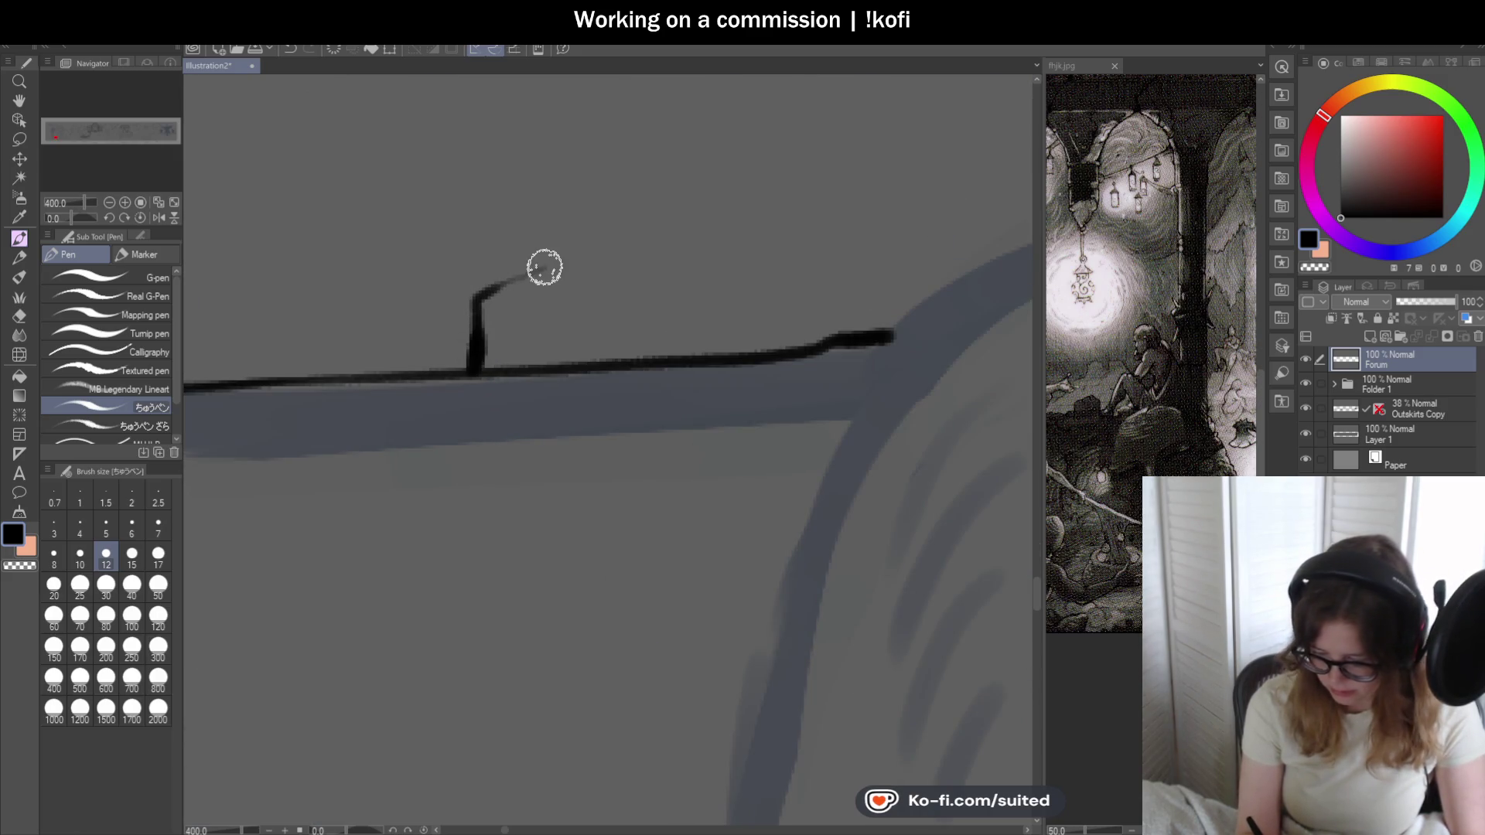
# - Ink the tent's roof peak, a short line beneath it, and a corrected right wall down to the ledge
pyautogui.moveTo(598, 239); pyautogui.dragTo(700, 354)
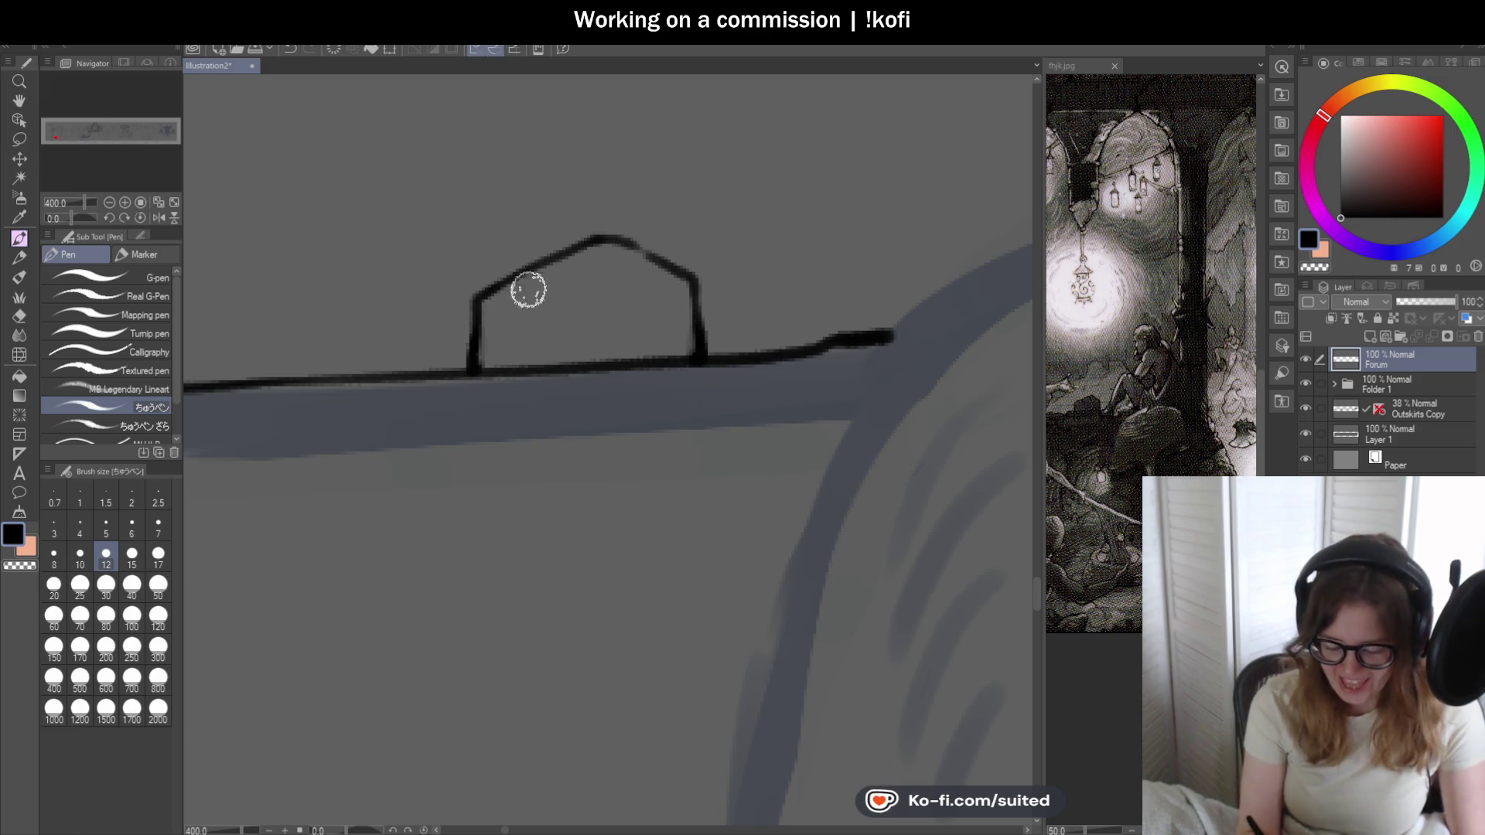
pyautogui.moveTo(569, 248); pyautogui.dragTo(571, 290)
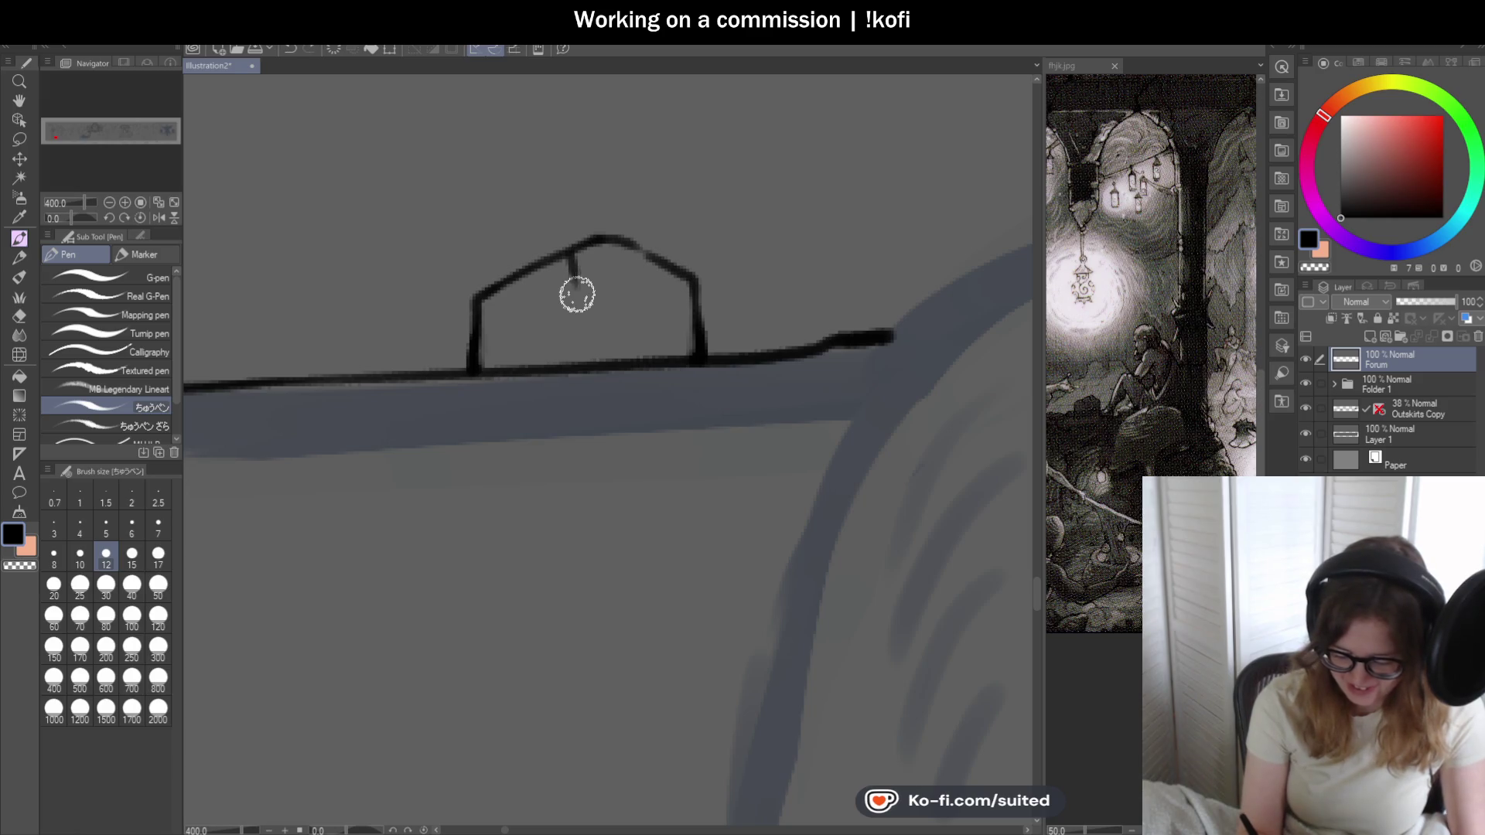
pyautogui.scroll(-3, 484, 325)
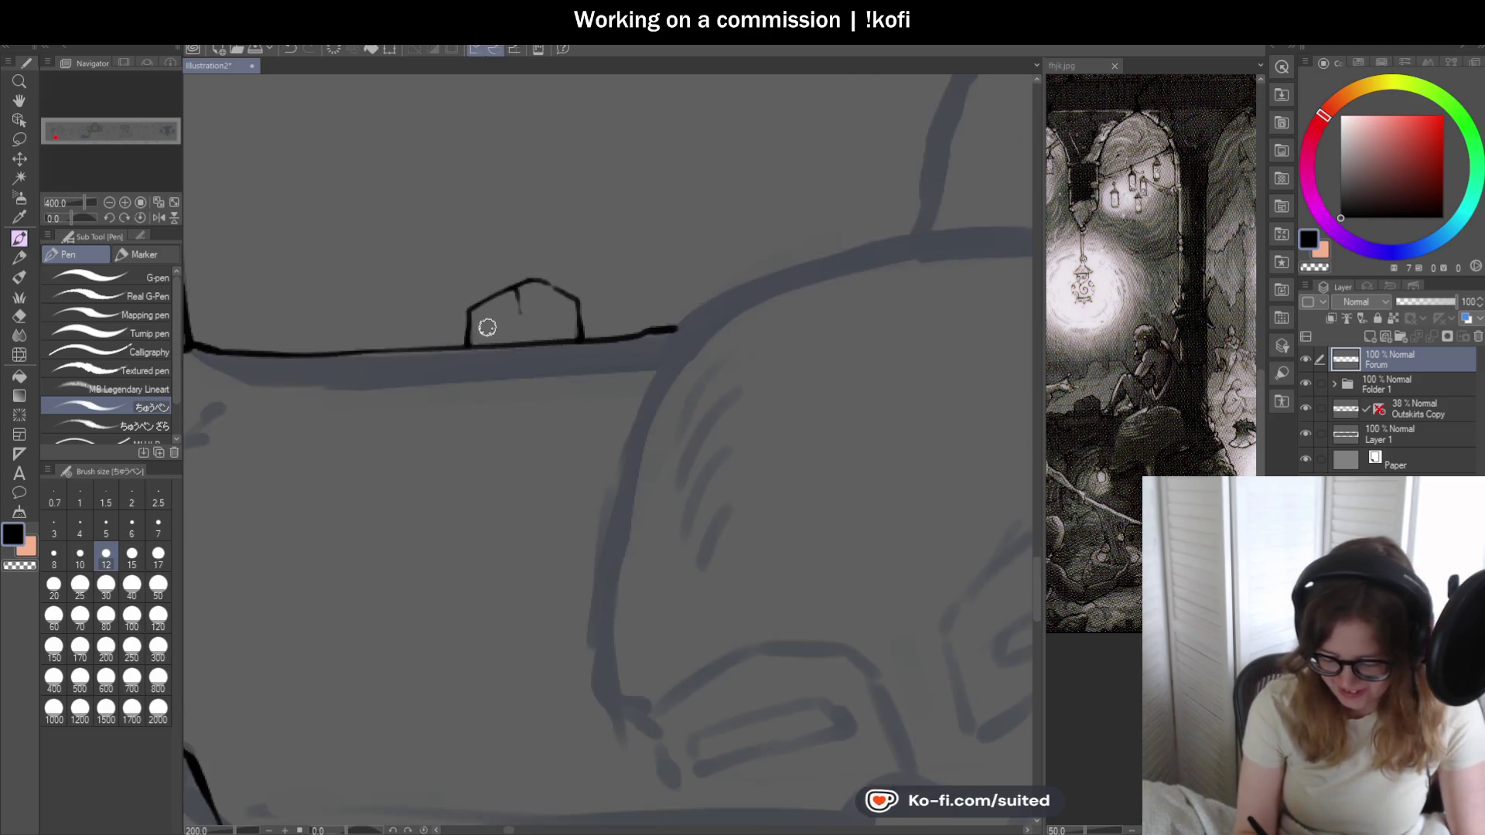
pyautogui.scroll(-2, 560, 377)
pyautogui.scroll(-2, 559, 377)
pyautogui.scroll(2, 586, 399)
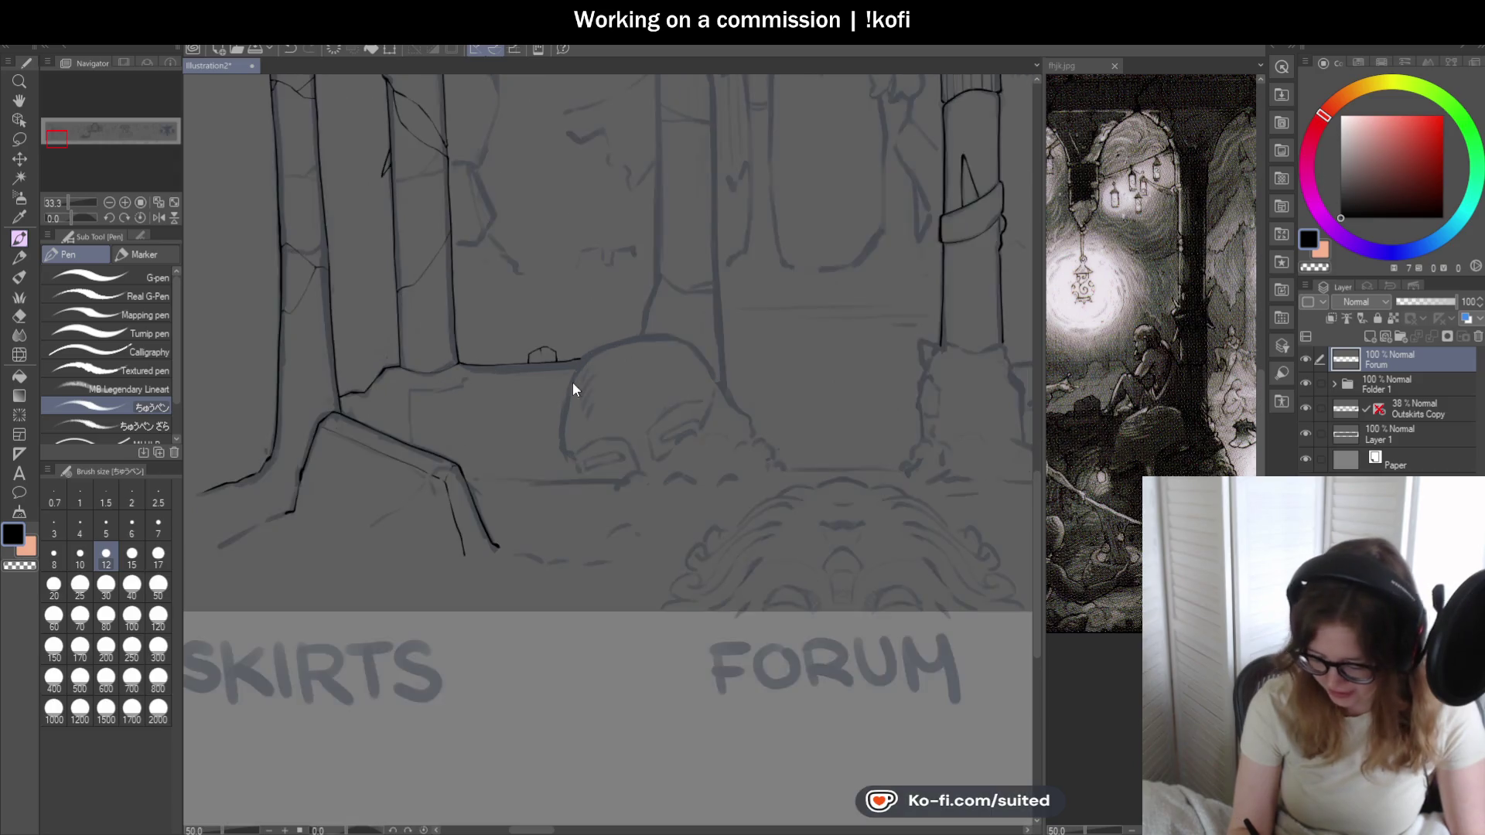
pyautogui.scroll(3, 573, 385)
pyautogui.scroll(2, 569, 337)
pyautogui.hotkey('ctrl', 'z')
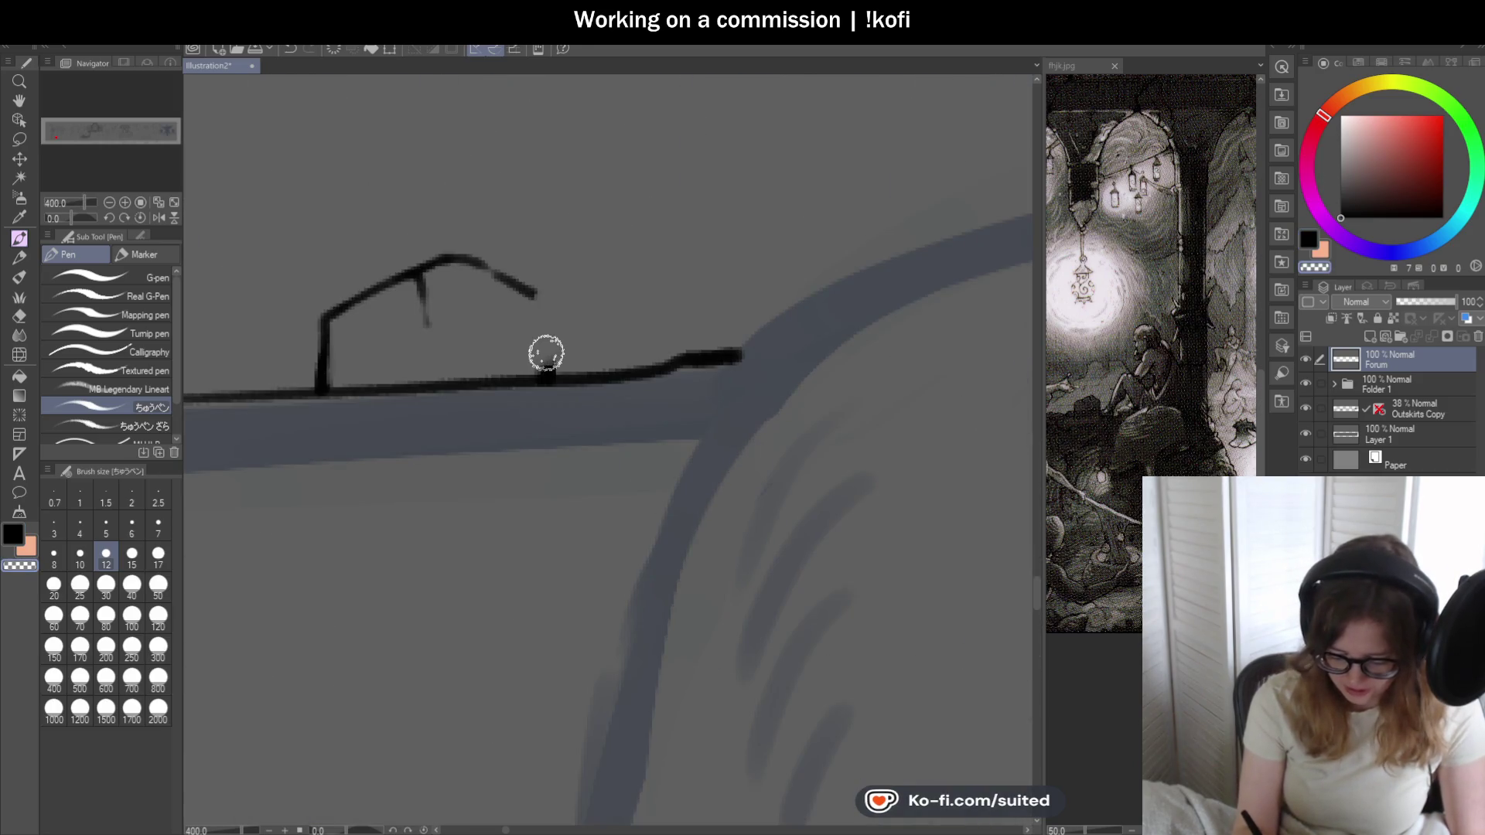
pyautogui.moveTo(551, 297); pyautogui.dragTo(565, 373)
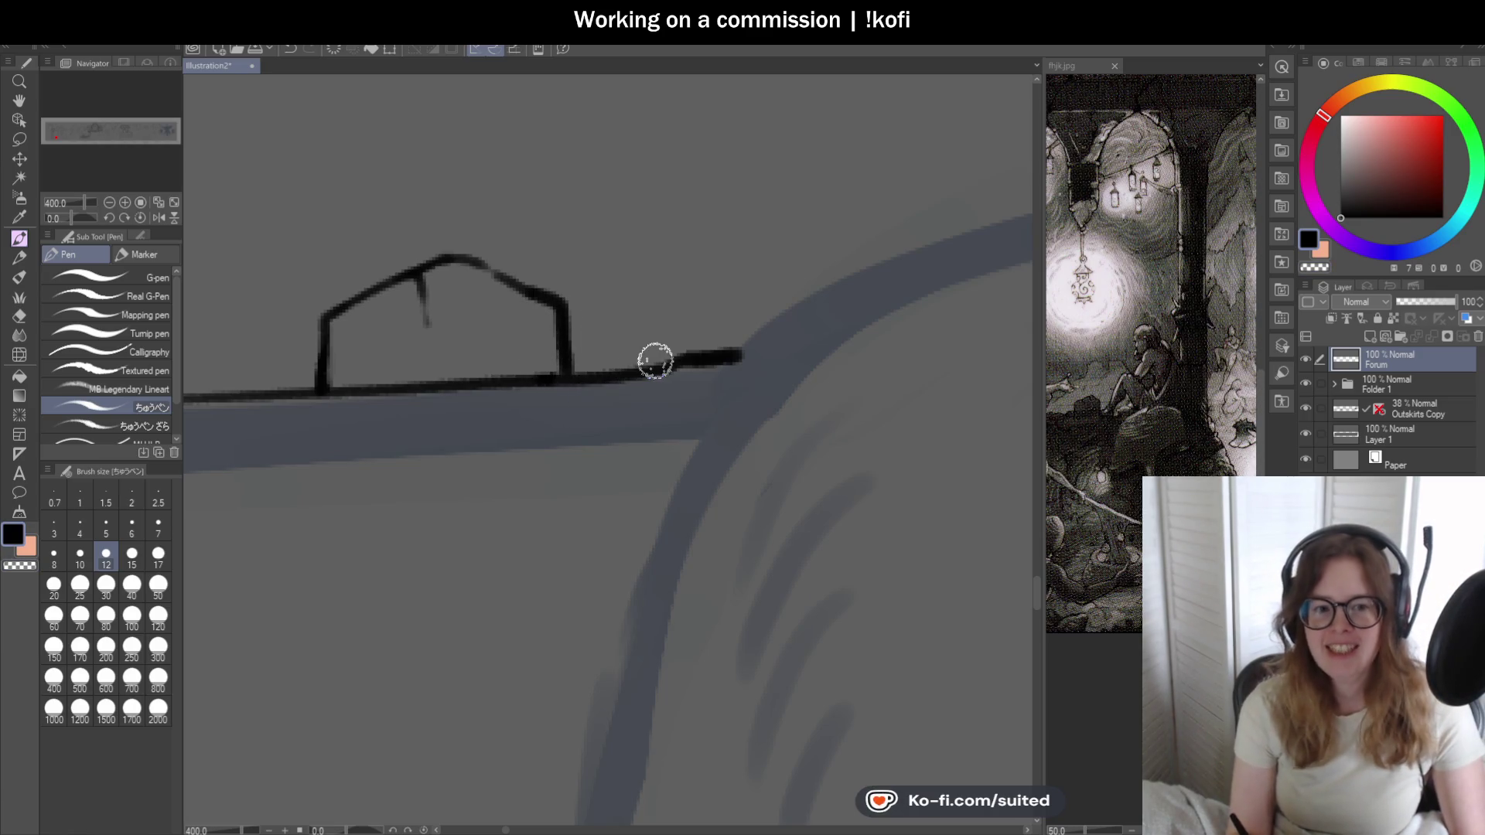
pyautogui.scroll(-3, 651, 354)
pyautogui.scroll(-3, 562, 304)
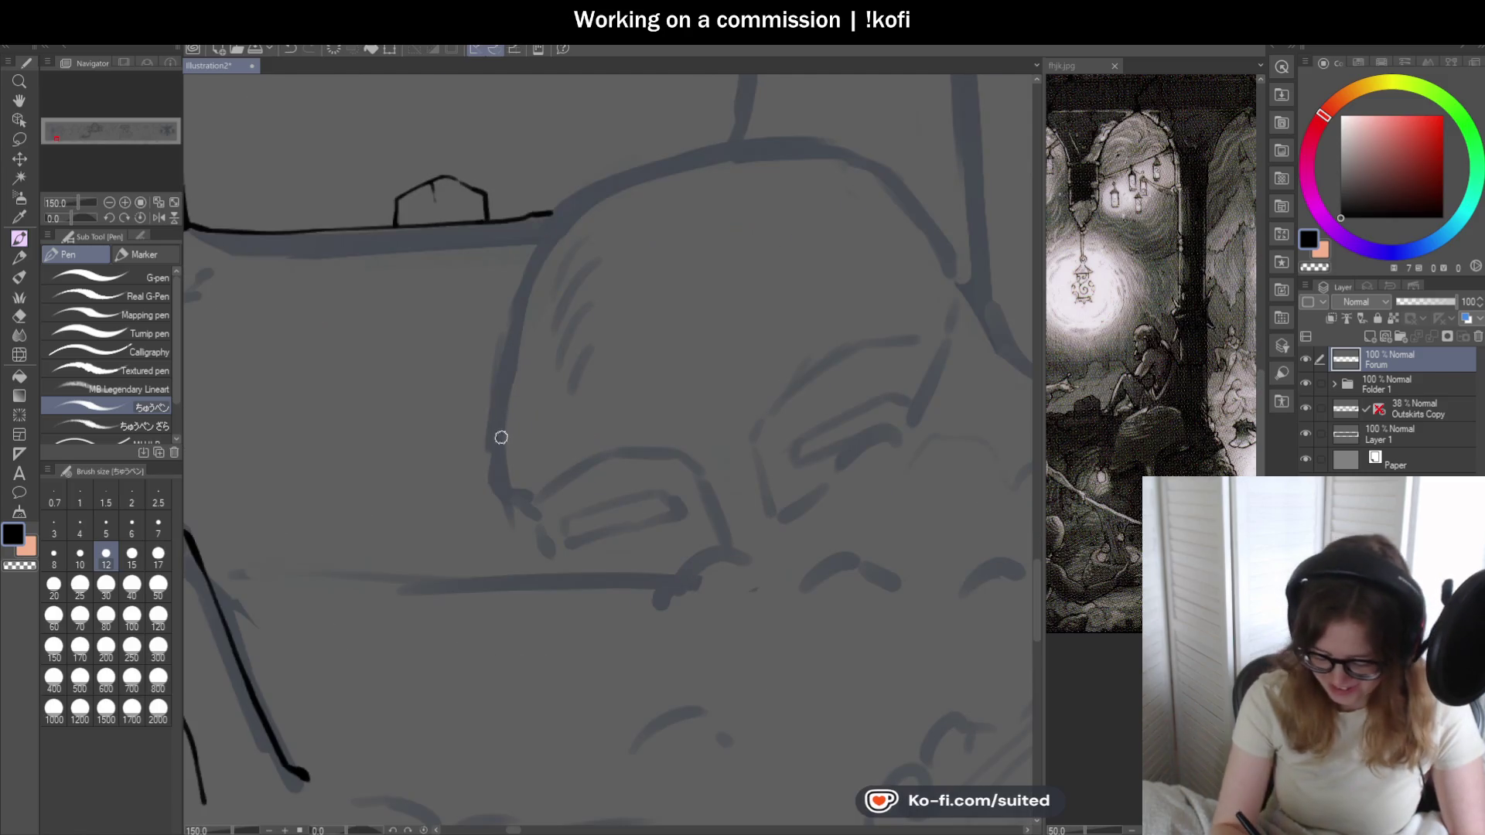
# - Ink the dome head's left side and carry the outline over its top, redoing overlong strokes
pyautogui.moveTo(493, 416); pyautogui.dragTo(510, 307)
pyautogui.hotkey('ctrl', 'z')
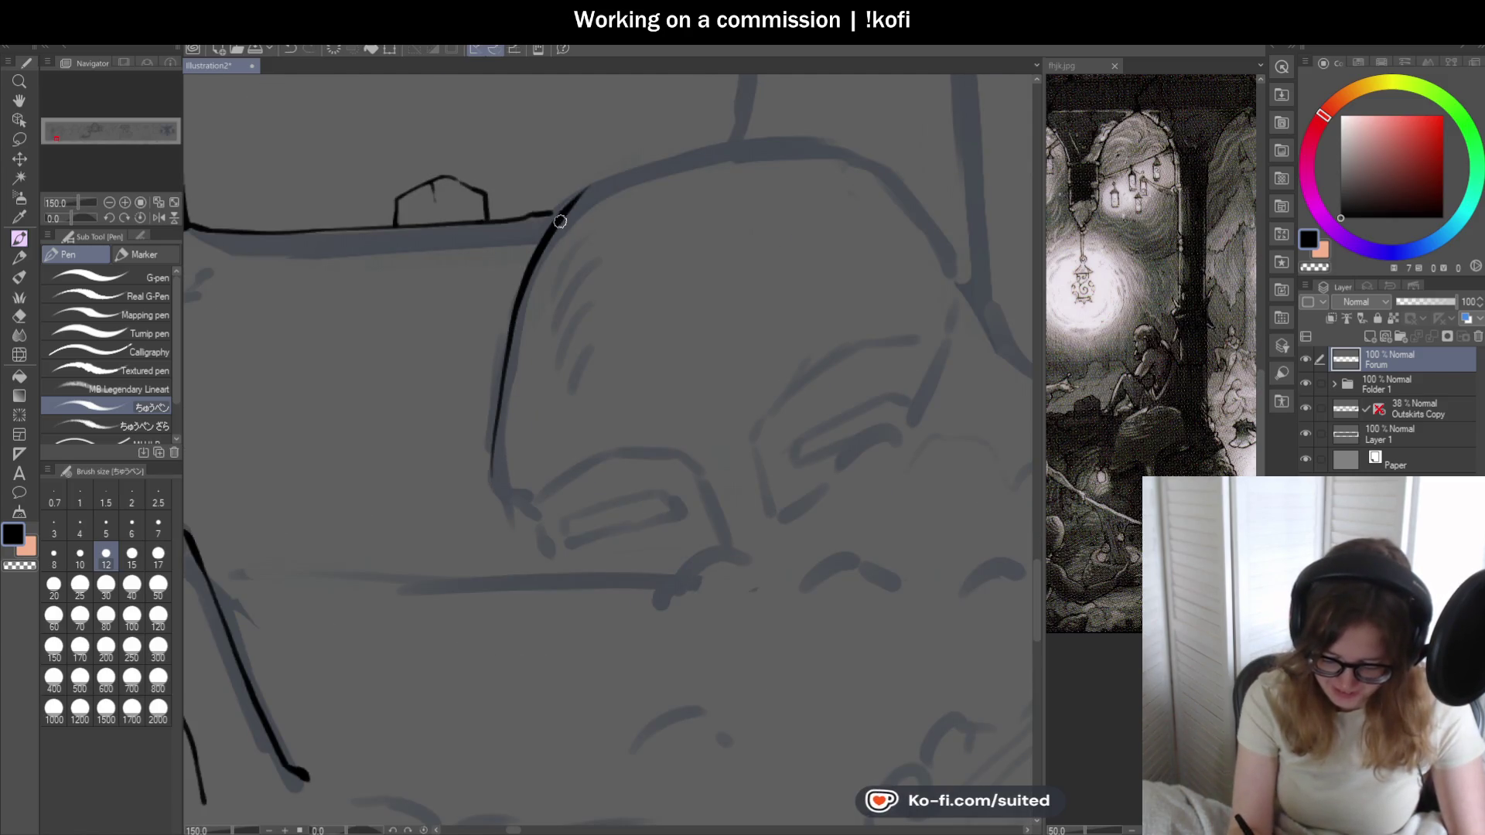
pyautogui.moveTo(497, 488); pyautogui.dragTo(794, 145)
pyautogui.hotkey('ctrl', 'z')
pyautogui.hotkey('ctrl', 'z')
pyautogui.moveTo(491, 485); pyautogui.dragTo(511, 328)
pyautogui.moveTo(524, 274)
pyautogui.mouseDown()
pyautogui.moveTo(651, 172)
pyautogui.moveTo(826, 142)
pyautogui.mouseUp()
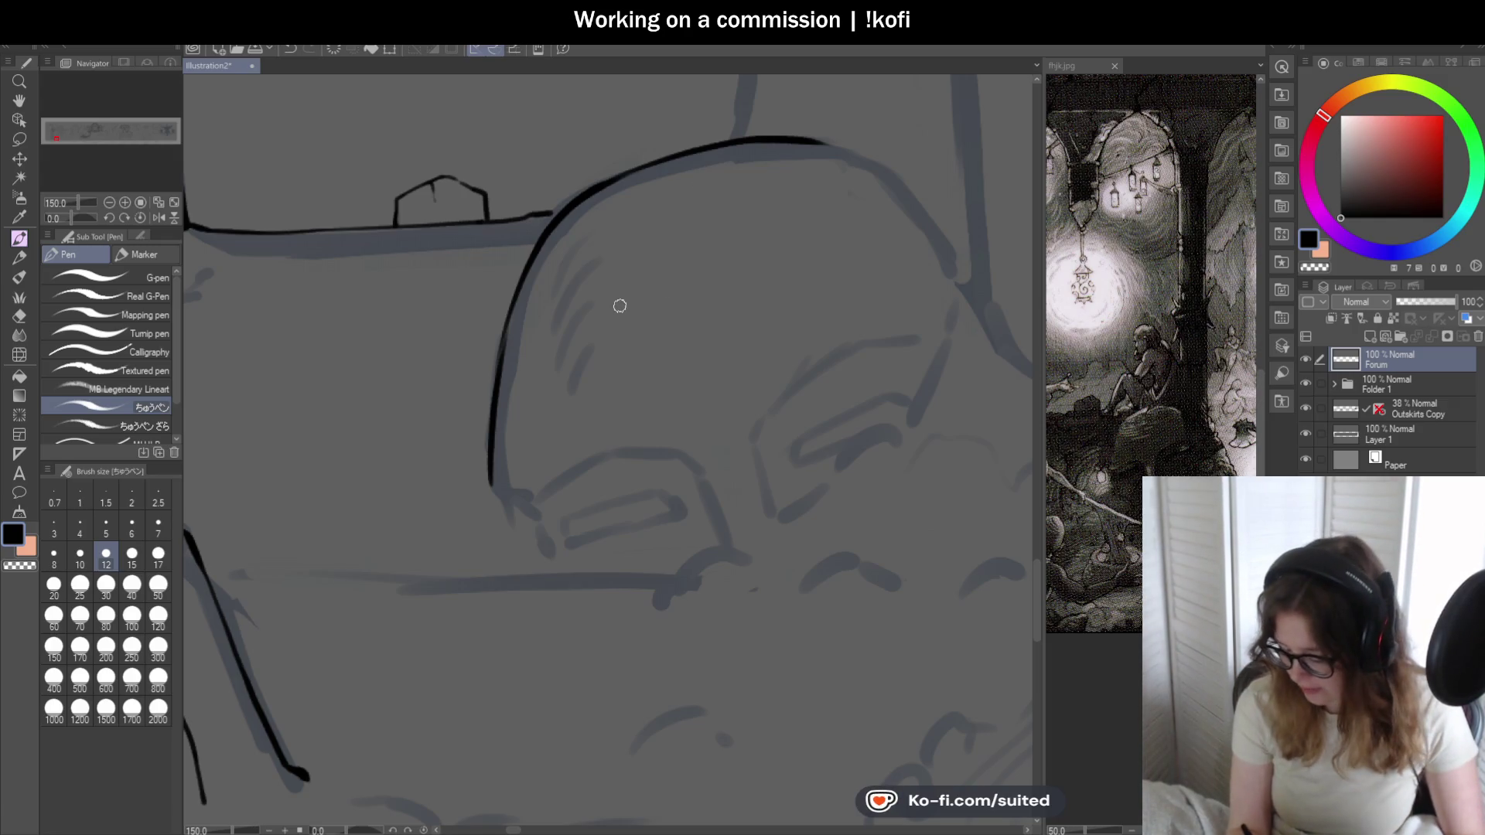
pyautogui.scroll(-1, 620, 306)
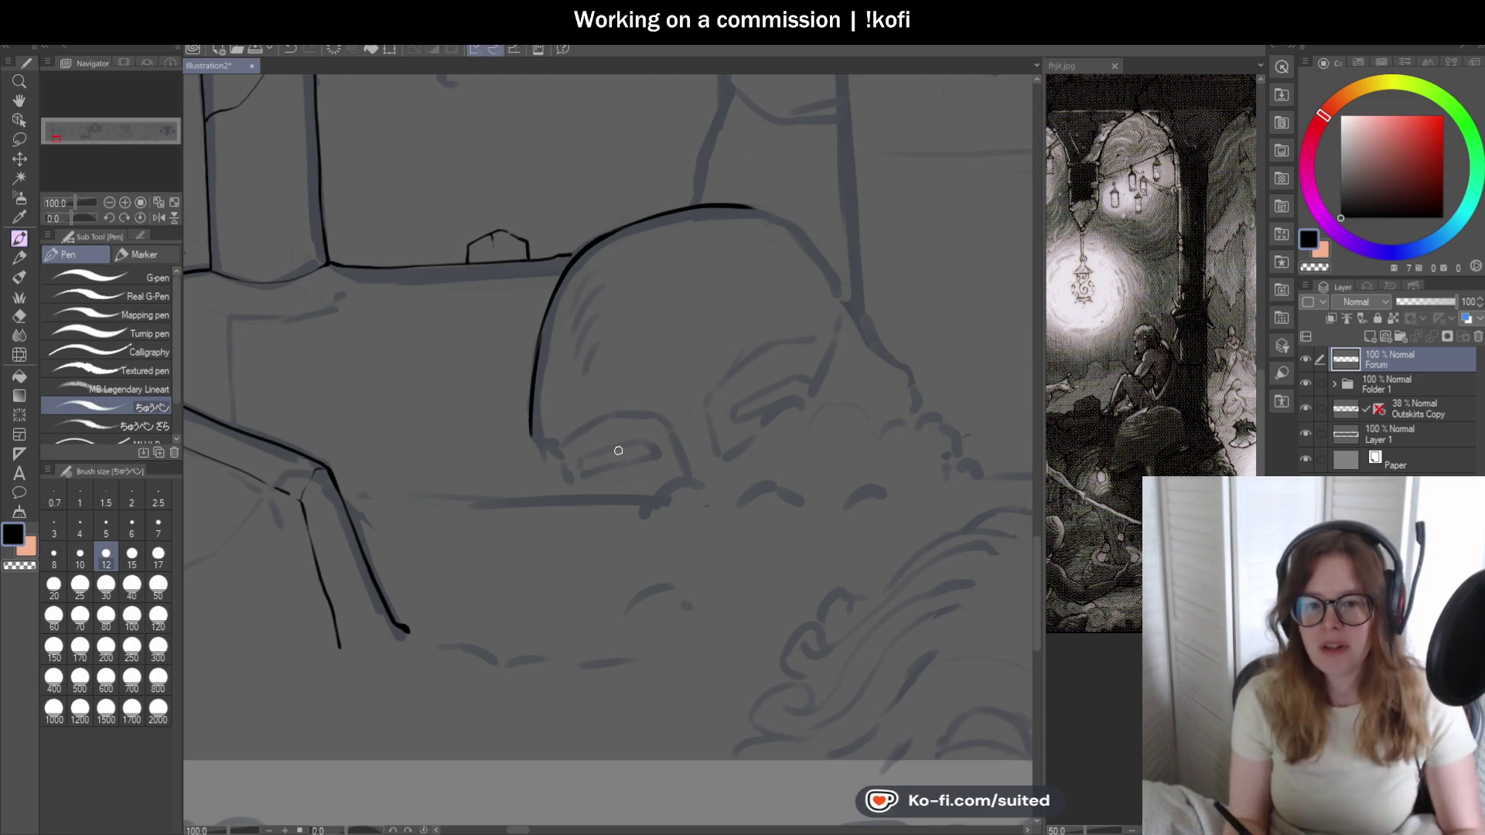
pyautogui.scroll(1, 576, 506)
pyautogui.scroll(3, 476, 294)
# - Extend the head outline down toward the eye and thicken its end
pyautogui.moveTo(443, 311)
pyautogui.mouseDown()
pyautogui.moveTo(512, 392)
pyautogui.moveTo(590, 554)
pyautogui.mouseUp()
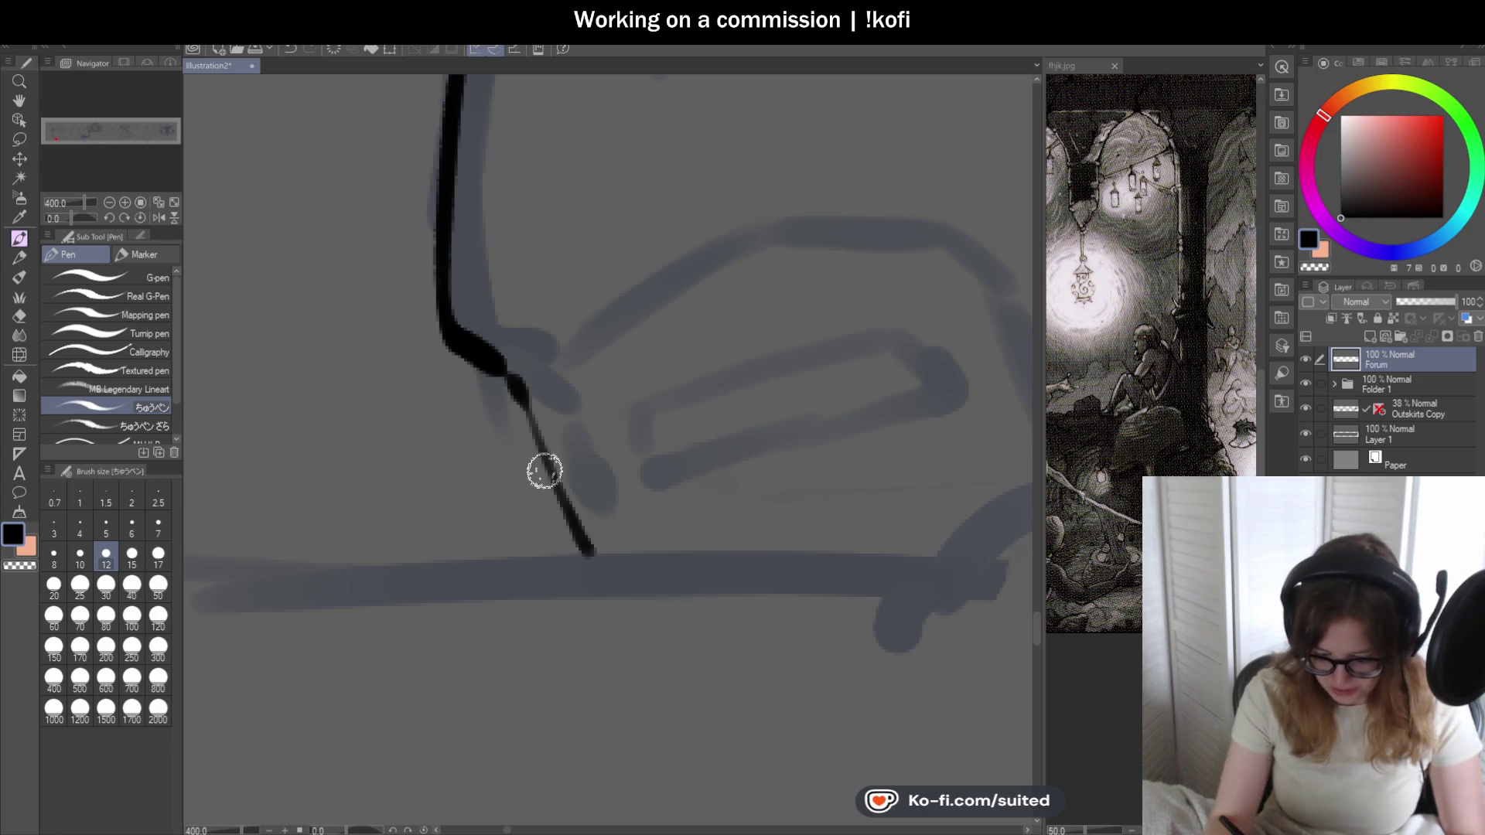
pyautogui.scroll(-2, 545, 471)
pyautogui.scroll(1, 618, 230)
pyautogui.moveTo(500, 215)
pyautogui.mouseDown()
pyautogui.moveTo(582, 212)
pyautogui.moveTo(790, 400)
pyautogui.mouseUp()
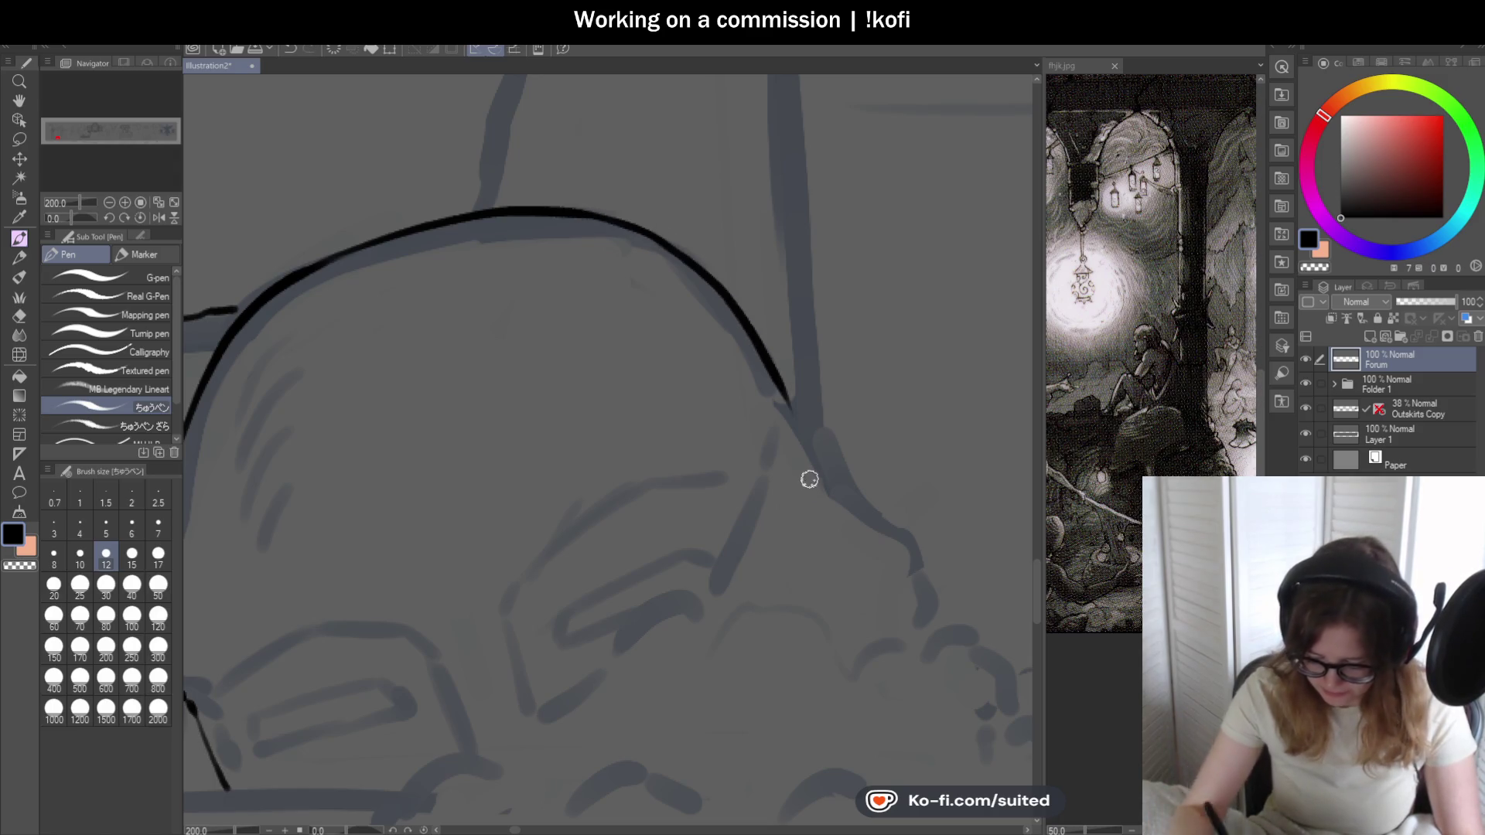
pyautogui.scroll(-1, 638, 293)
pyautogui.scroll(3, 717, 408)
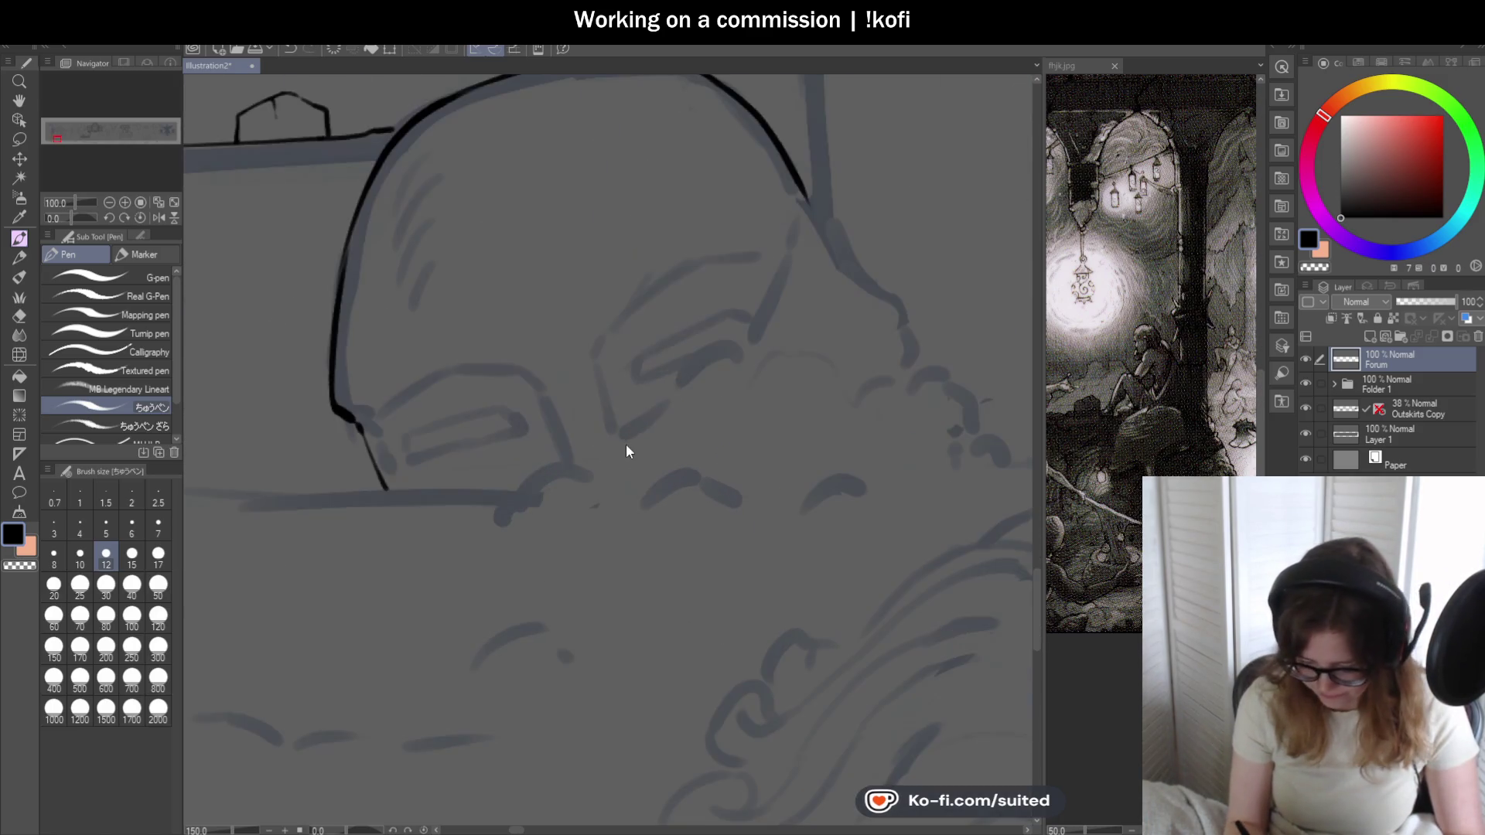
pyautogui.scroll(1, 433, 455)
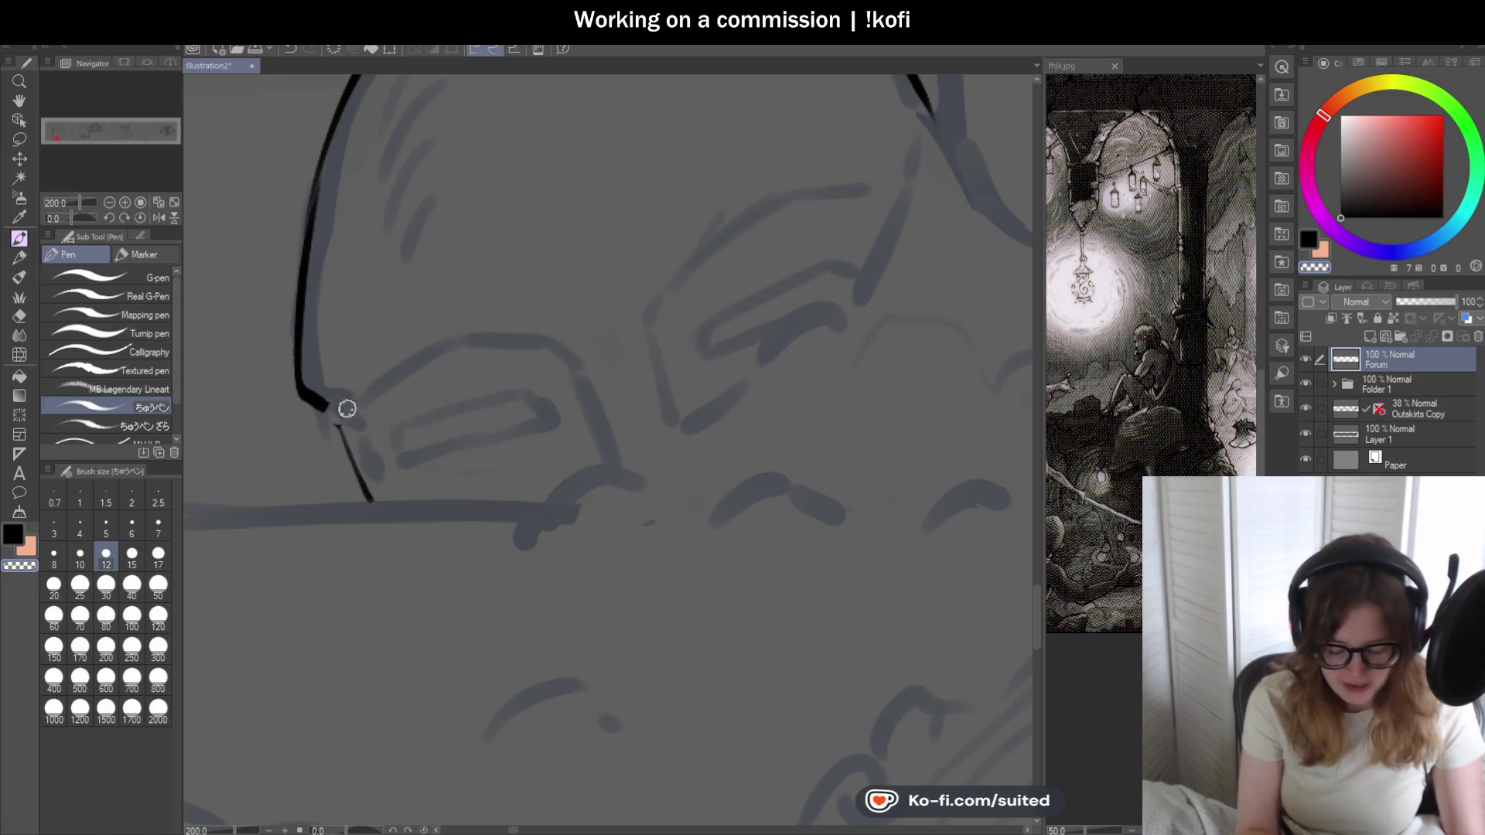
# - Clean the line corner with the eraser, curve its lower end, and start the brow line above the eye
pyautogui.moveTo(345, 407); pyautogui.dragTo(337, 432)
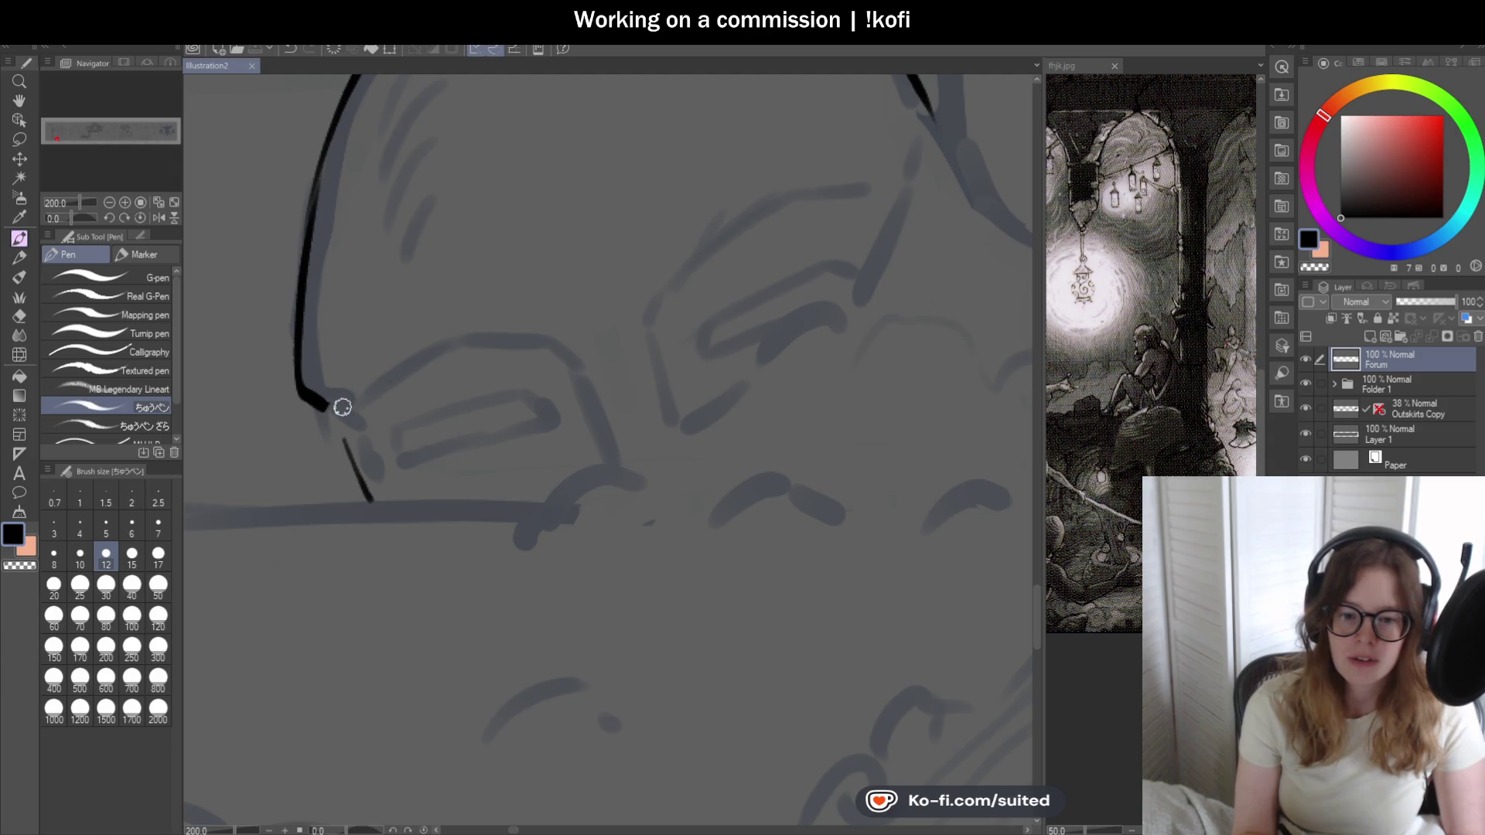
pyautogui.scroll(2, 336, 464)
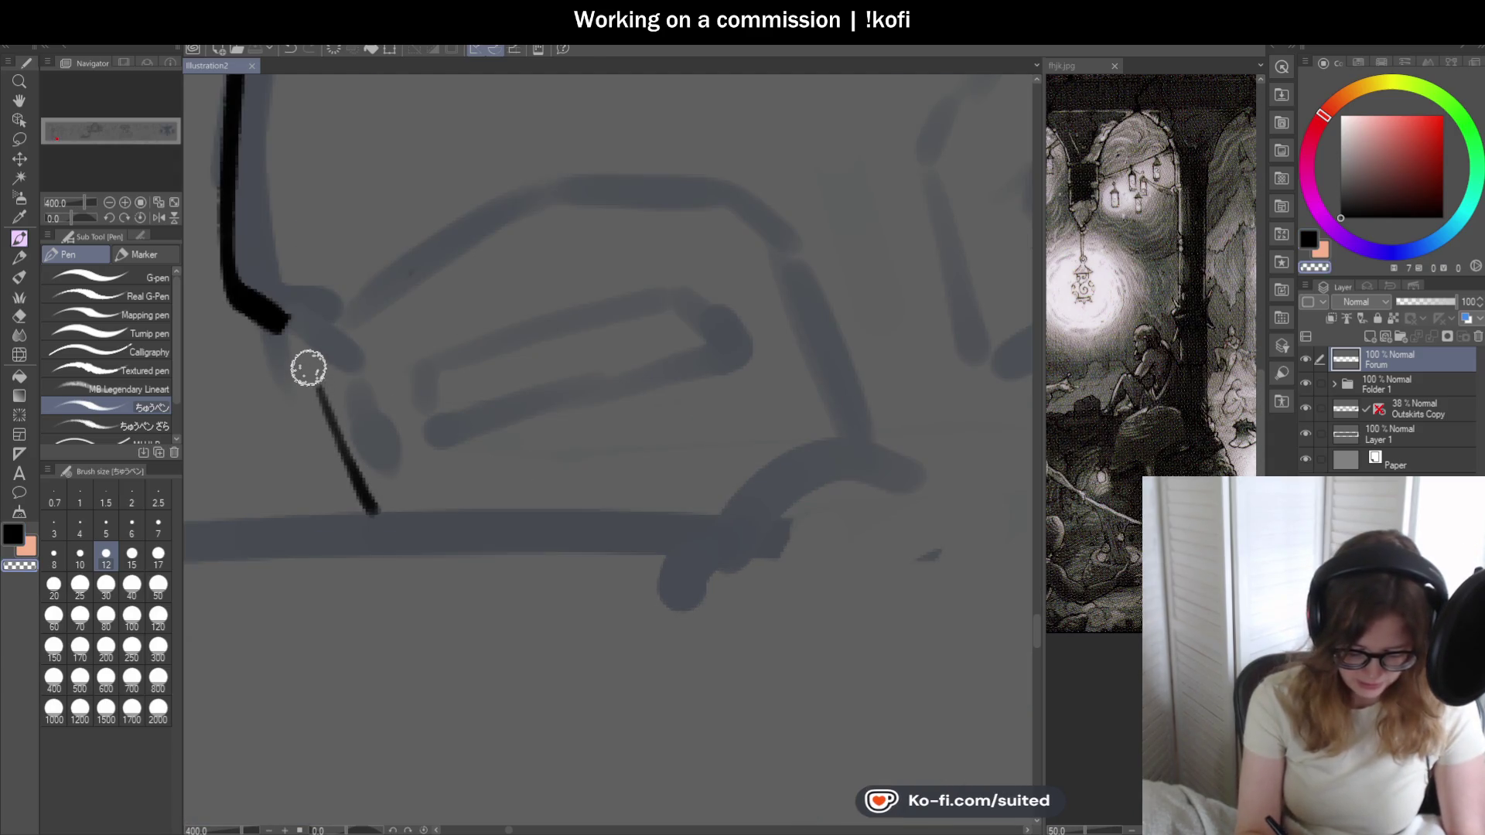
pyautogui.moveTo(348, 458); pyautogui.dragTo(327, 417)
pyautogui.moveTo(255, 309)
pyautogui.mouseDown()
pyautogui.moveTo(334, 357)
pyautogui.moveTo(409, 513)
pyautogui.mouseUp()
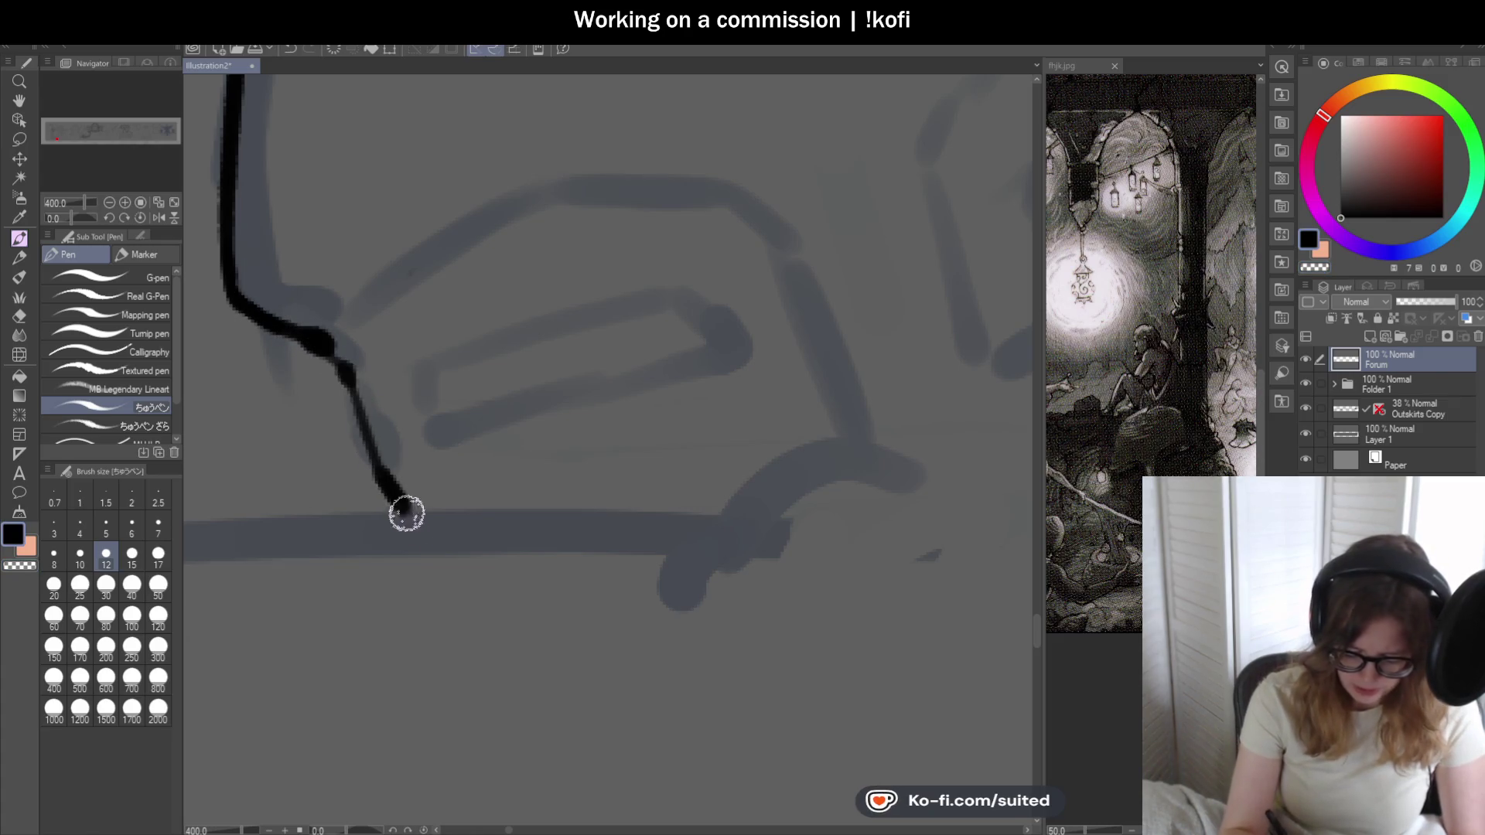
pyautogui.moveTo(338, 344)
pyautogui.mouseDown()
pyautogui.moveTo(570, 179)
pyautogui.moveTo(417, 275)
pyautogui.moveTo(663, 198)
pyautogui.mouseUp()
pyautogui.hotkey('ctrl', 'z')
pyautogui.scroll(-2, 495, 258)
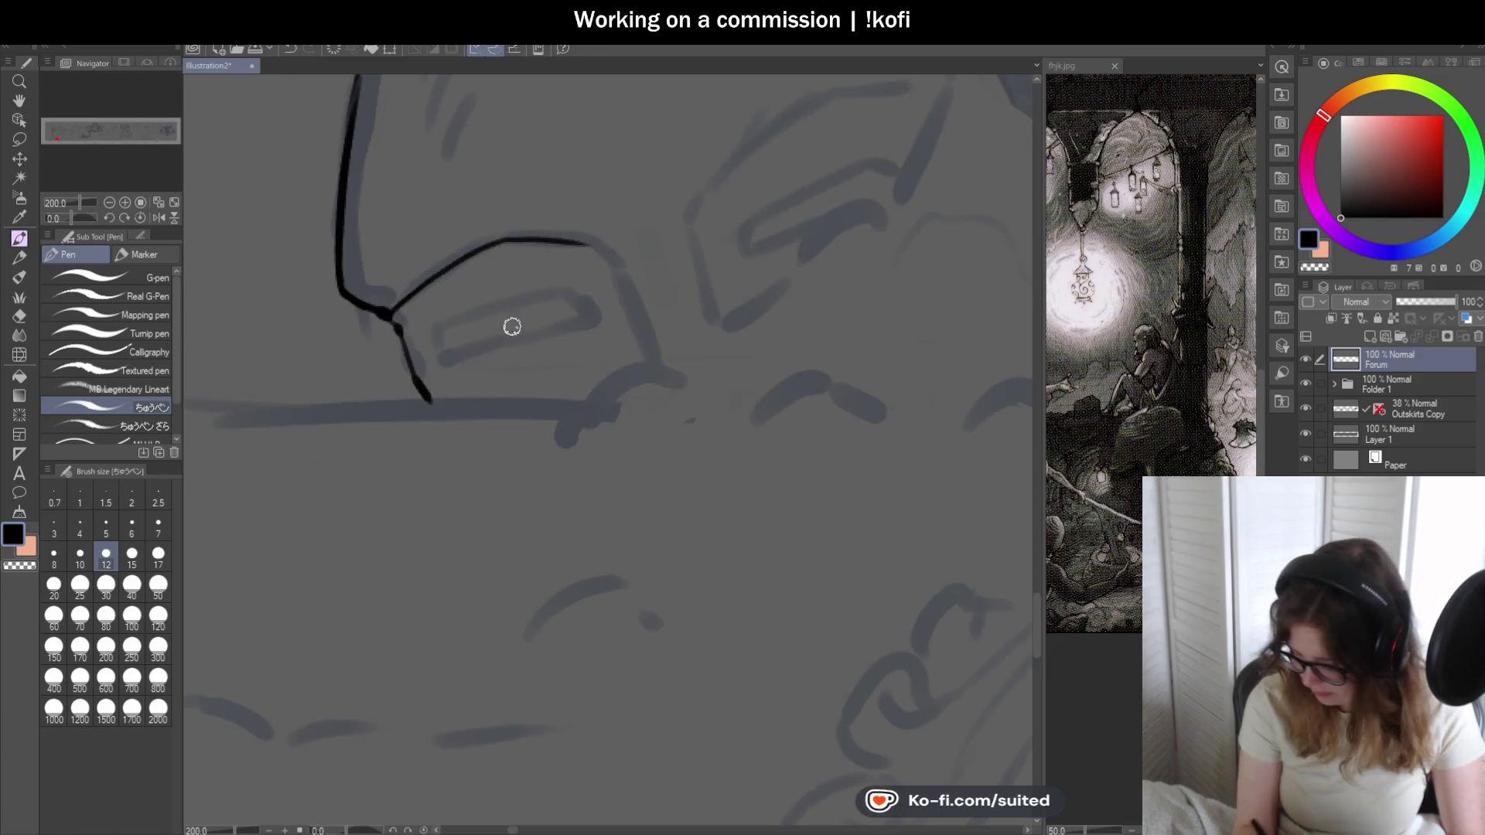
pyautogui.scroll(2, 511, 325)
# - Extend the brow line right, then ink the inner and top edges of the right eye opening
pyautogui.moveTo(530, 201); pyautogui.dragTo(574, 298)
pyautogui.hotkey('ctrl', 'z')
pyautogui.moveTo(530, 205)
pyautogui.mouseDown()
pyautogui.moveTo(567, 246)
pyautogui.moveTo(644, 459)
pyautogui.mouseUp()
pyautogui.scroll(-4, 626, 442)
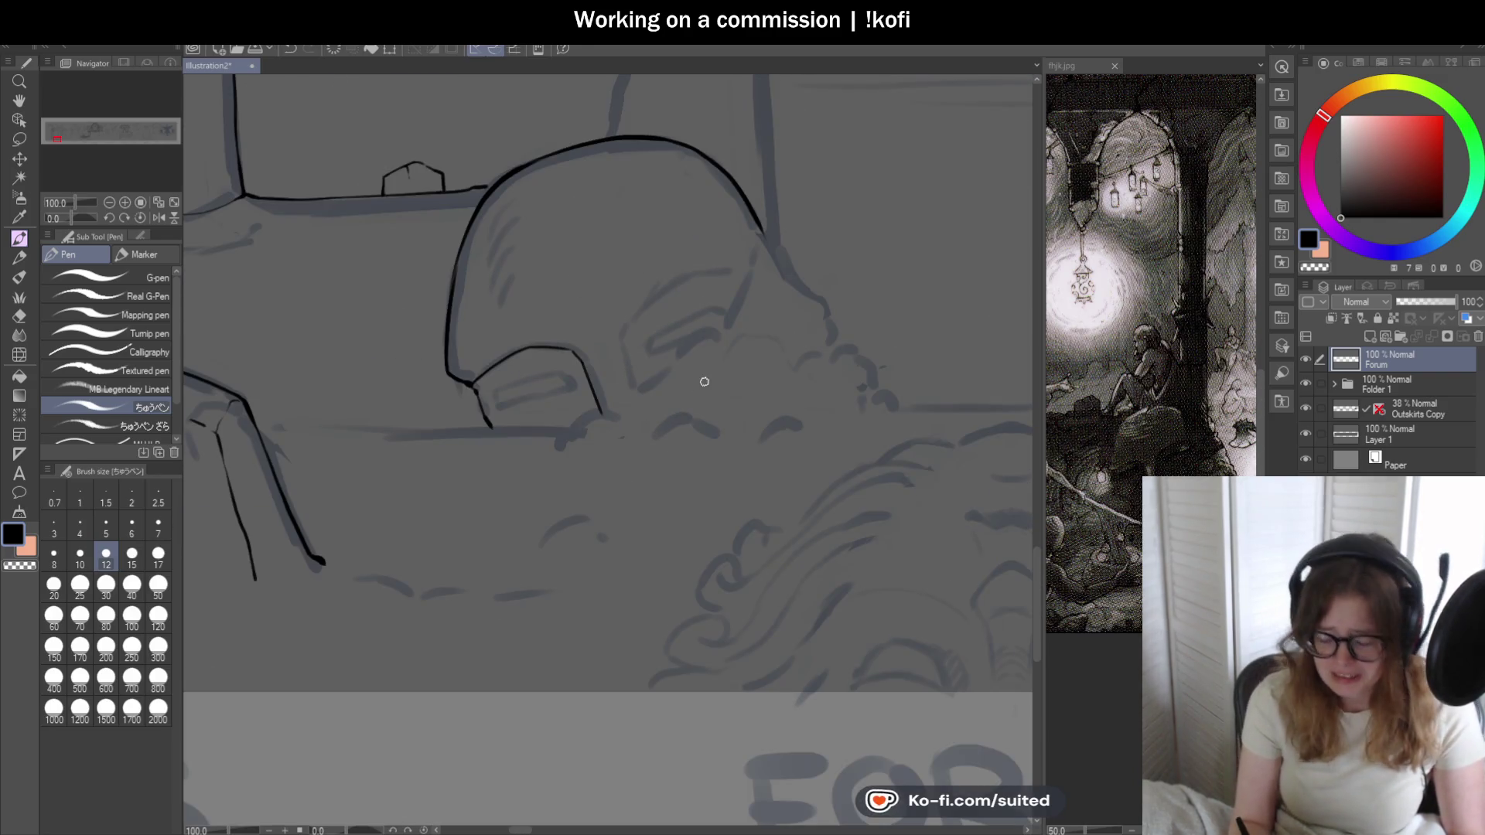
pyautogui.scroll(1, 708, 379)
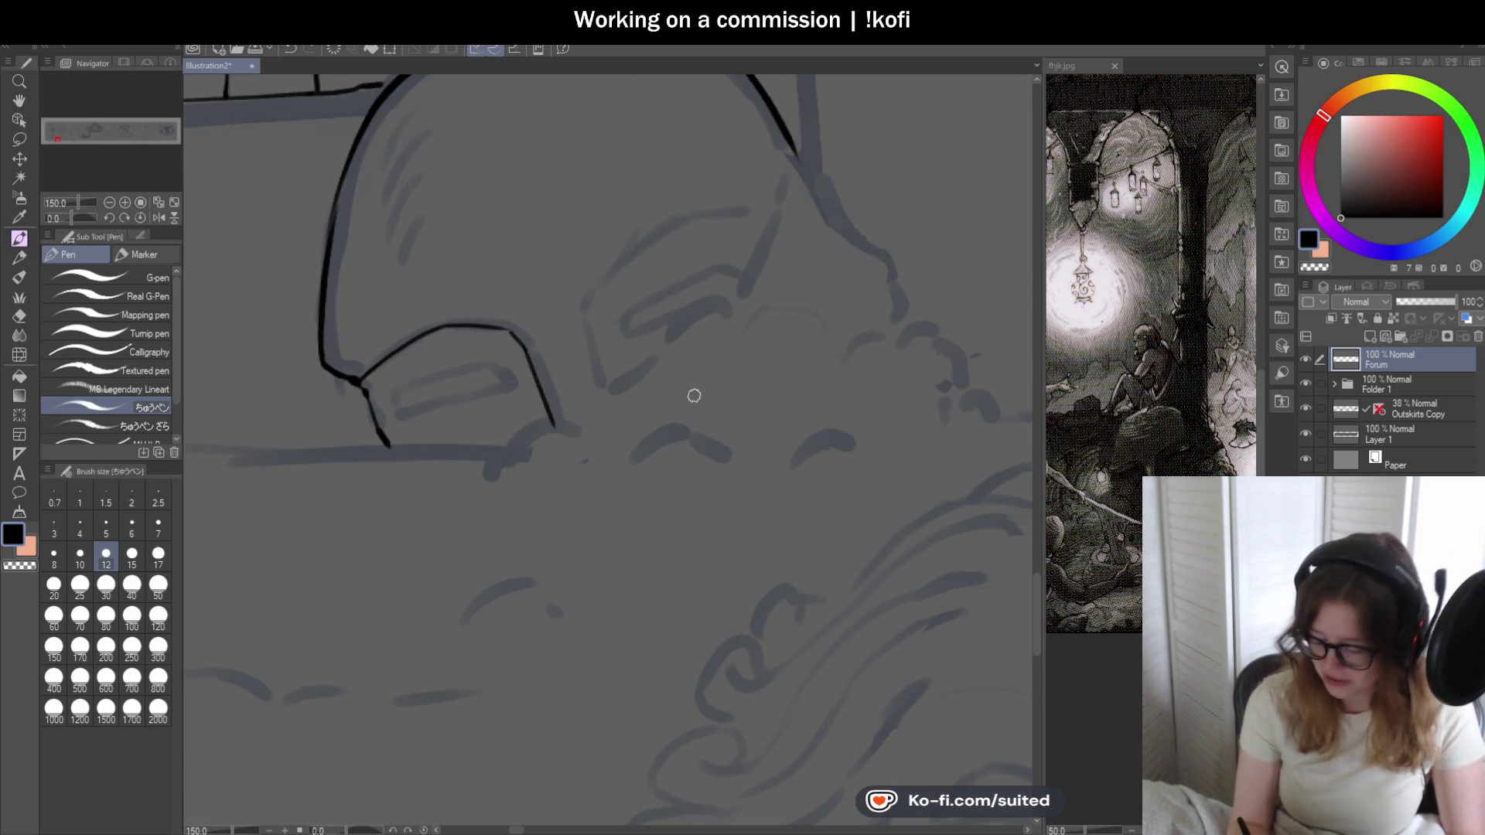
pyautogui.scroll(1, 660, 365)
pyautogui.moveTo(557, 304); pyautogui.dragTo(584, 418)
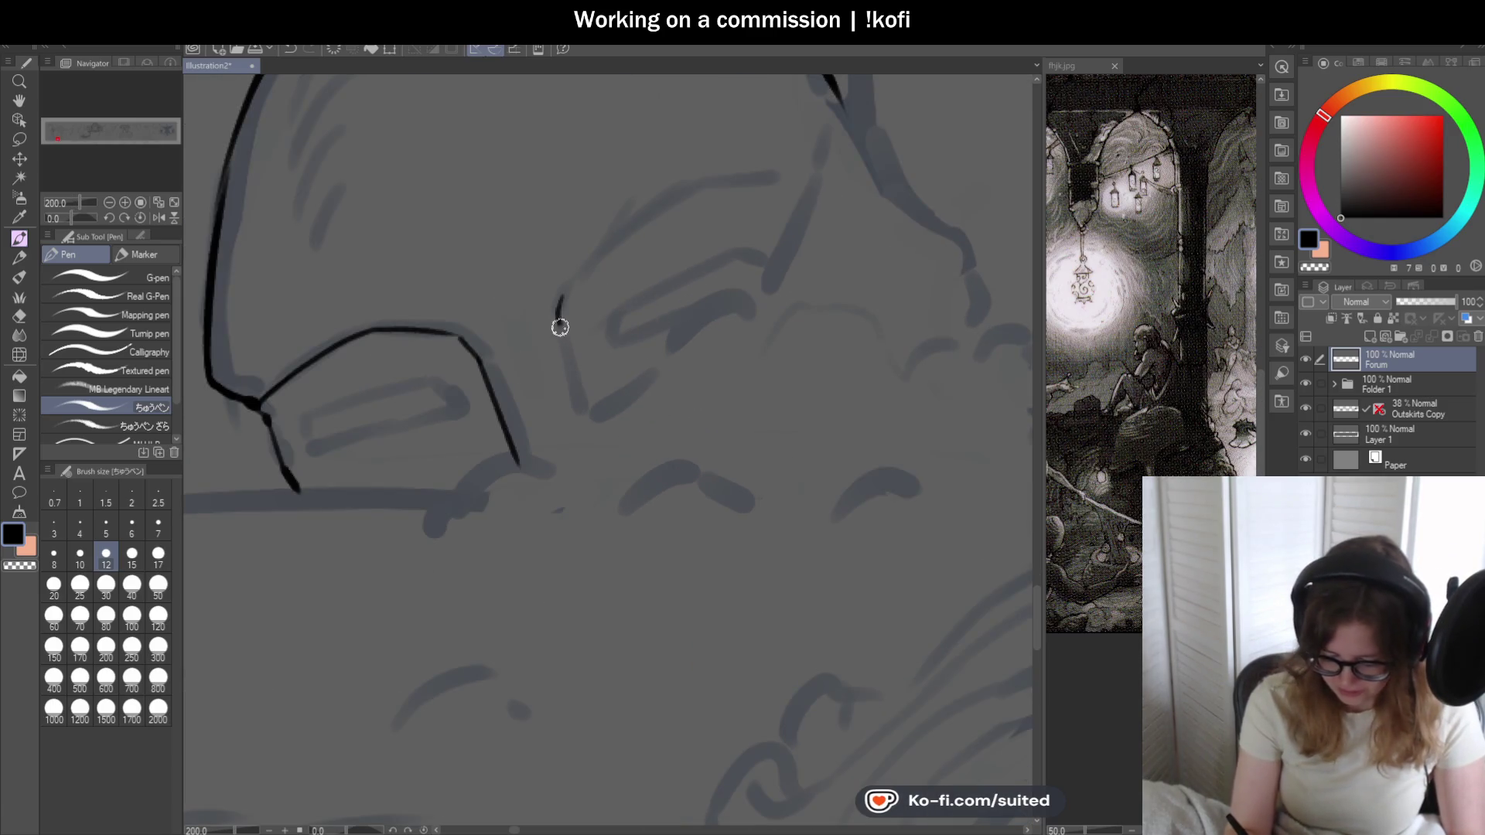
pyautogui.moveTo(557, 300)
pyautogui.mouseDown()
pyautogui.moveTo(701, 177)
pyautogui.moveTo(805, 182)
pyautogui.mouseUp()
pyautogui.scroll(-1, 639, 352)
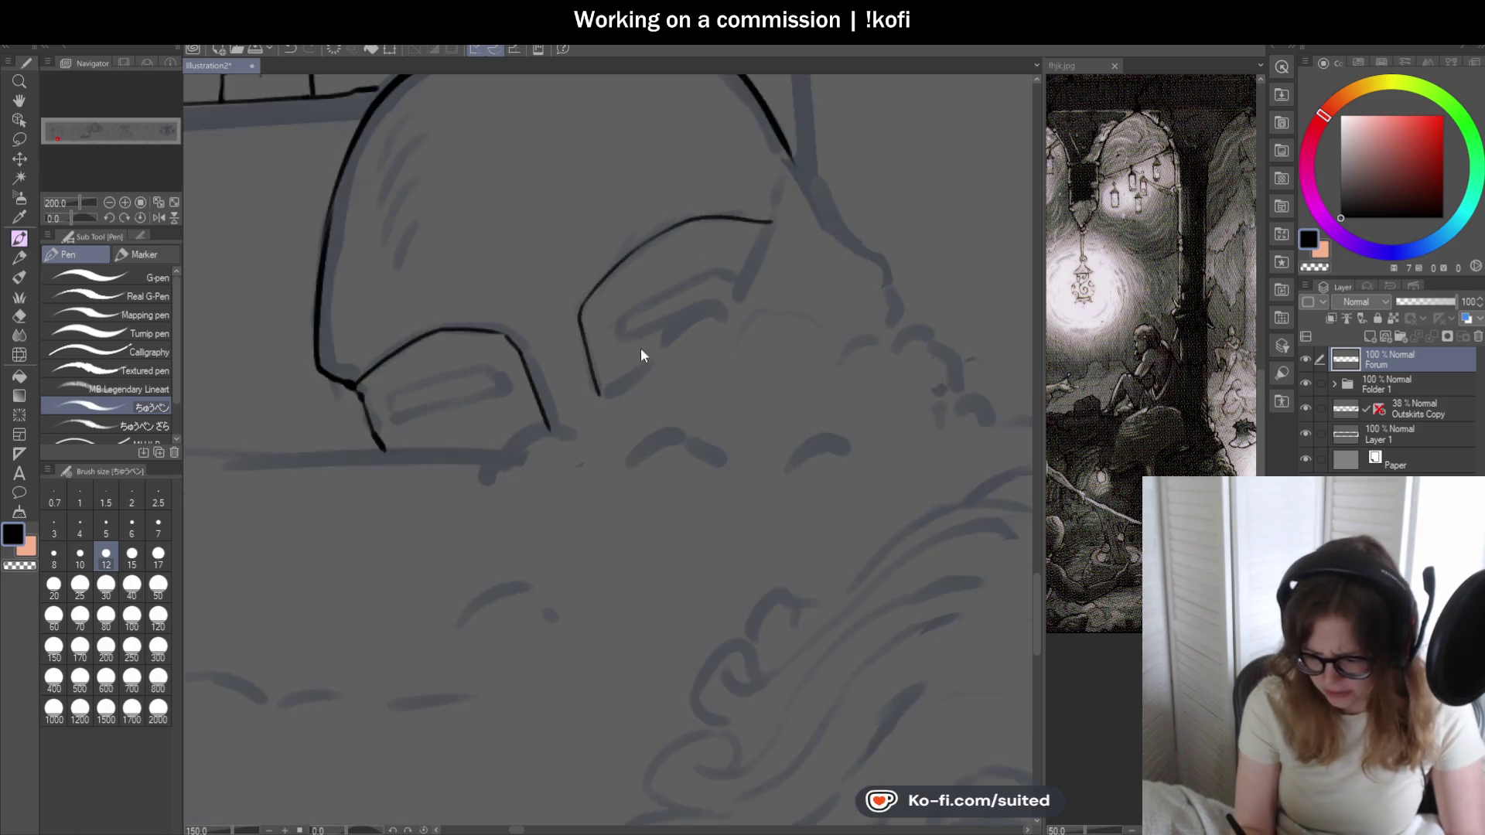
pyautogui.scroll(-1, 685, 344)
pyautogui.scroll(-1, 732, 313)
pyautogui.scroll(-1, 696, 348)
pyautogui.scroll(1, 626, 412)
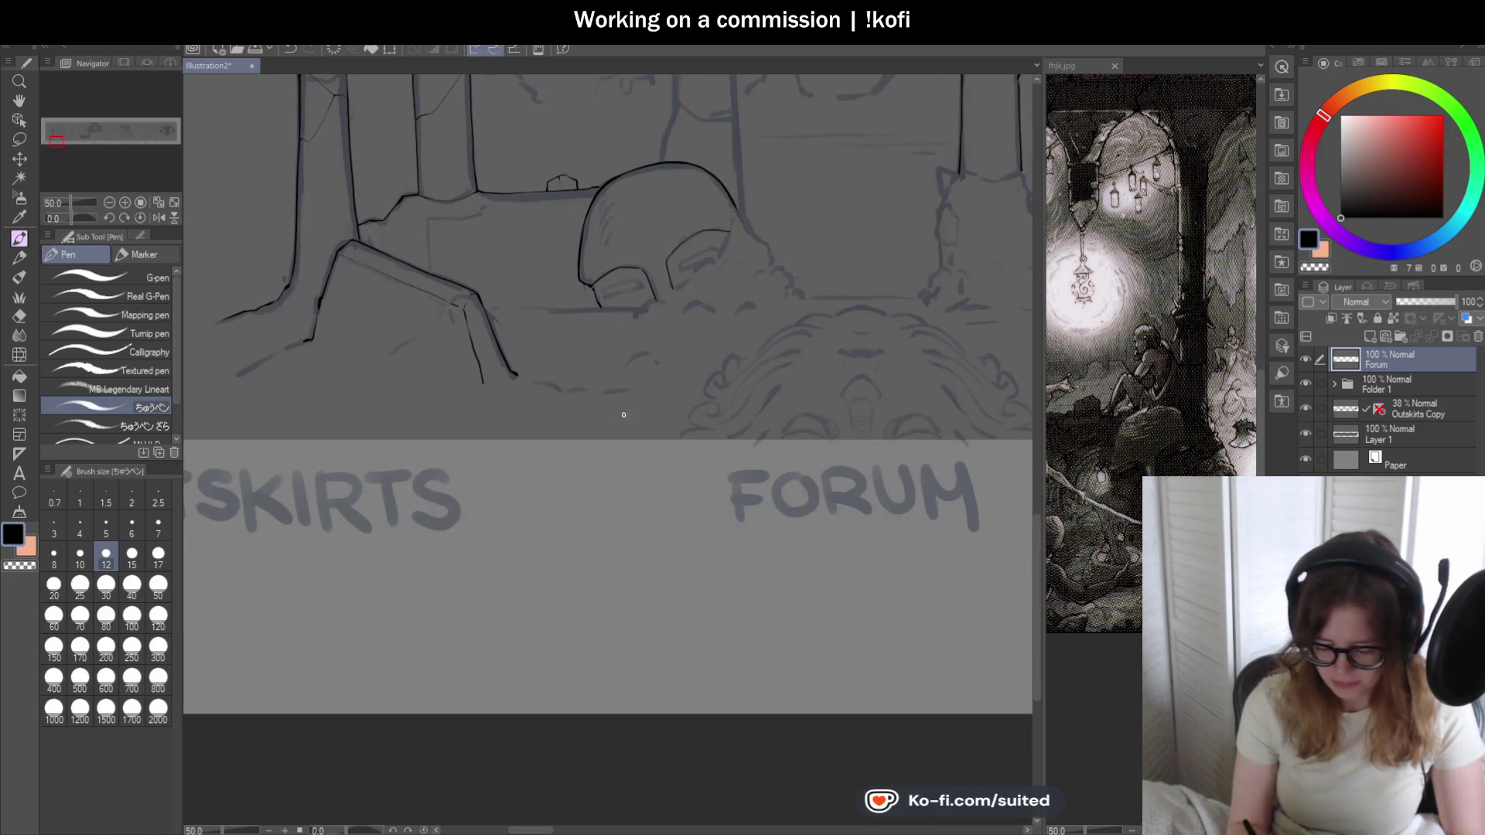
pyautogui.scroll(1, 580, 446)
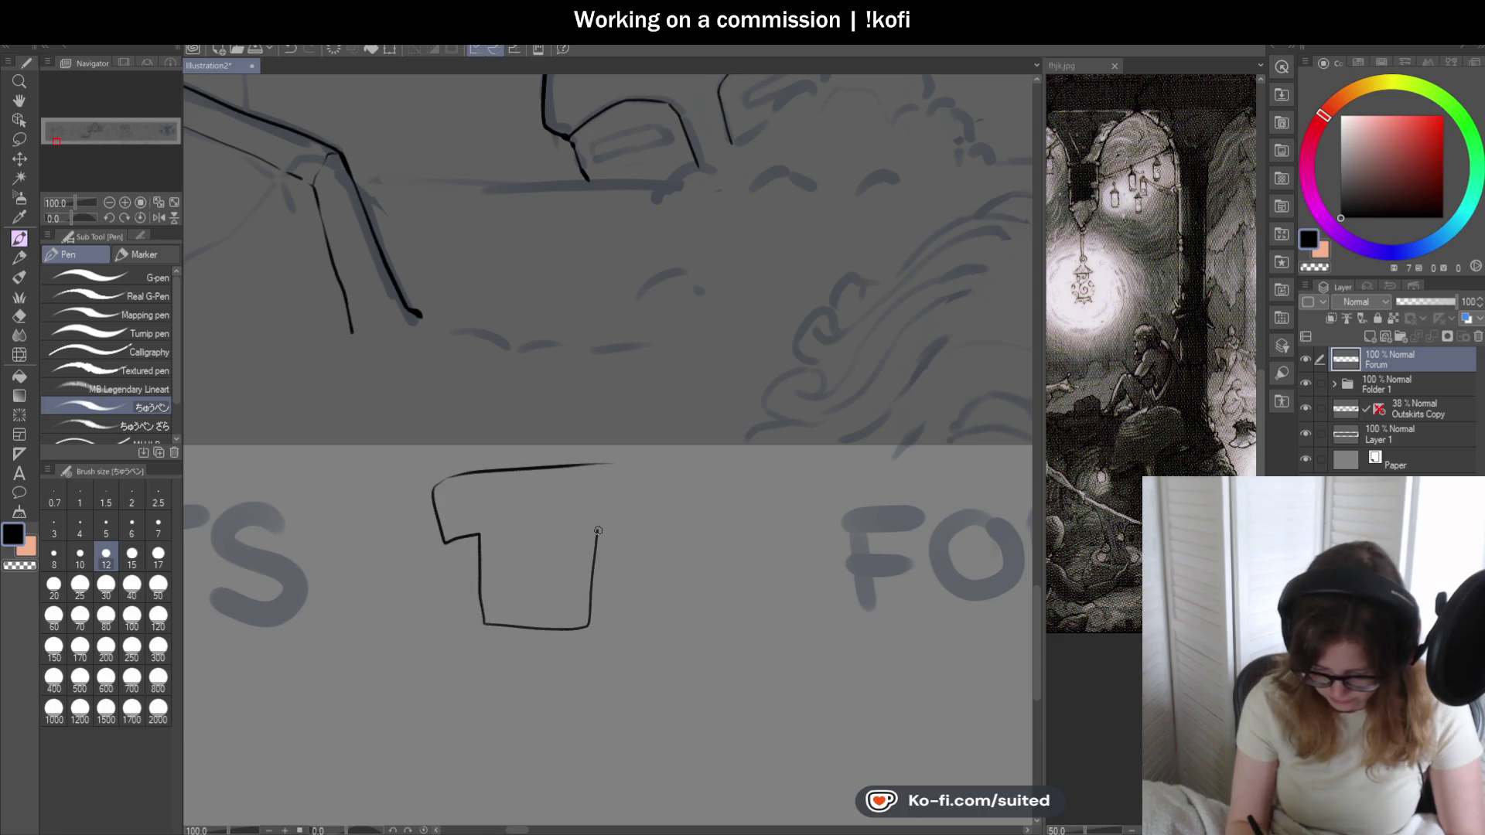
pyautogui.moveTo(636, 529); pyautogui.dragTo(612, 464)
pyautogui.scroll(-1, 647, 431)
pyautogui.scroll(1, 576, 584)
pyautogui.scroll(1, 626, 499)
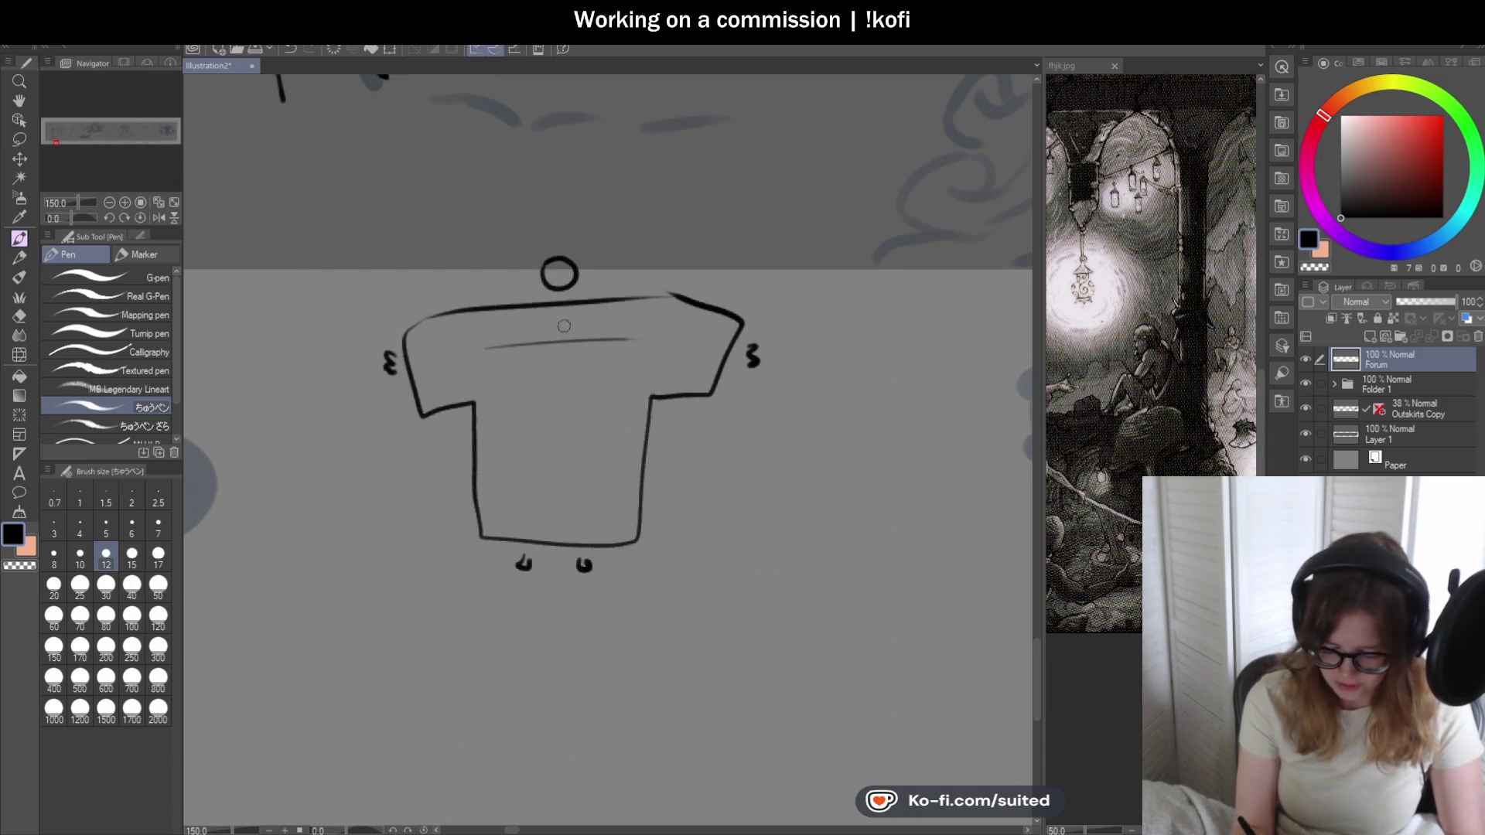
pyautogui.hotkey('ctrl', 'z')
pyautogui.hotkey('ctrl', 'z')
pyautogui.hotkey('ctrl', 'z')
pyautogui.hotkey('ctrl', 'z')
pyautogui.hotkey('ctrl', 'z')
pyautogui.hotkey('ctrl', 'z')
pyautogui.hotkey('ctrl', 'z')
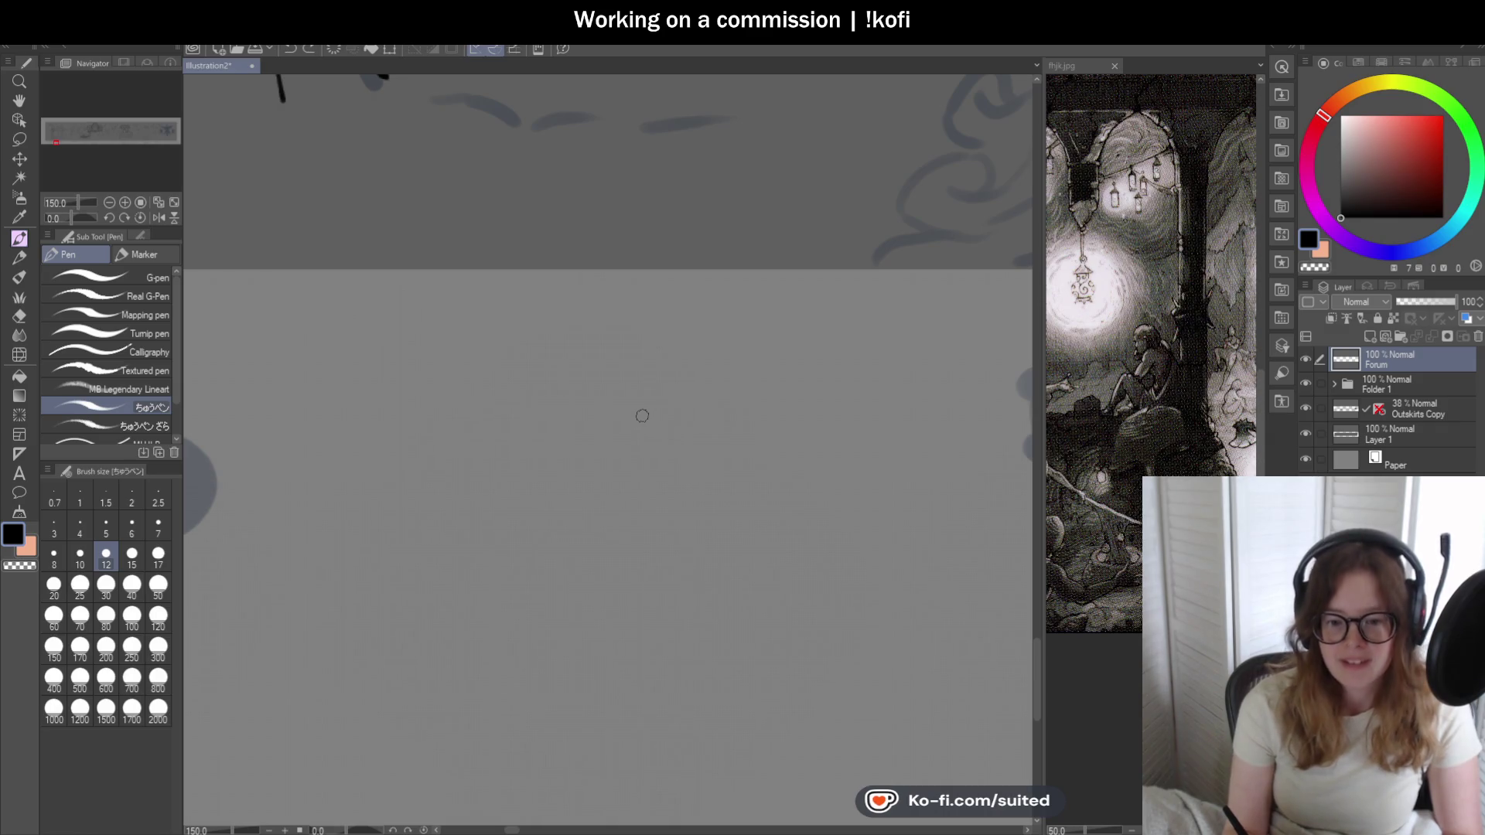
pyautogui.scroll(-3, 599, 430)
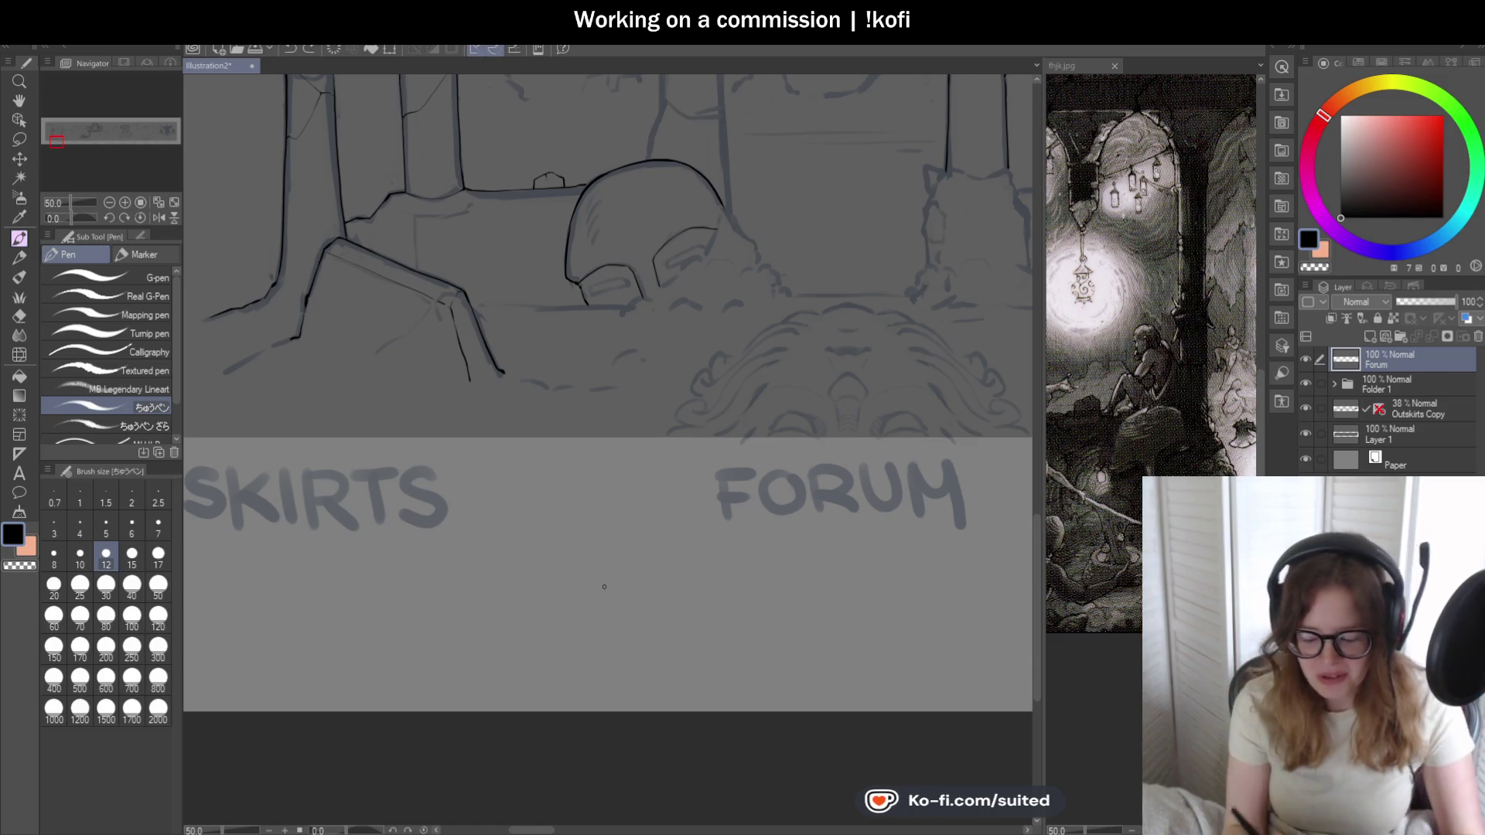
pyautogui.scroll(1, 680, 344)
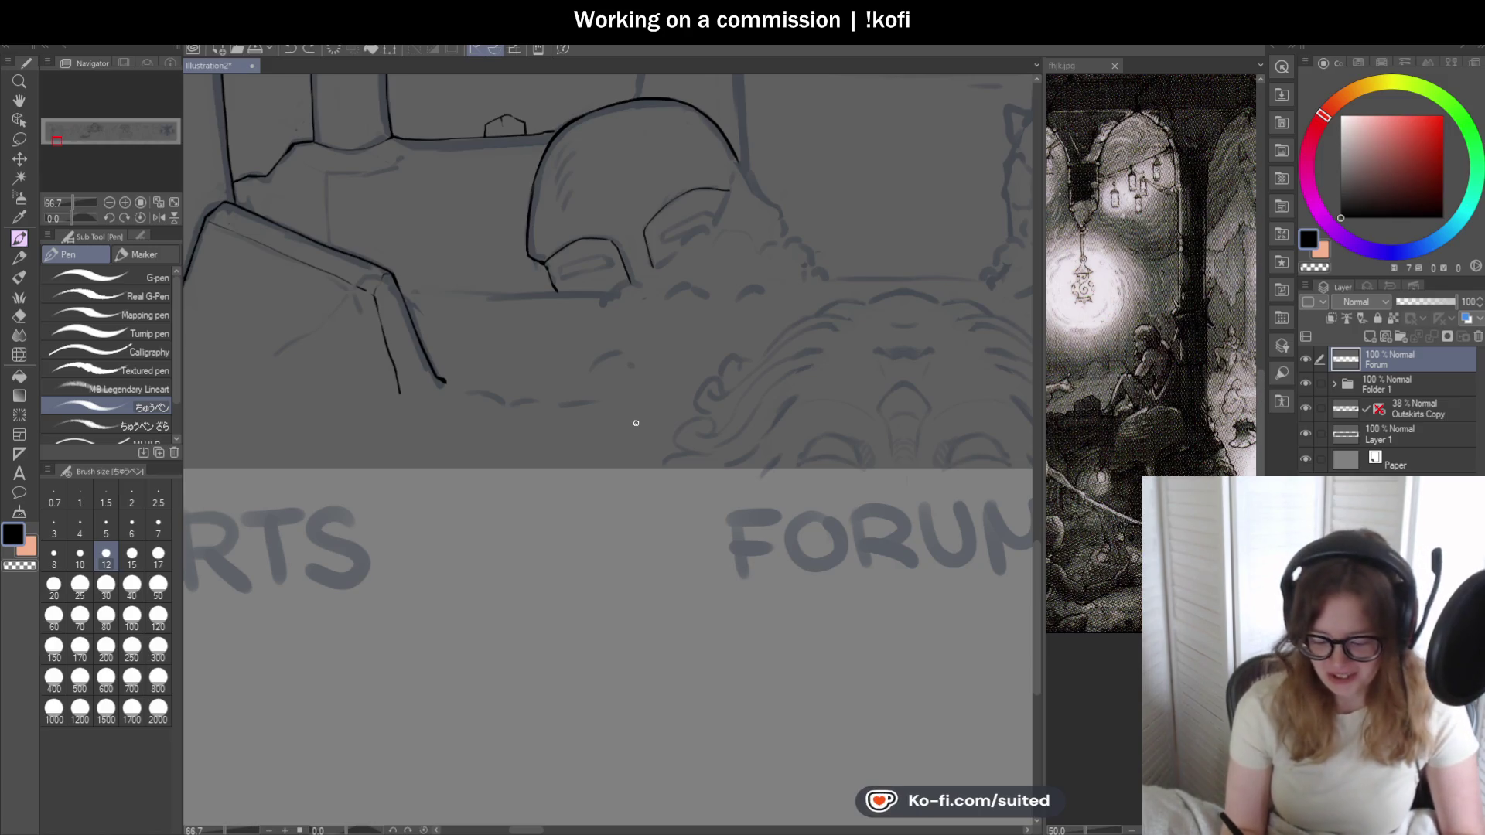
pyautogui.scroll(2, 664, 320)
pyautogui.scroll(2, 616, 271)
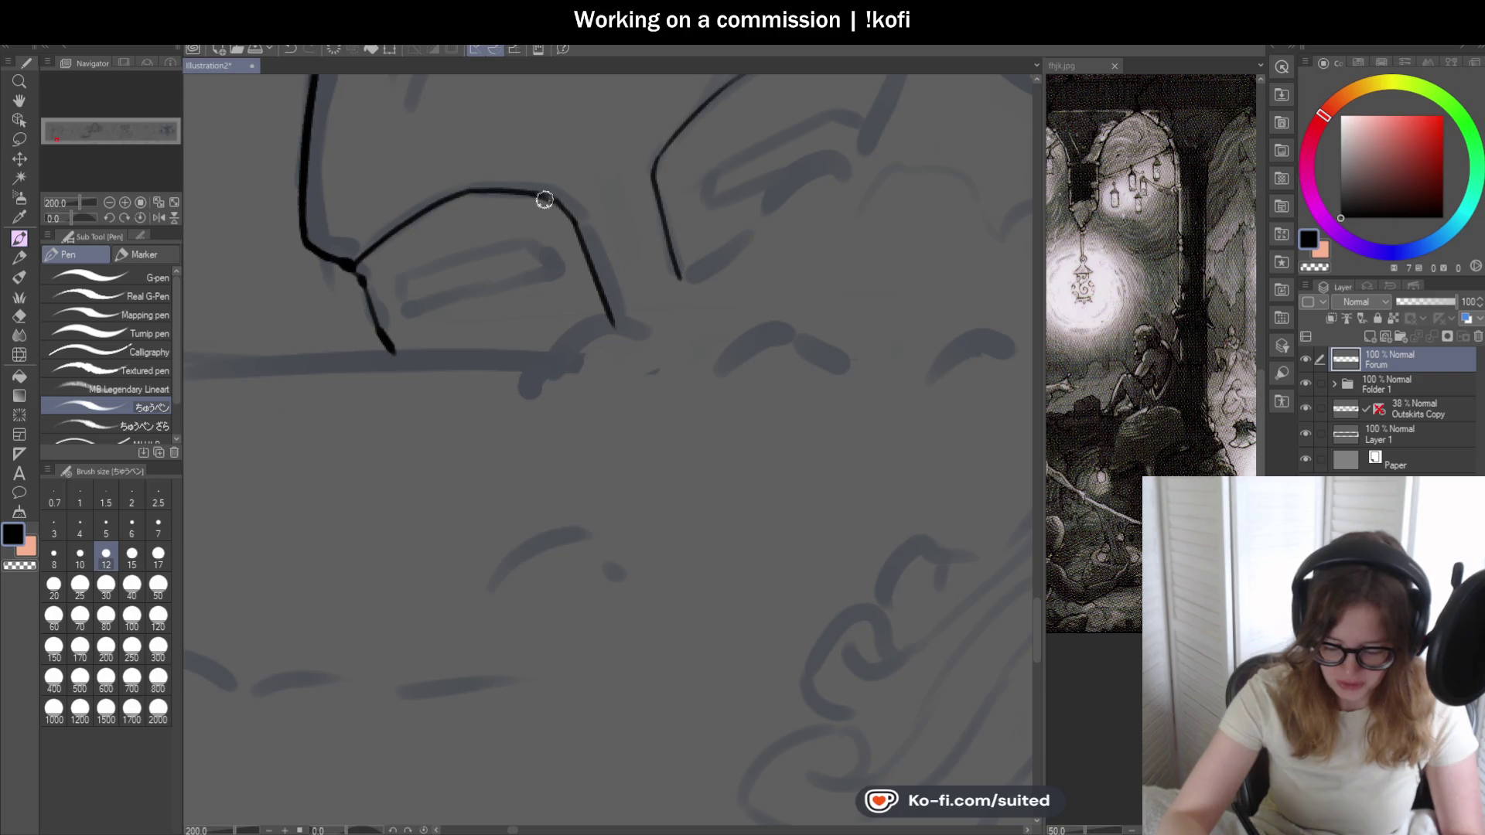
pyautogui.scroll(-1, 581, 232)
pyautogui.scroll(-1, 590, 331)
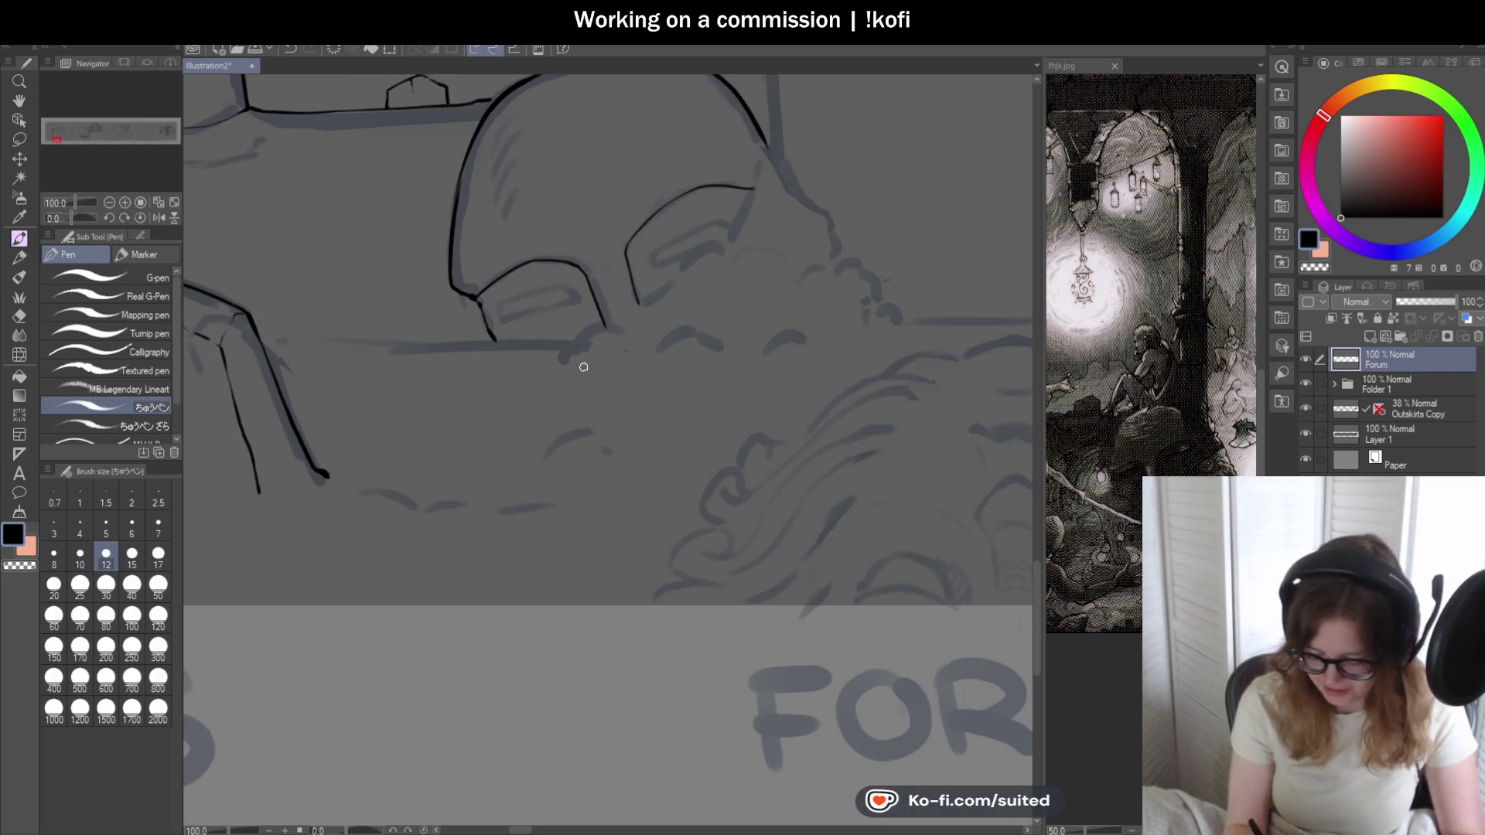
pyautogui.scroll(1, 526, 345)
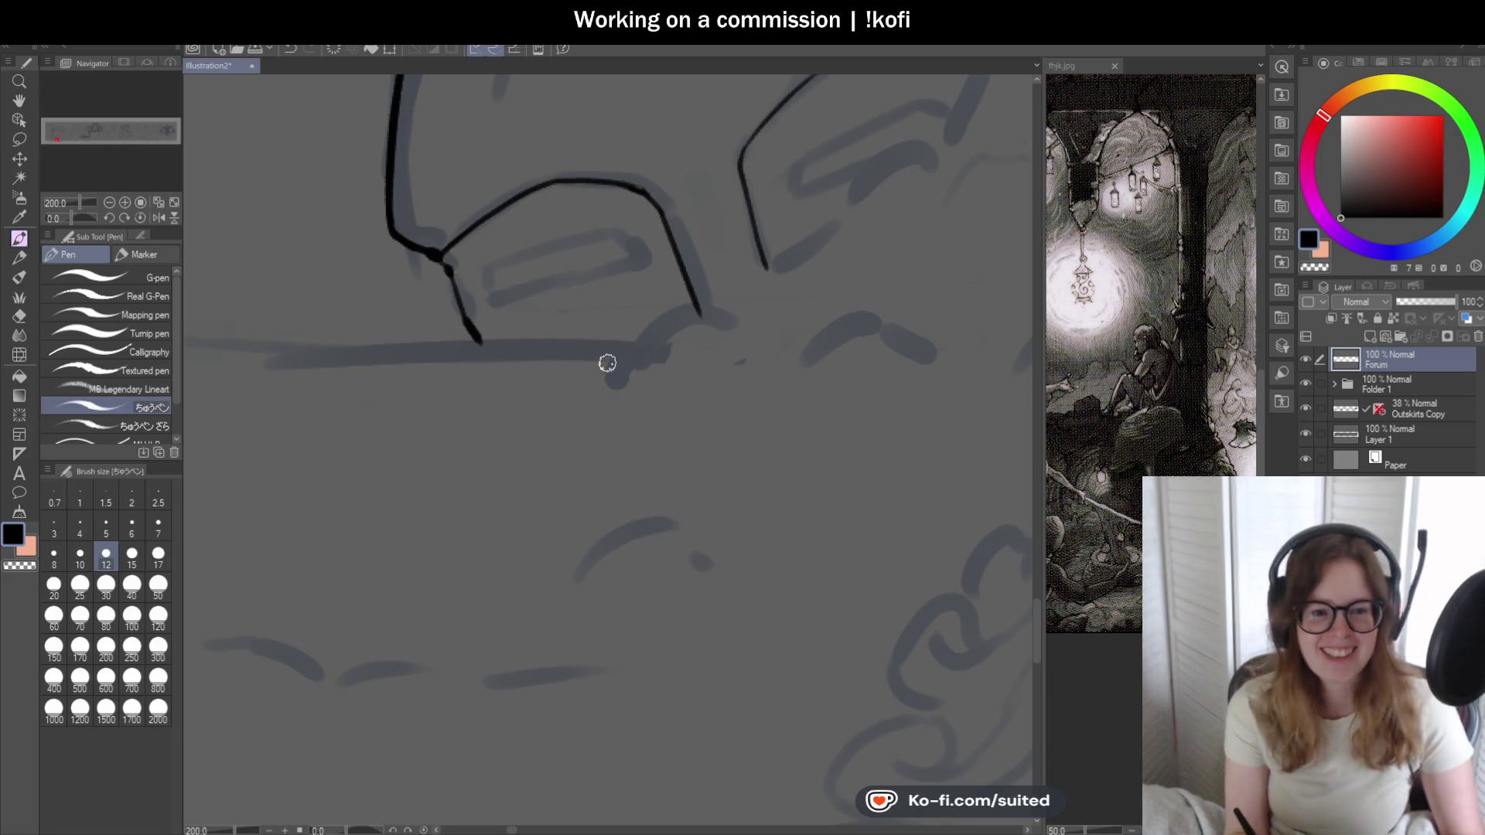
pyautogui.scroll(-1, 568, 279)
pyautogui.scroll(-1, 553, 306)
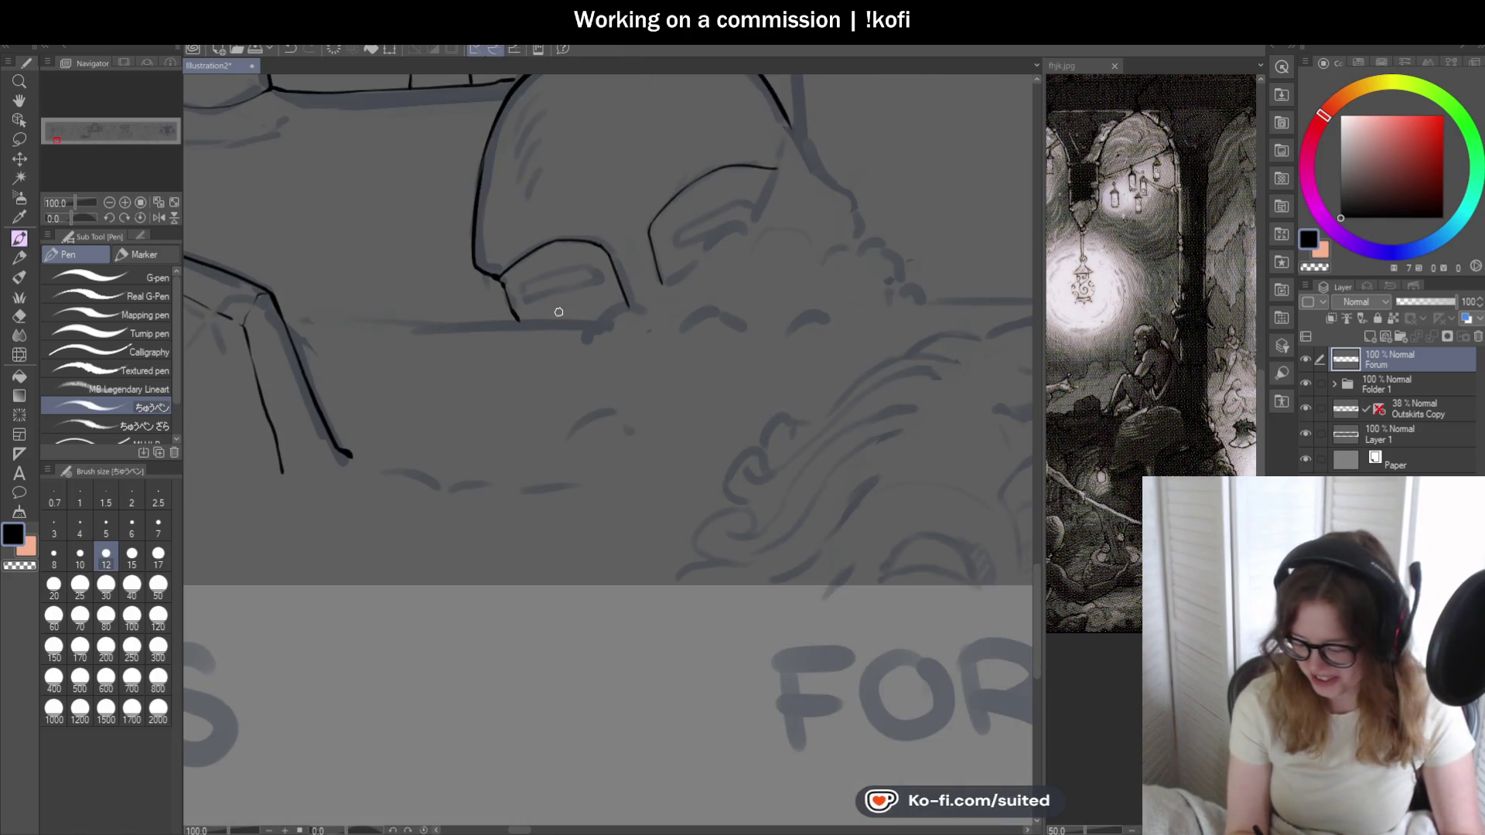
pyautogui.scroll(-1, 558, 312)
pyautogui.scroll(2, 568, 169)
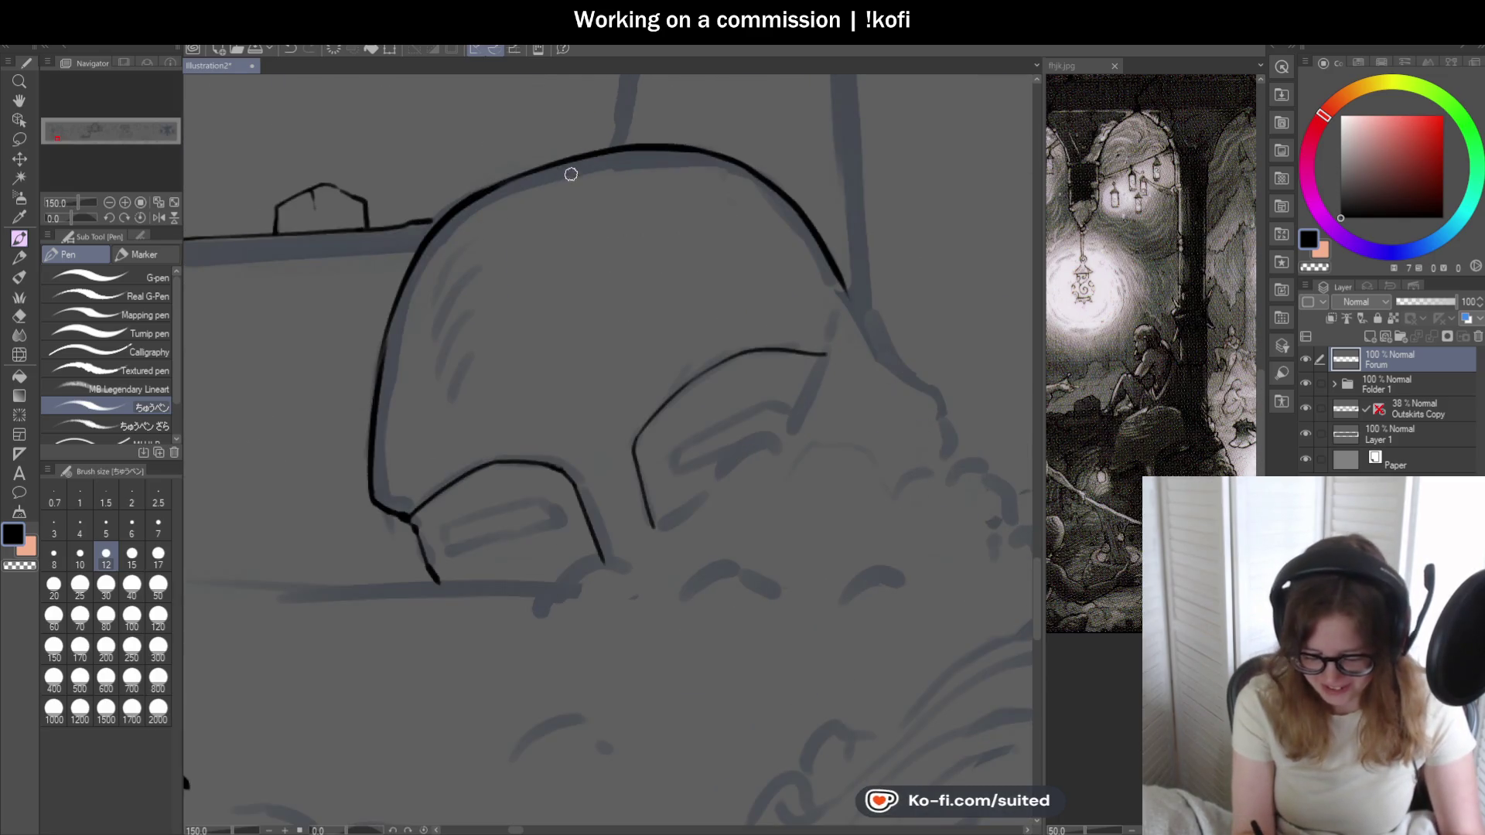
pyautogui.scroll(1, 539, 152)
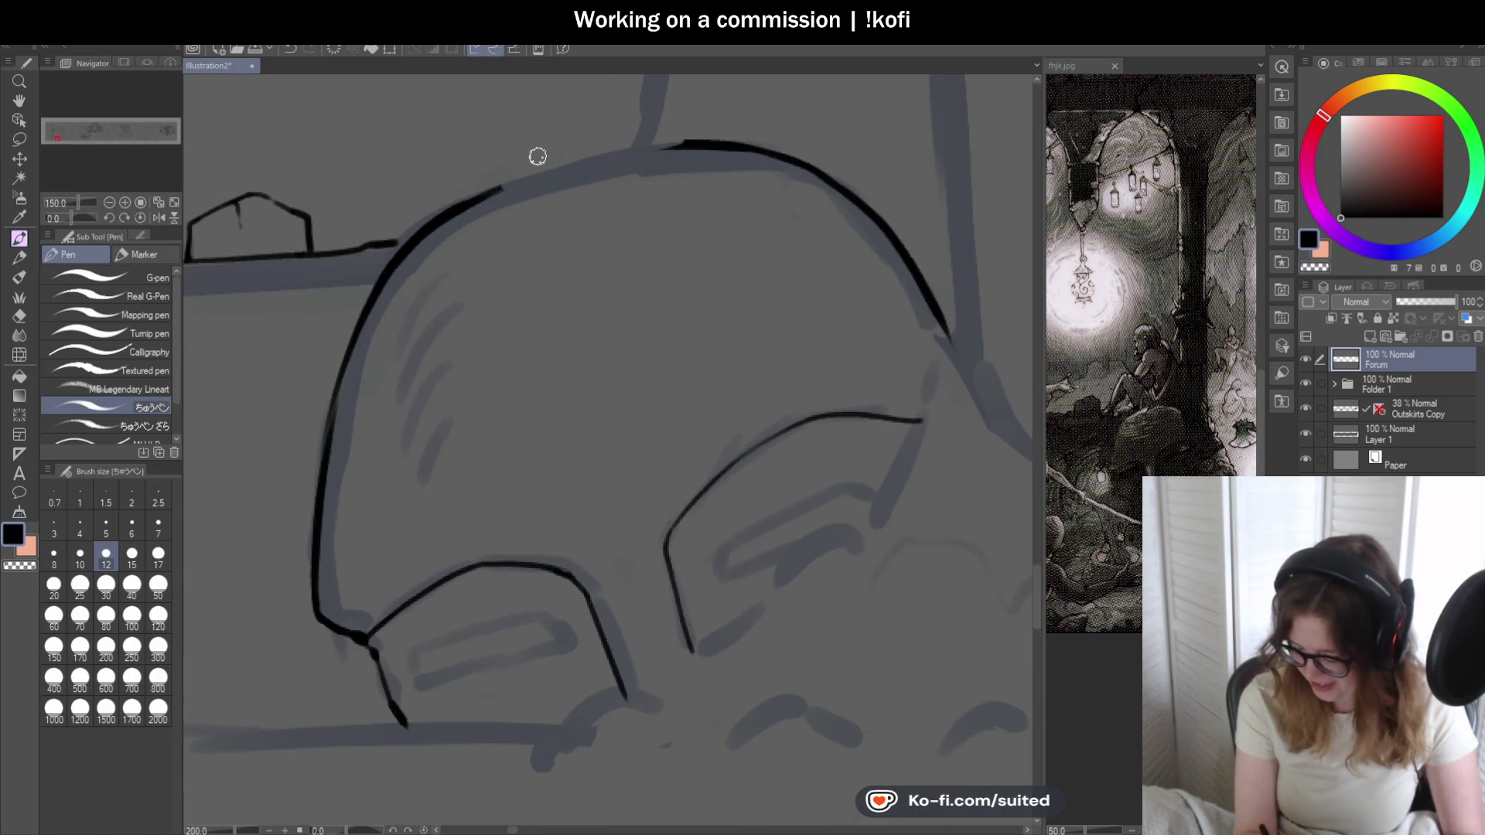
# - Extend the helmet's top curve and close the remaining gap in its outline
pyautogui.moveTo(538, 171)
pyautogui.mouseDown()
pyautogui.moveTo(587, 158)
pyautogui.moveTo(526, 236)
pyautogui.mouseUp()
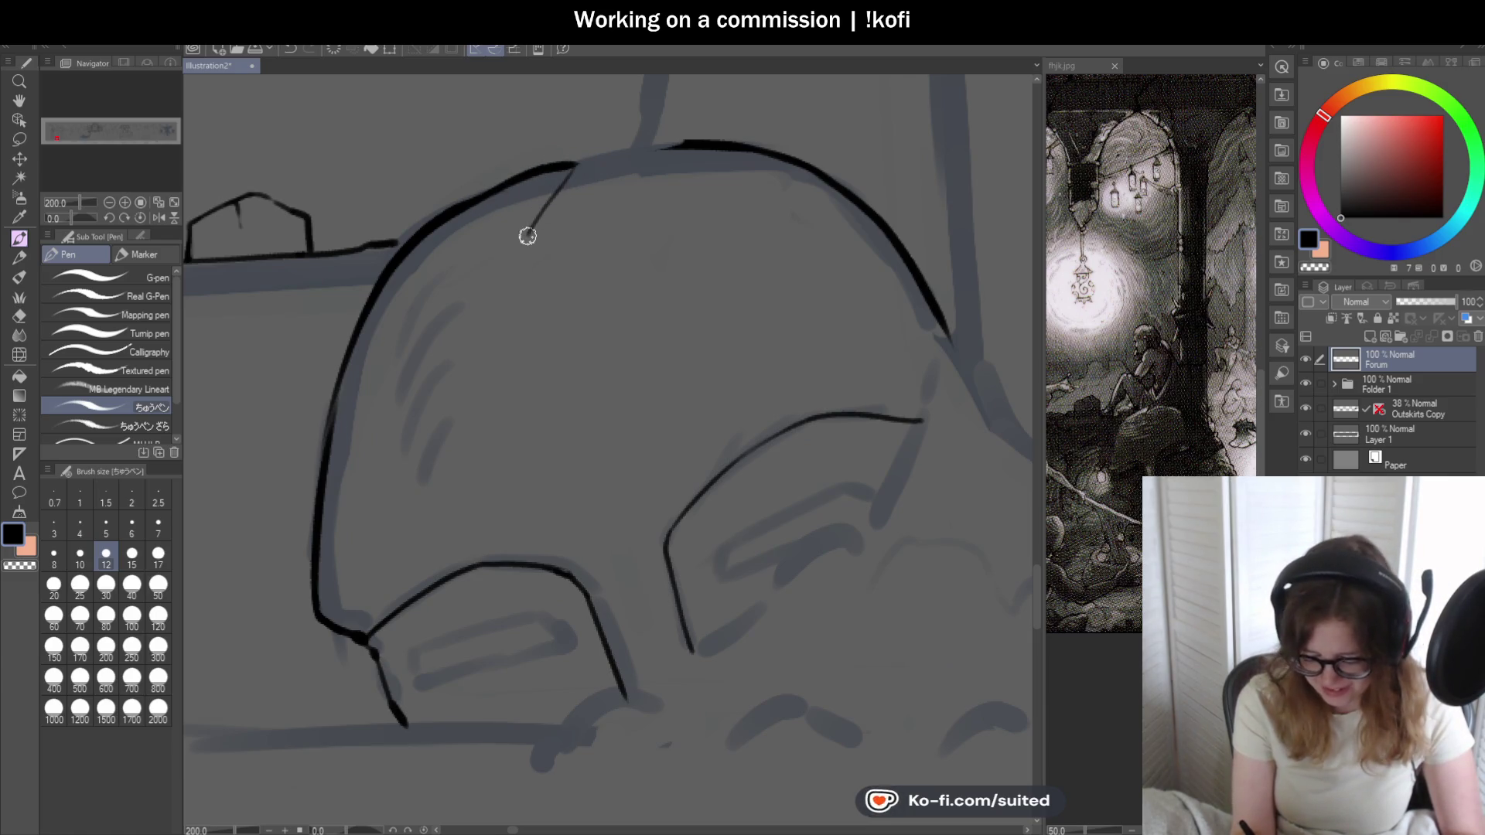
pyautogui.scroll(2, 554, 190)
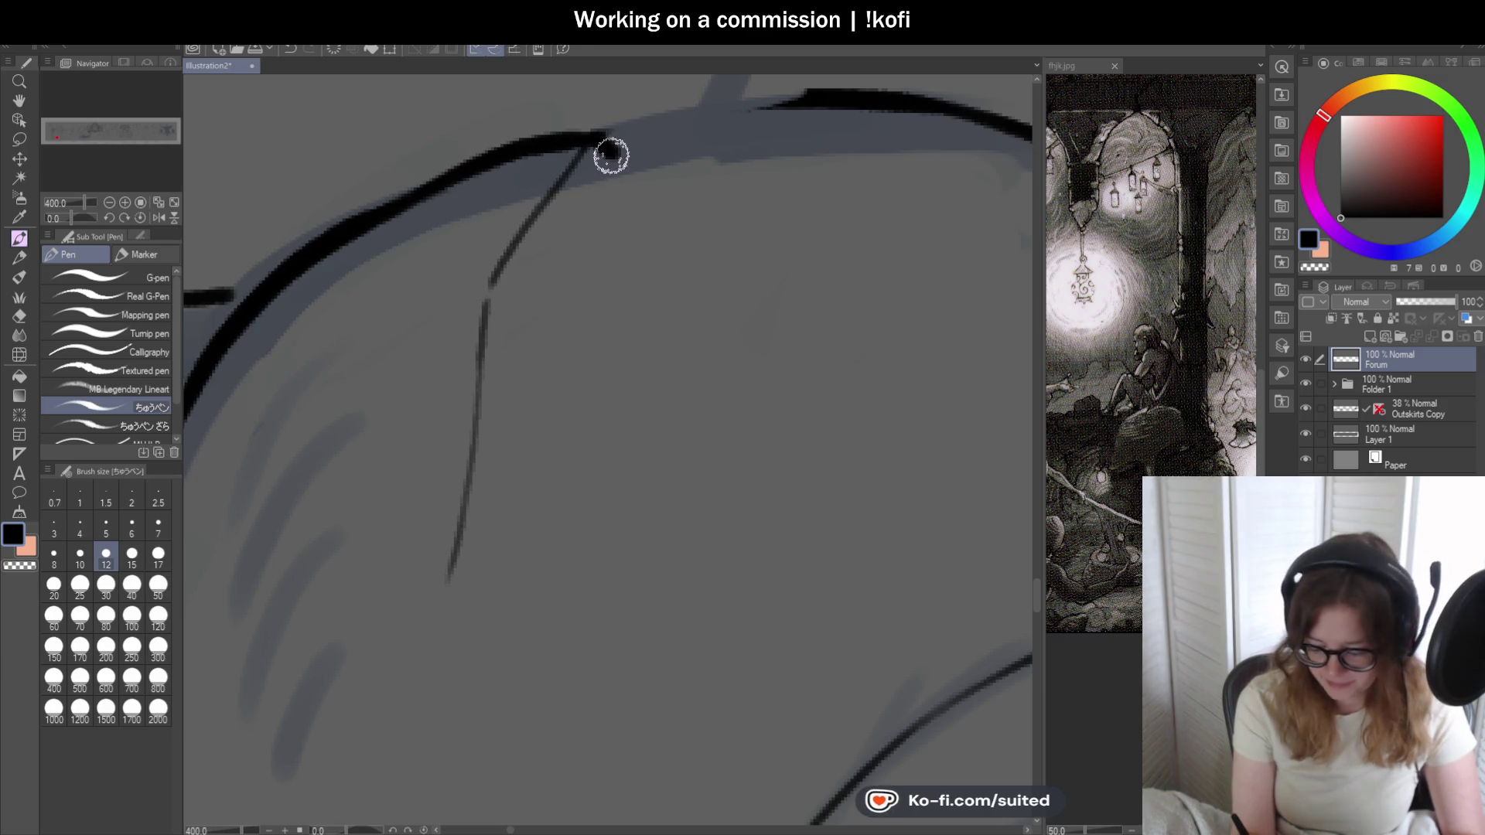
pyautogui.moveTo(546, 206)
pyautogui.mouseDown()
pyautogui.moveTo(663, 123)
pyautogui.moveTo(716, 110)
pyautogui.mouseUp()
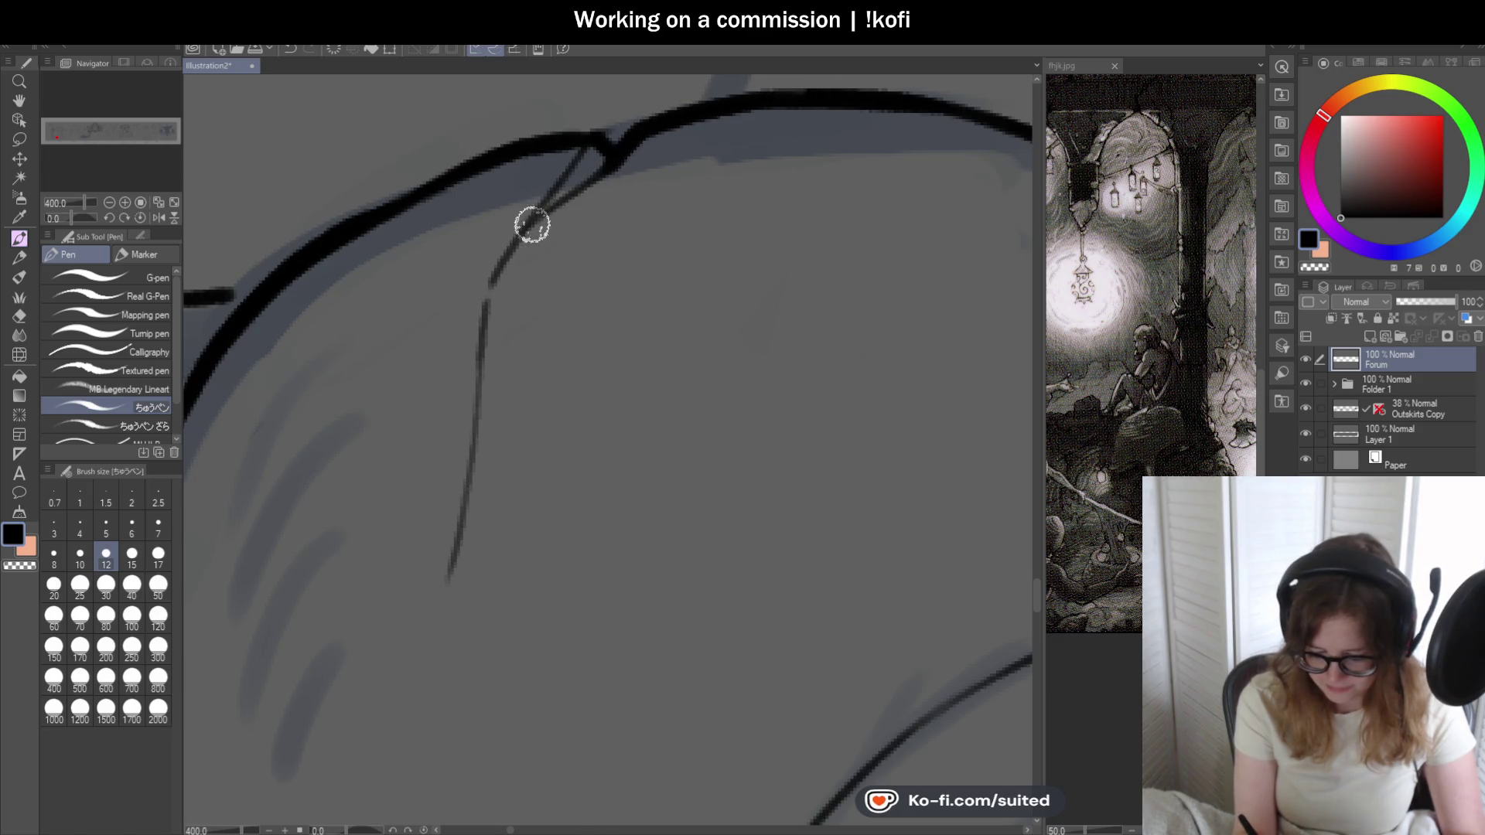
pyautogui.scroll(-3, 577, 266)
pyautogui.scroll(-2, 779, 309)
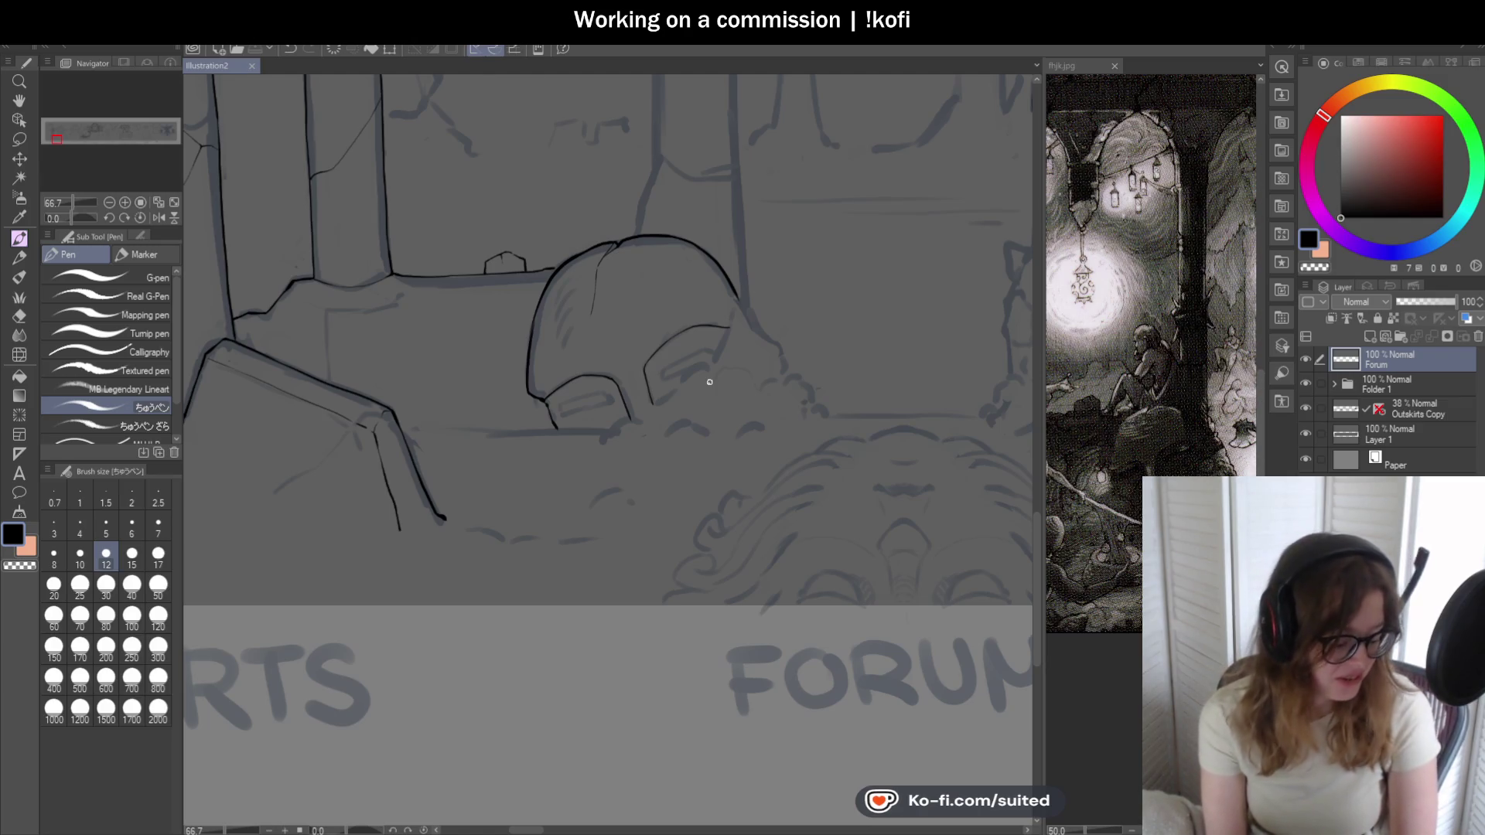
pyautogui.scroll(1, 593, 298)
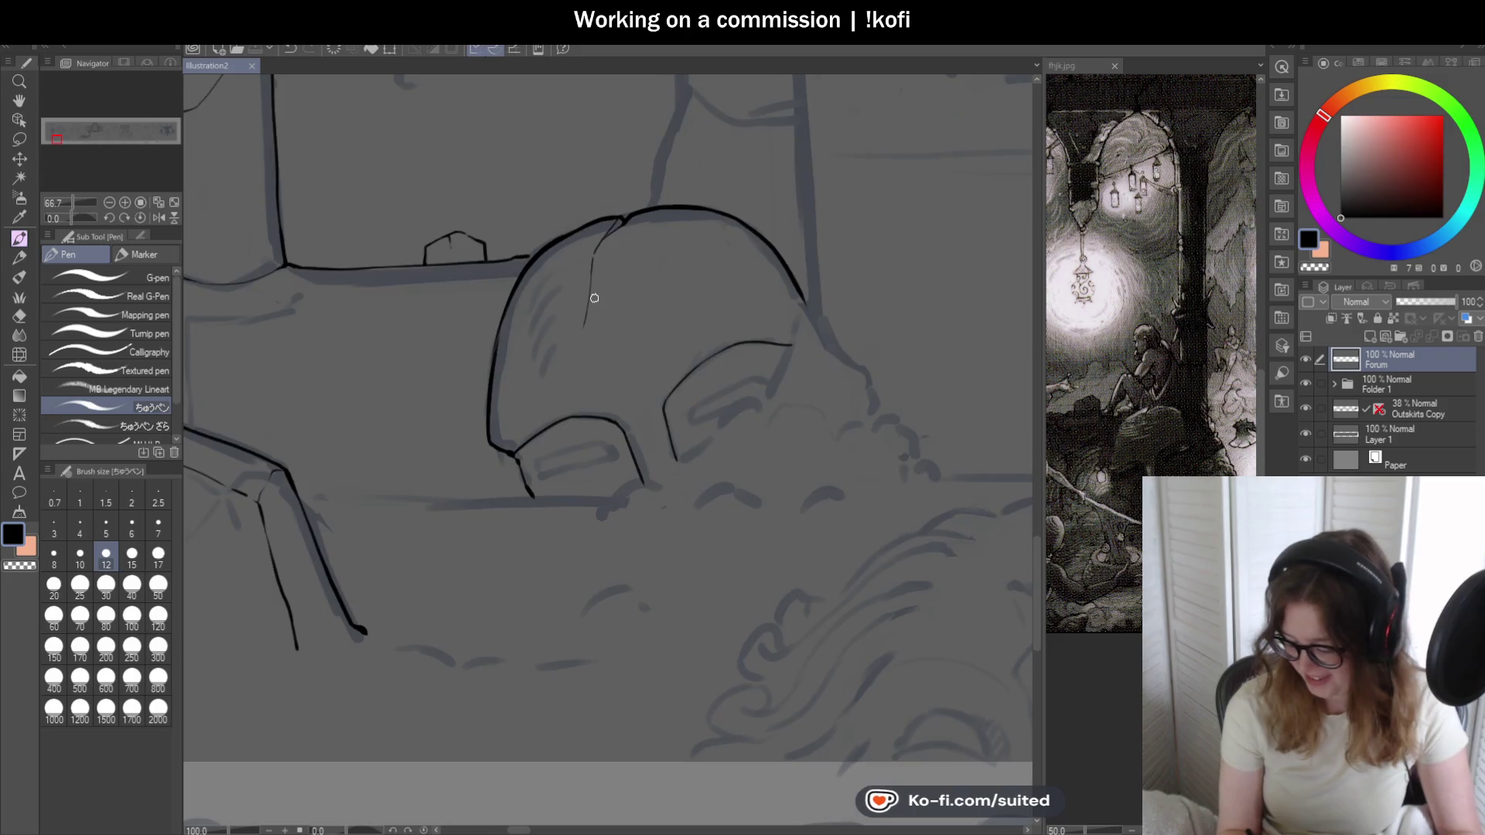
pyautogui.scroll(1, 593, 329)
pyautogui.scroll(3, 576, 343)
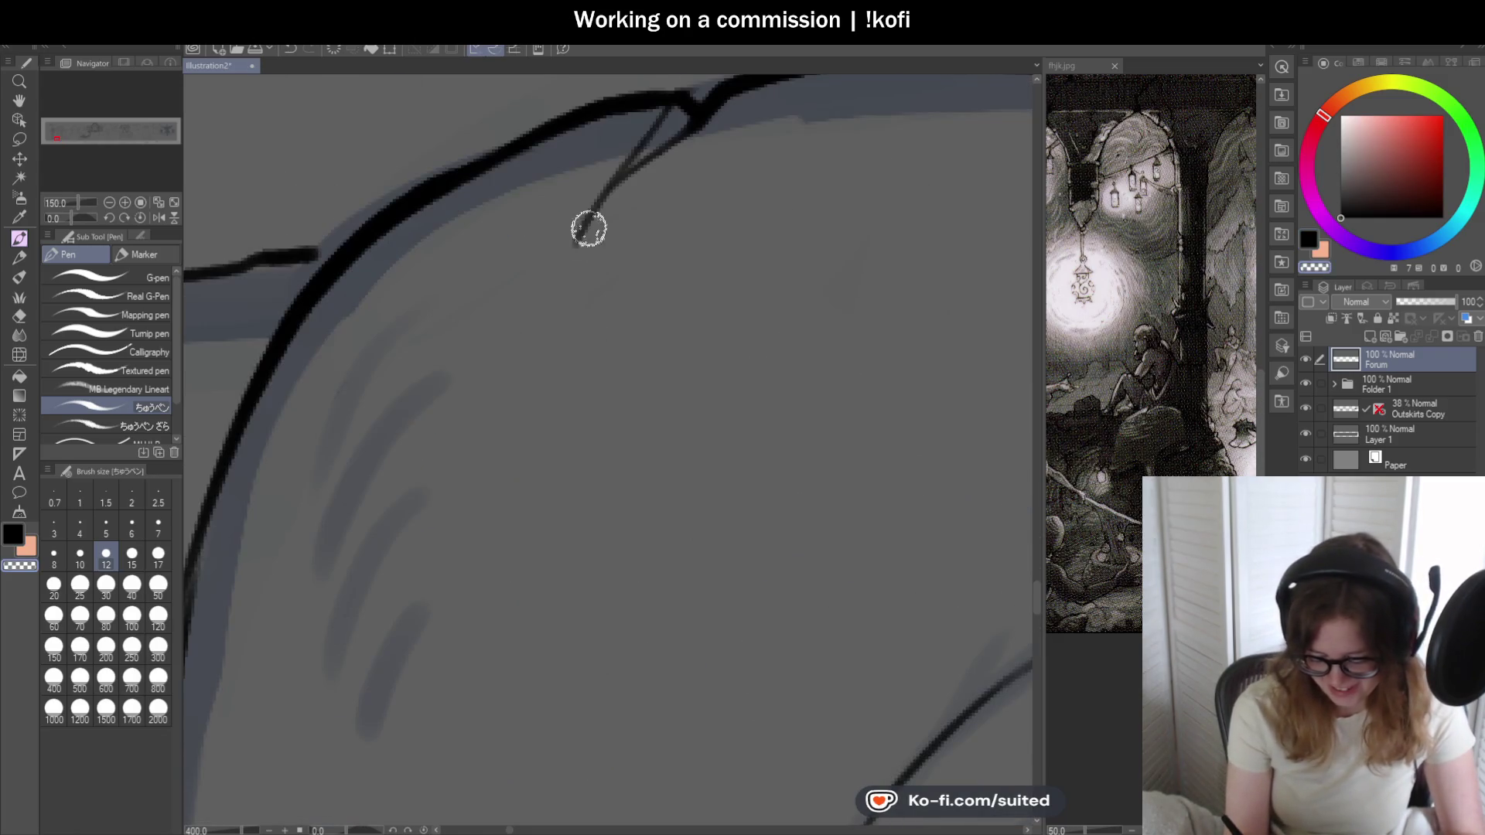
# - Run the seam line down from the helmet top and ink the helmet's right side edge
pyautogui.moveTo(580, 225); pyautogui.dragTo(547, 364)
pyautogui.scroll(-3, 547, 364)
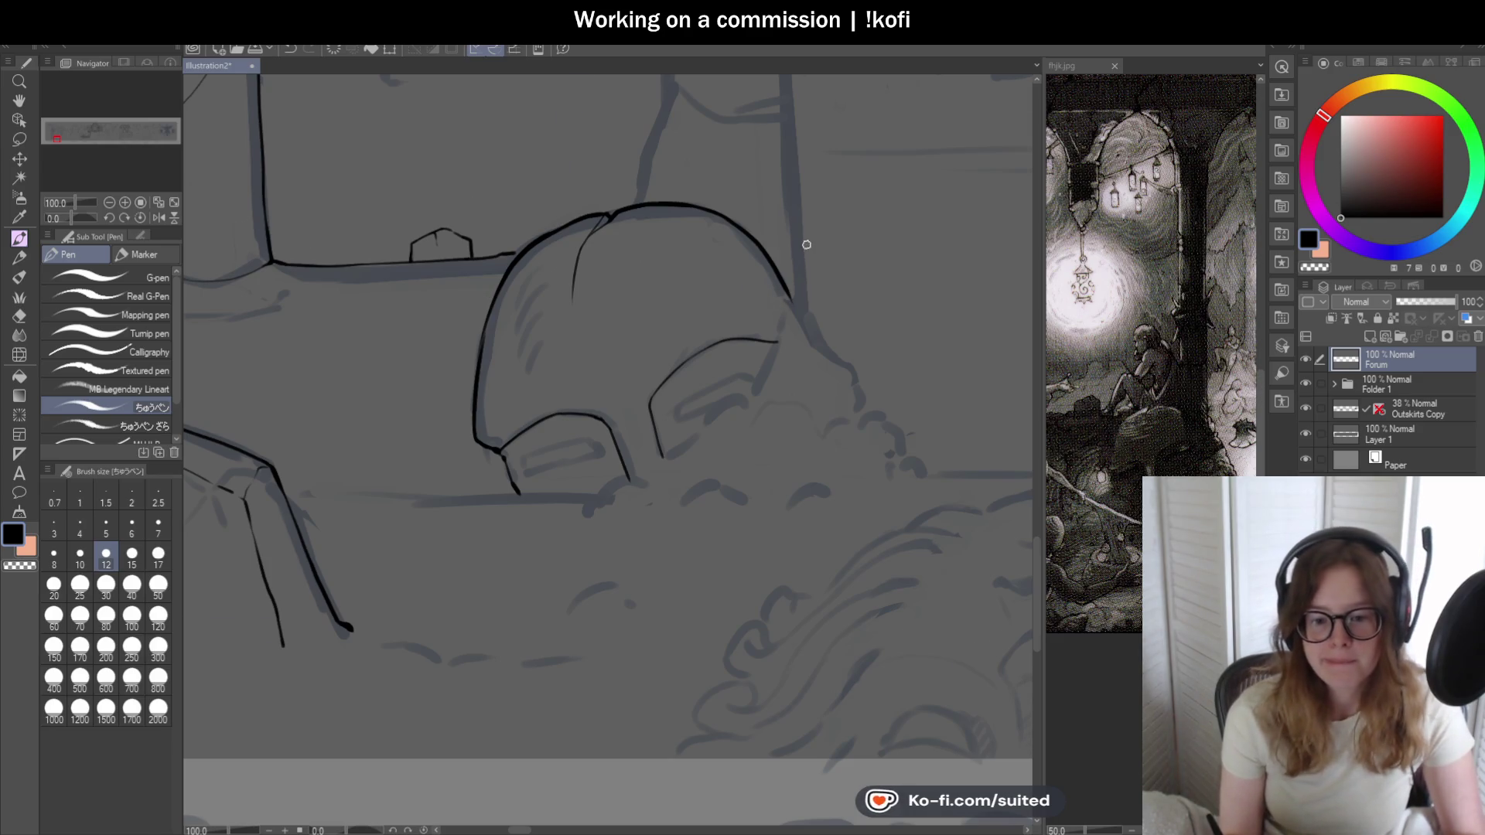
pyautogui.scroll(4, 806, 244)
pyautogui.moveTo(477, 116)
pyautogui.mouseDown()
pyautogui.moveTo(637, 243)
pyautogui.moveTo(497, 123)
pyautogui.moveTo(458, 109)
pyautogui.mouseUp()
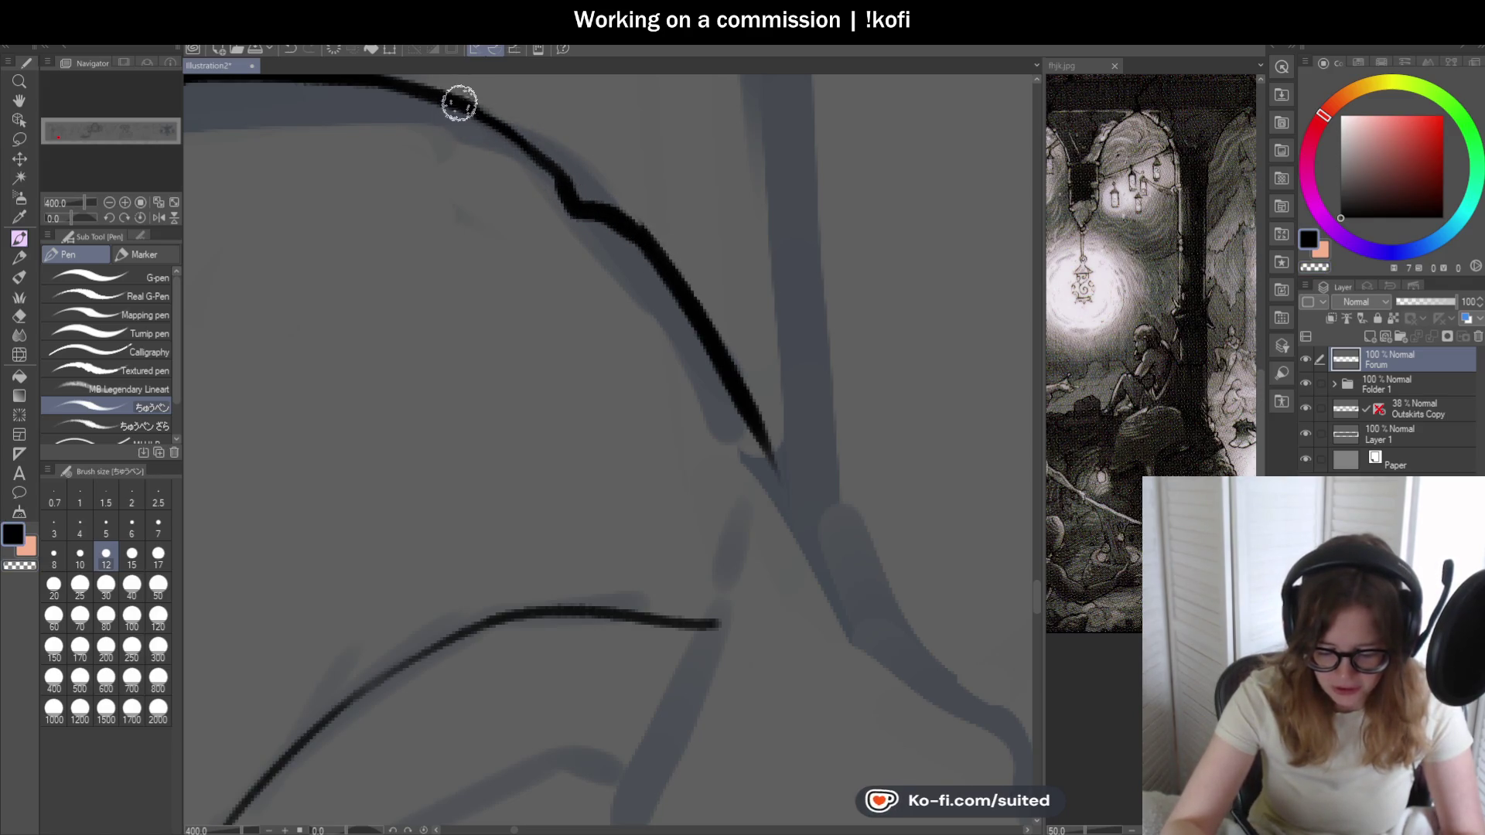
pyautogui.scroll(-3, 756, 251)
pyautogui.scroll(-3, 795, 356)
pyautogui.scroll(1, 795, 355)
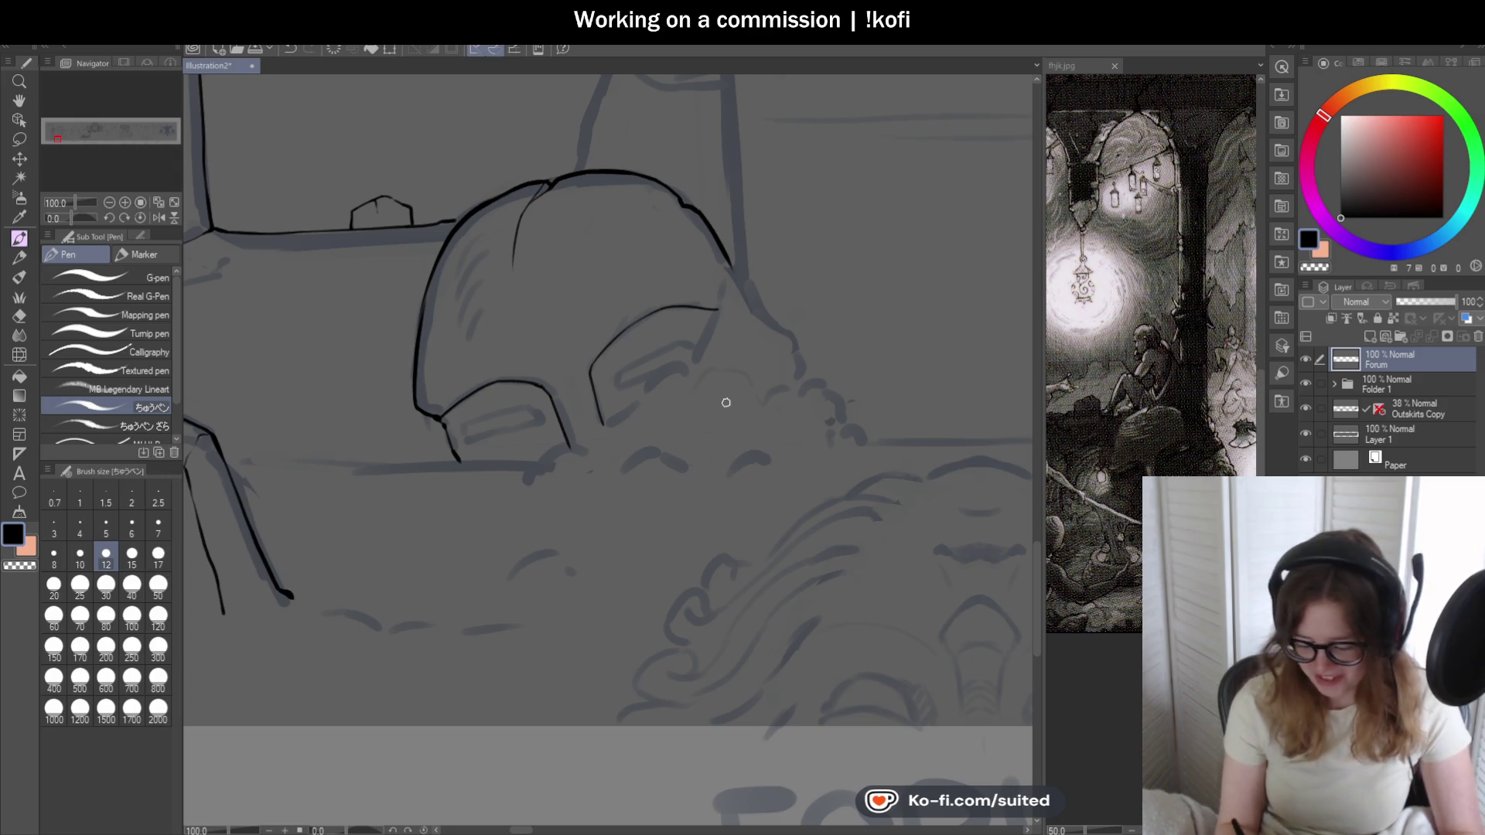
pyautogui.scroll(2, 712, 311)
pyautogui.moveTo(642, 117); pyautogui.dragTo(732, 313)
pyautogui.scroll(-3, 785, 405)
pyautogui.scroll(2, 723, 410)
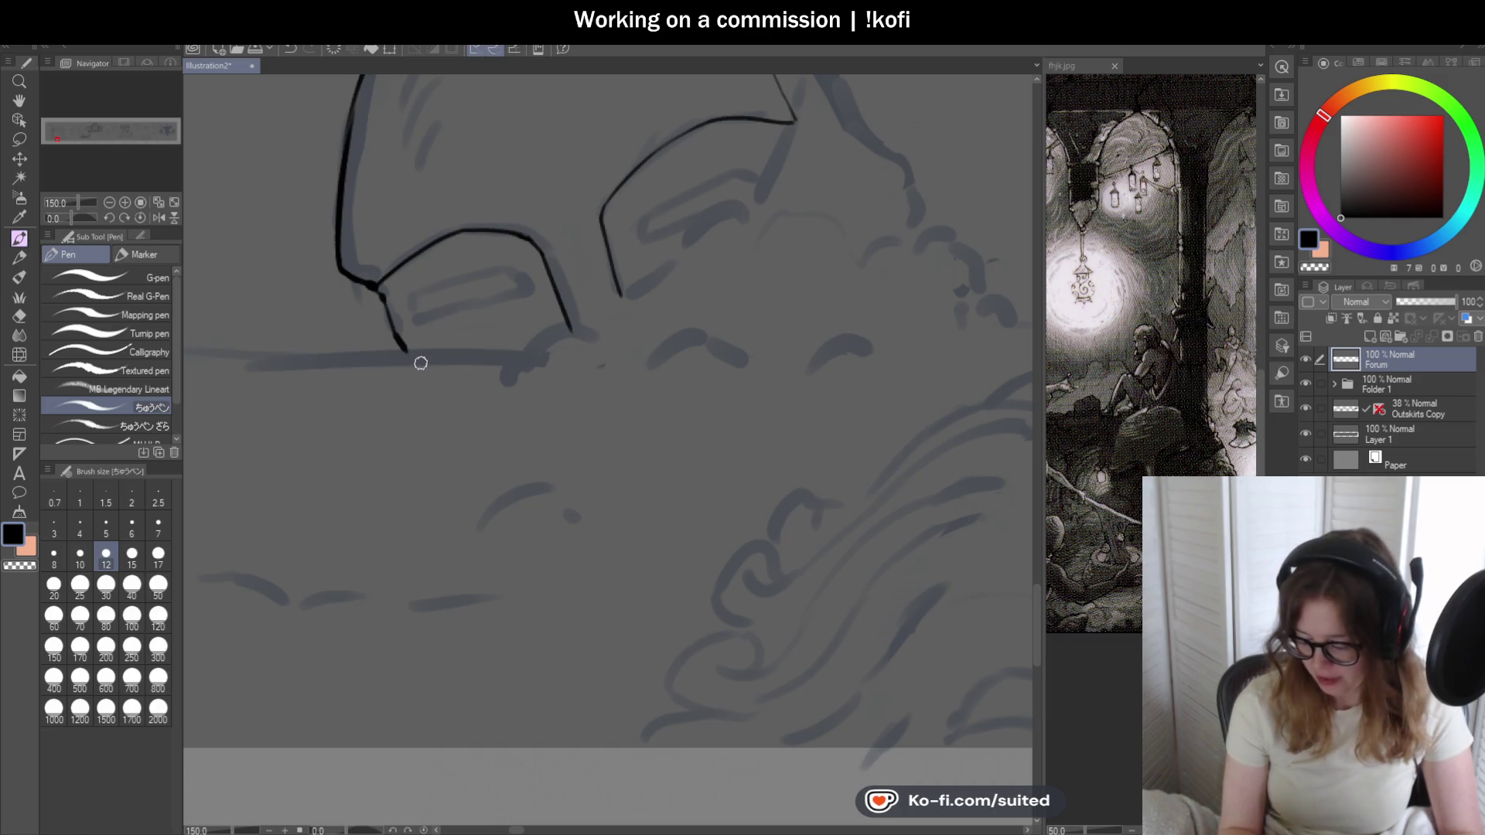
pyautogui.scroll(3, 623, 272)
# - Ink a flatter inner edge in the right eye opening and a curve down the helmet's right edge
pyautogui.moveTo(608, 259); pyautogui.dragTo(636, 200)
pyautogui.scroll(-2, 615, 244)
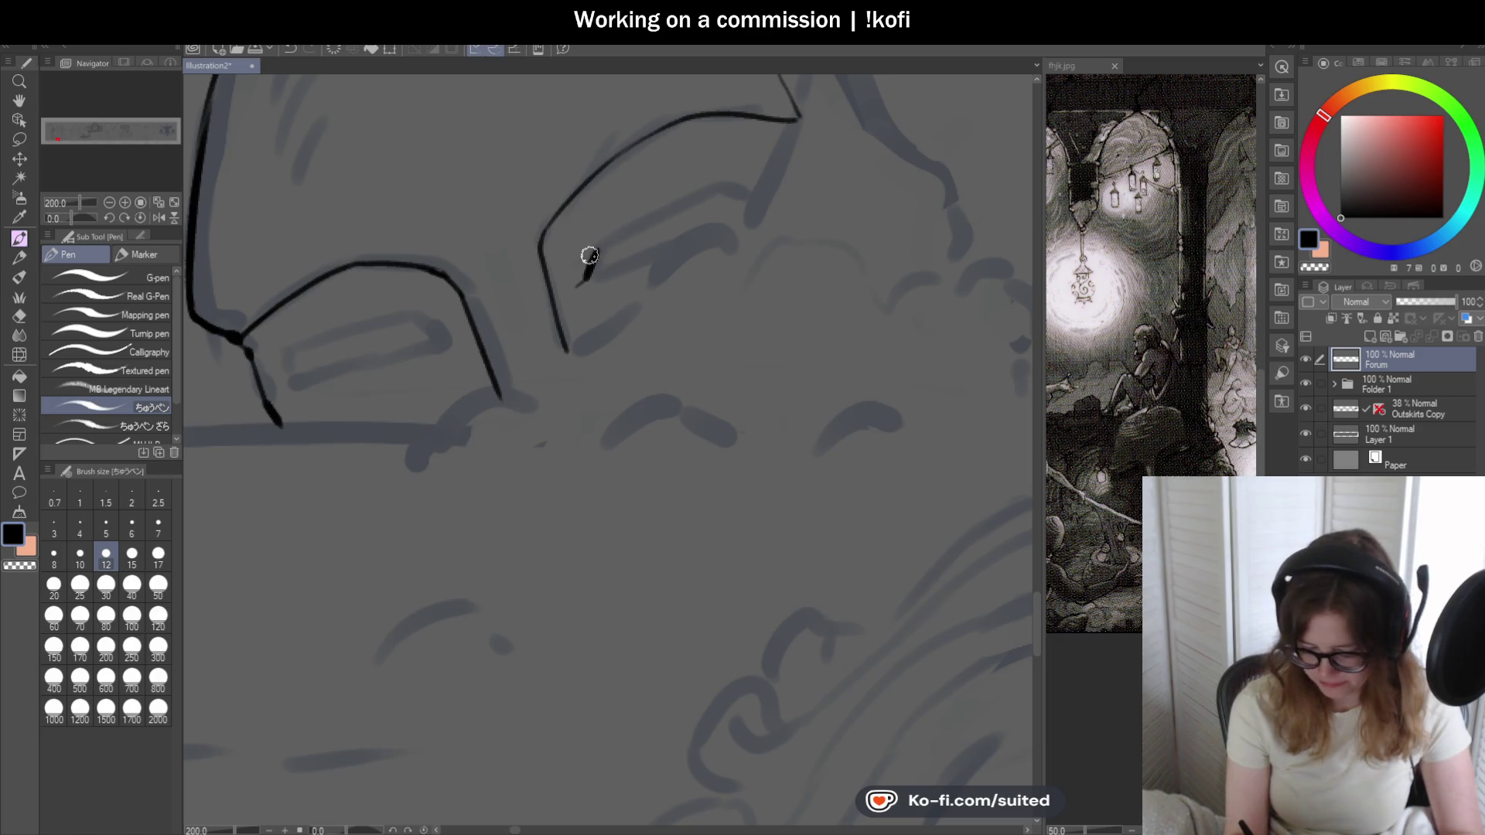
pyautogui.hotkey('ctrl', 'z')
pyautogui.moveTo(582, 281); pyautogui.dragTo(680, 234)
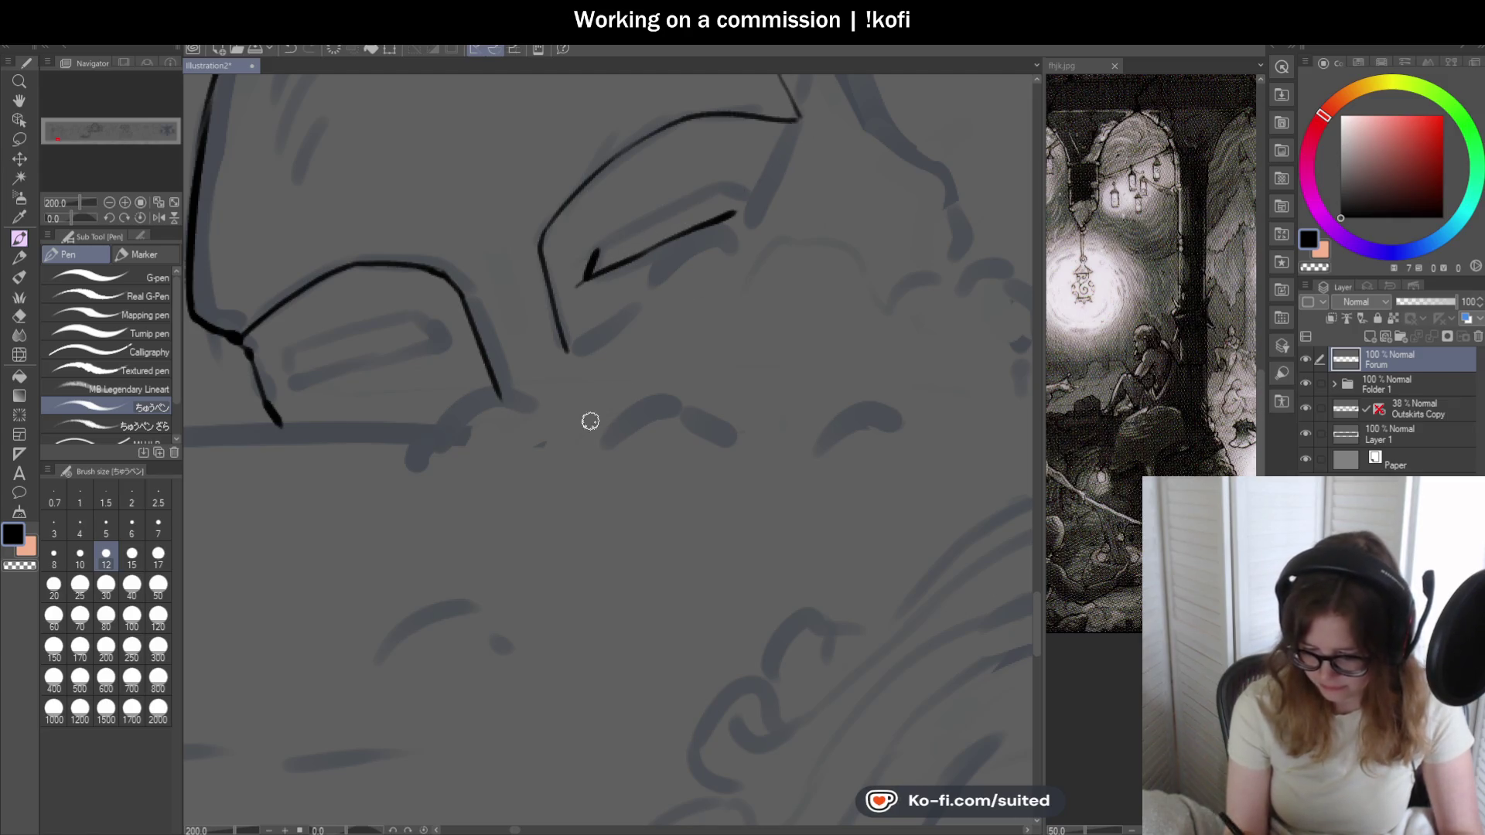
pyautogui.scroll(-2, 741, 244)
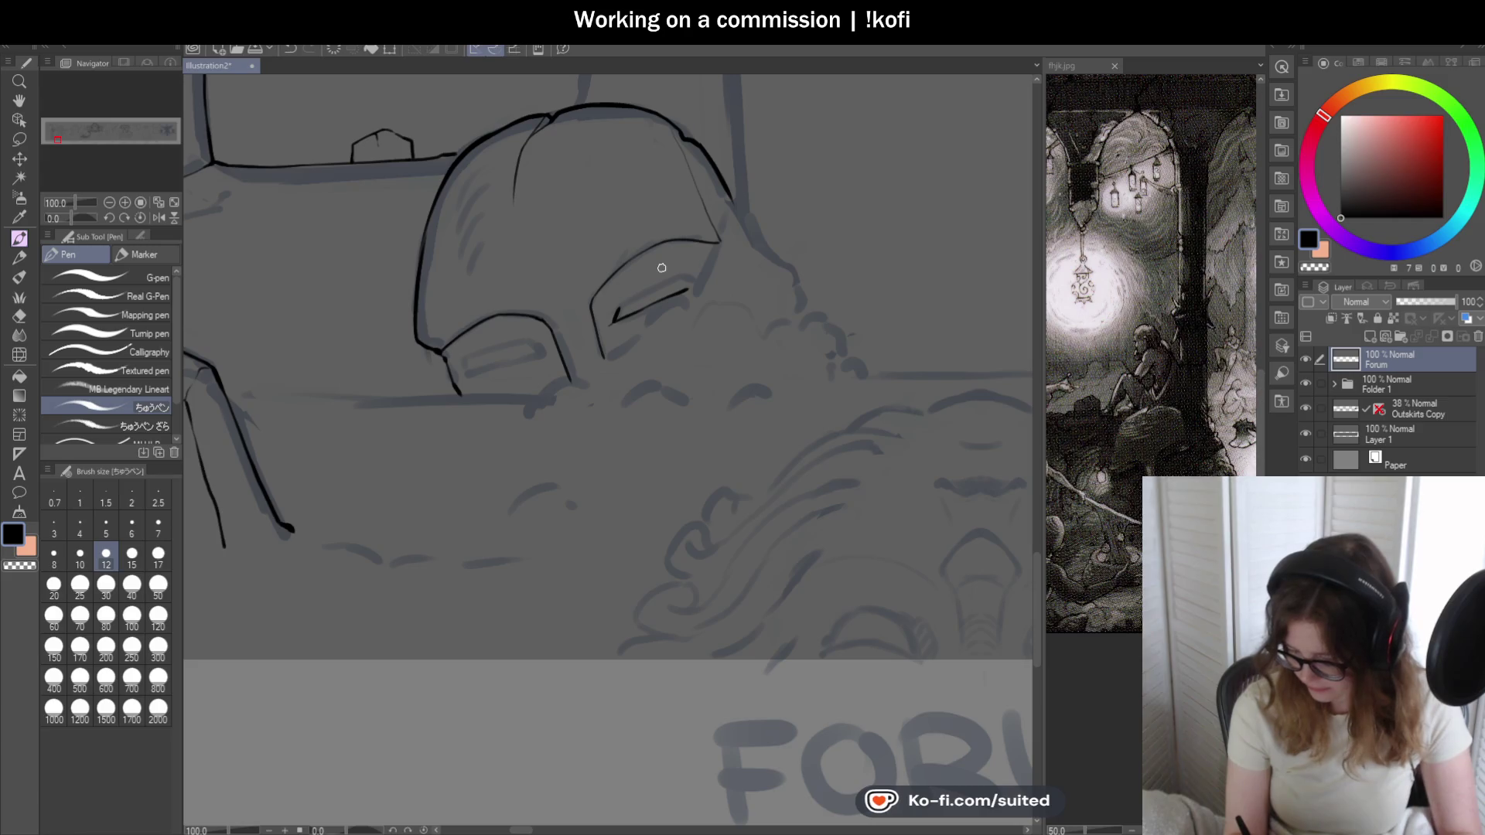
pyautogui.scroll(1, 667, 252)
pyautogui.scroll(1, 796, 199)
pyautogui.moveTo(760, 186)
pyautogui.mouseDown()
pyautogui.moveTo(736, 199)
pyautogui.moveTo(716, 257)
pyautogui.mouseUp()
pyautogui.moveTo(676, 326)
pyautogui.mouseDown()
pyautogui.moveTo(668, 354)
pyautogui.moveTo(590, 382)
pyautogui.moveTo(499, 483)
pyautogui.moveTo(574, 395)
pyautogui.mouseUp()
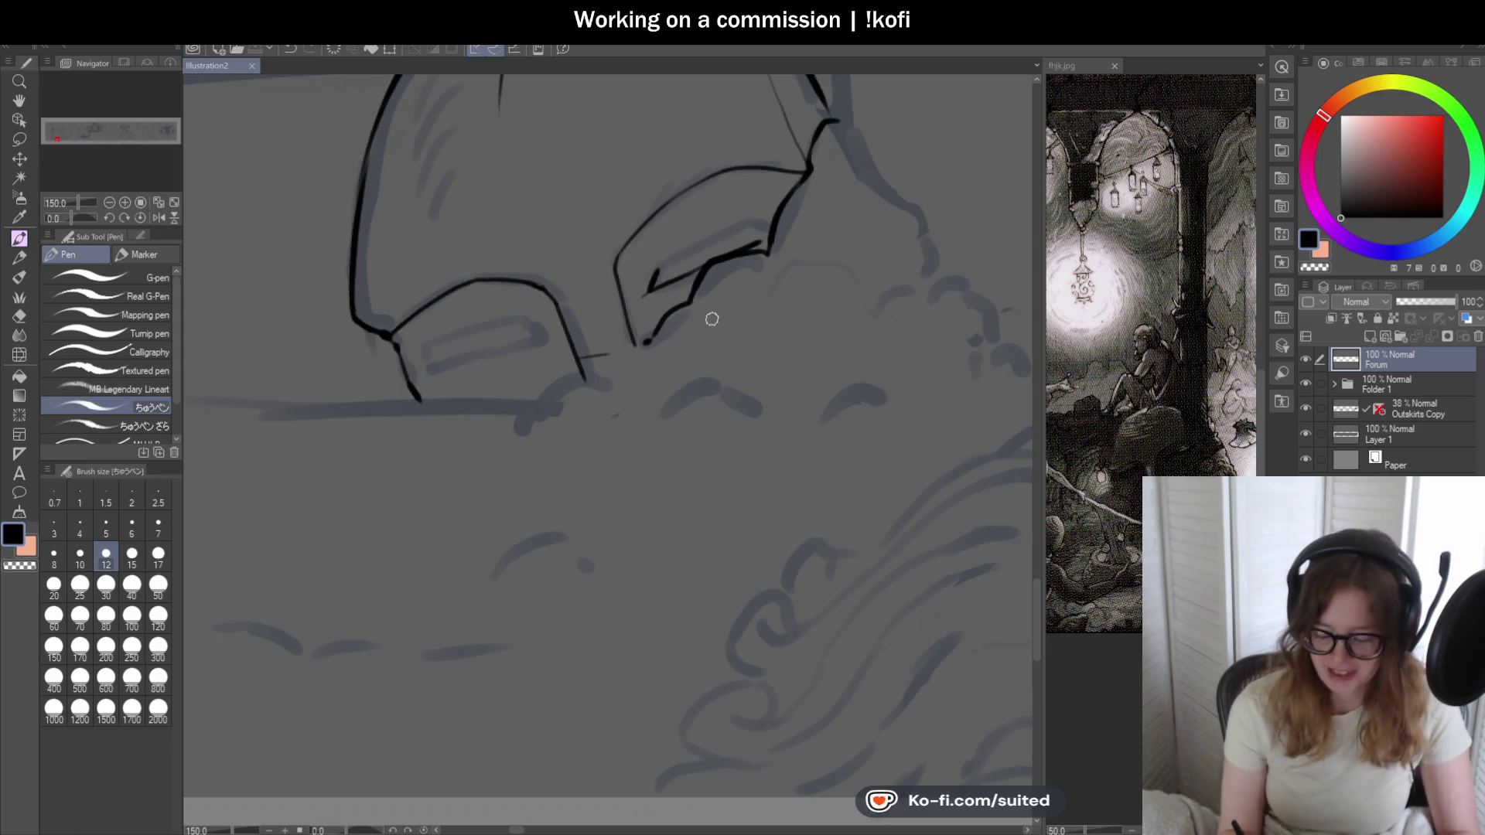
pyautogui.scroll(-1, 709, 321)
pyautogui.scroll(1, 644, 407)
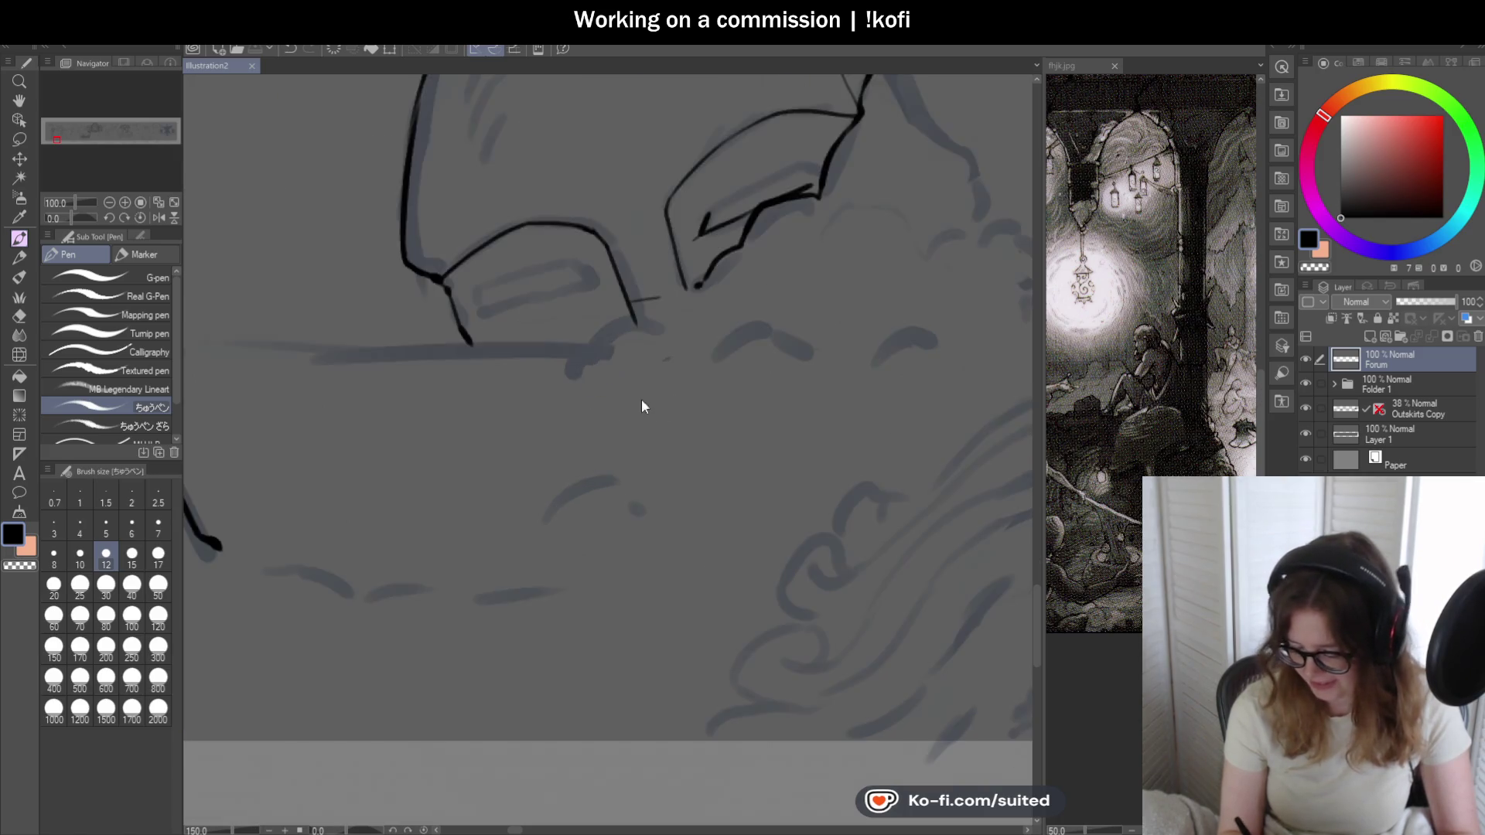
pyautogui.scroll(1, 706, 266)
# - Ink the bush outline below the eyepiece and the jagged line down the helmet's right side
pyautogui.moveTo(647, 328)
pyautogui.mouseDown()
pyautogui.moveTo(565, 341)
pyautogui.moveTo(515, 376)
pyautogui.mouseUp()
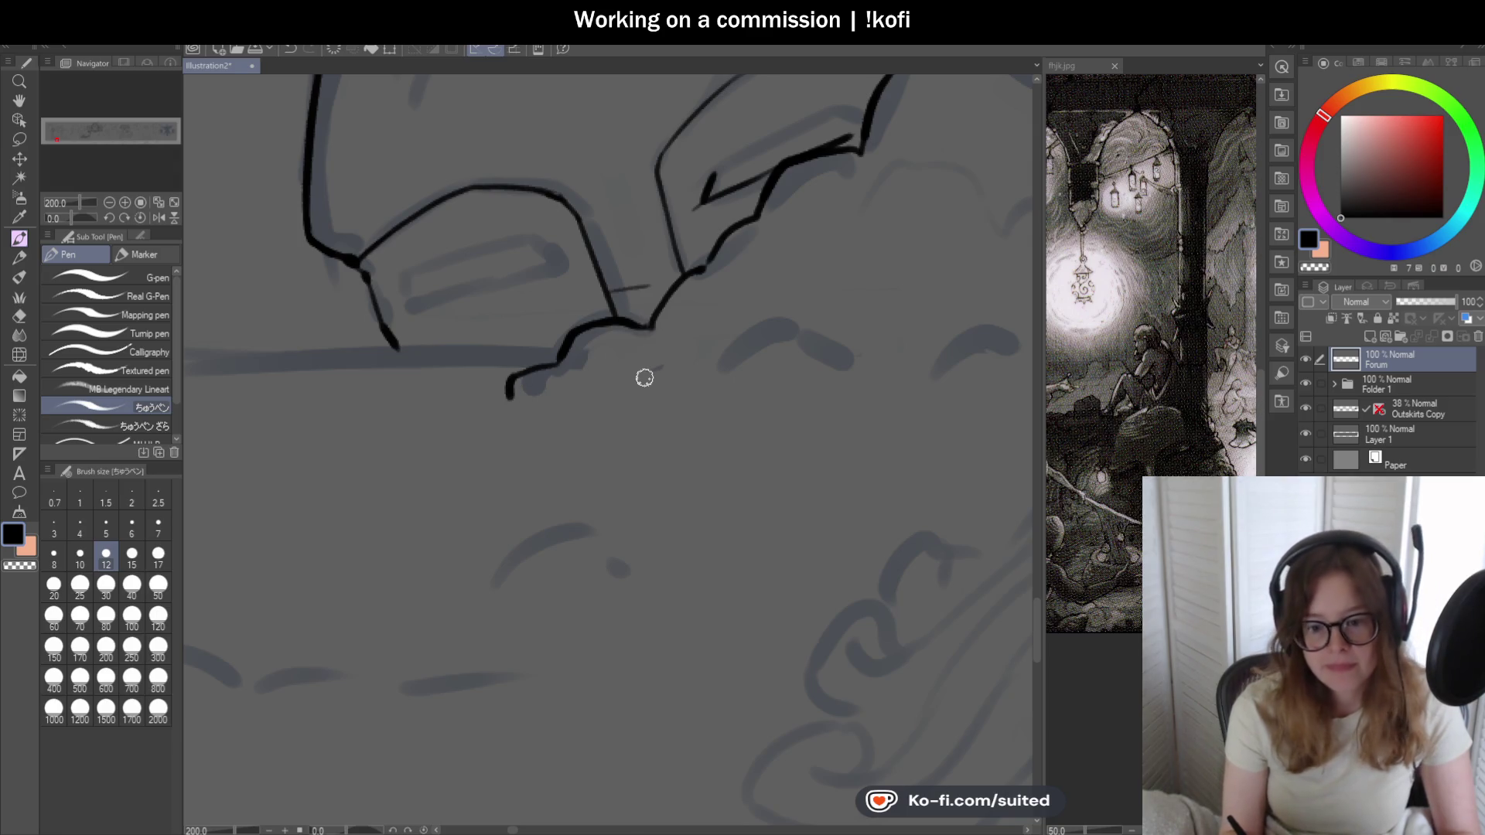
pyautogui.scroll(-1, 642, 390)
pyautogui.scroll(-1, 642, 390)
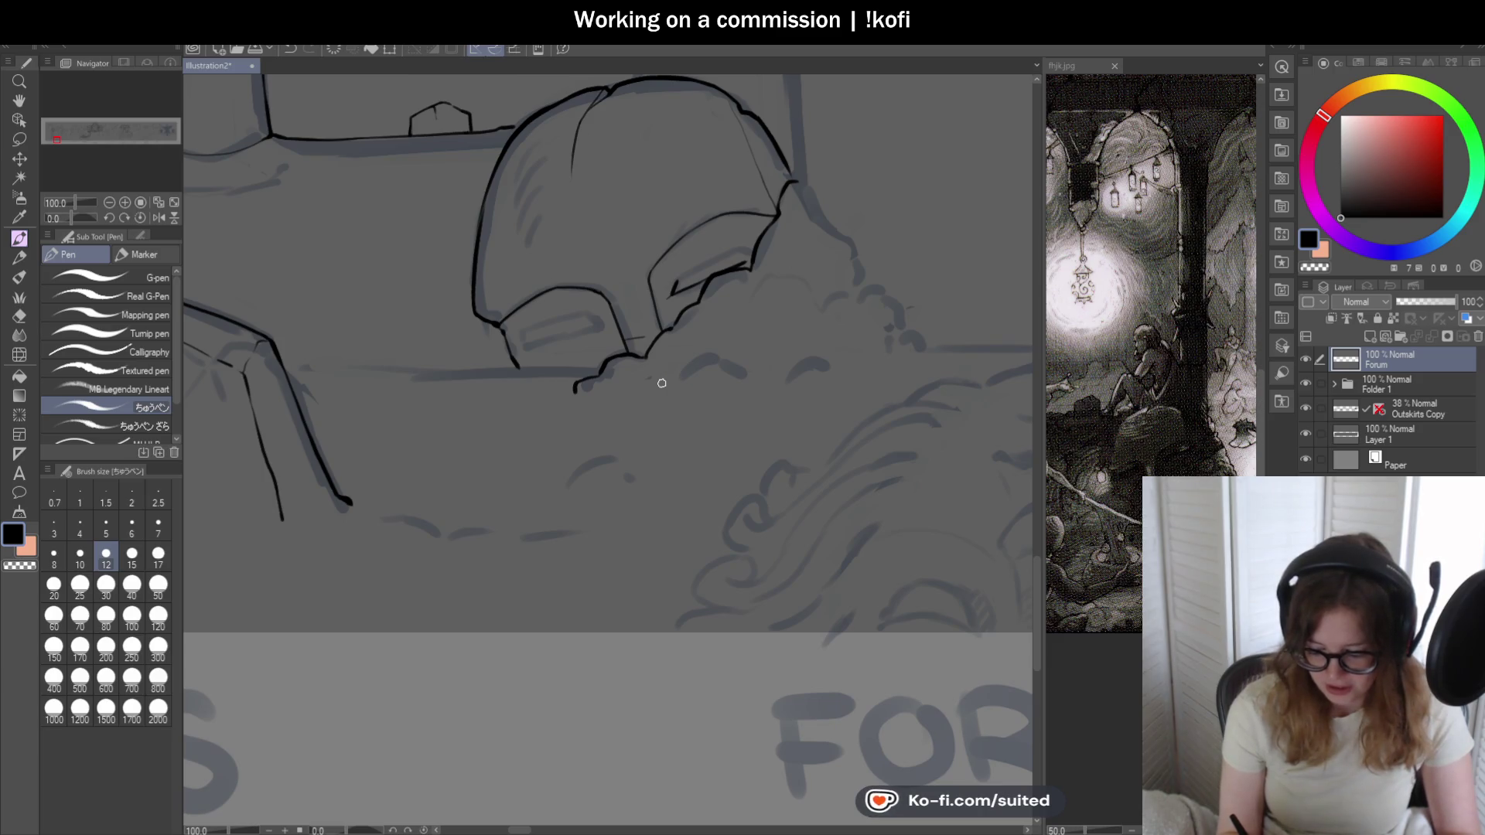
pyautogui.scroll(2, 482, 218)
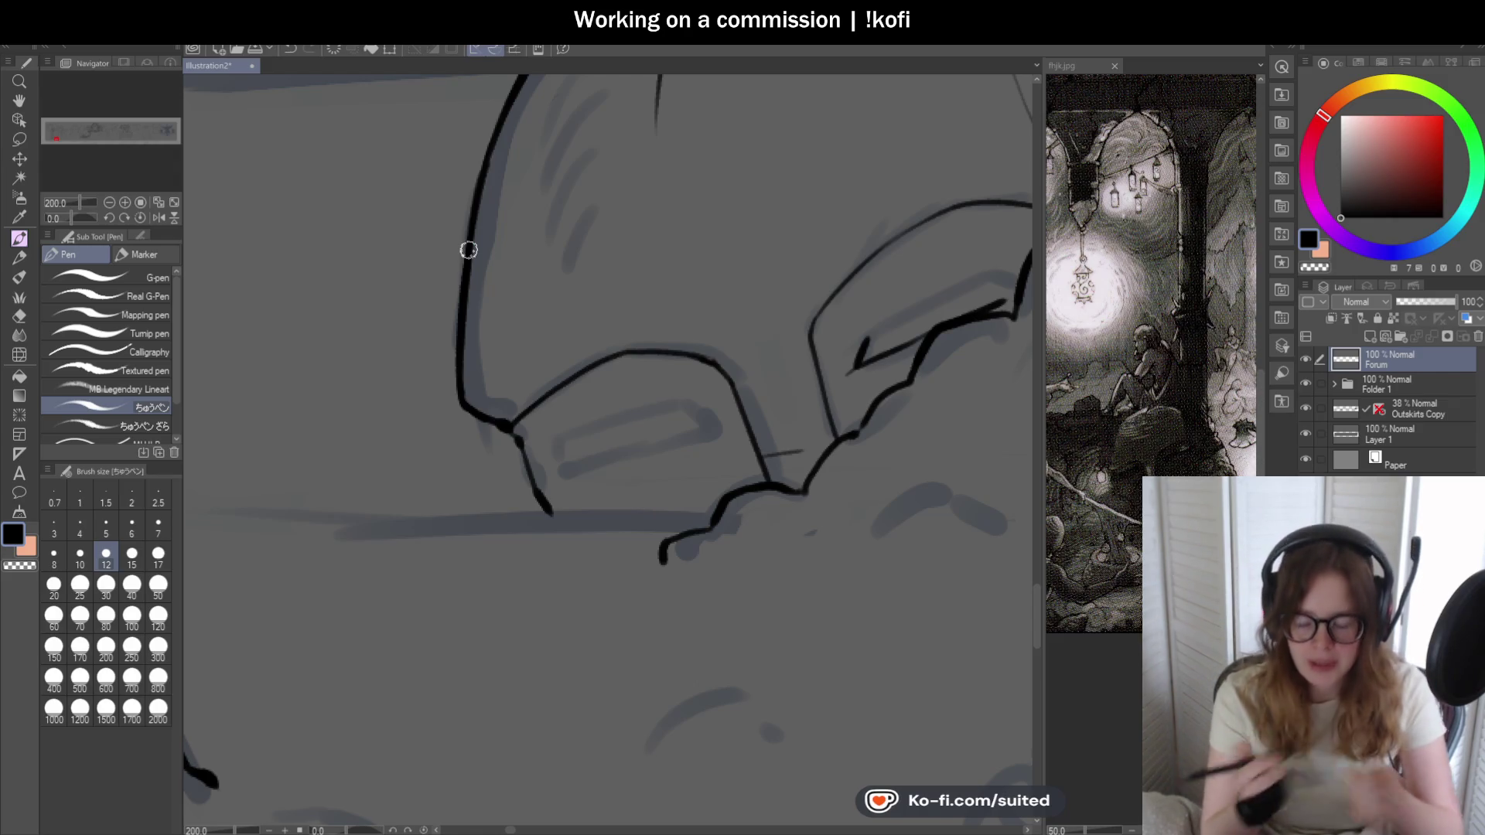
pyautogui.scroll(-2, 521, 322)
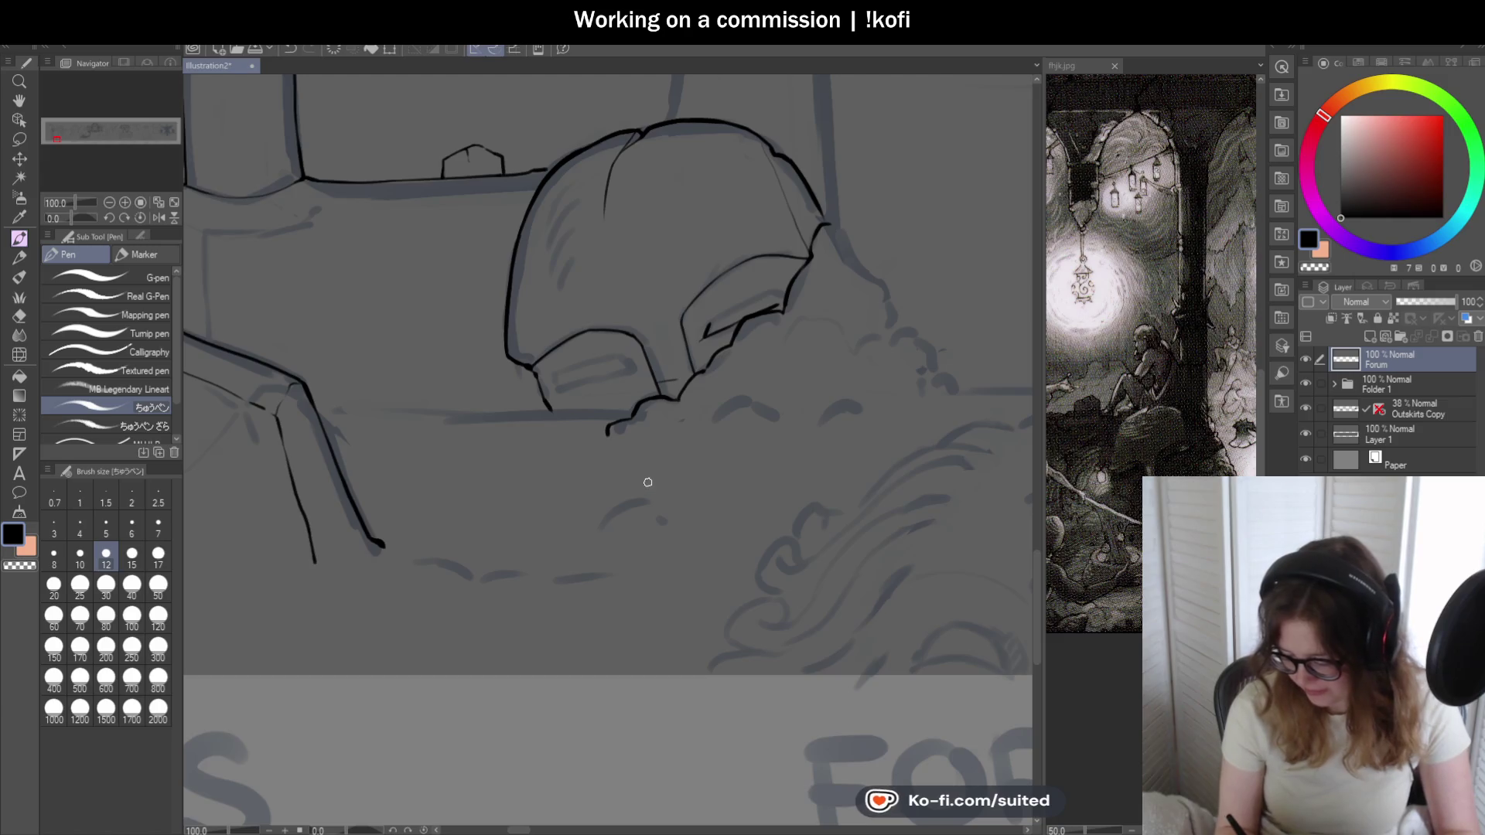
pyautogui.scroll(1, 647, 481)
pyautogui.scroll(-1, 638, 488)
pyautogui.scroll(-1, 587, 368)
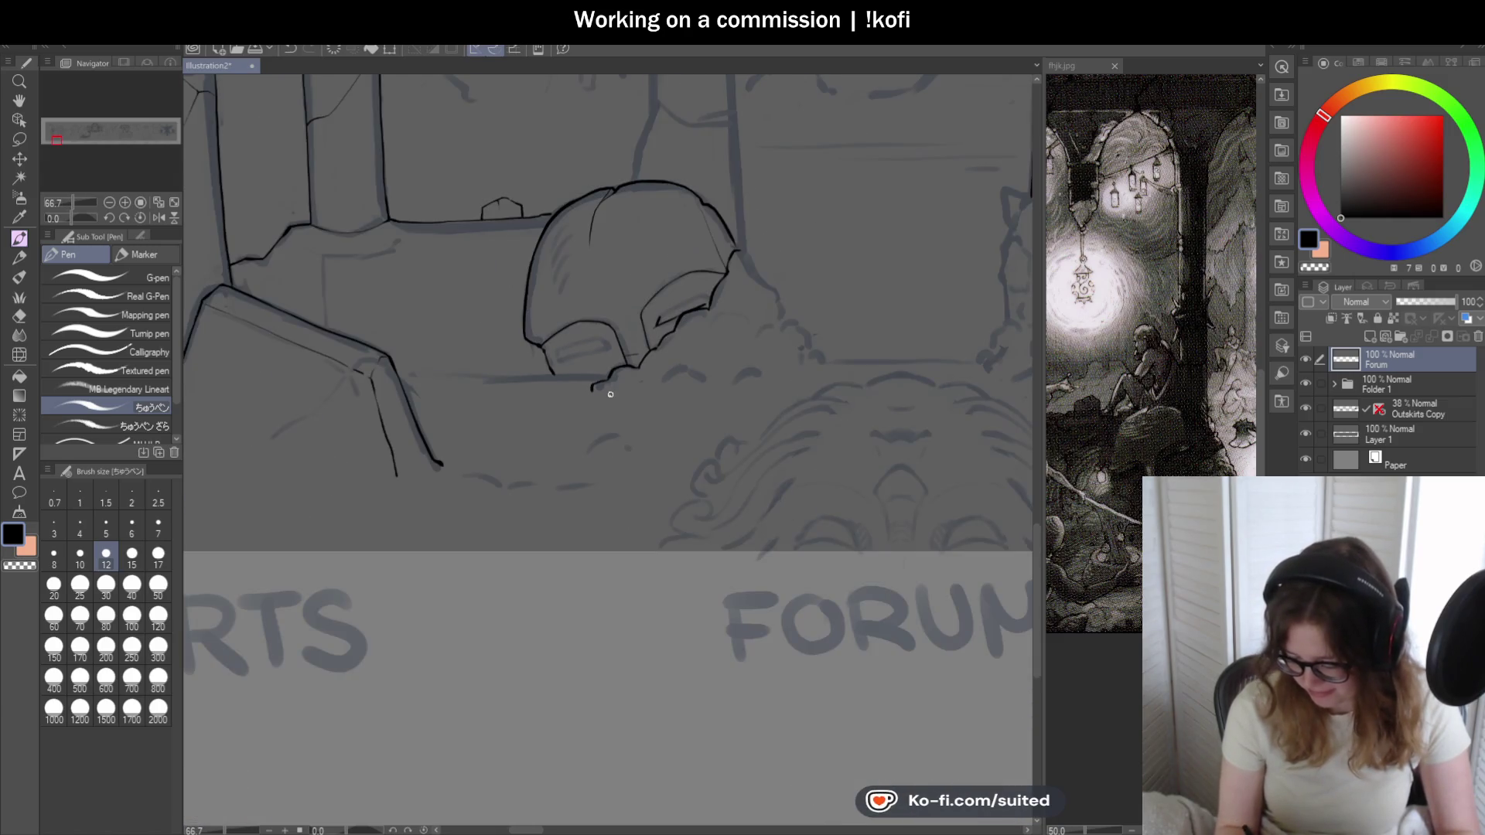
pyautogui.scroll(-1, 603, 409)
pyautogui.scroll(1, 646, 425)
pyautogui.scroll(3, 697, 348)
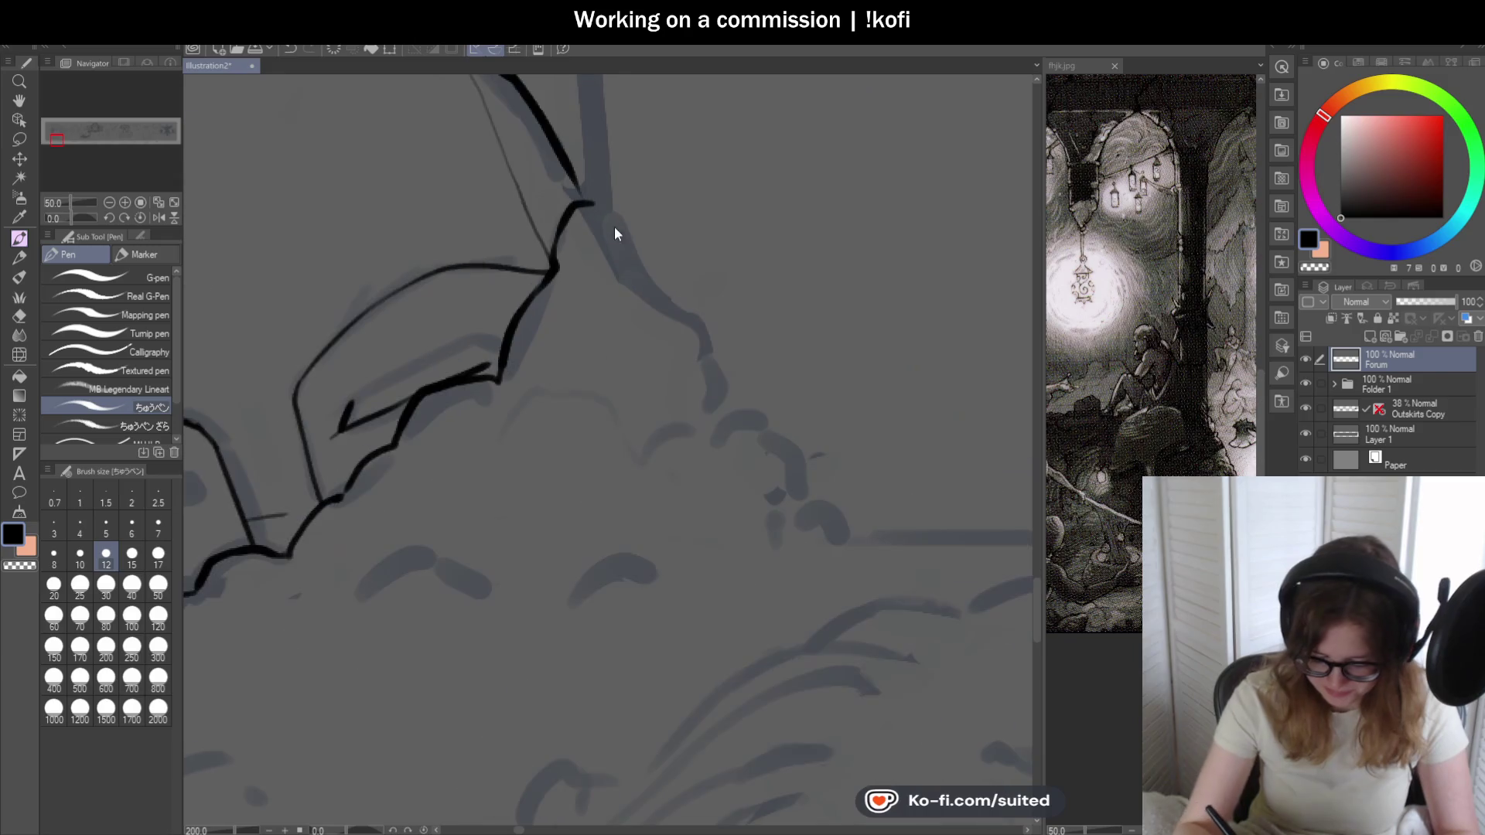
pyautogui.moveTo(591, 204); pyautogui.dragTo(821, 501)
pyautogui.scroll(-5, 861, 503)
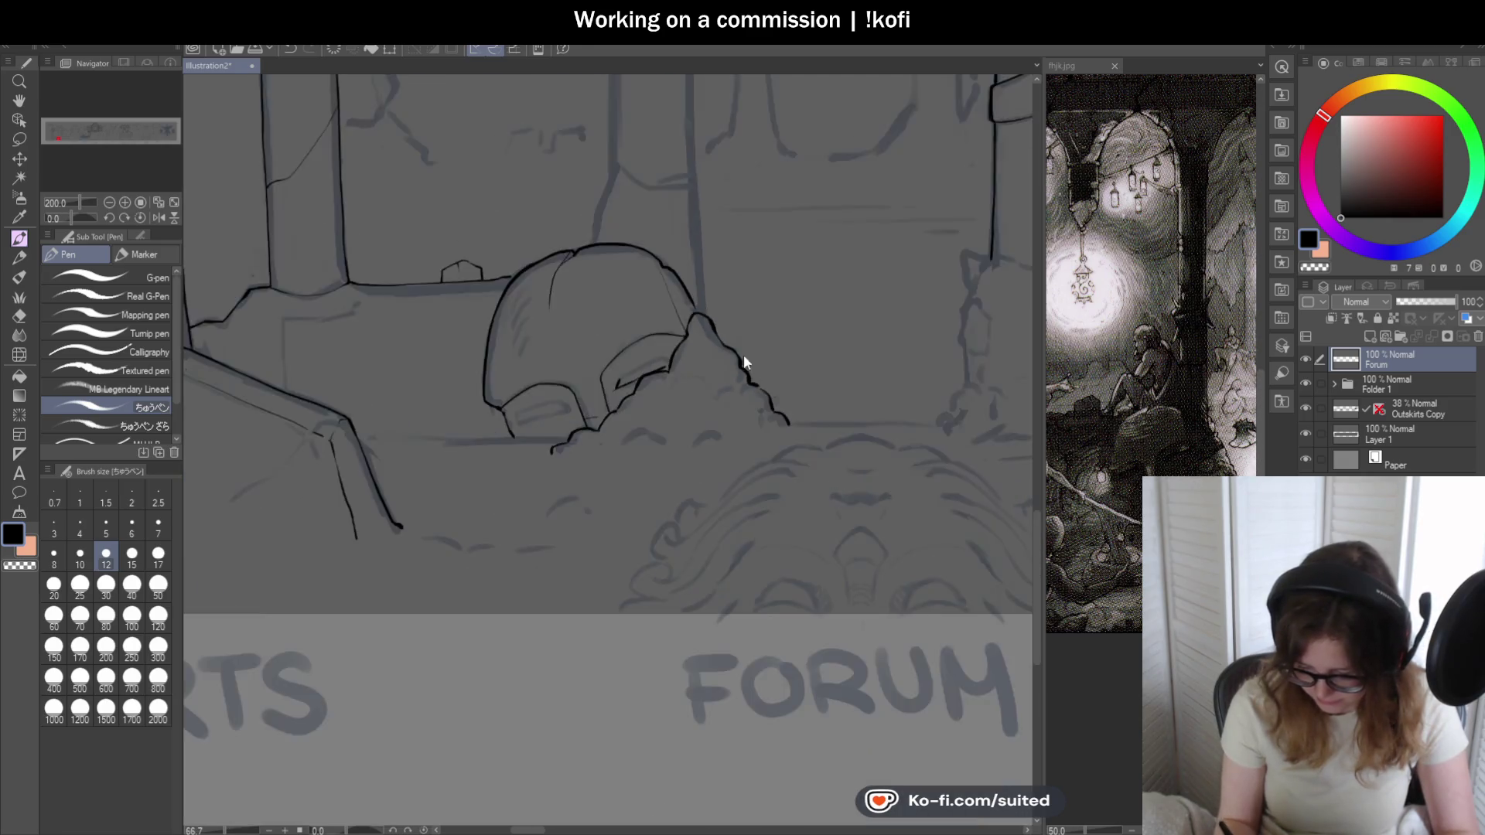
pyautogui.scroll(-2, 744, 355)
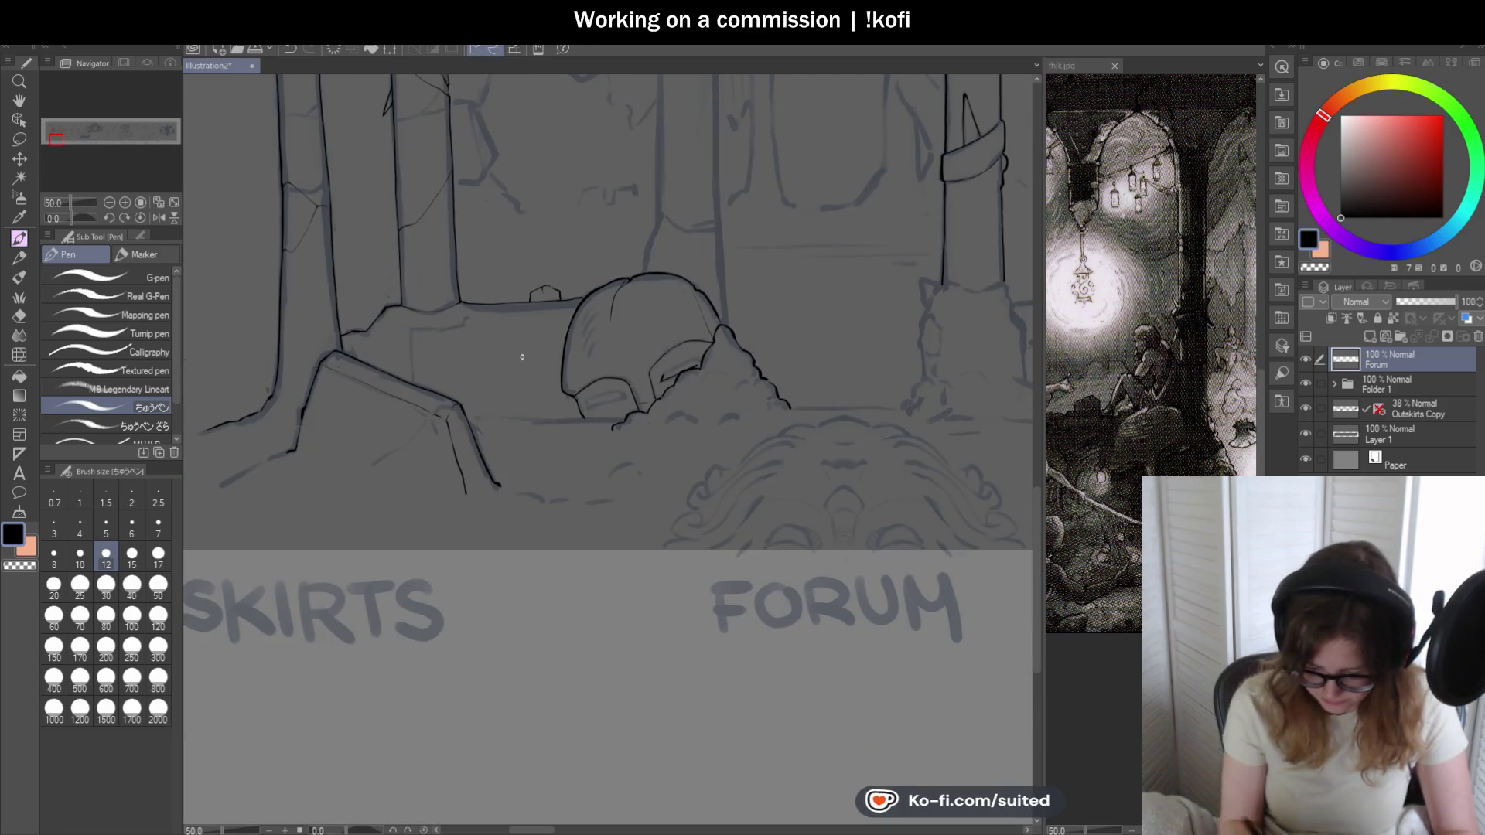
pyautogui.scroll(3, 484, 291)
pyautogui.scroll(1, 522, 291)
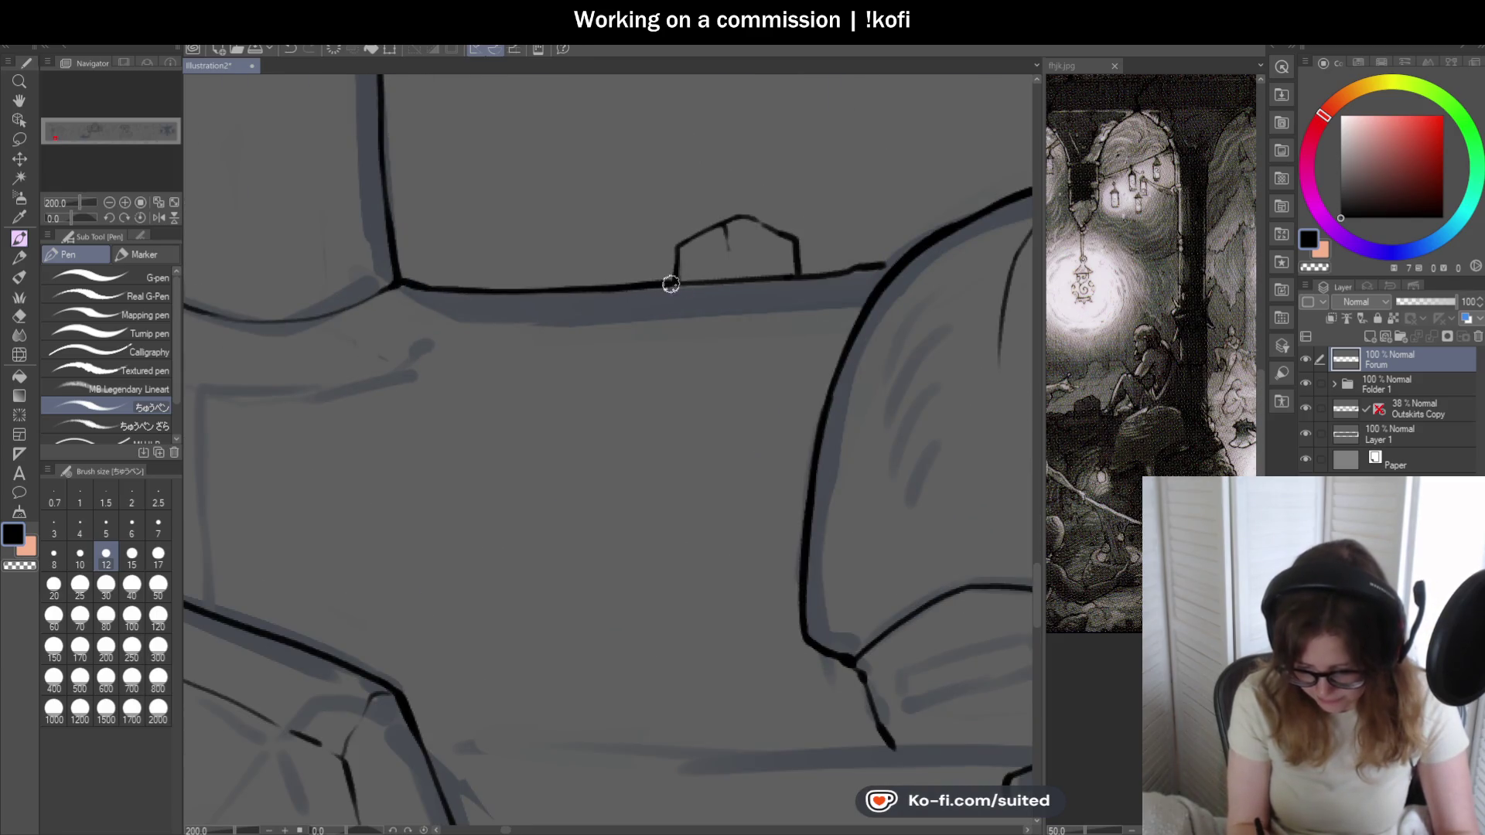
pyautogui.scroll(-3, 685, 448)
pyautogui.scroll(-1, 685, 448)
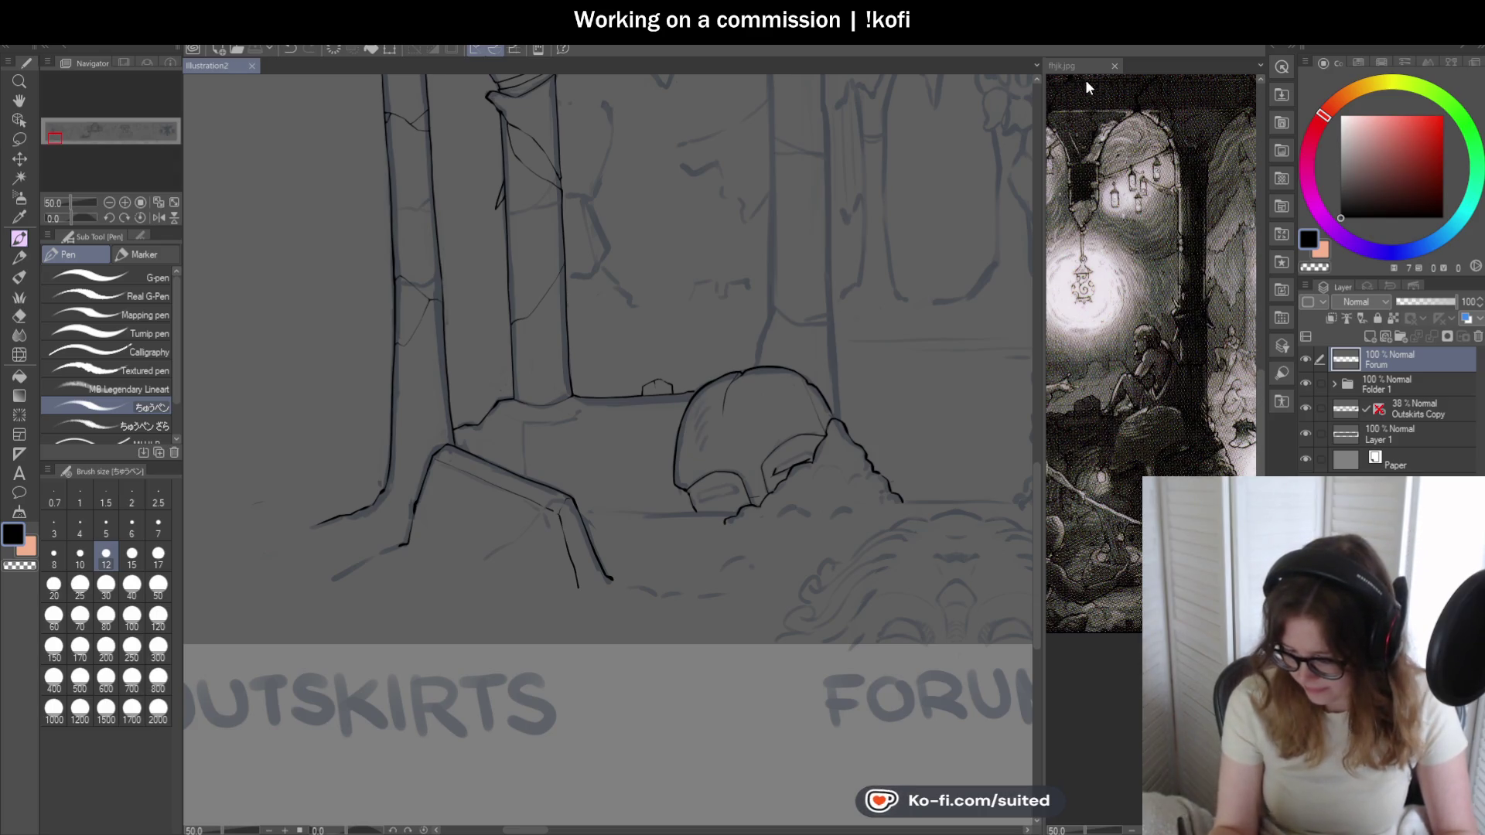
# - Check the reference image, then ink the wavy ledge edge and extend it to the right
pyautogui.click(1099, 413)
pyautogui.scroll(-3, 1099, 413)
pyautogui.scroll(3, 1099, 414)
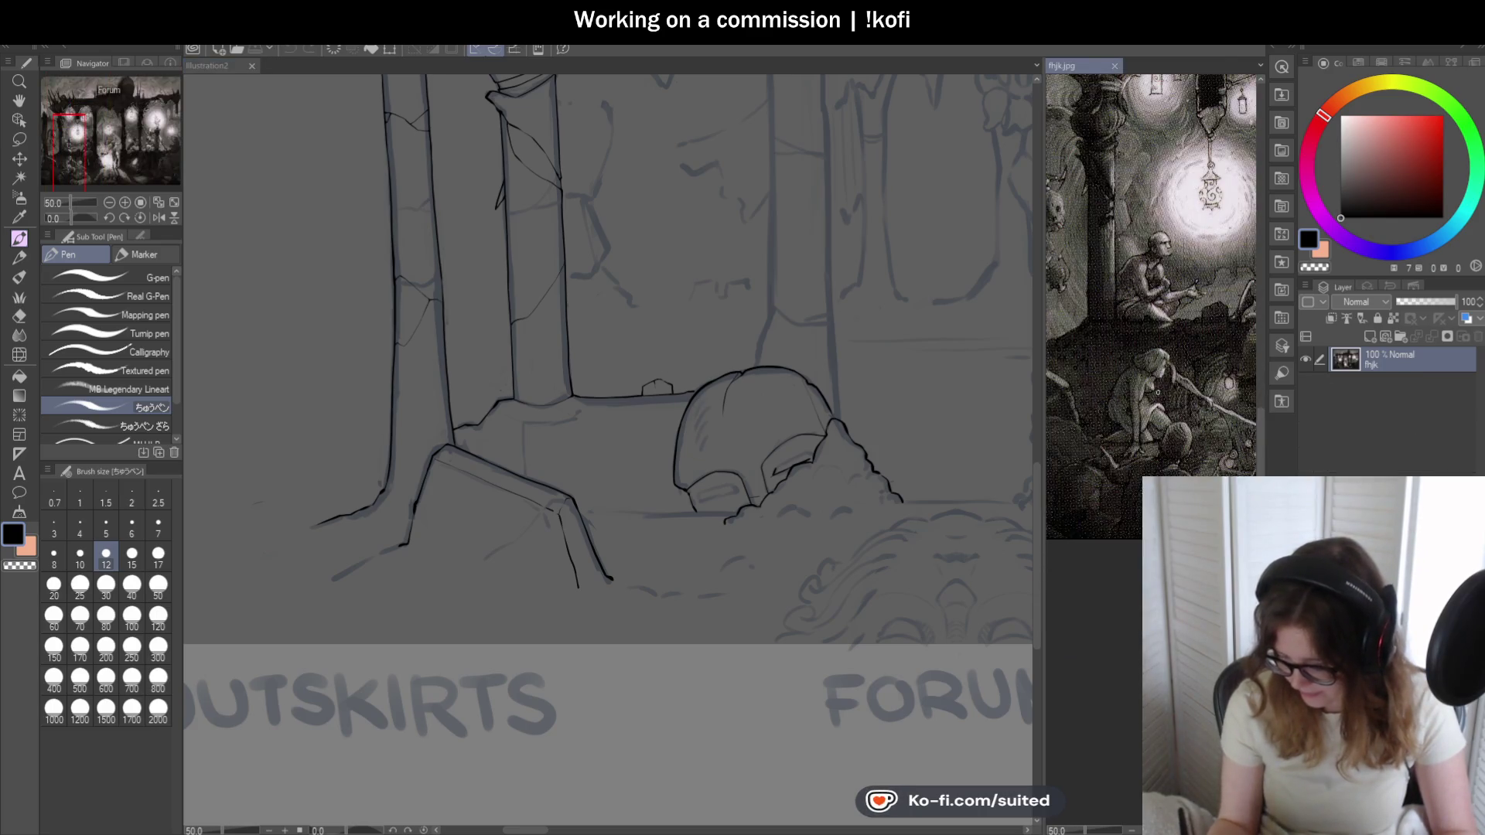
pyautogui.scroll(-2, 1098, 413)
pyautogui.click(295, 170)
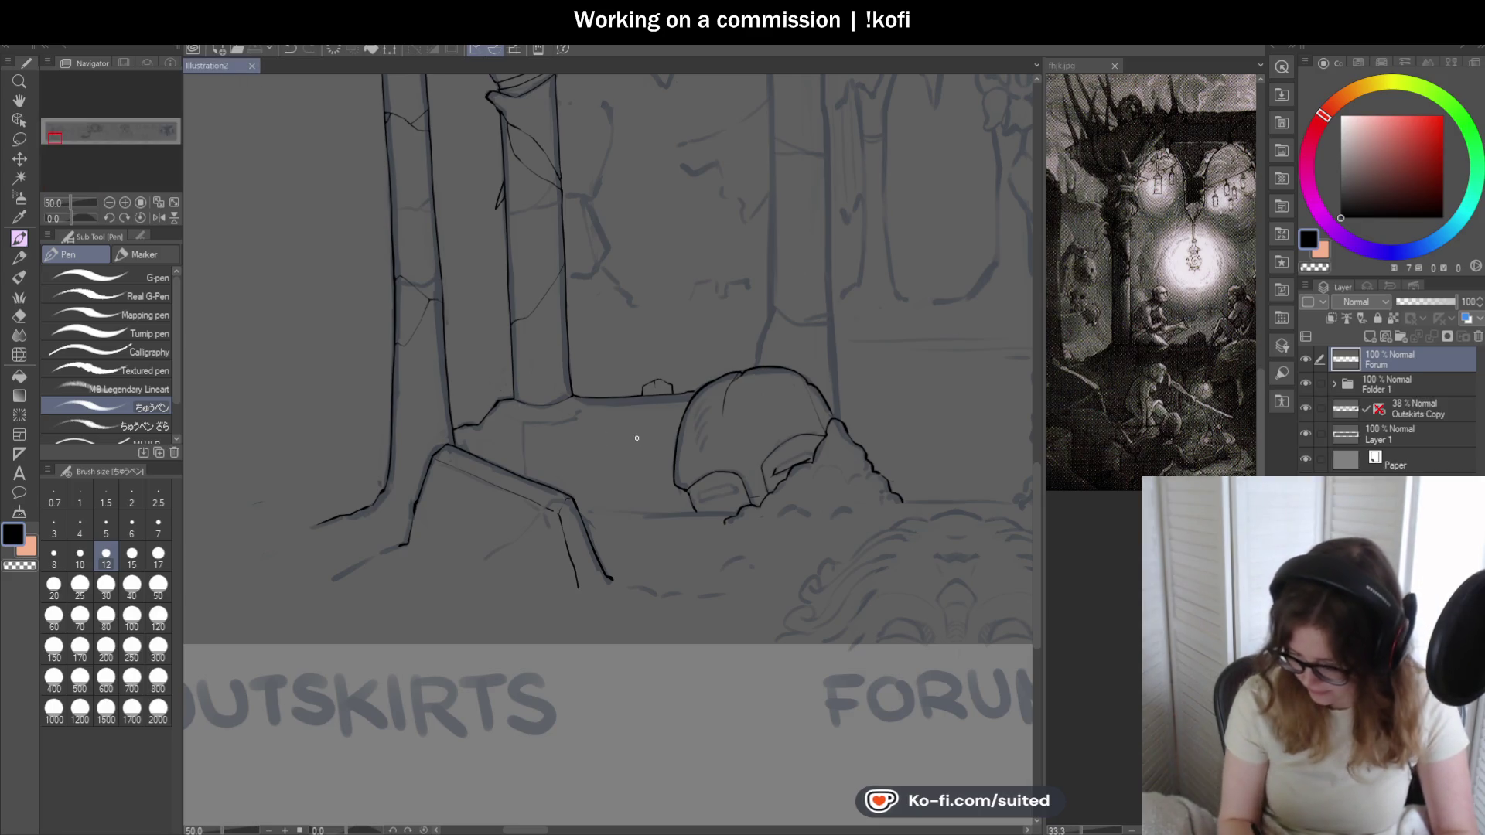
pyautogui.scroll(1, 503, 440)
pyautogui.scroll(2, 514, 391)
pyautogui.moveTo(481, 380); pyautogui.dragTo(595, 381)
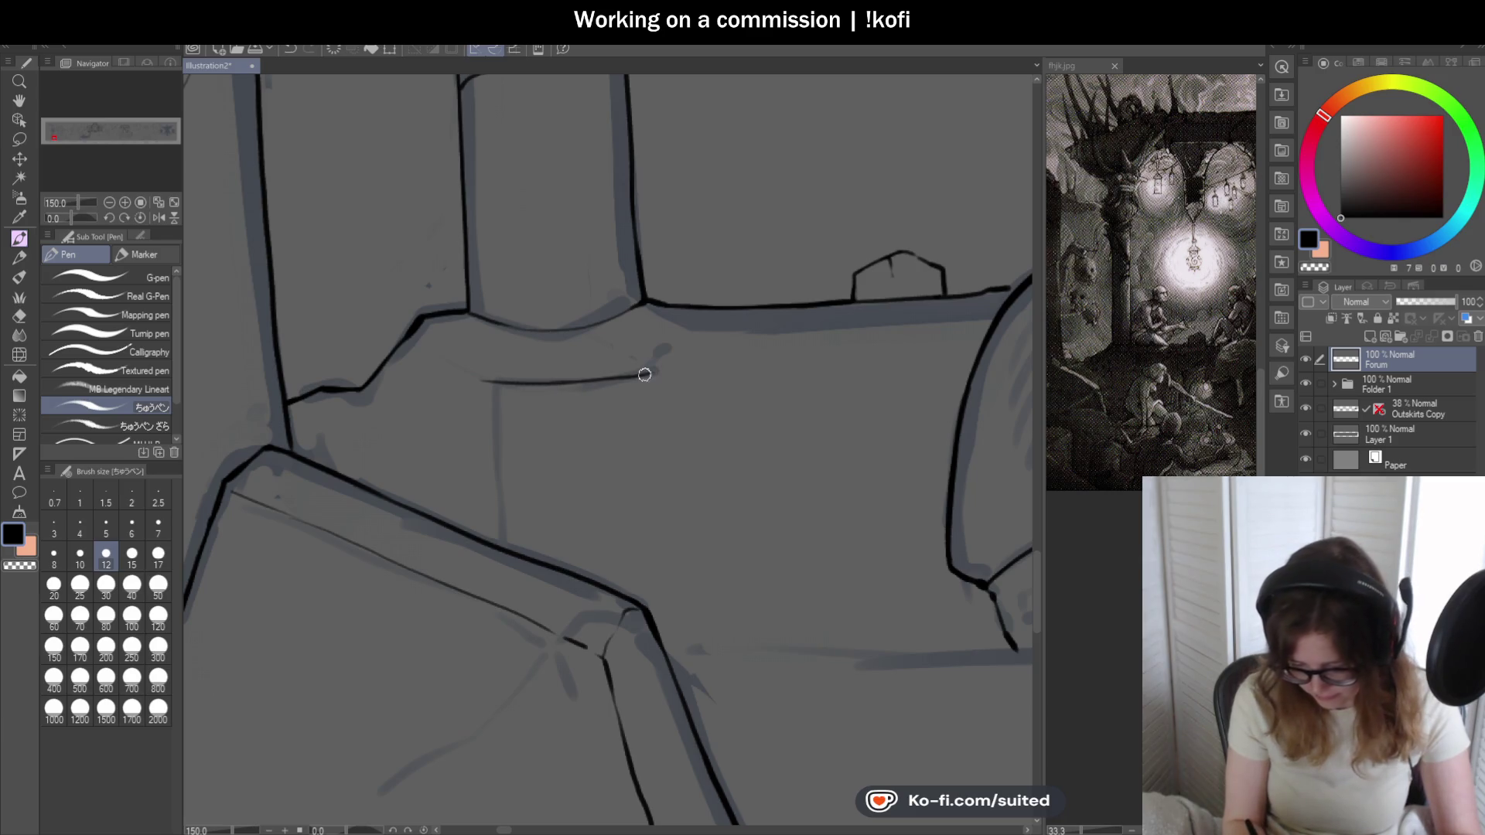
pyautogui.moveTo(761, 363); pyautogui.dragTo(986, 347)
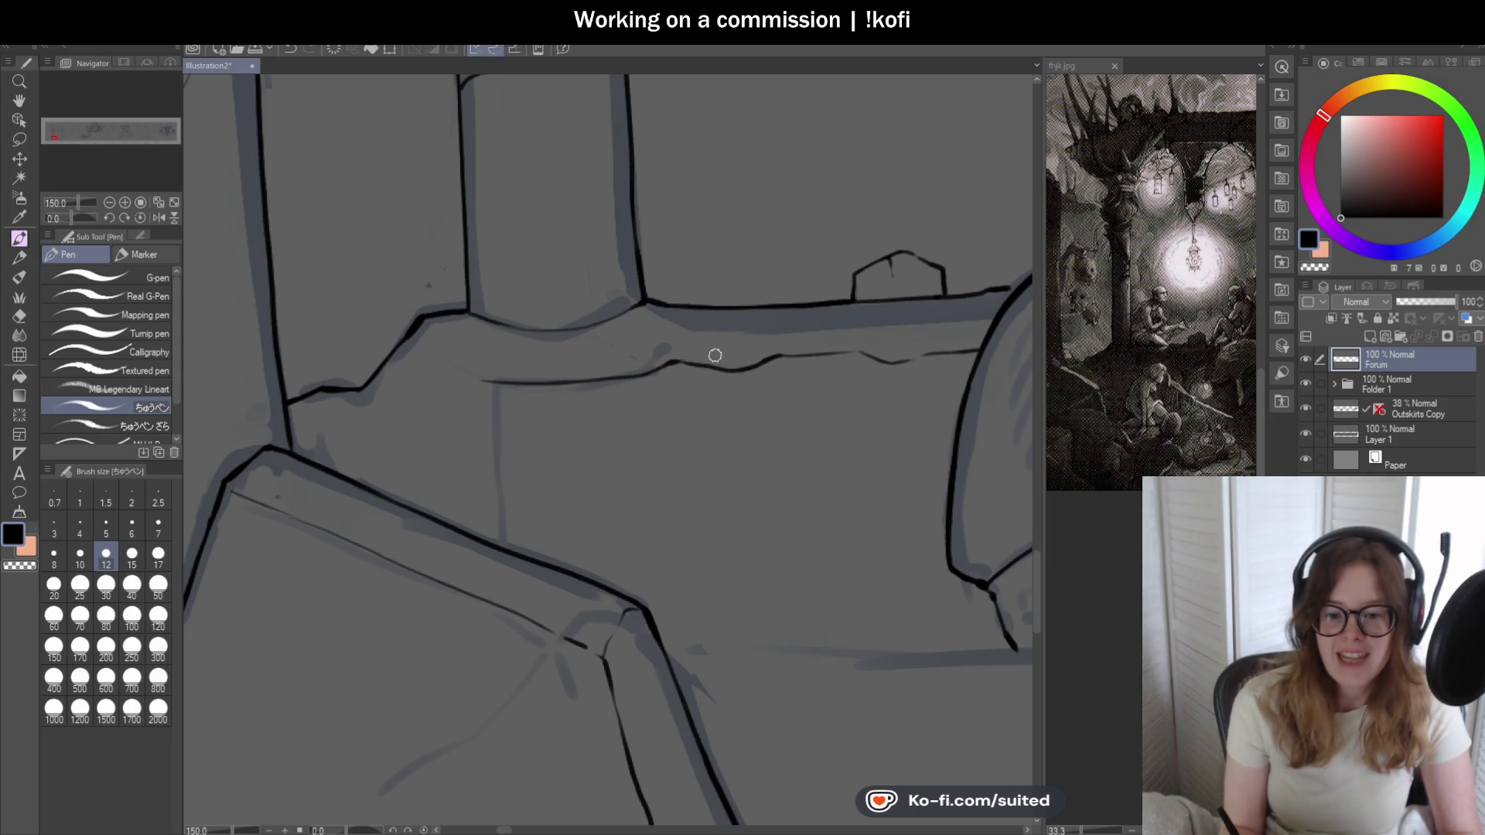
pyautogui.scroll(-3, 715, 355)
pyautogui.scroll(3, 640, 382)
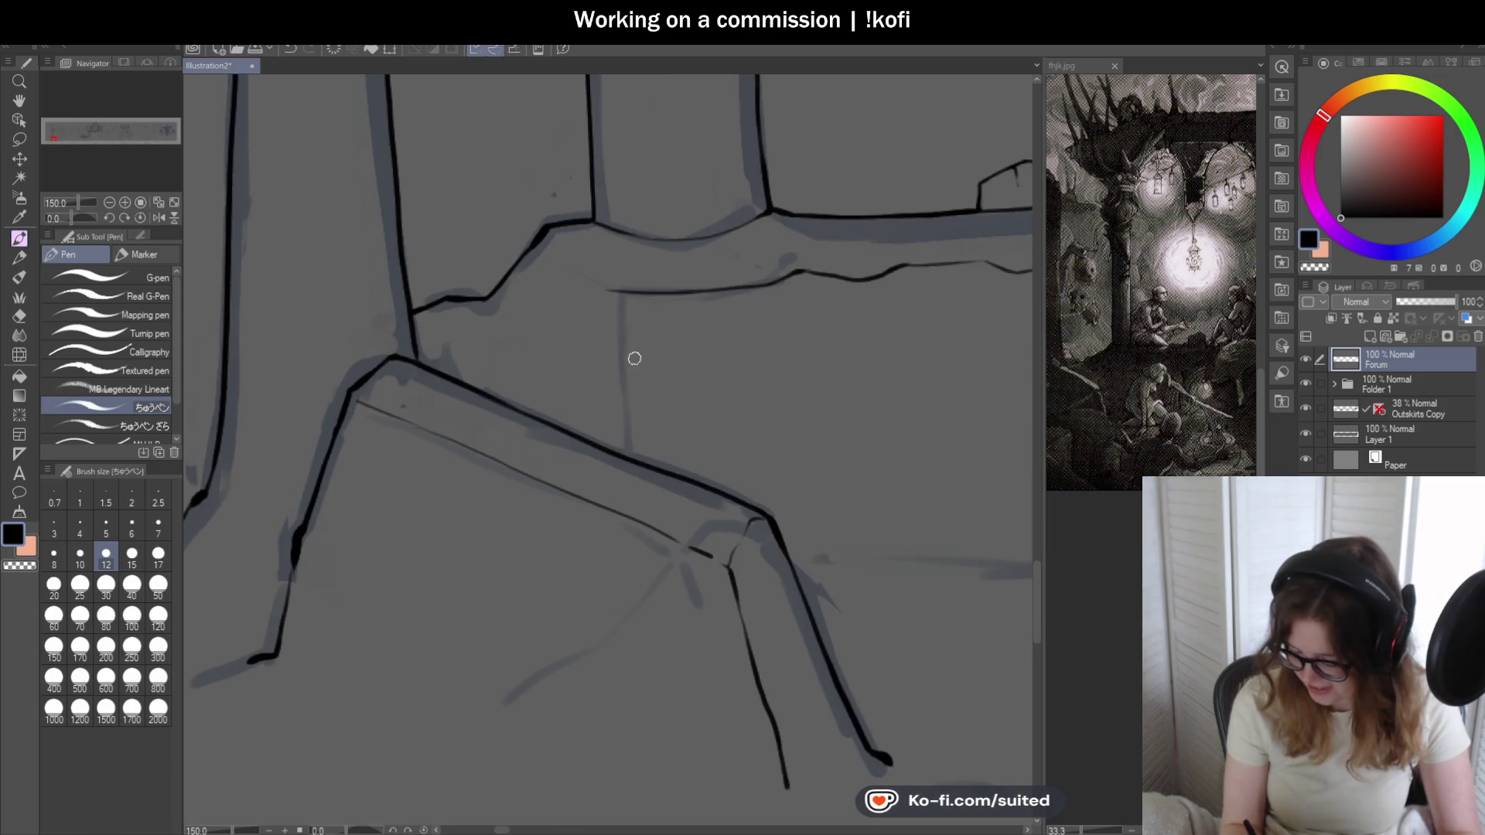
# - Ink vertical joint lines dropping from the ledge edge and a small crack under the upper ledge
pyautogui.moveTo(630, 288)
pyautogui.mouseDown()
pyautogui.moveTo(607, 305)
pyautogui.moveTo(600, 395)
pyautogui.mouseUp()
pyautogui.scroll(-2, 561, 276)
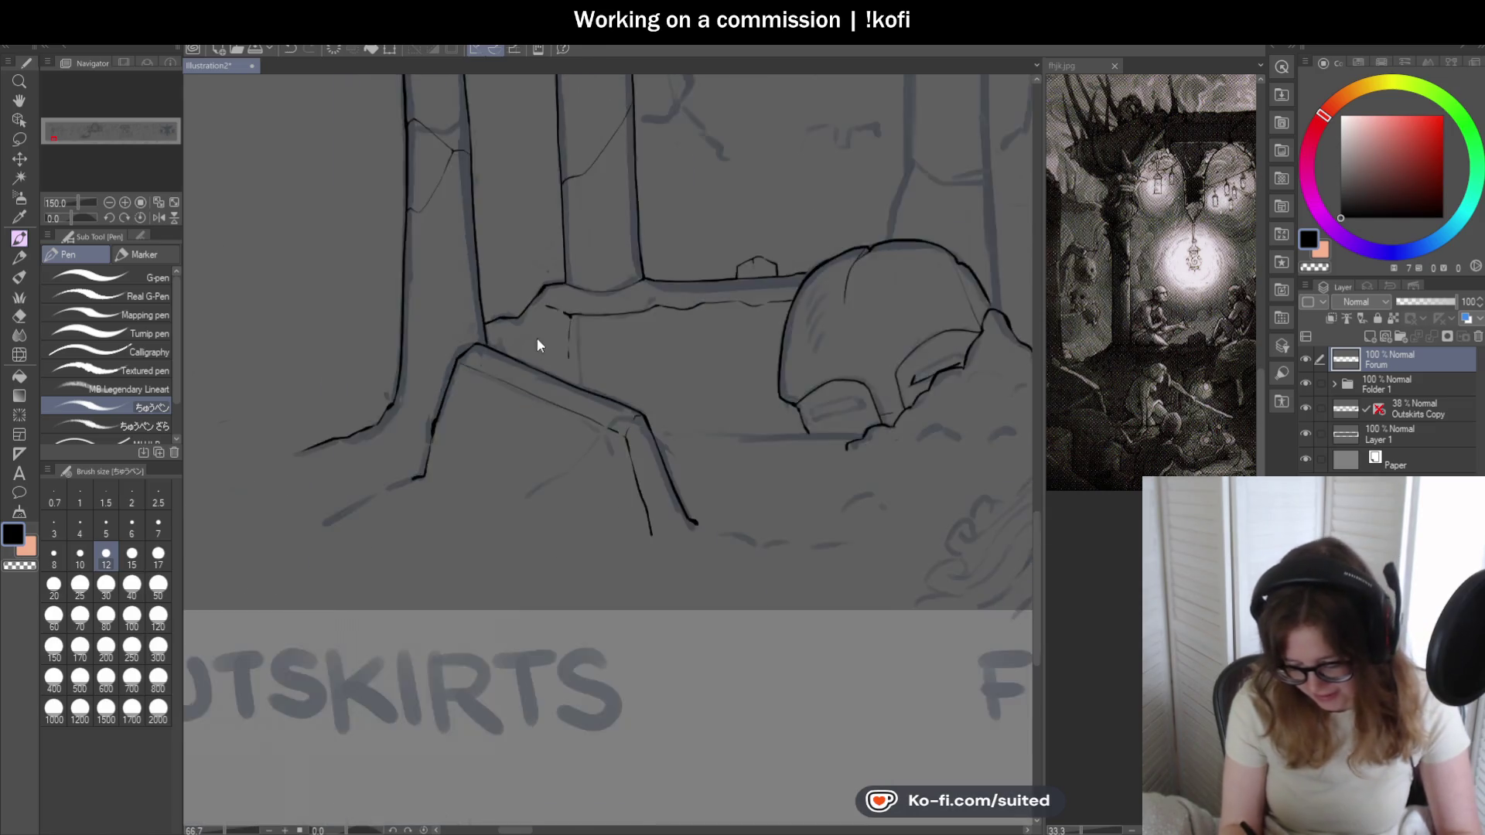
pyautogui.scroll(-1, 540, 338)
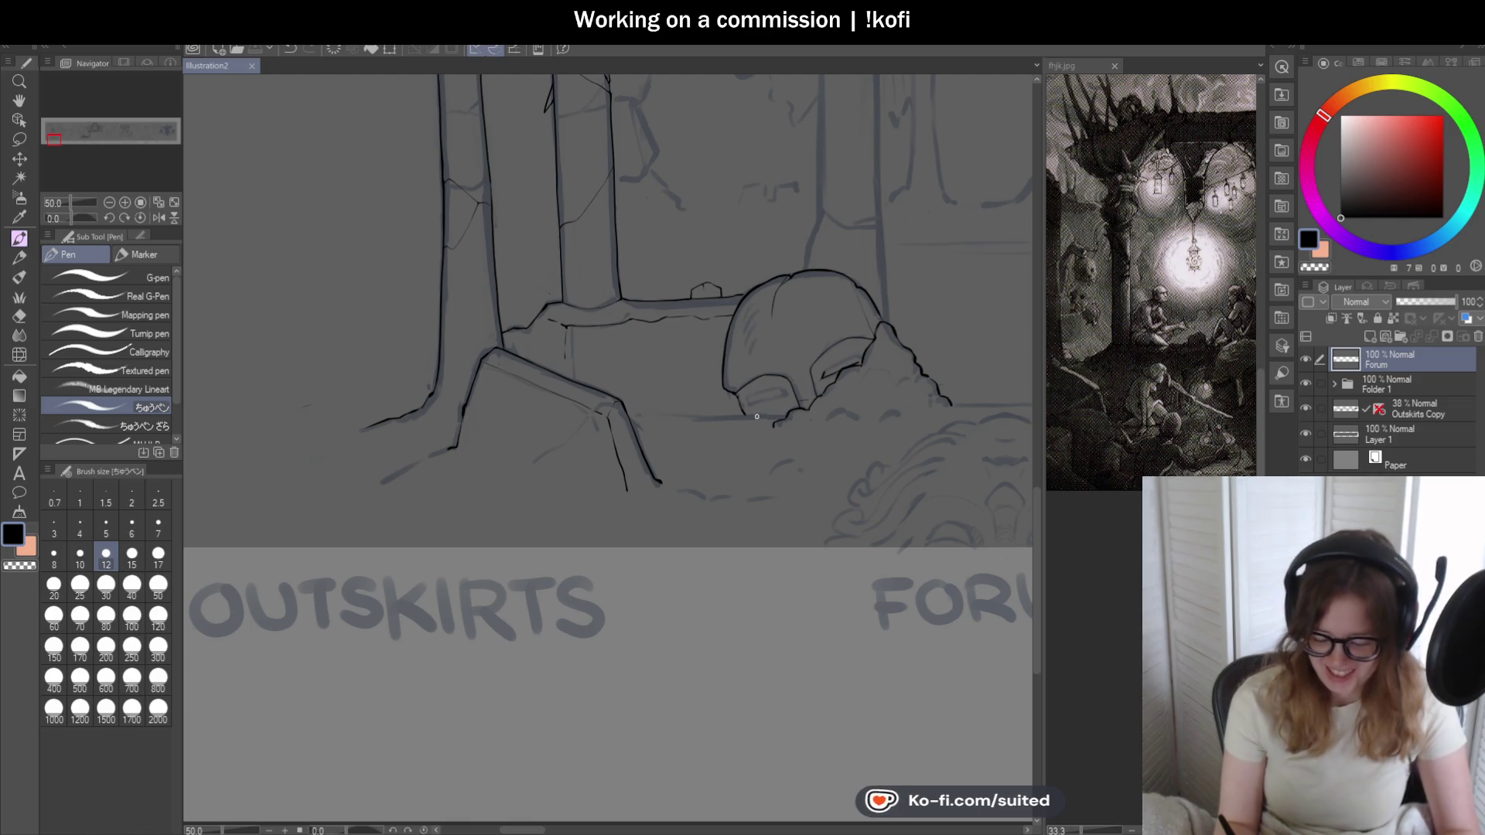
pyautogui.scroll(1, 556, 317)
pyautogui.scroll(2, 556, 316)
pyautogui.scroll(1, 555, 317)
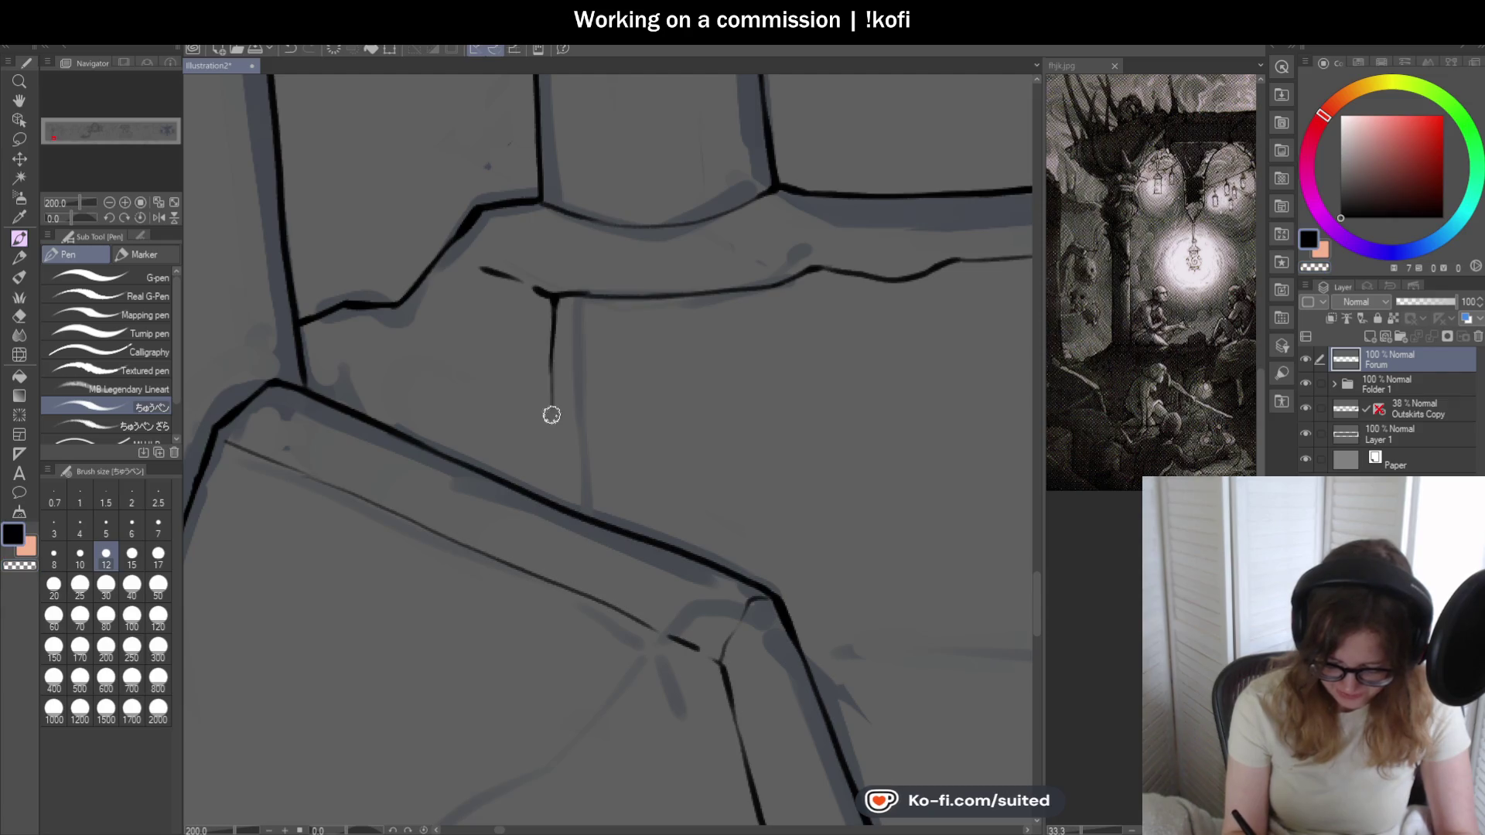
pyautogui.moveTo(551, 370); pyautogui.dragTo(551, 400)
pyautogui.scroll(-2, 553, 483)
pyautogui.scroll(-1, 792, 410)
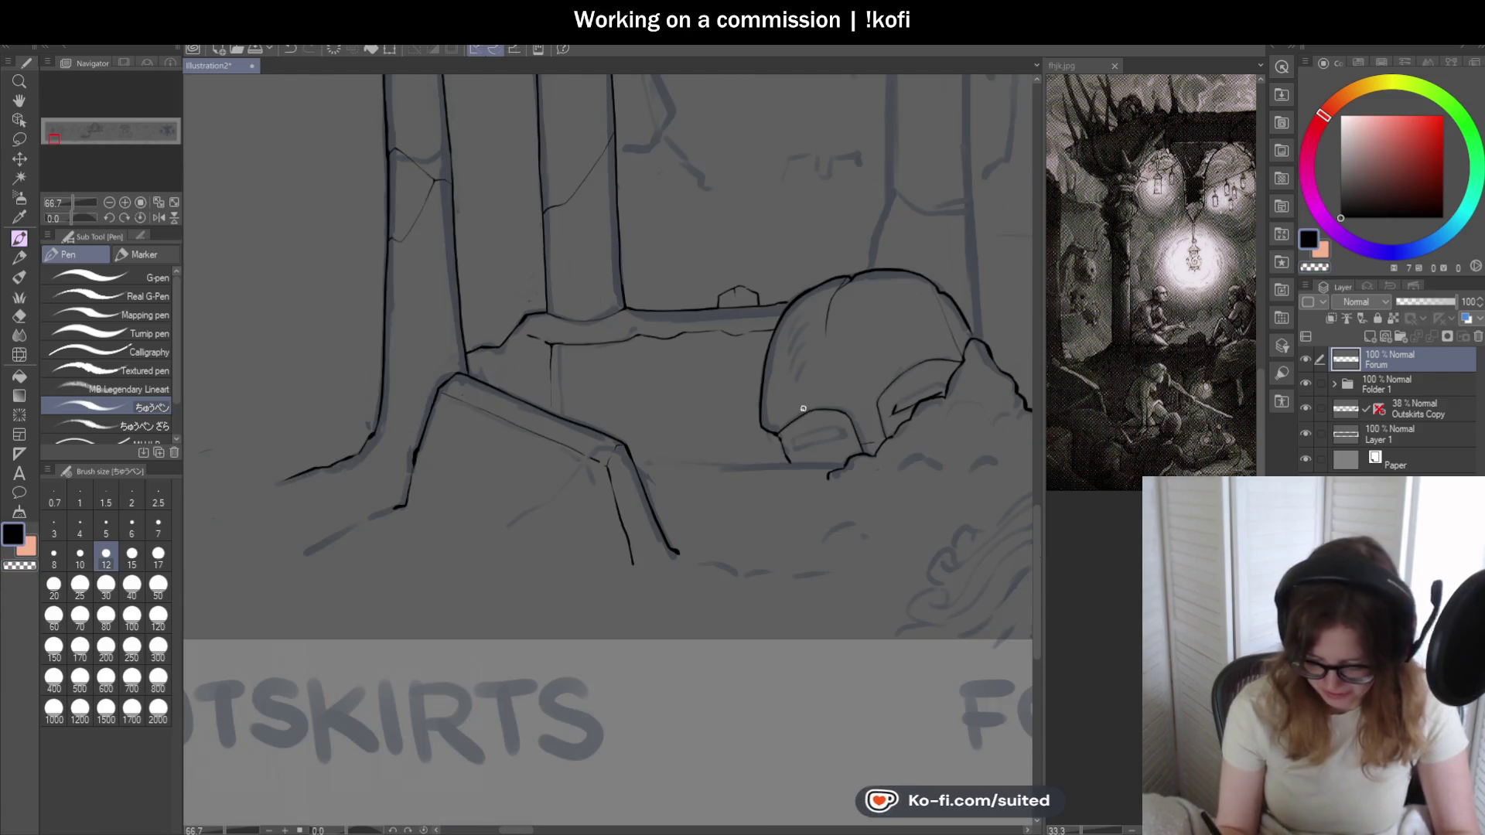
pyautogui.scroll(1, 792, 410)
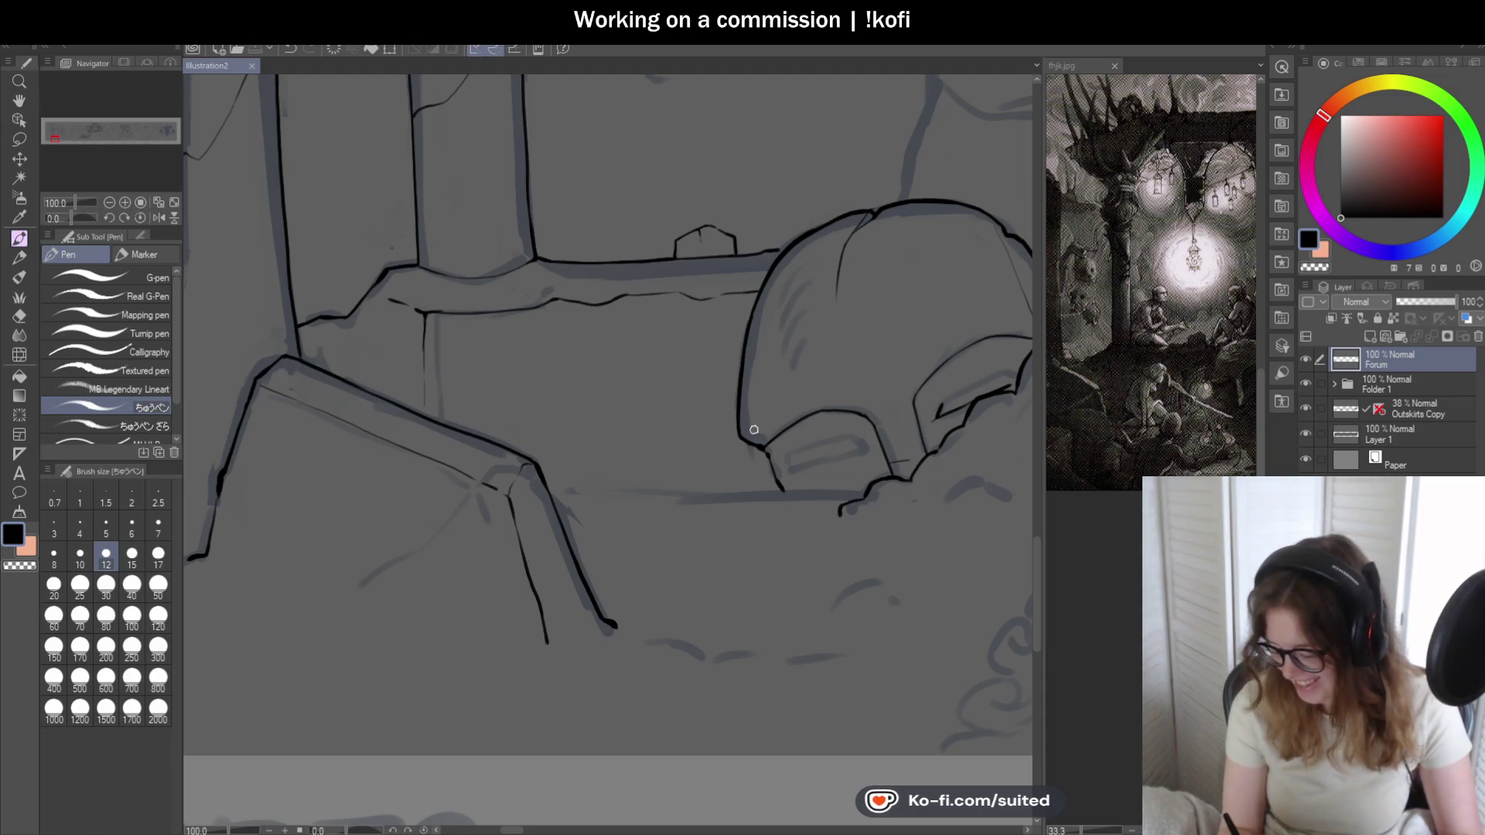
pyautogui.scroll(2, 698, 378)
pyautogui.scroll(2, 592, 312)
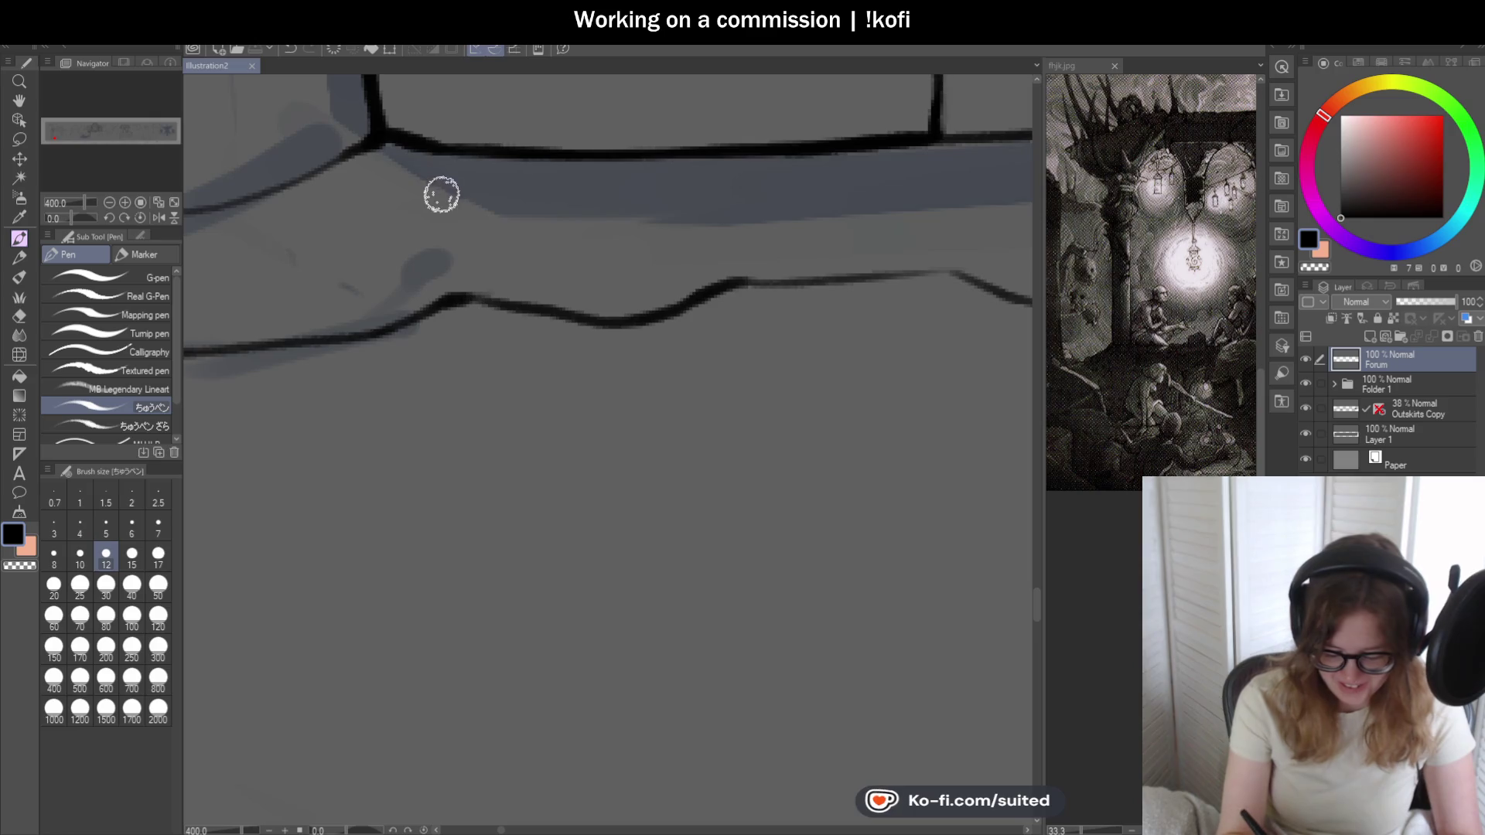
pyautogui.moveTo(437, 157); pyautogui.dragTo(451, 305)
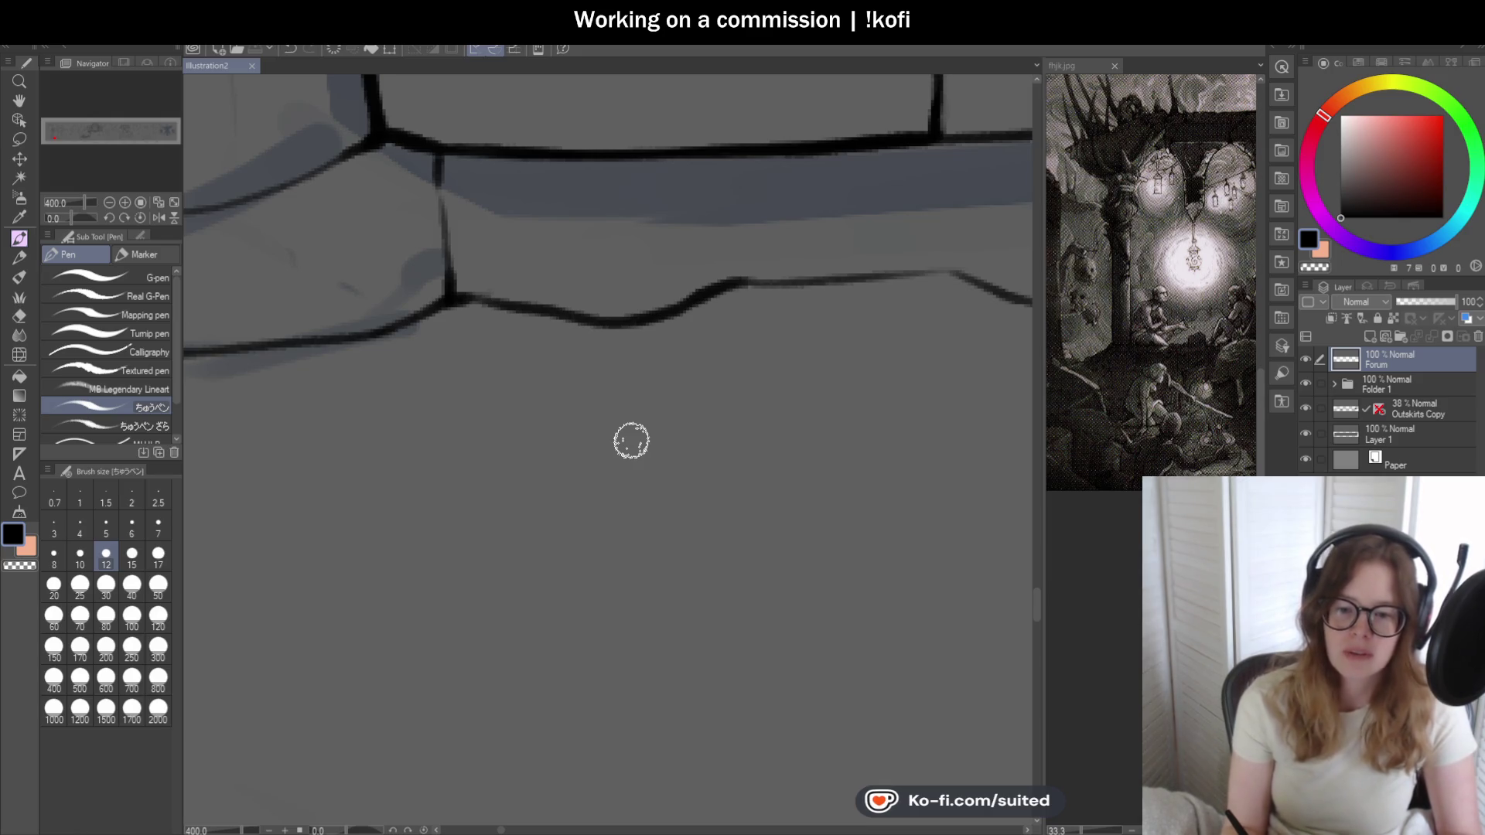
pyautogui.scroll(-1, 653, 406)
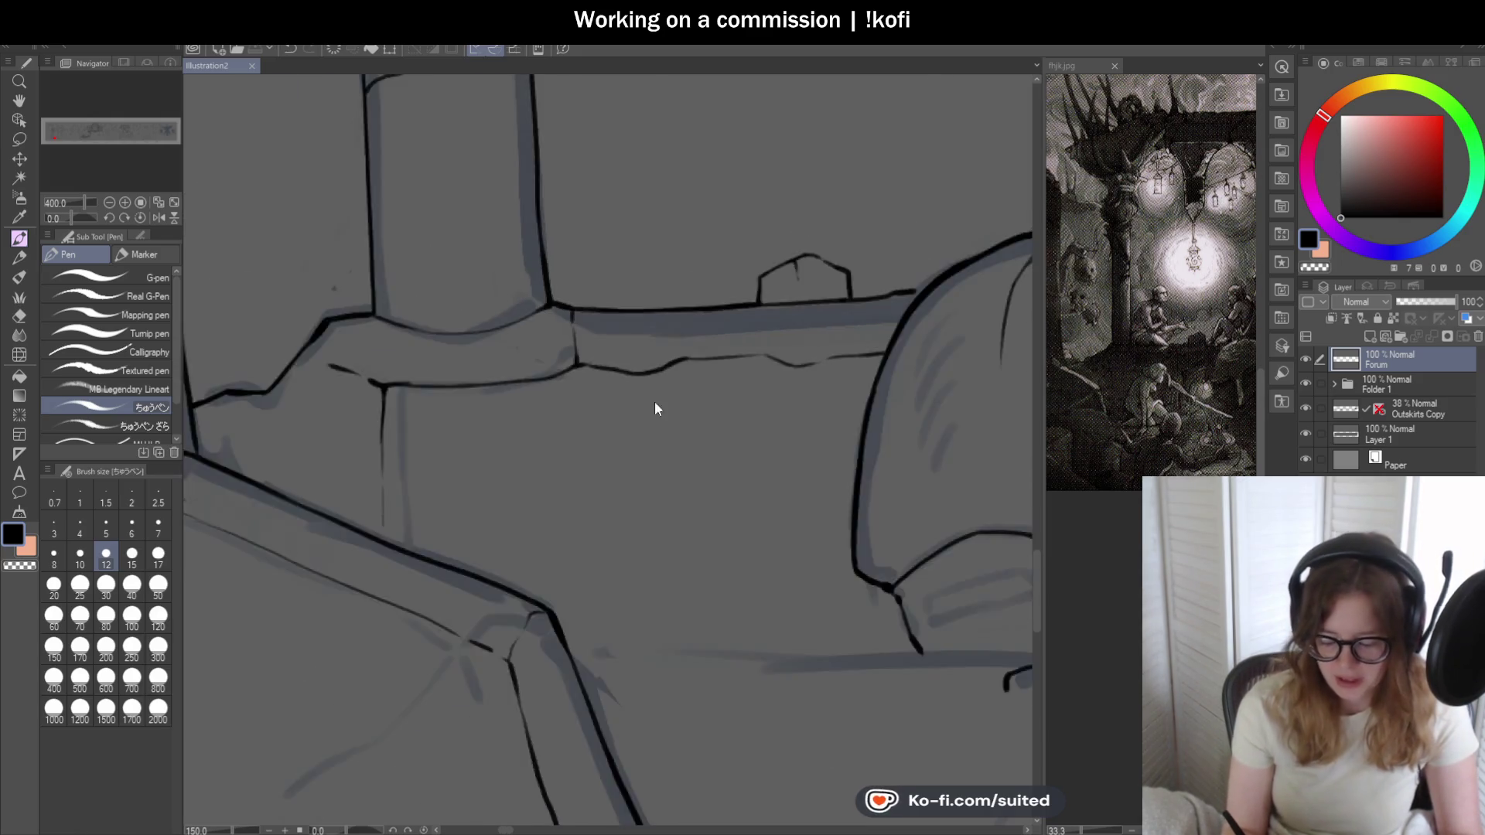
pyautogui.scroll(-1, 696, 419)
pyautogui.scroll(1, 803, 413)
pyautogui.scroll(1, 839, 385)
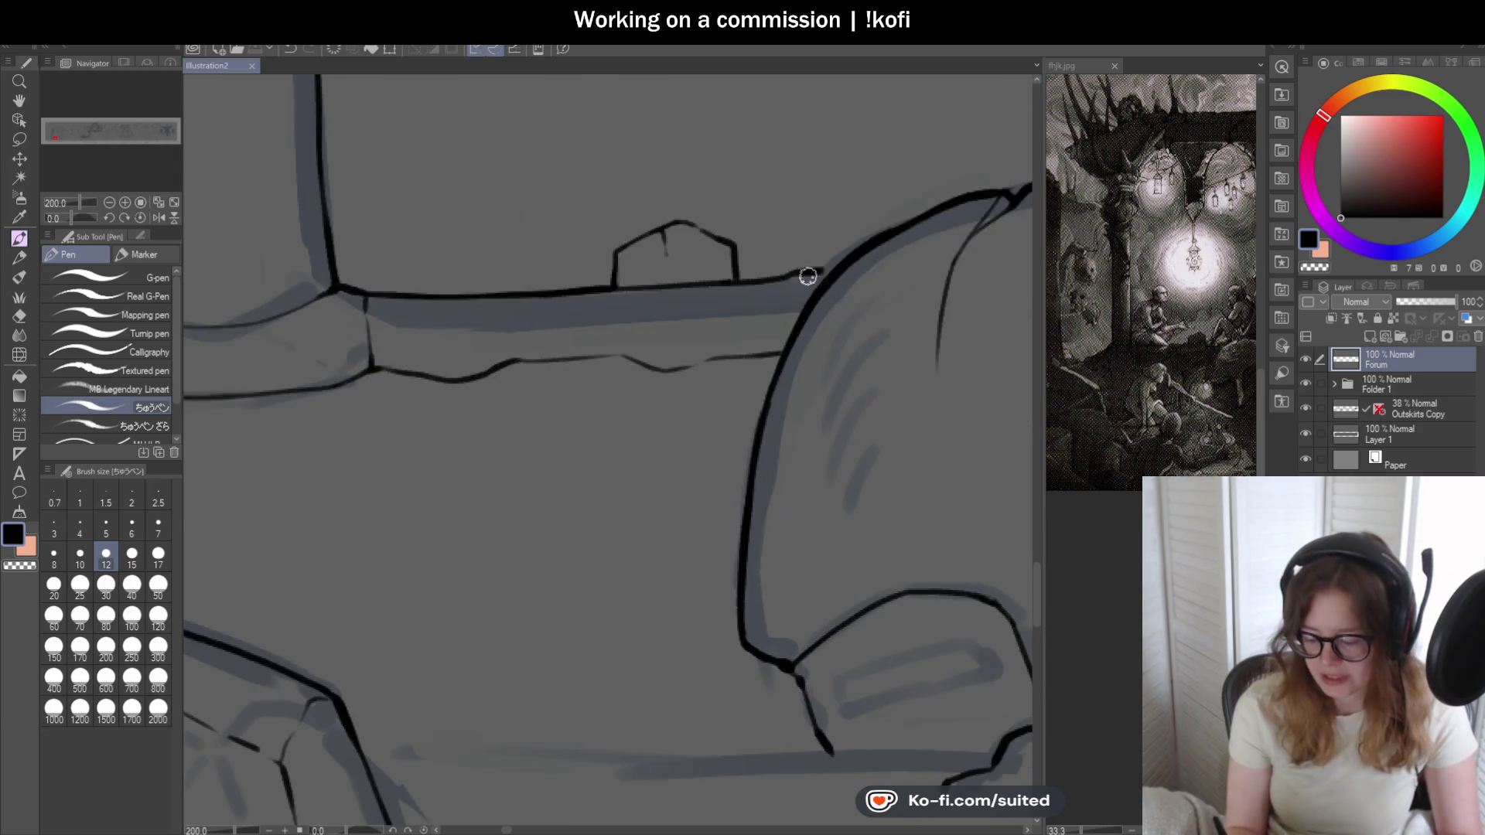
pyautogui.scroll(1, 805, 276)
pyautogui.scroll(-1, 812, 266)
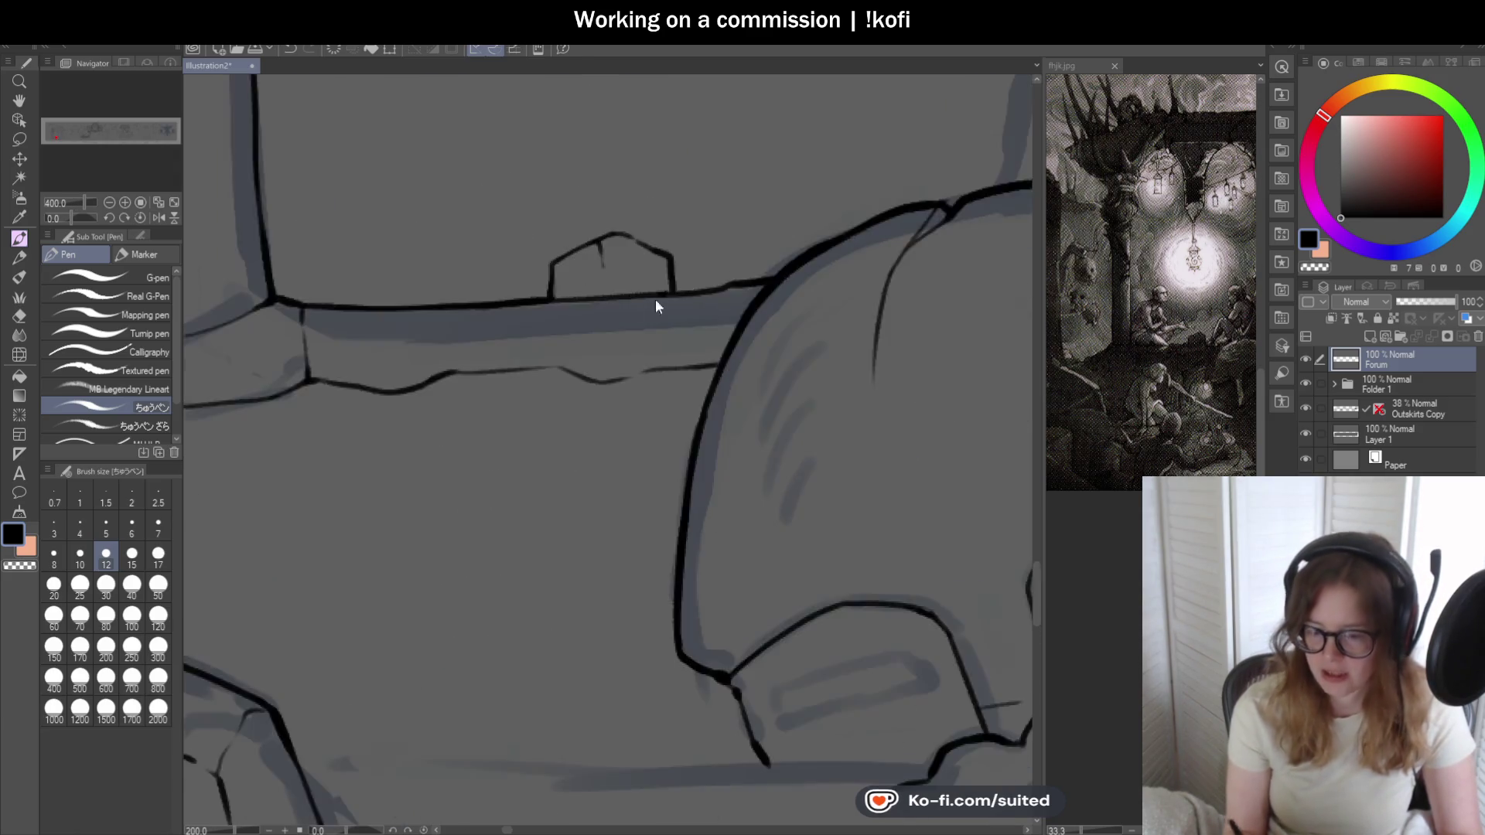
pyautogui.scroll(-1, 653, 304)
pyautogui.scroll(-1, 707, 367)
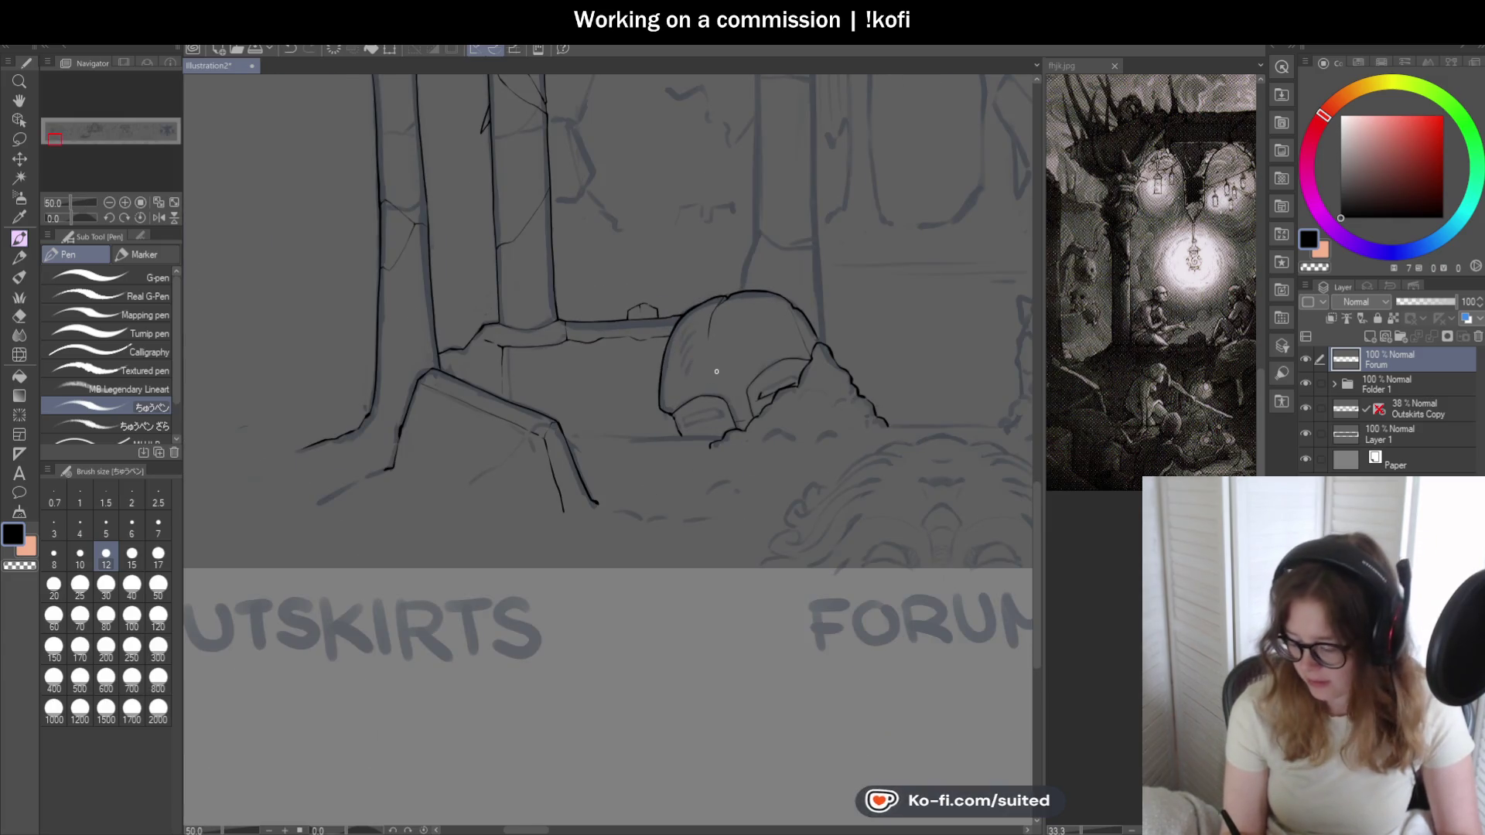
pyautogui.scroll(-1, 714, 407)
pyautogui.scroll(-1, 722, 446)
pyautogui.scroll(2, 730, 429)
pyautogui.scroll(1, 735, 415)
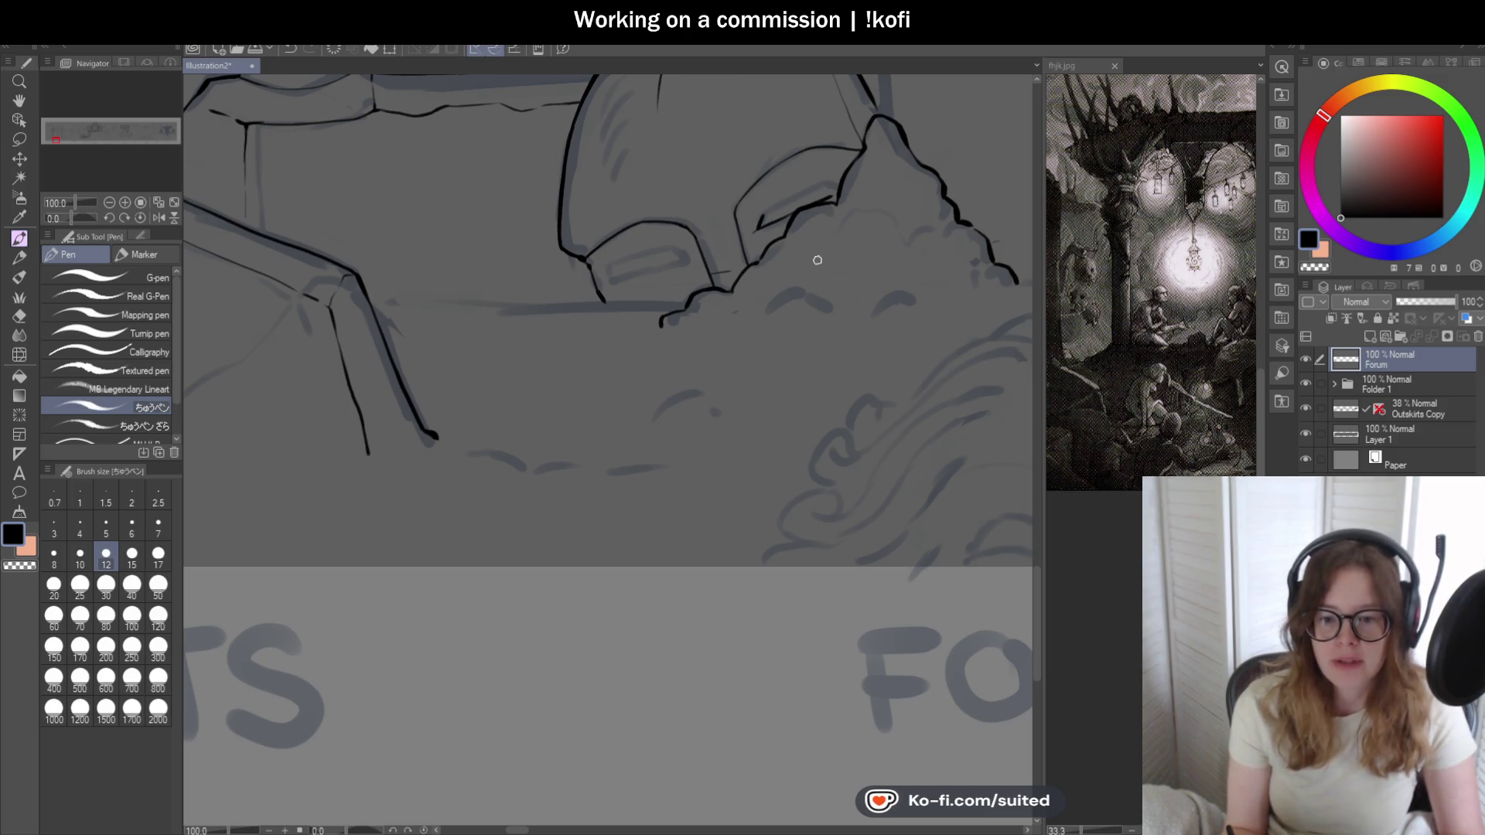
pyautogui.scroll(1, 818, 264)
pyautogui.scroll(1, 811, 226)
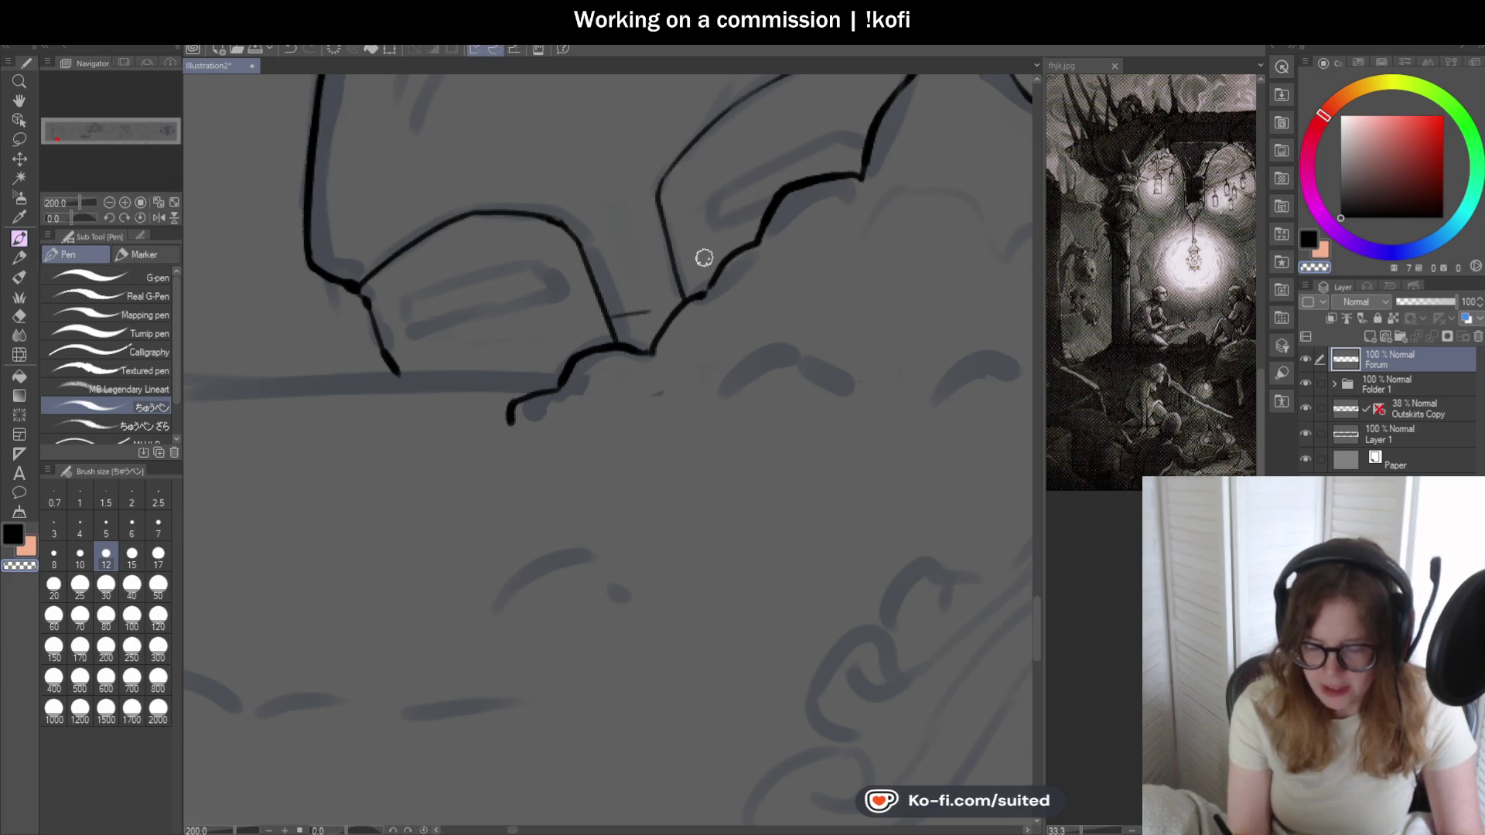
pyautogui.scroll(-3, 697, 442)
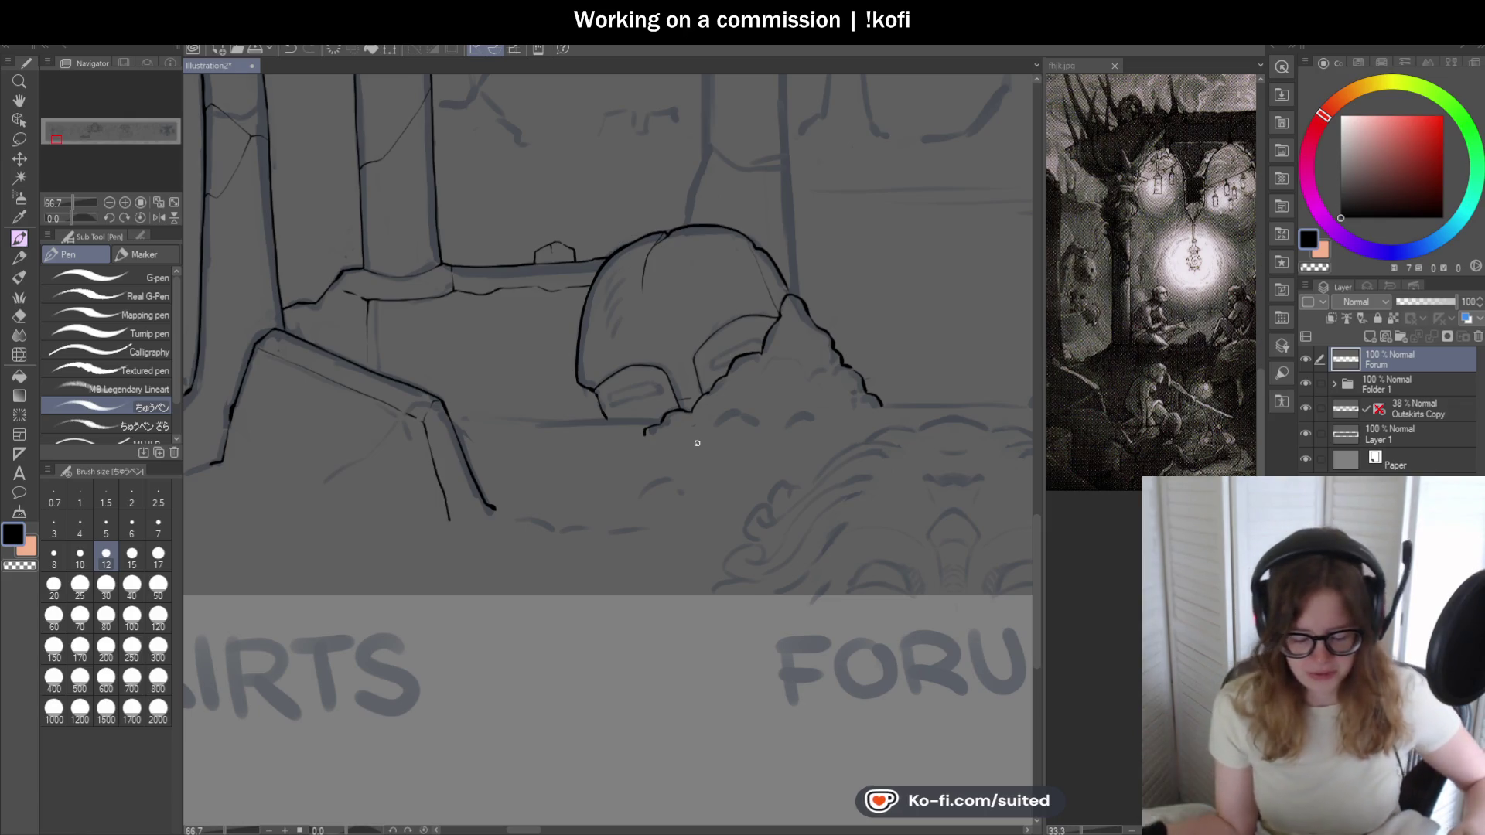
pyautogui.scroll(-1, 672, 216)
pyautogui.scroll(-1, 674, 220)
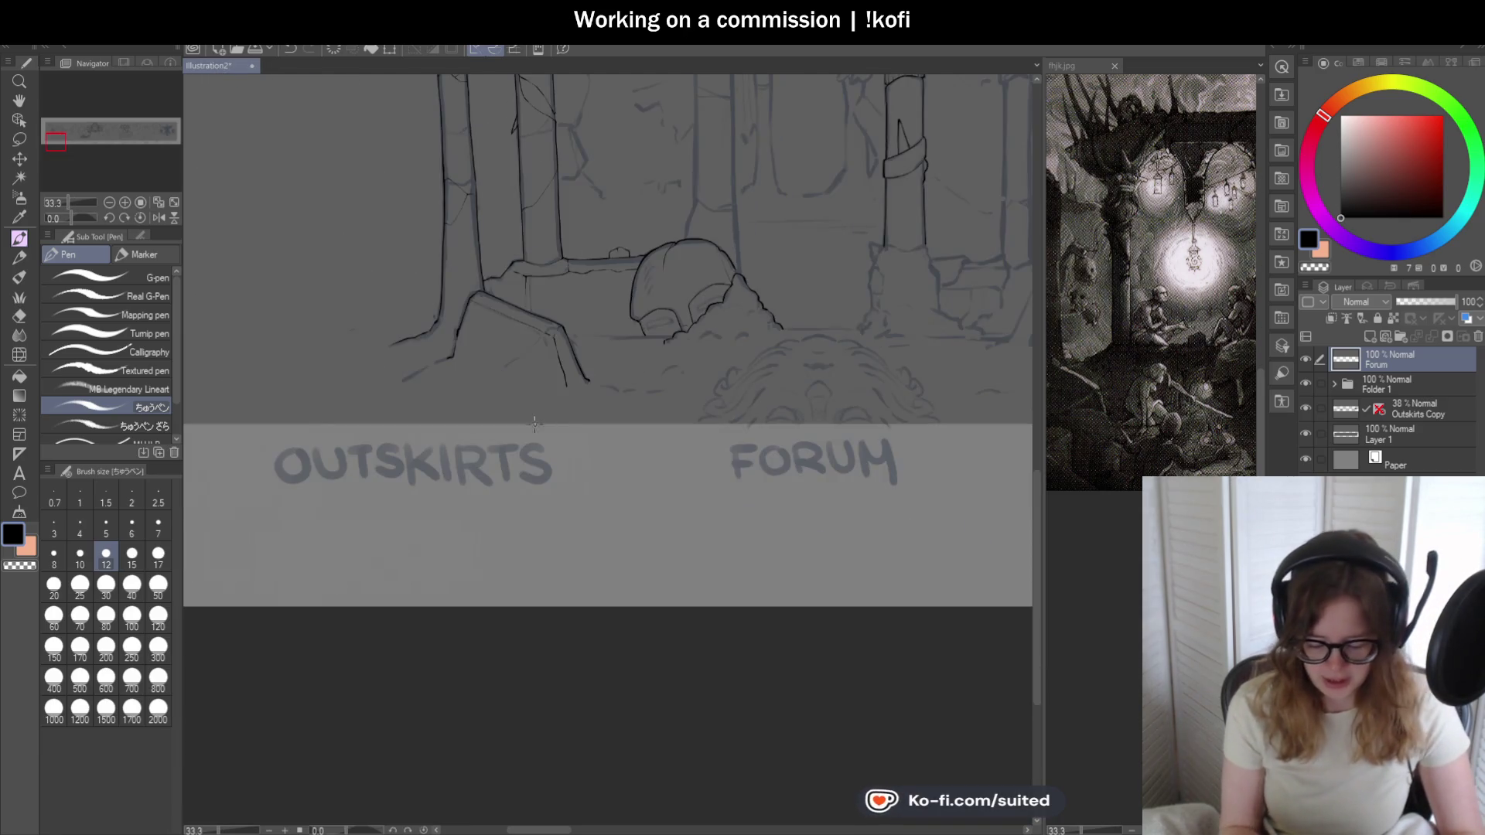
pyautogui.scroll(2, 533, 424)
pyautogui.scroll(-1, 524, 399)
pyautogui.scroll(2, 682, 457)
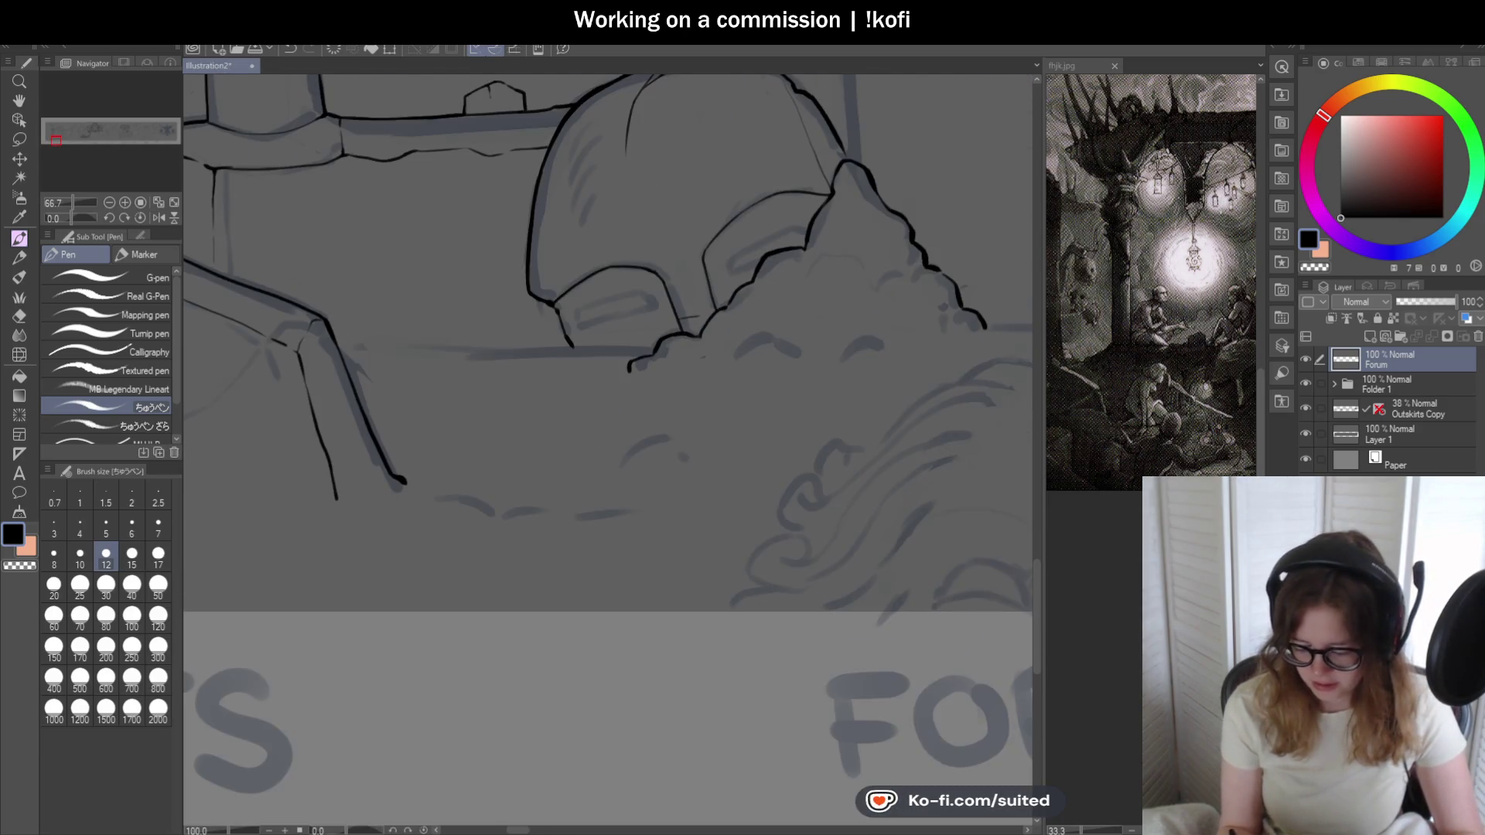
pyautogui.scroll(2, 641, 315)
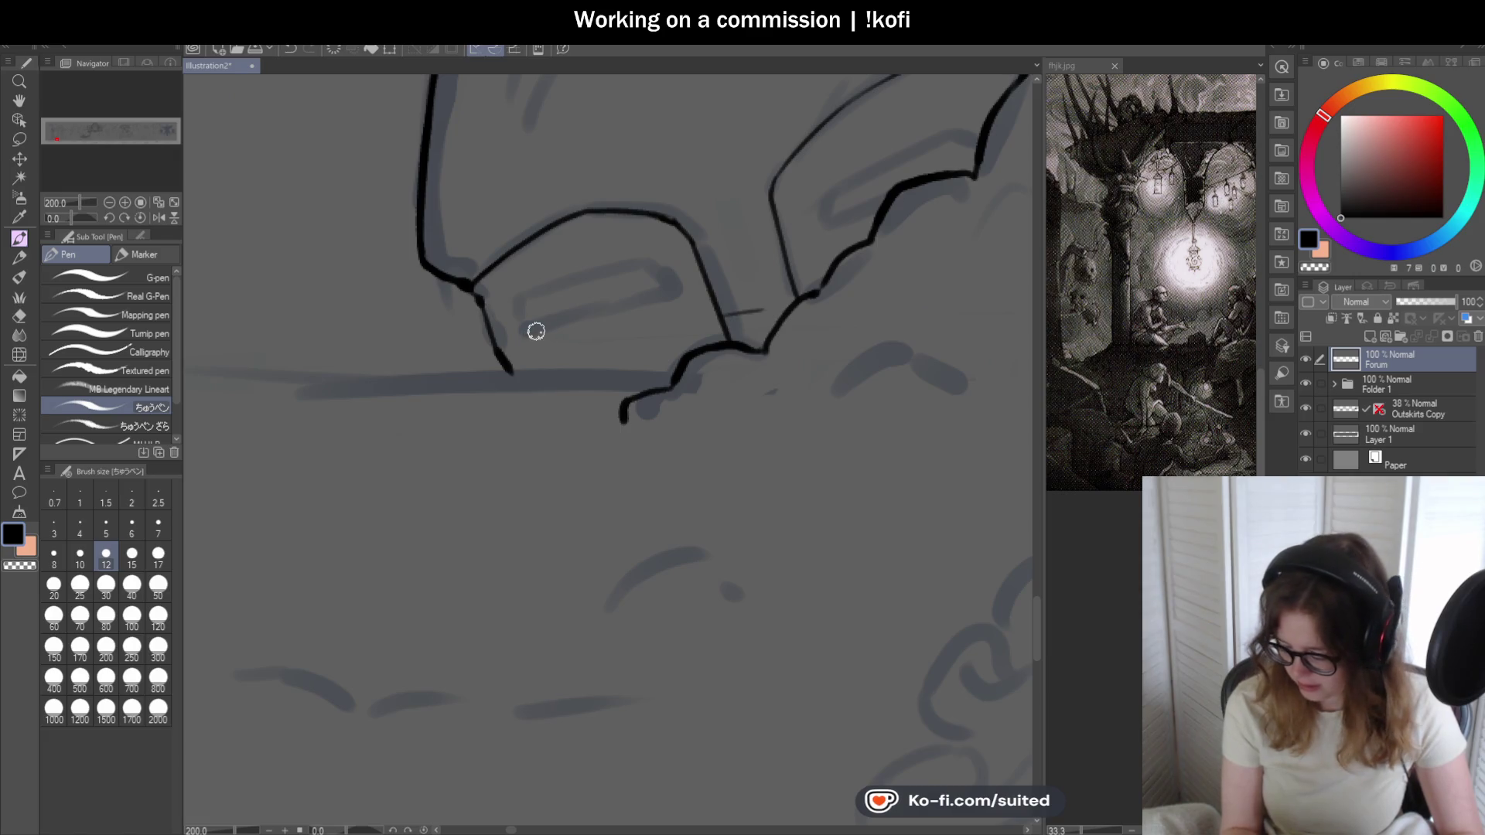
pyautogui.scroll(2, 551, 312)
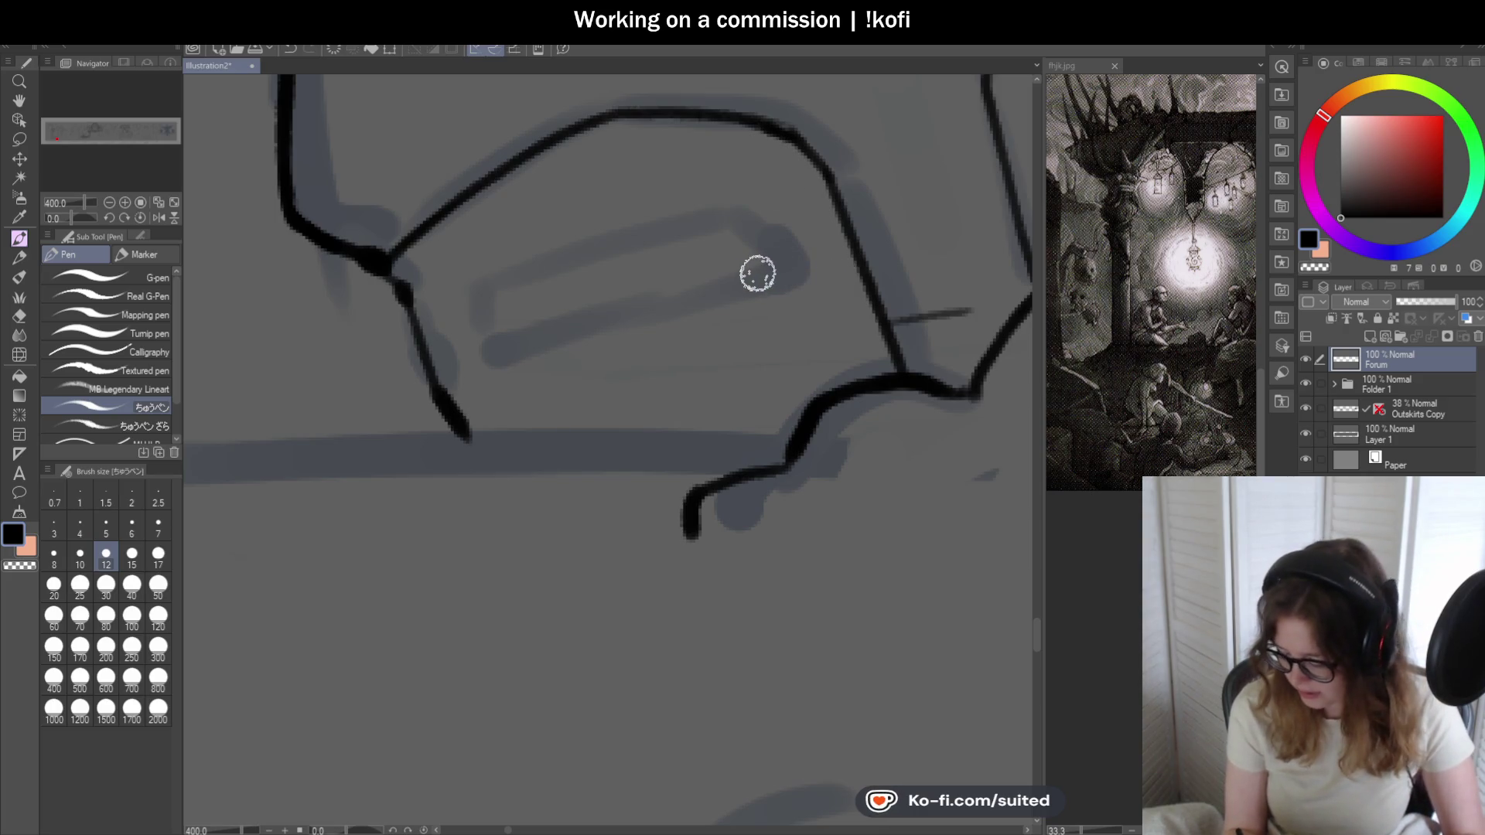
# - Erase the extra helmet corner outline and ink the visor slit's upper edge after two rejected tries
pyautogui.moveTo(826, 172)
pyautogui.mouseDown()
pyautogui.moveTo(759, 124)
pyautogui.moveTo(687, 113)
pyautogui.moveTo(749, 117)
pyautogui.moveTo(817, 164)
pyautogui.mouseUp()
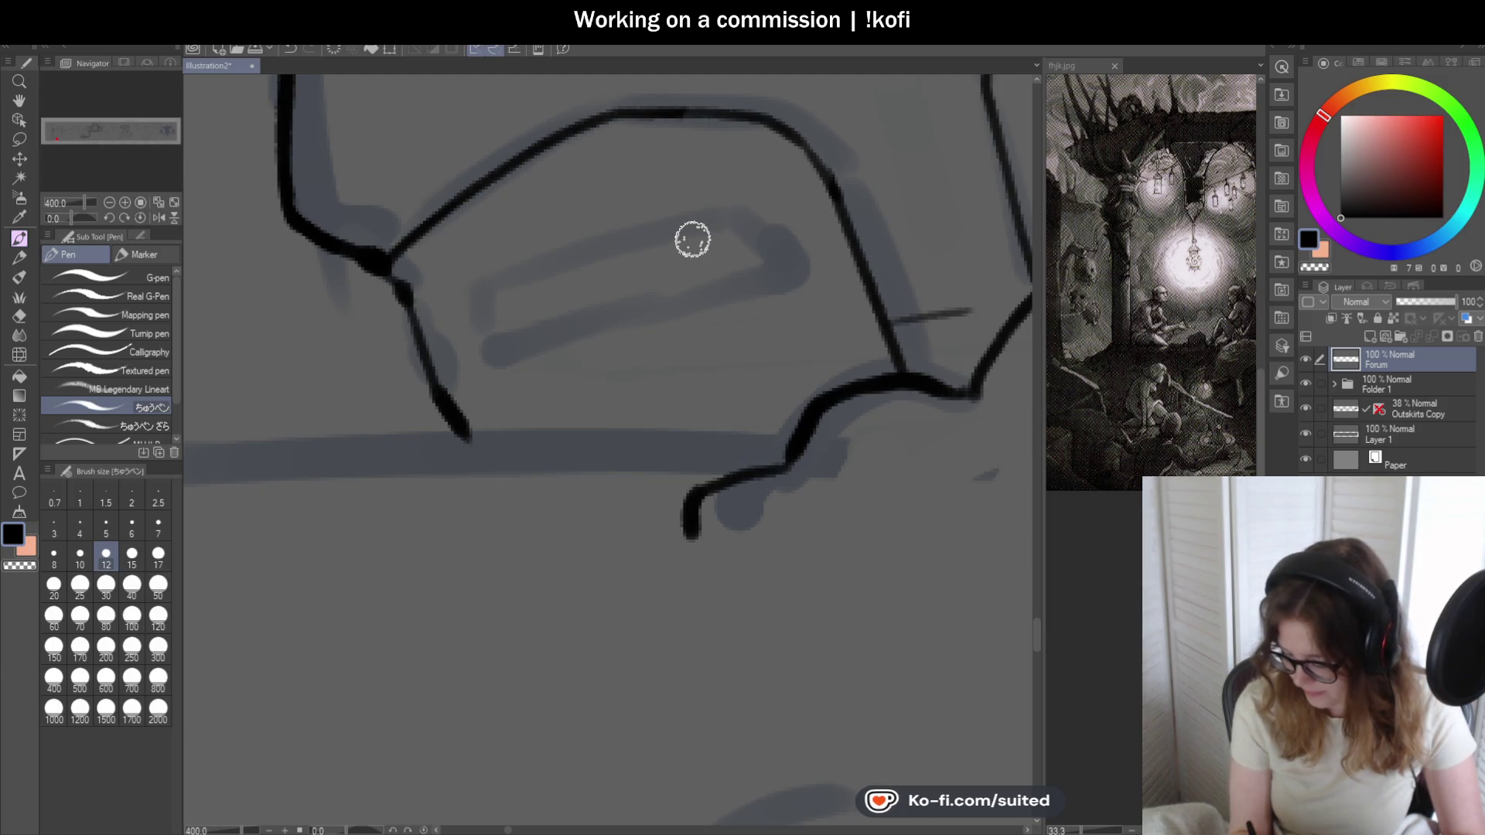
pyautogui.moveTo(796, 209); pyautogui.dragTo(696, 221)
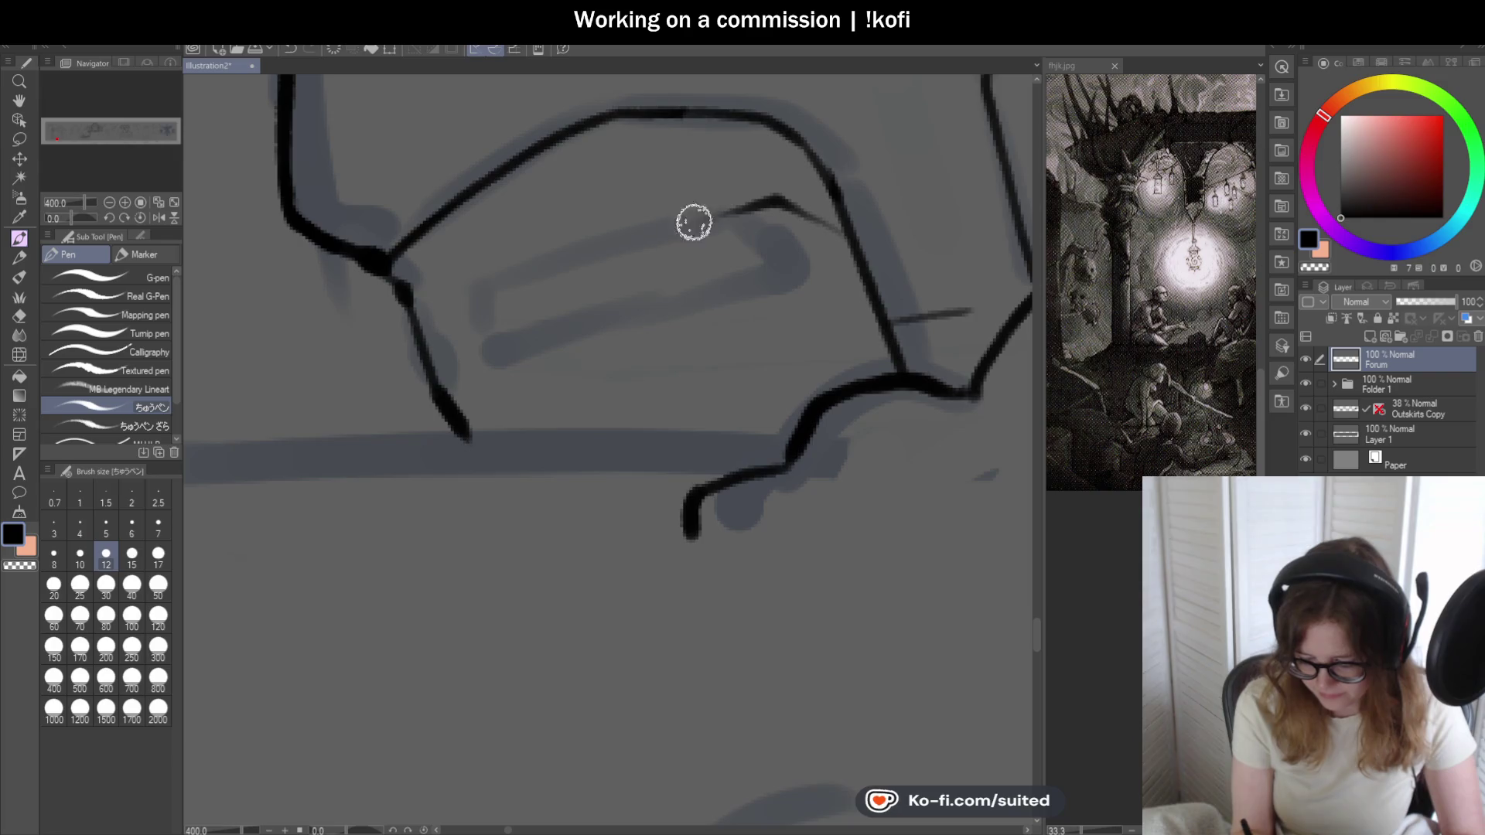
pyautogui.hotkey('ctrl', 'z')
pyautogui.moveTo(845, 242)
pyautogui.mouseDown()
pyautogui.moveTo(703, 222)
pyautogui.moveTo(501, 269)
pyautogui.mouseUp()
pyautogui.hotkey('ctrl', 'z')
pyautogui.moveTo(850, 259)
pyautogui.mouseDown()
pyautogui.moveTo(796, 232)
pyautogui.moveTo(596, 248)
pyautogui.moveTo(457, 290)
pyautogui.mouseUp()
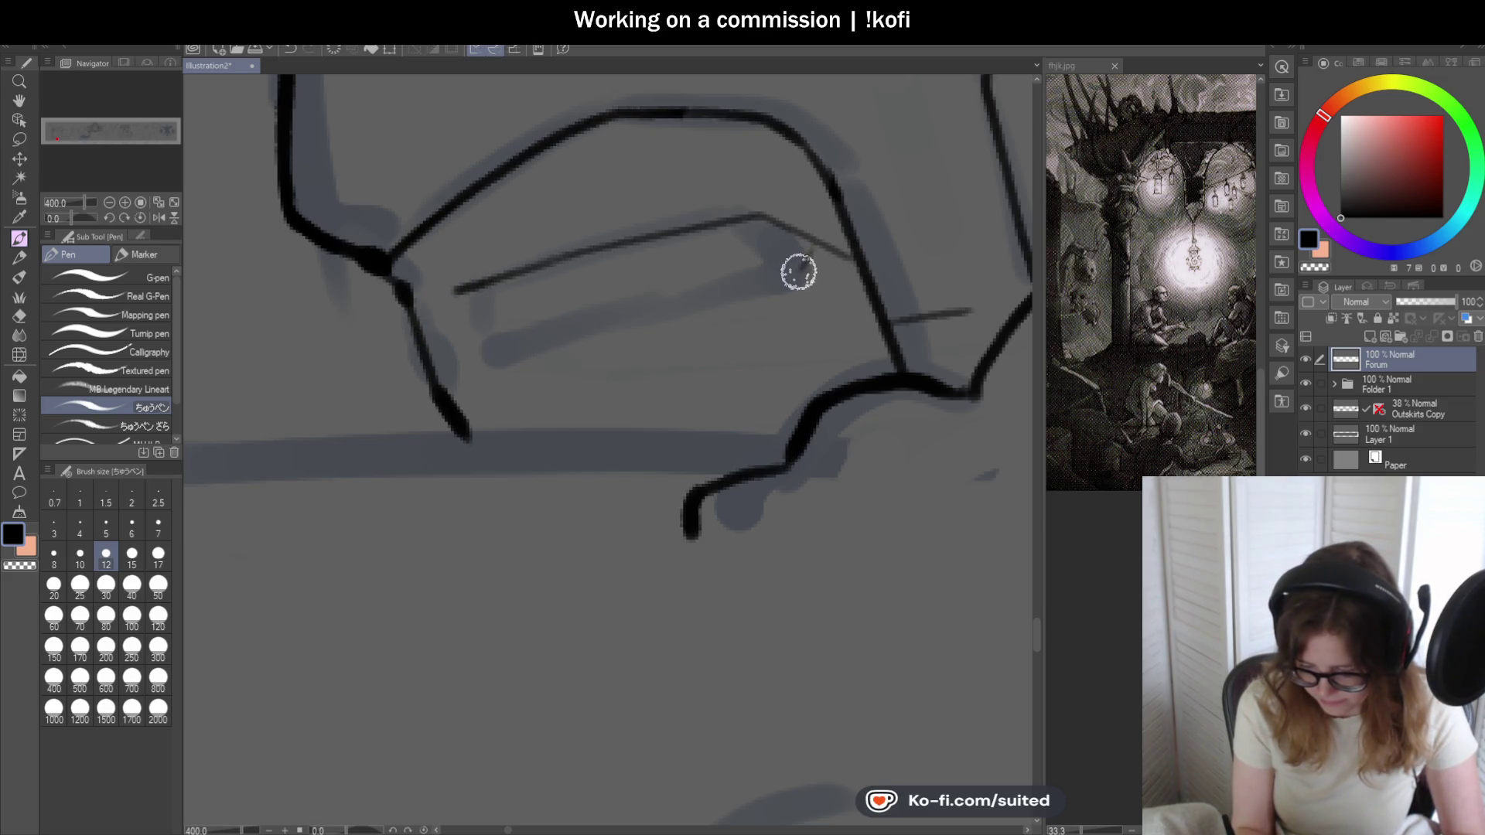
# - Ink the visor slit's lower edge and zoom out to view the whole helmet
pyautogui.moveTo(778, 274); pyautogui.dragTo(491, 328)
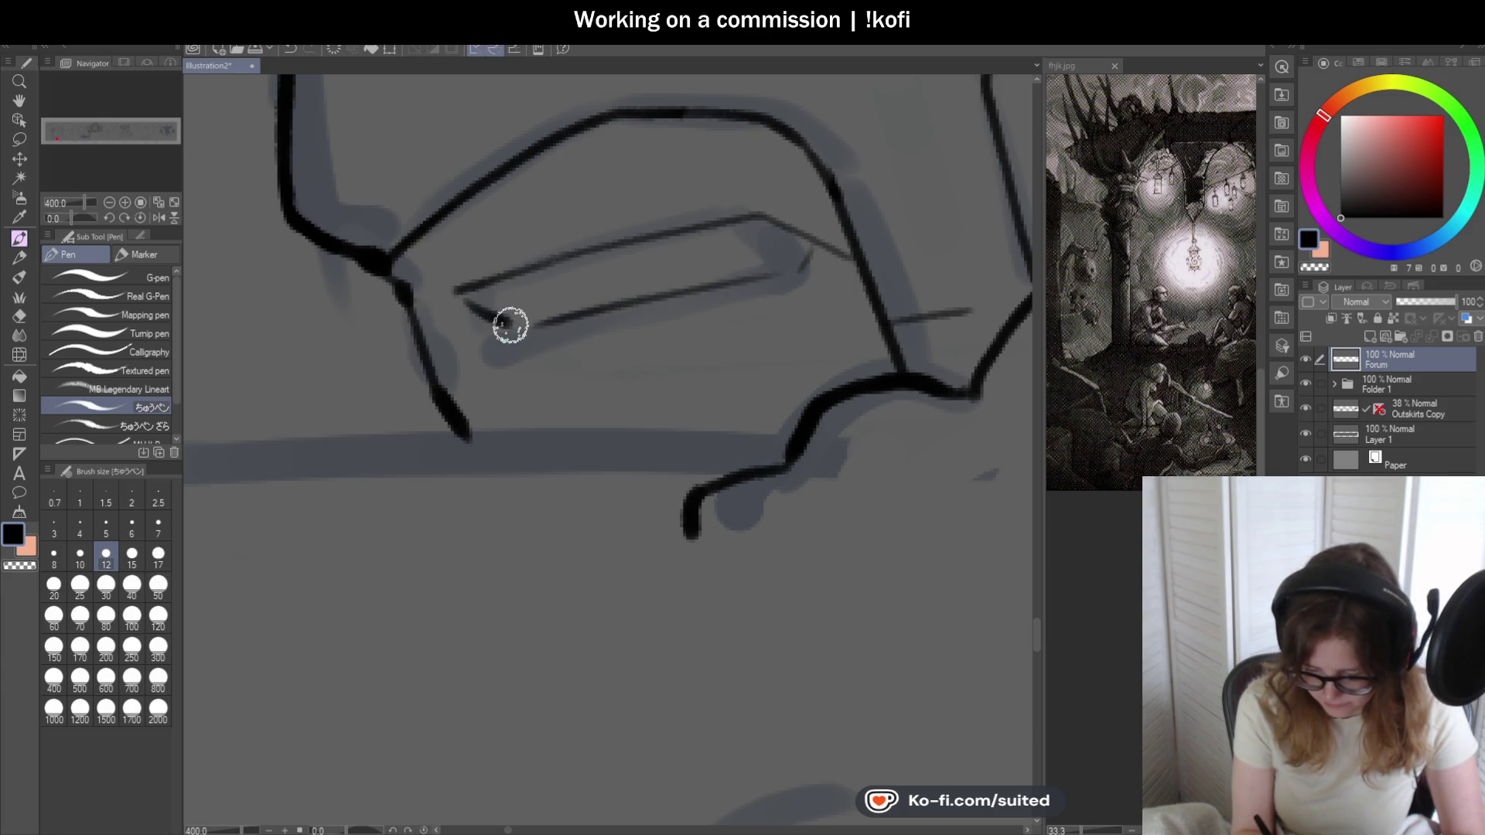
pyautogui.hotkey('ctrl', '-')
pyautogui.hotkey('ctrl', '-')
pyautogui.hotkey('ctrl', '-')
pyautogui.hotkey('ctrl', '-')
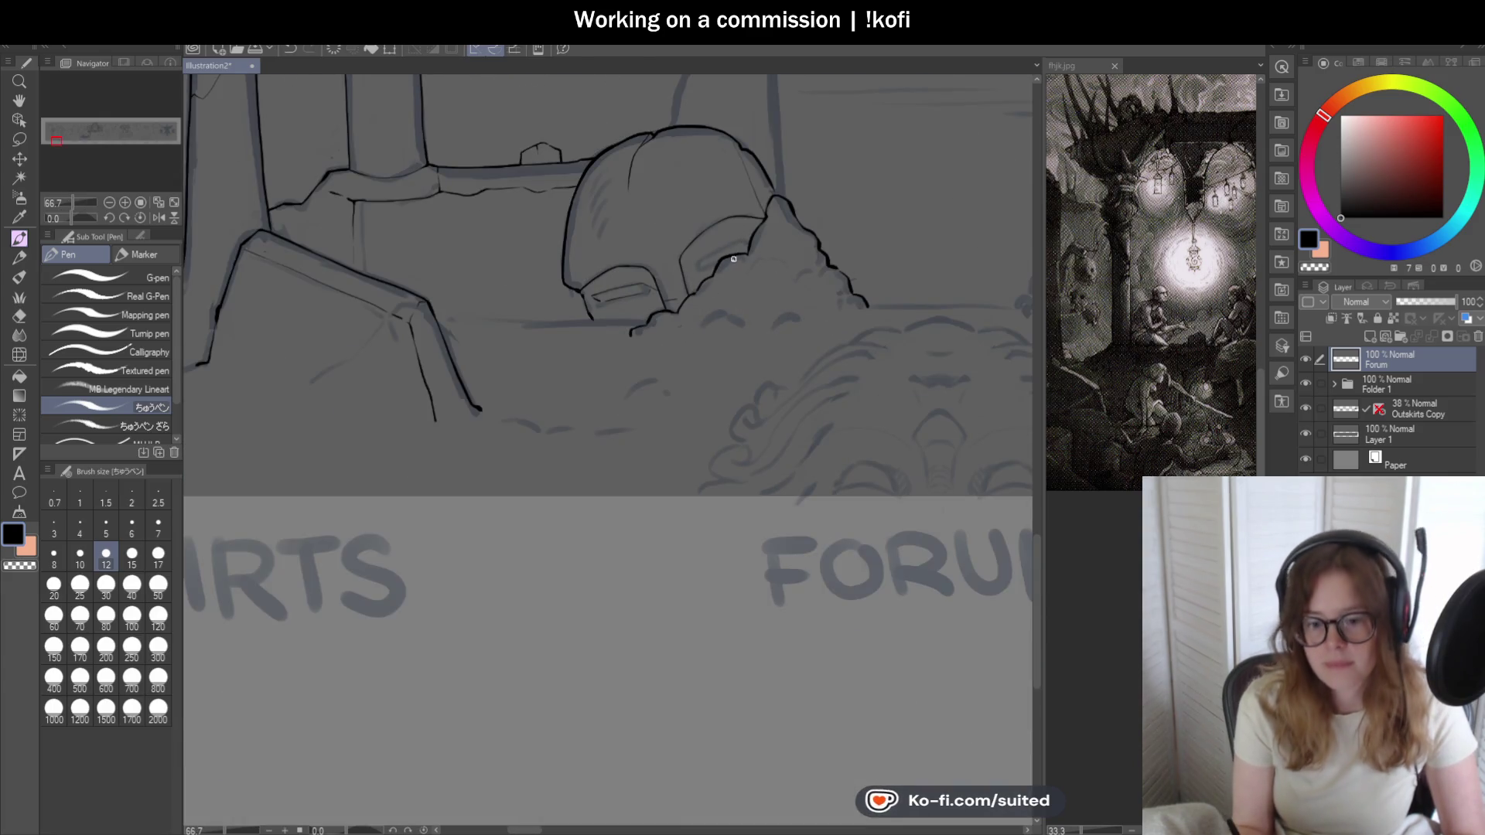
pyautogui.scroll(1, 720, 285)
pyautogui.scroll(1, 764, 240)
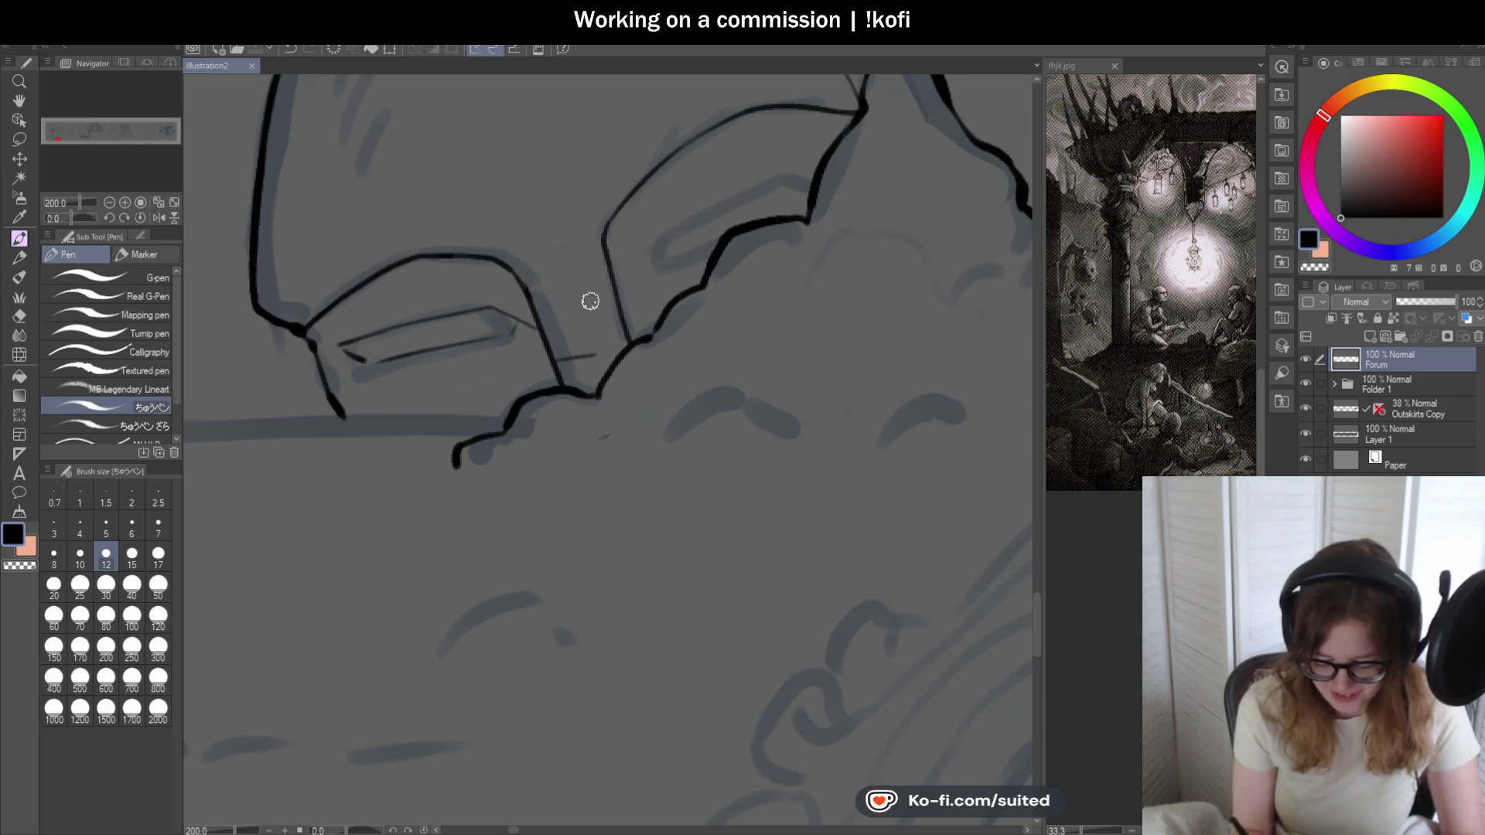
pyautogui.scroll(3, 349, 336)
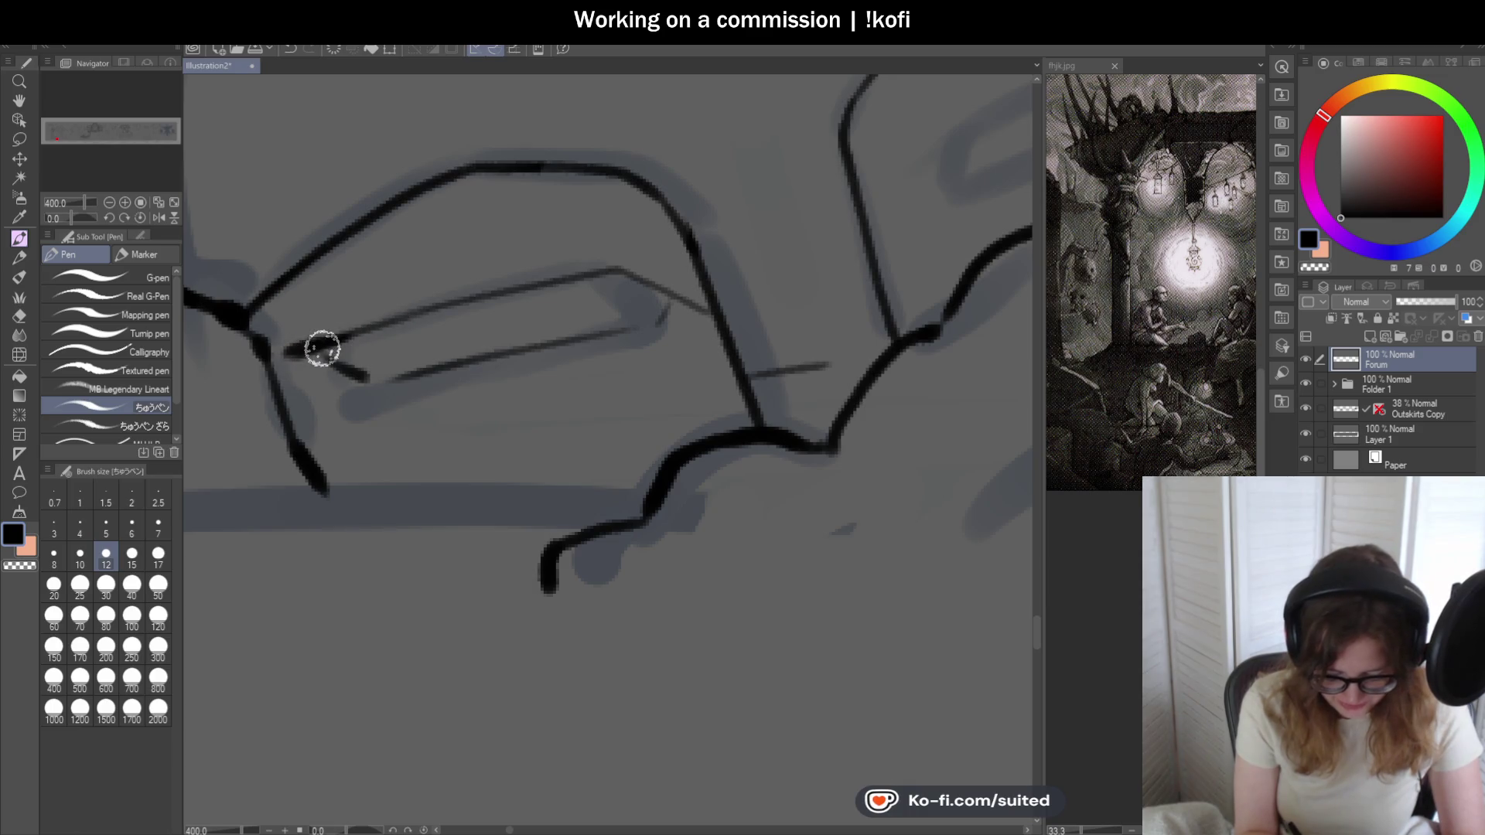
# - Thicken the upper visor line's left end and bring the fhjk.jpg reference forward
pyautogui.moveTo(353, 327); pyautogui.dragTo(298, 354)
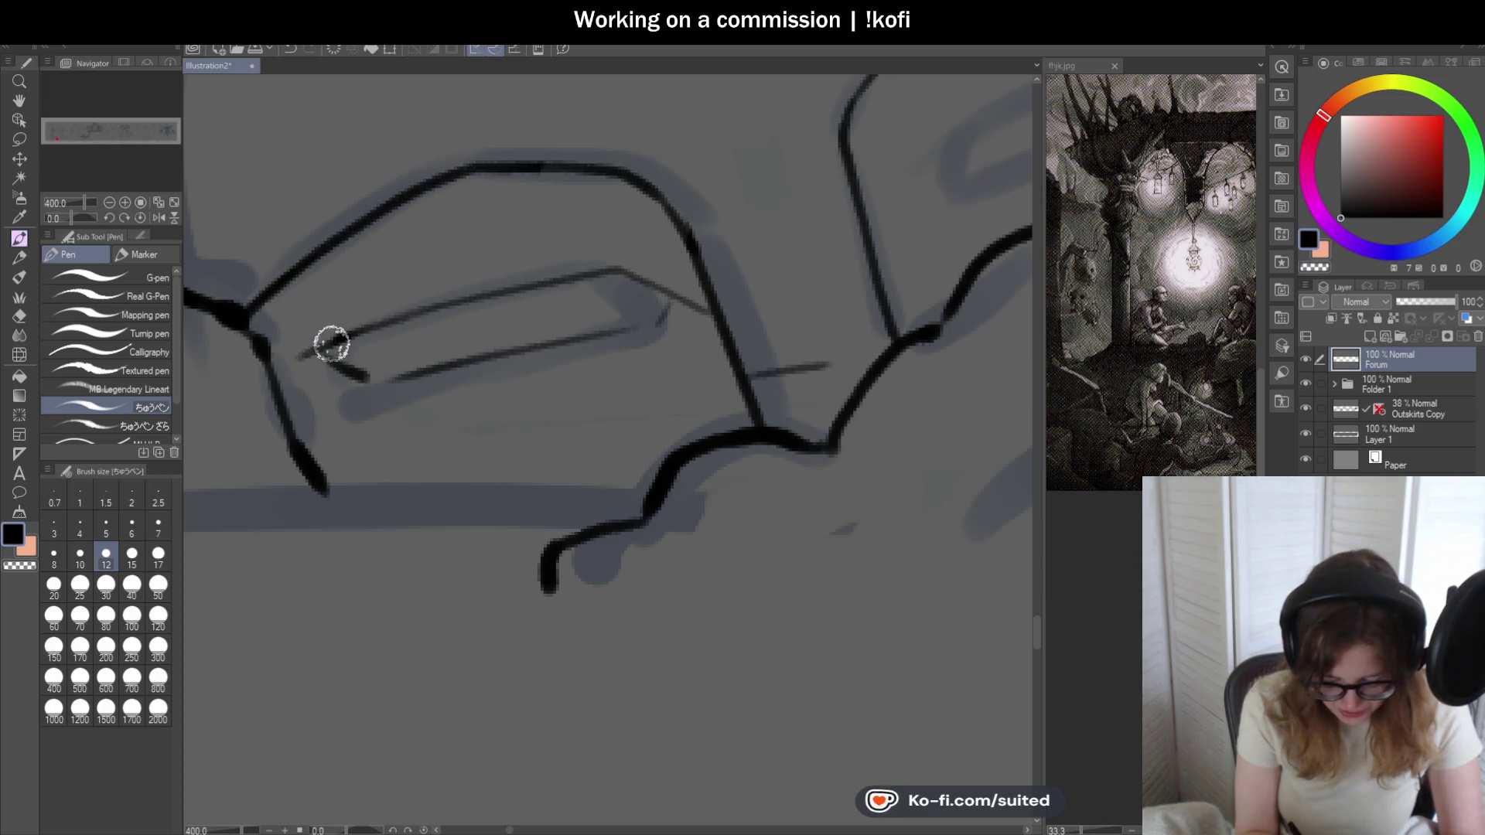
pyautogui.scroll(-5, 535, 281)
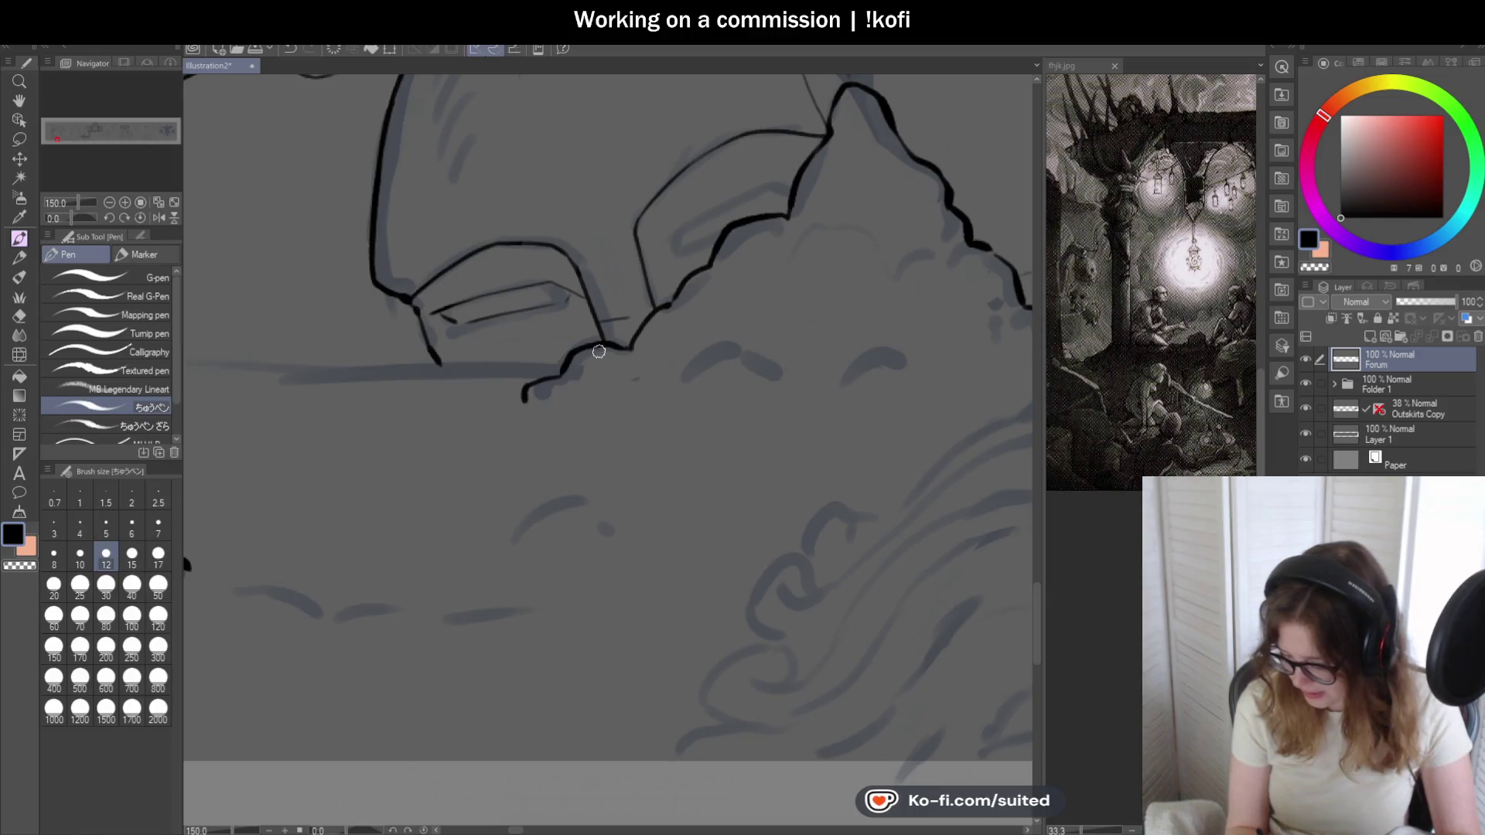
pyautogui.scroll(1, 596, 352)
pyautogui.scroll(2, 584, 356)
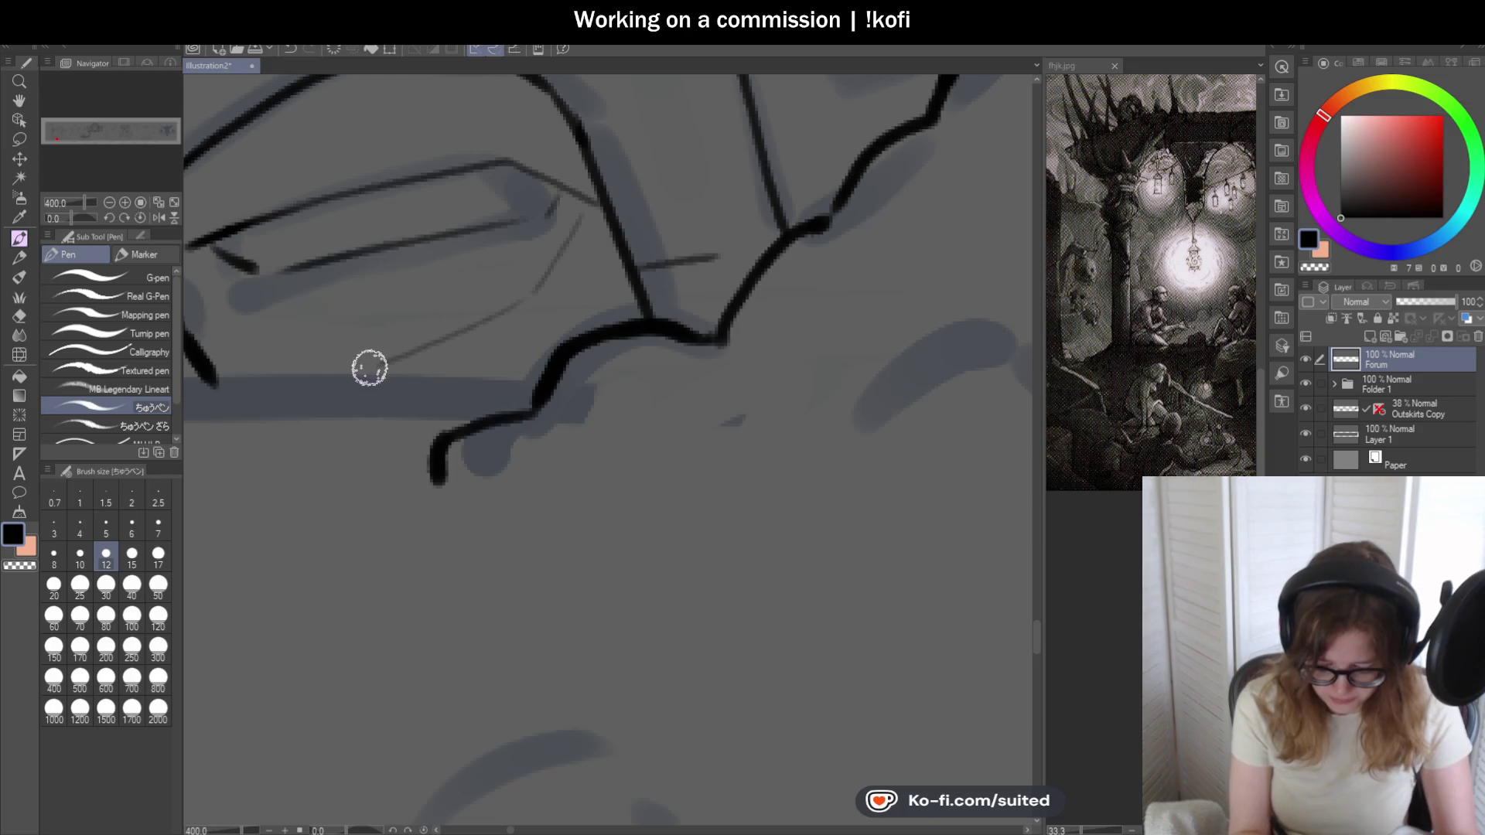
pyautogui.scroll(-2, 541, 364)
pyautogui.scroll(-2, 665, 358)
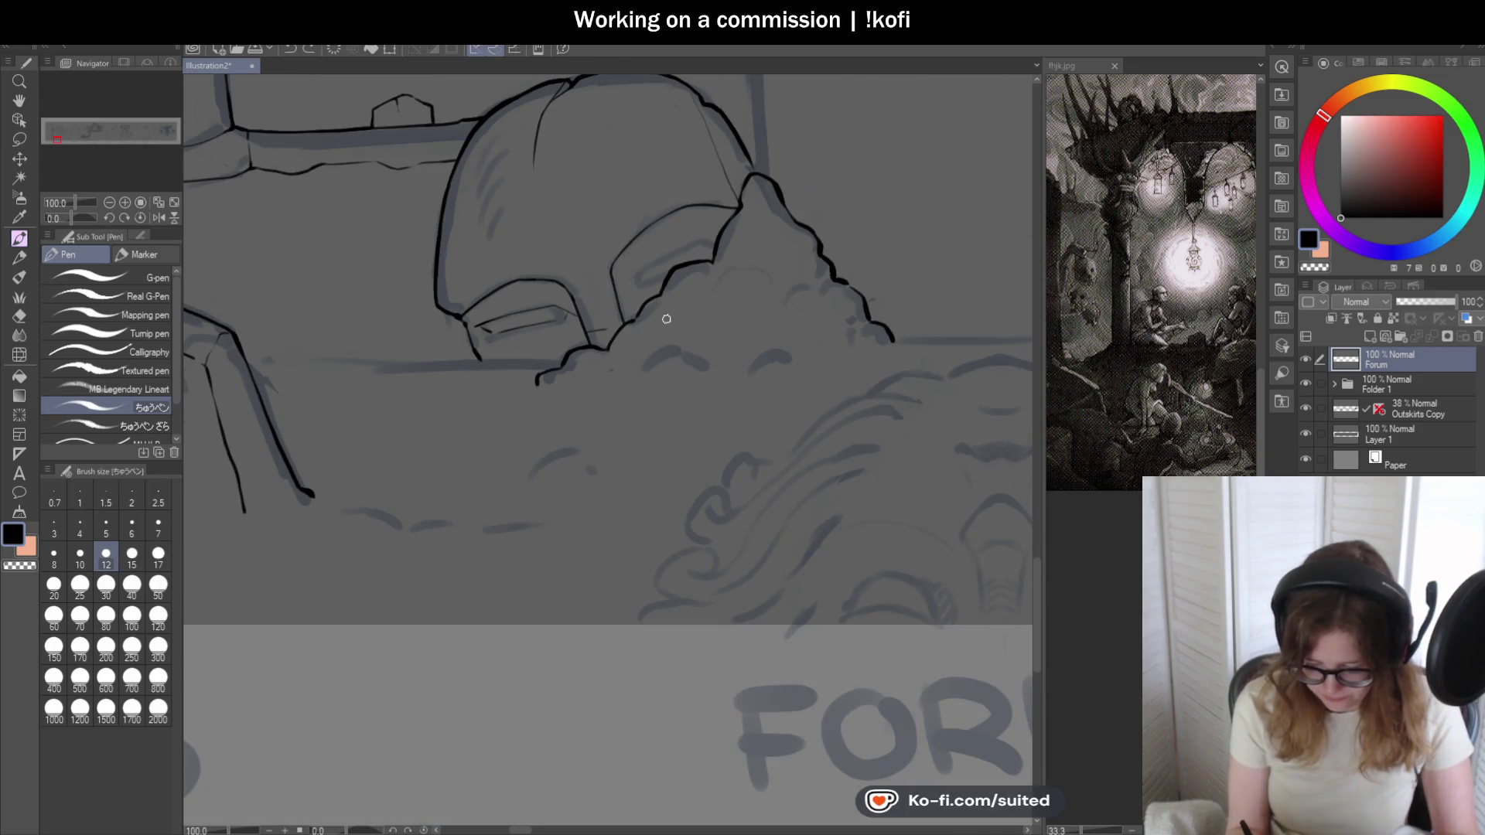
pyautogui.click(1140, 371)
pyautogui.scroll(-1, 1139, 371)
pyautogui.scroll(2, 1139, 372)
pyautogui.scroll(2, 1139, 371)
pyautogui.scroll(-1, 1141, 370)
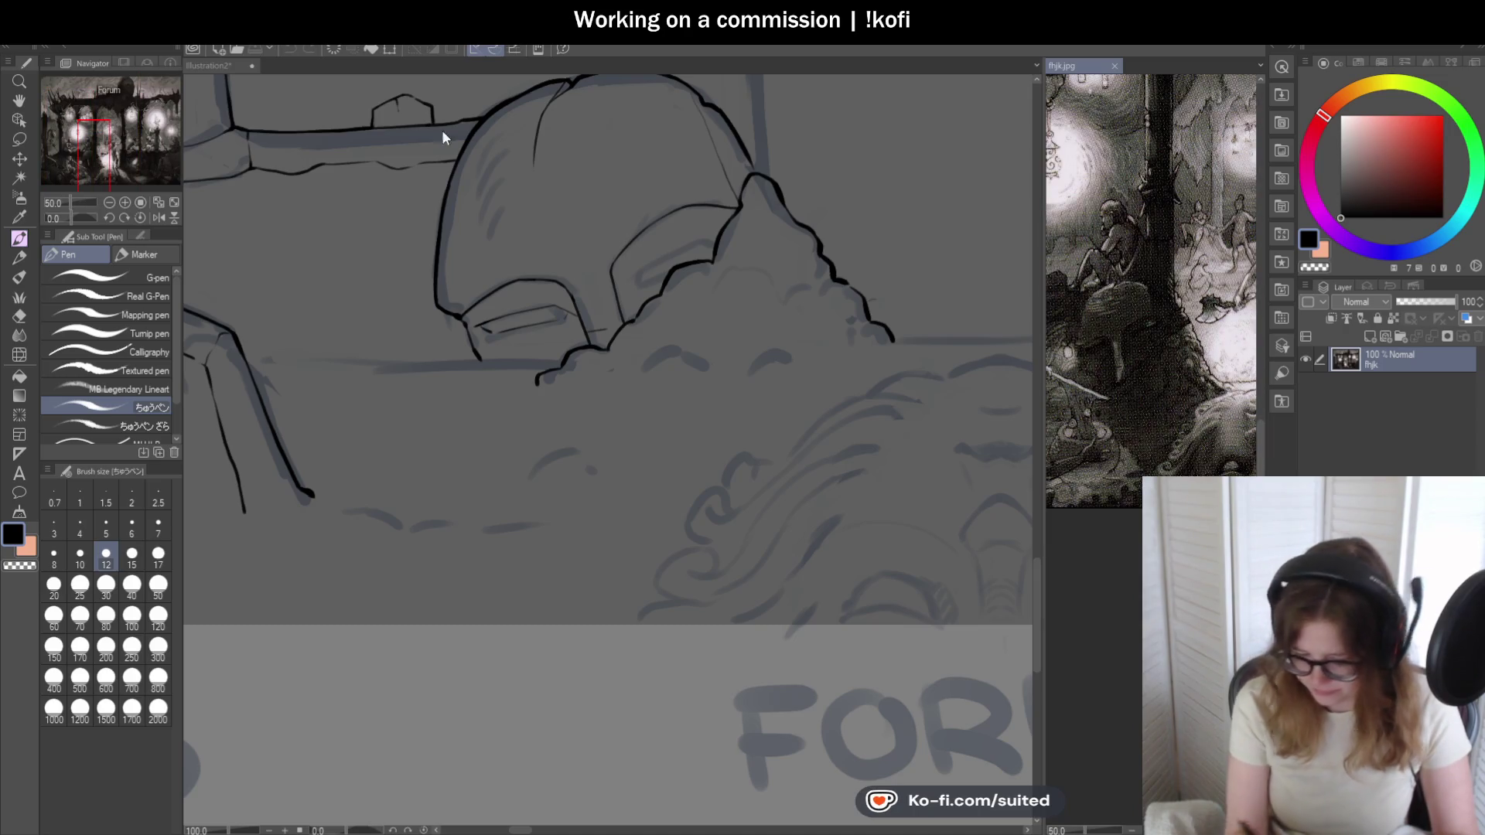
# - Undo the stray stroke and ink a thin inner line inside the helmet's right eye opening
pyautogui.click(226, 65)
pyautogui.scroll(2, 637, 271)
pyautogui.scroll(2, 619, 300)
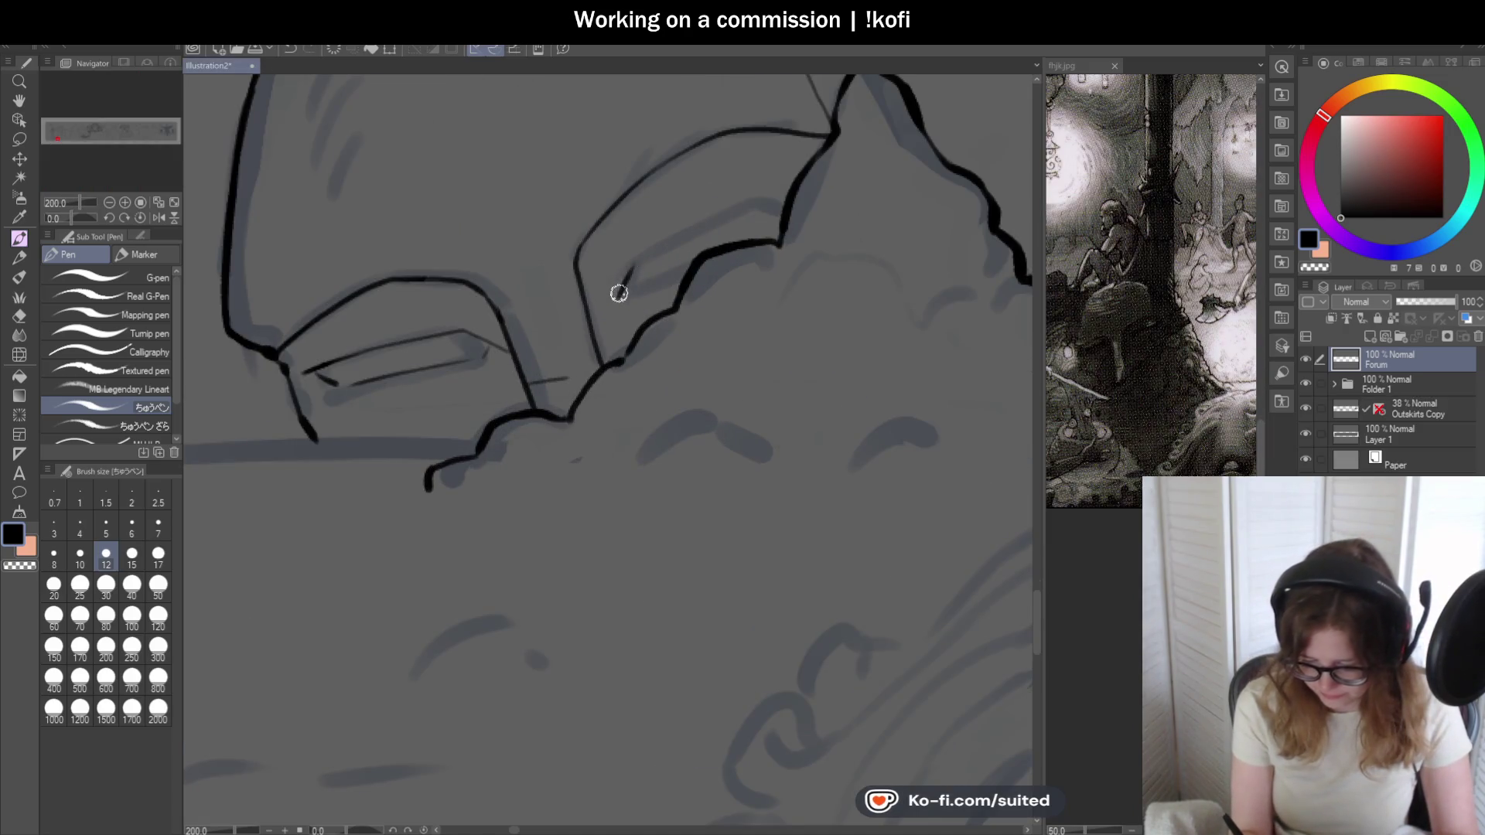
pyautogui.hotkey('ctrl', 'z')
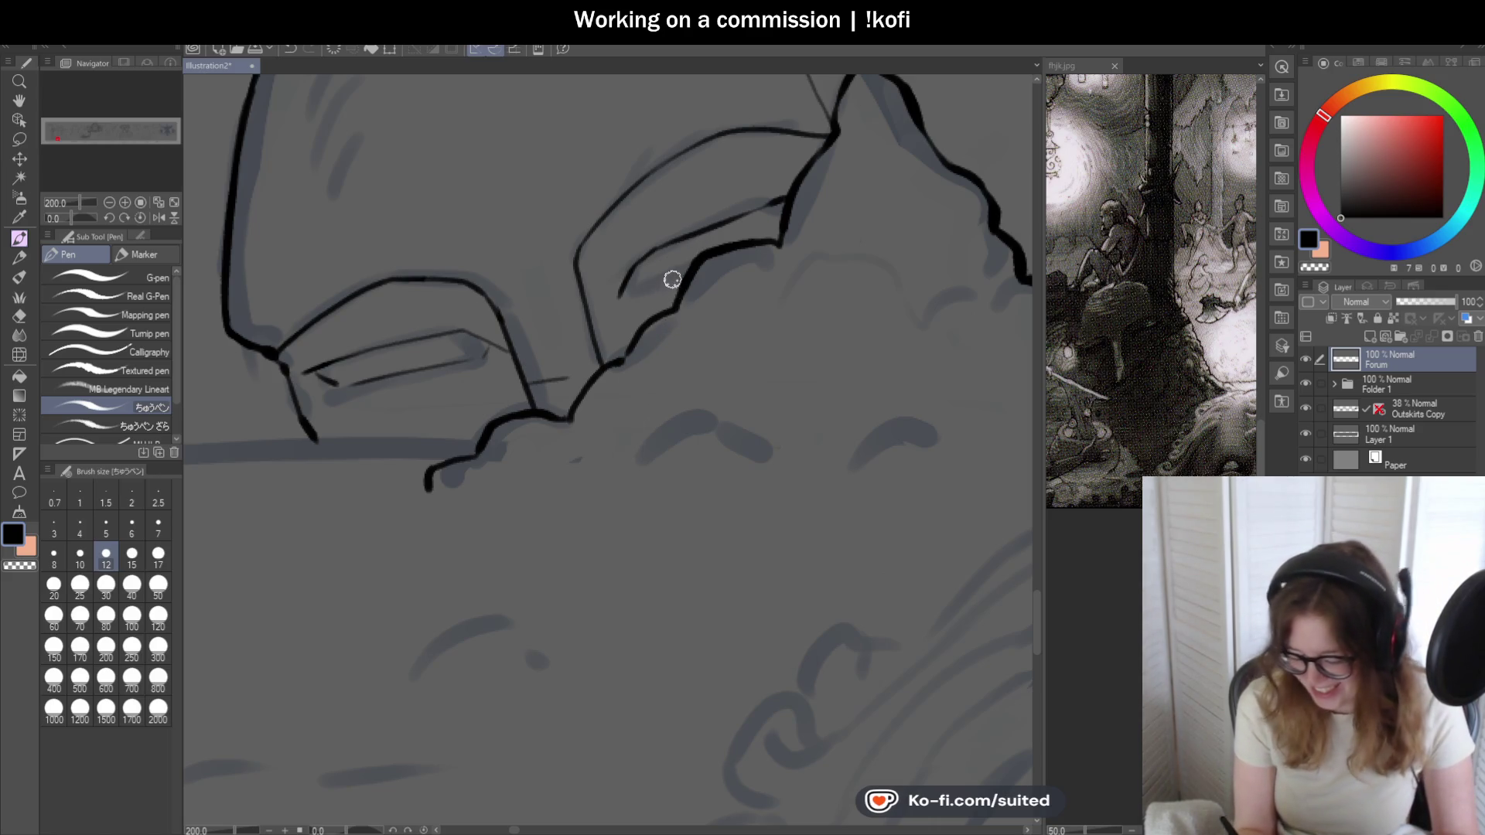
pyautogui.scroll(2, 669, 278)
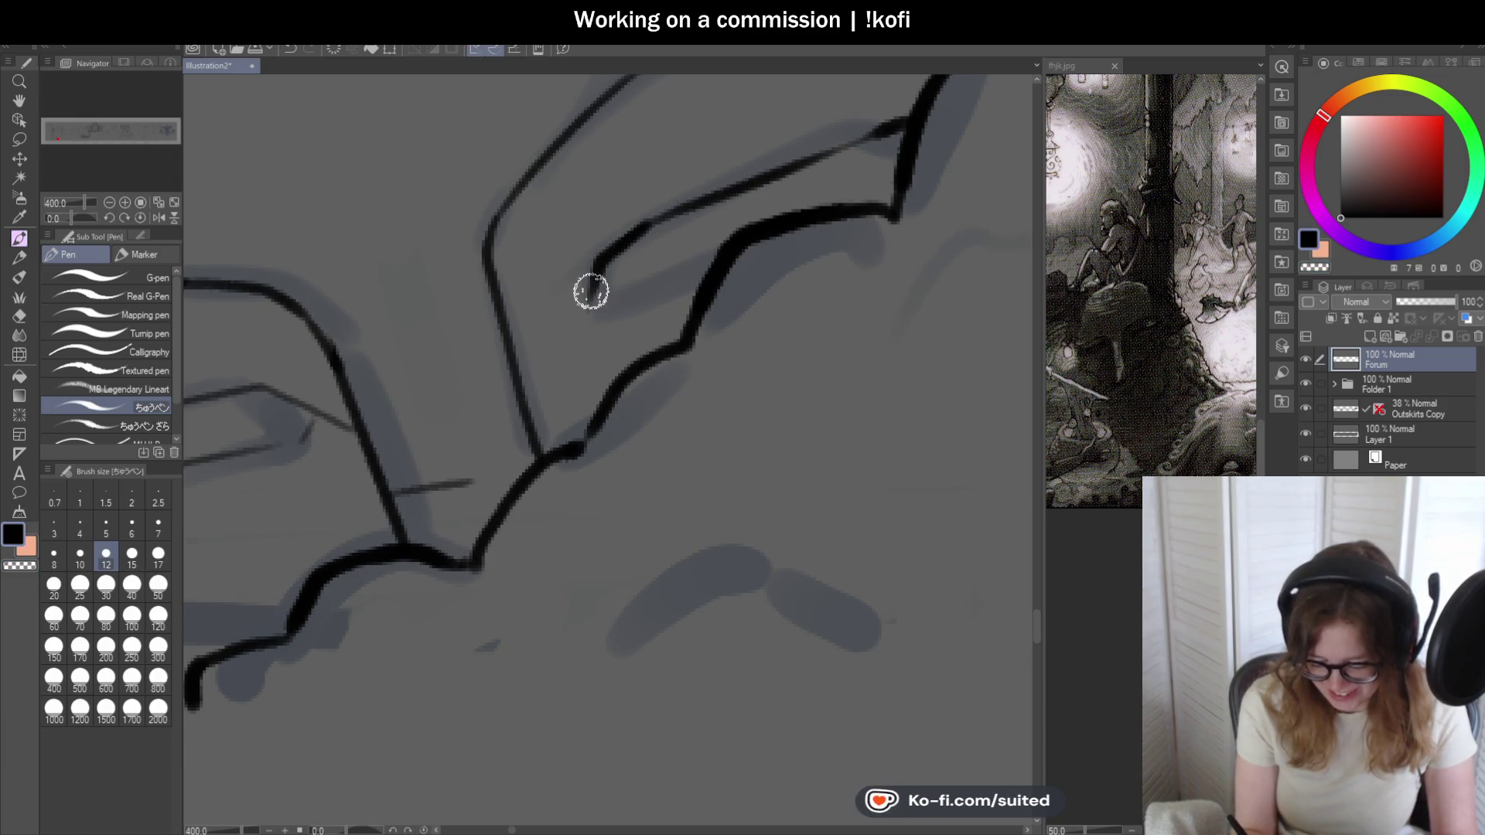
pyautogui.moveTo(595, 268); pyautogui.dragTo(581, 337)
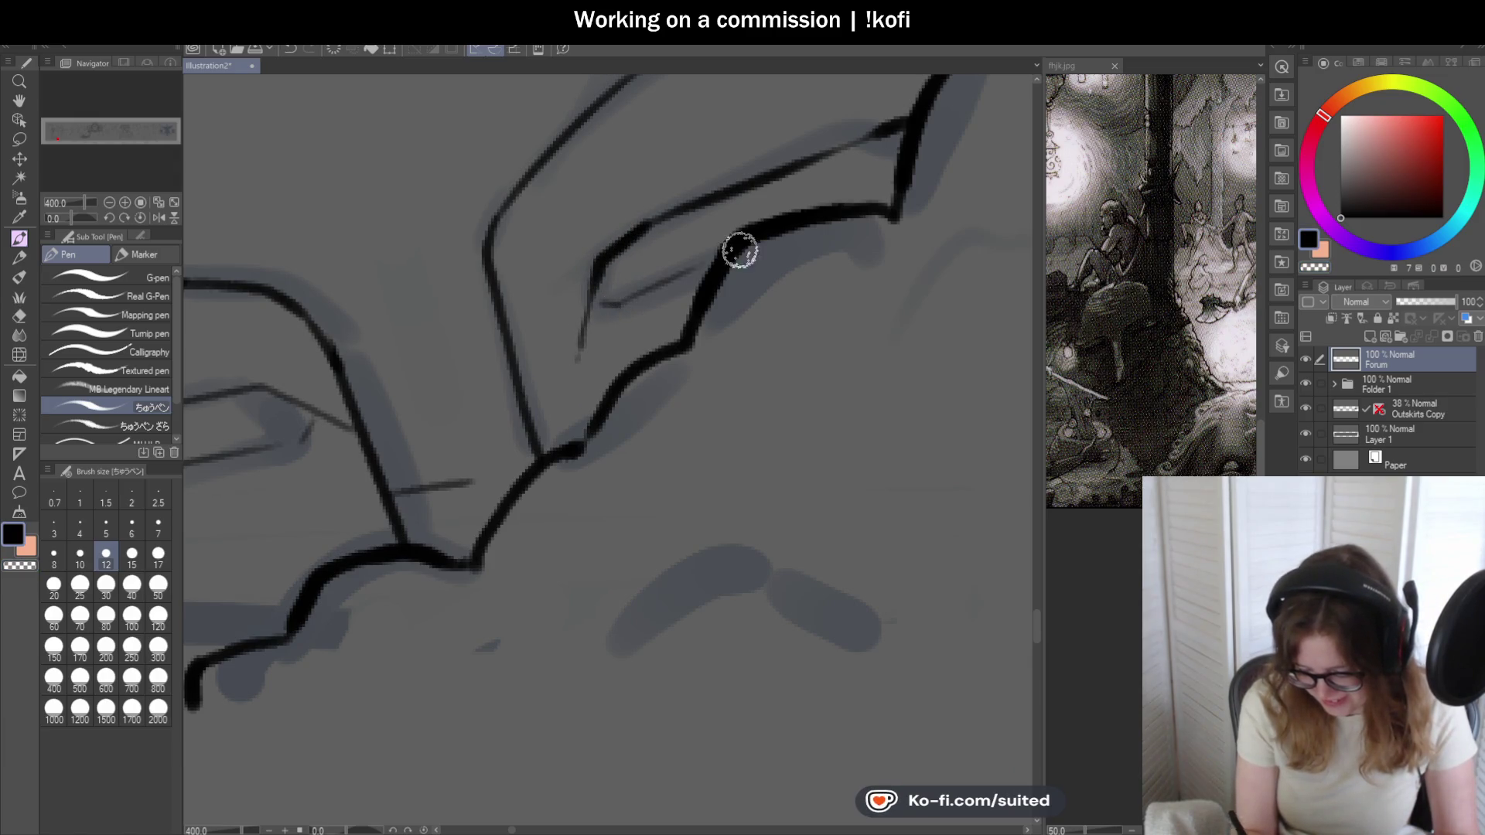
pyautogui.scroll(-2, 732, 267)
pyautogui.scroll(-3, 754, 301)
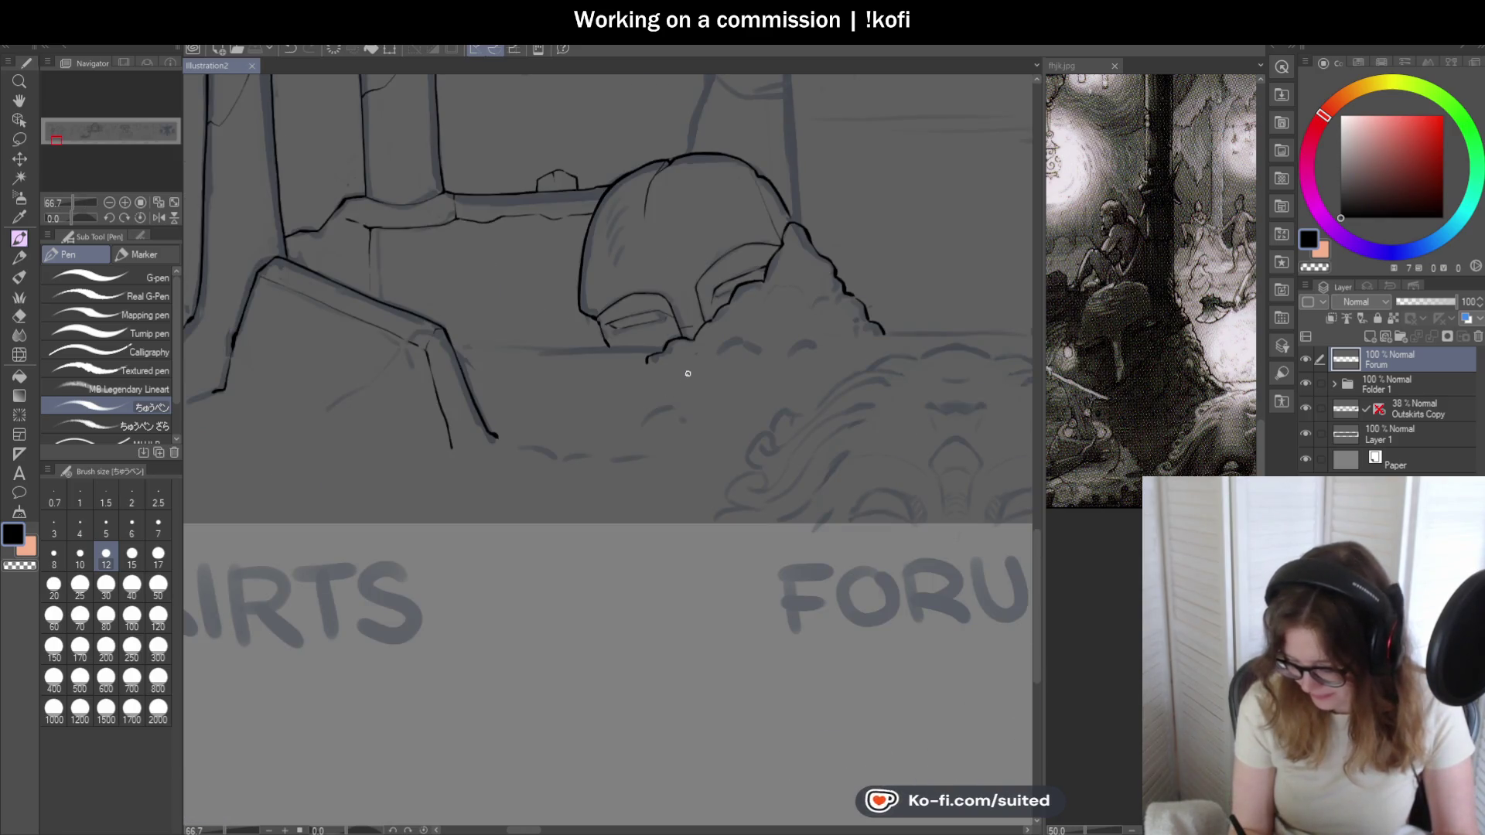
pyautogui.scroll(2, 598, 238)
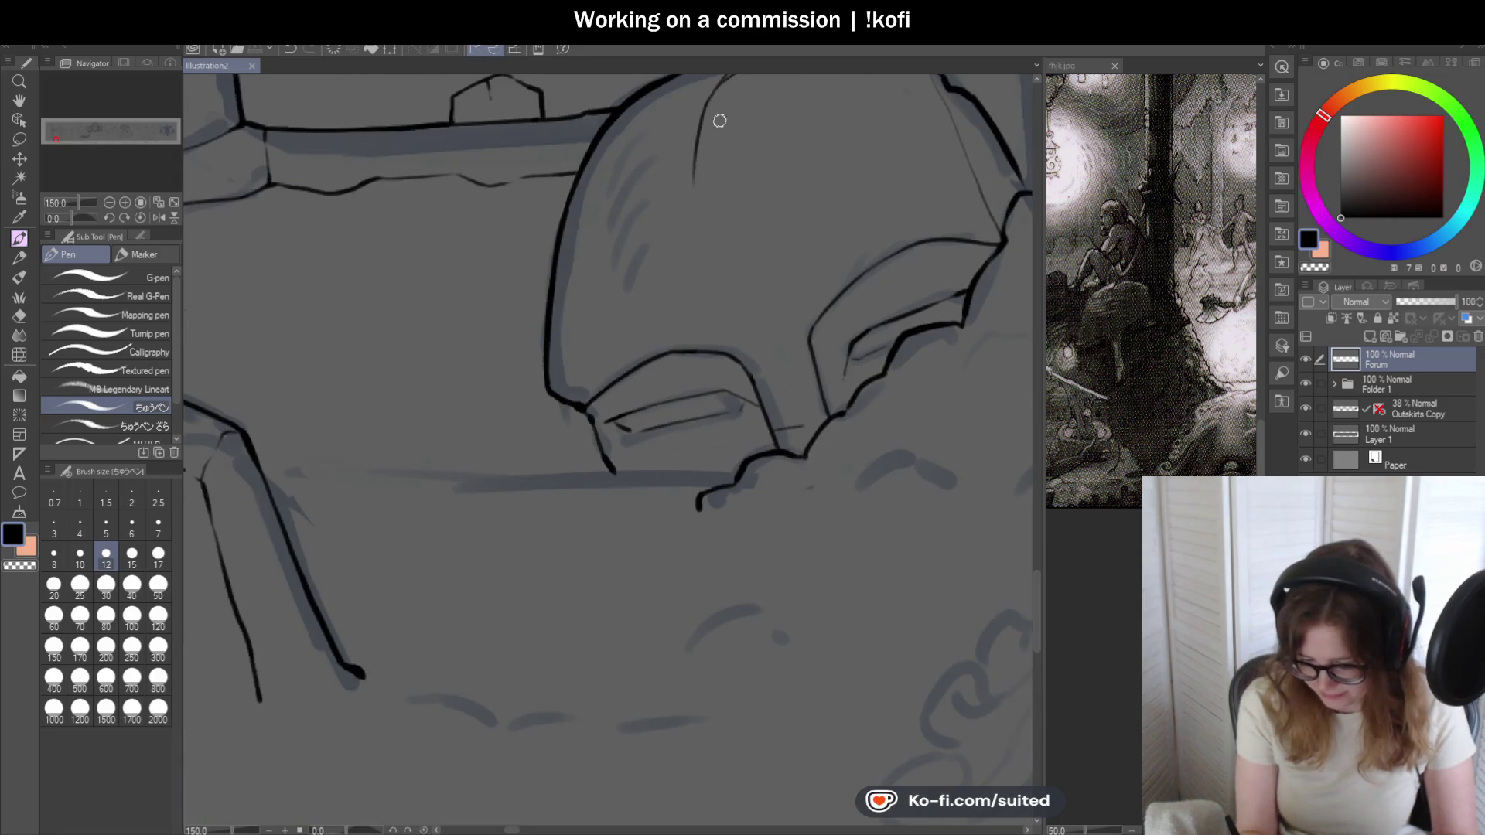
pyautogui.scroll(-1, 720, 120)
pyautogui.scroll(2, 658, 144)
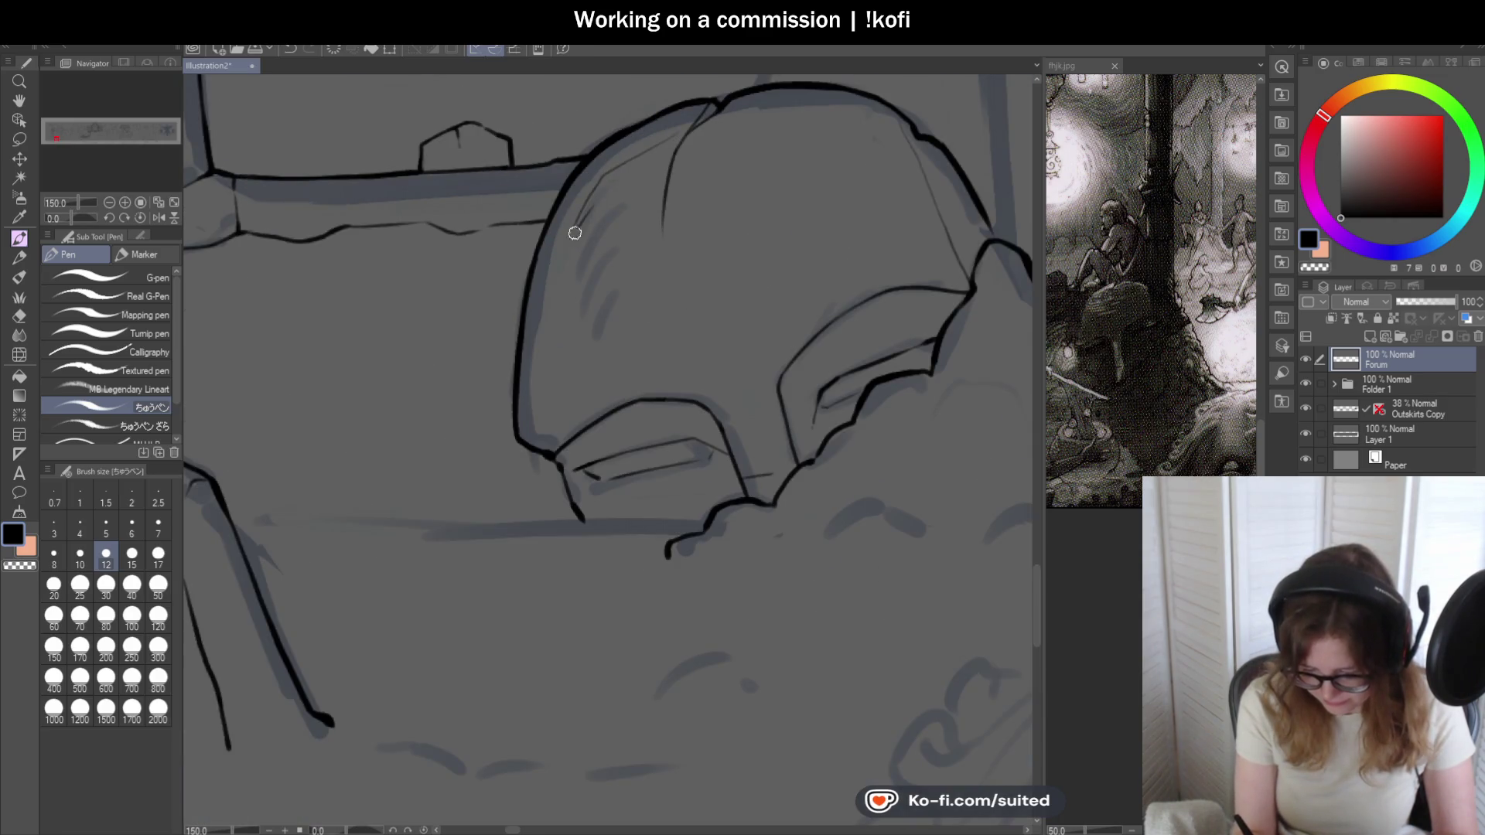
pyautogui.scroll(-2, 576, 261)
pyautogui.scroll(-2, 565, 298)
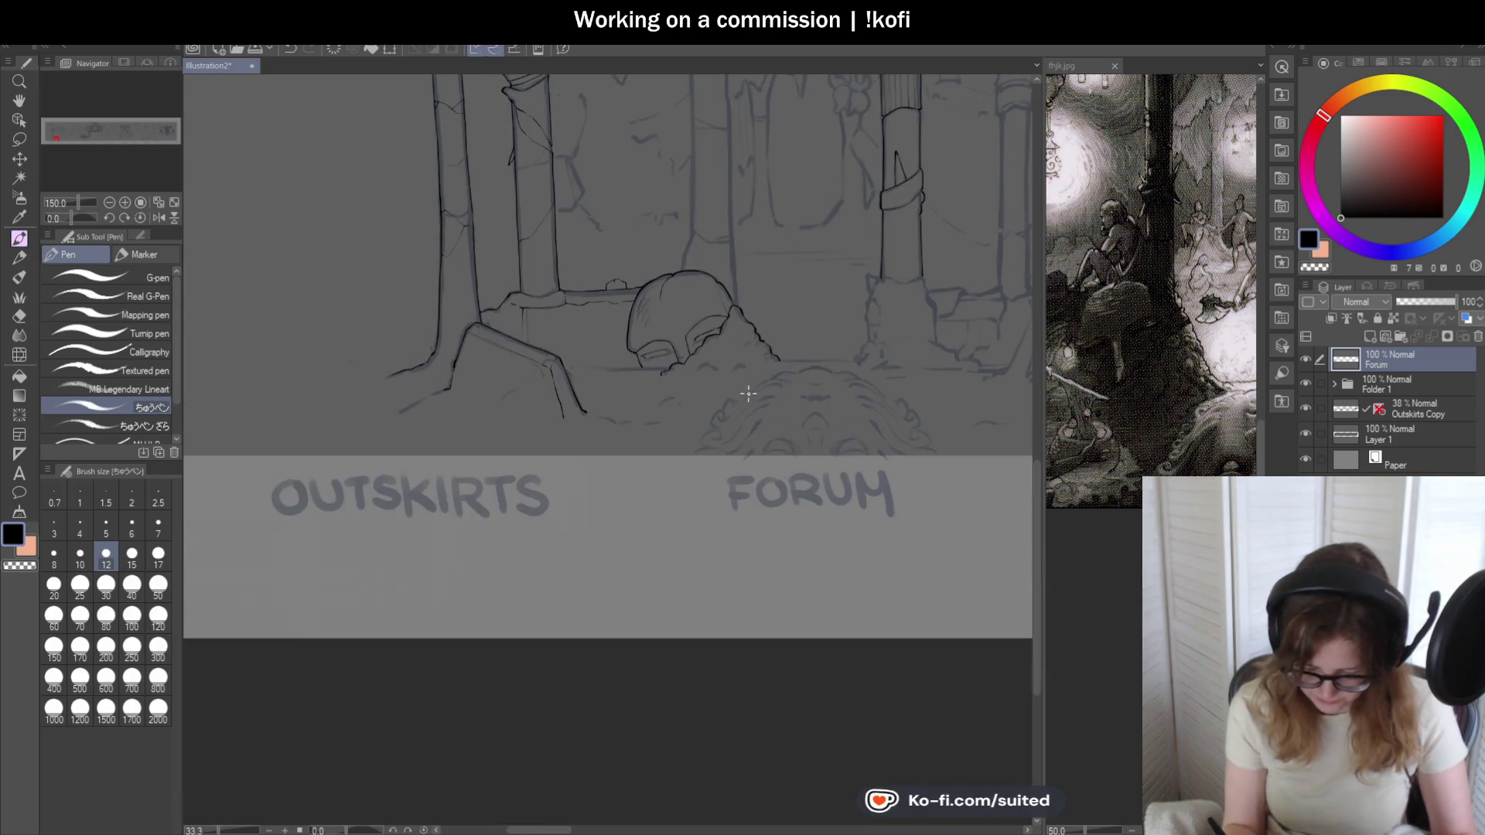
pyautogui.click(1307, 408)
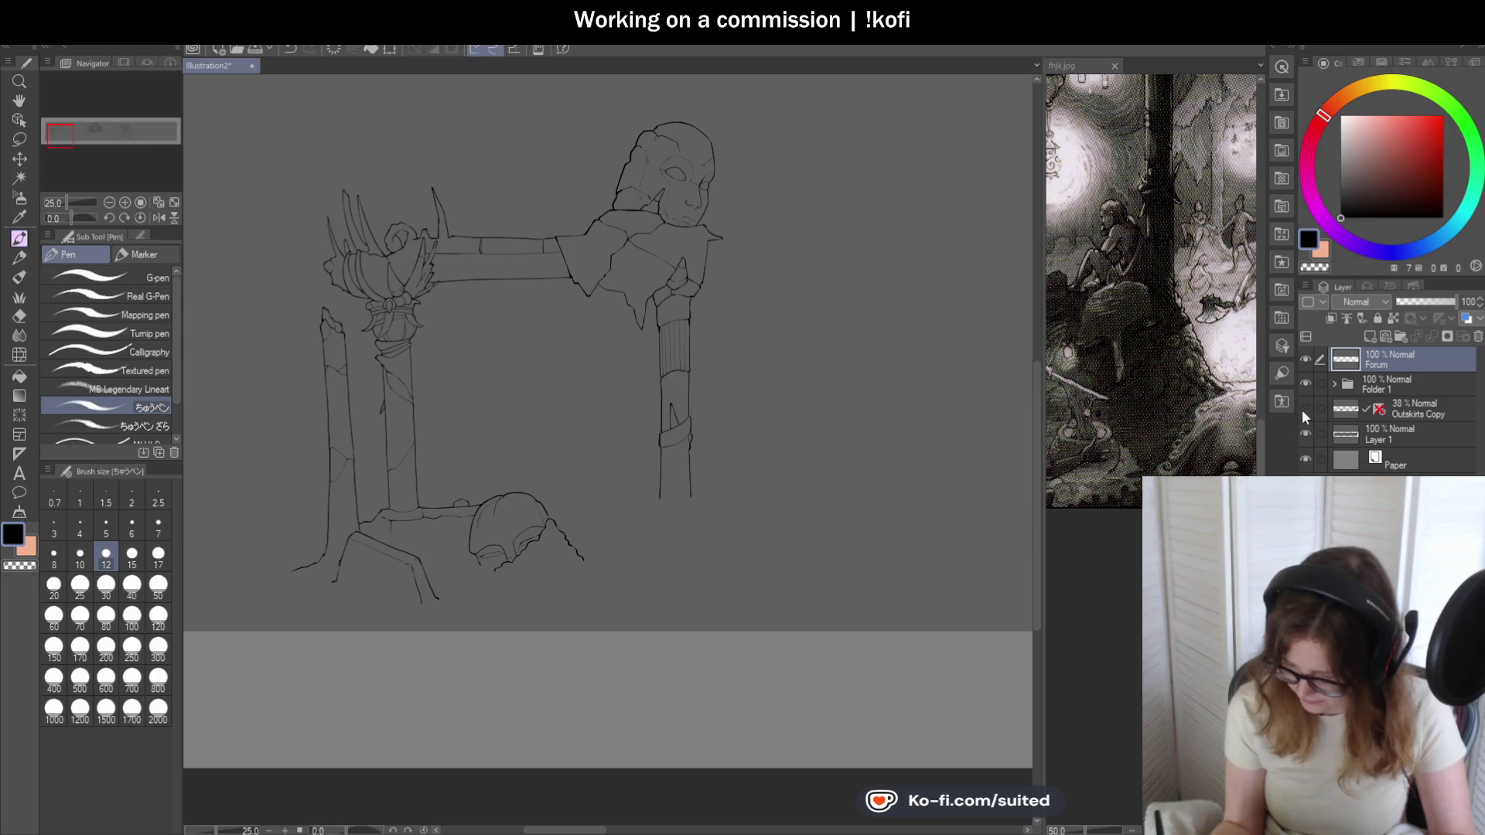
pyautogui.click(1306, 409)
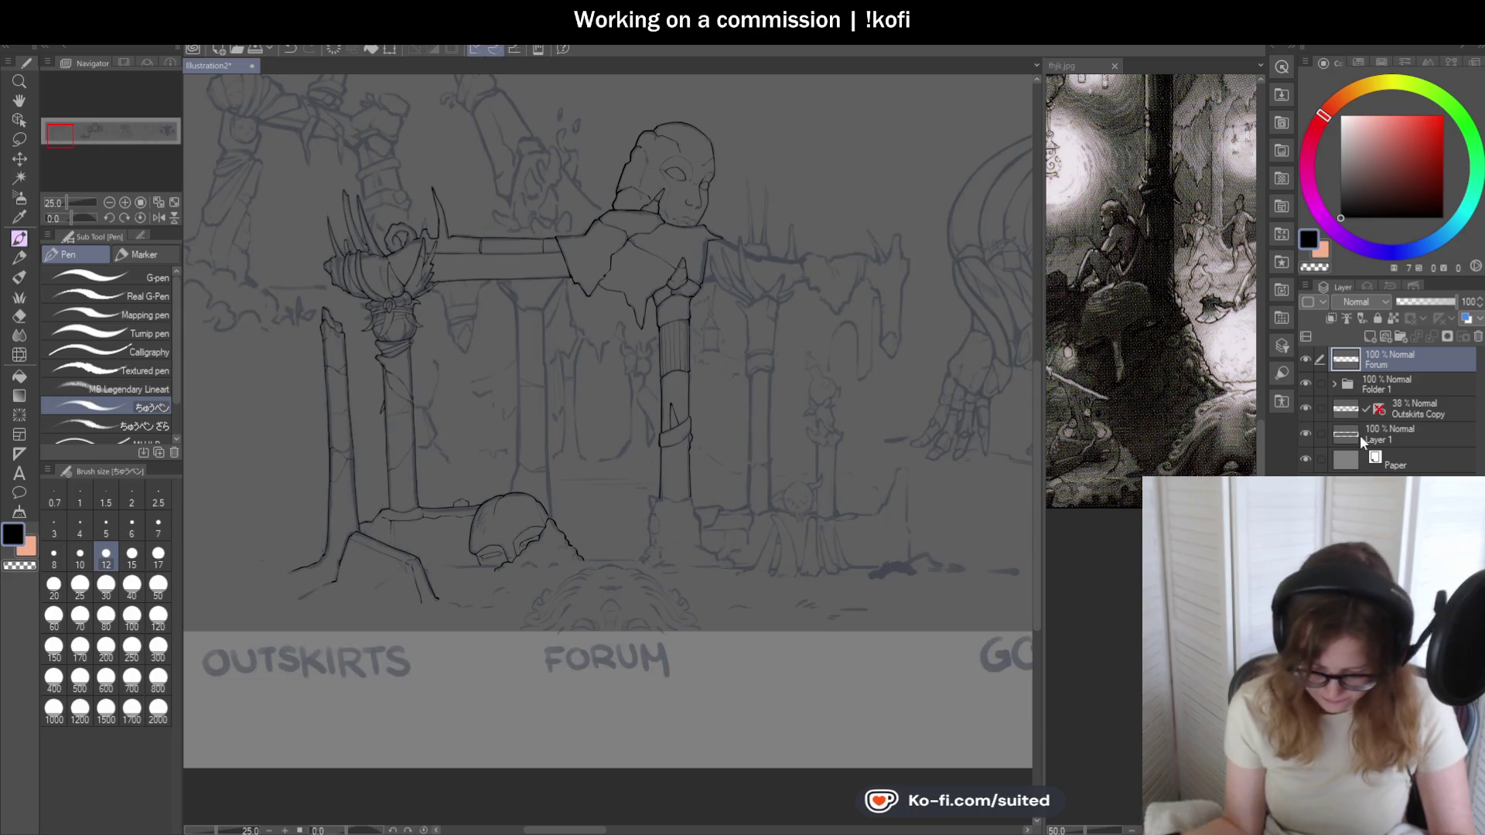
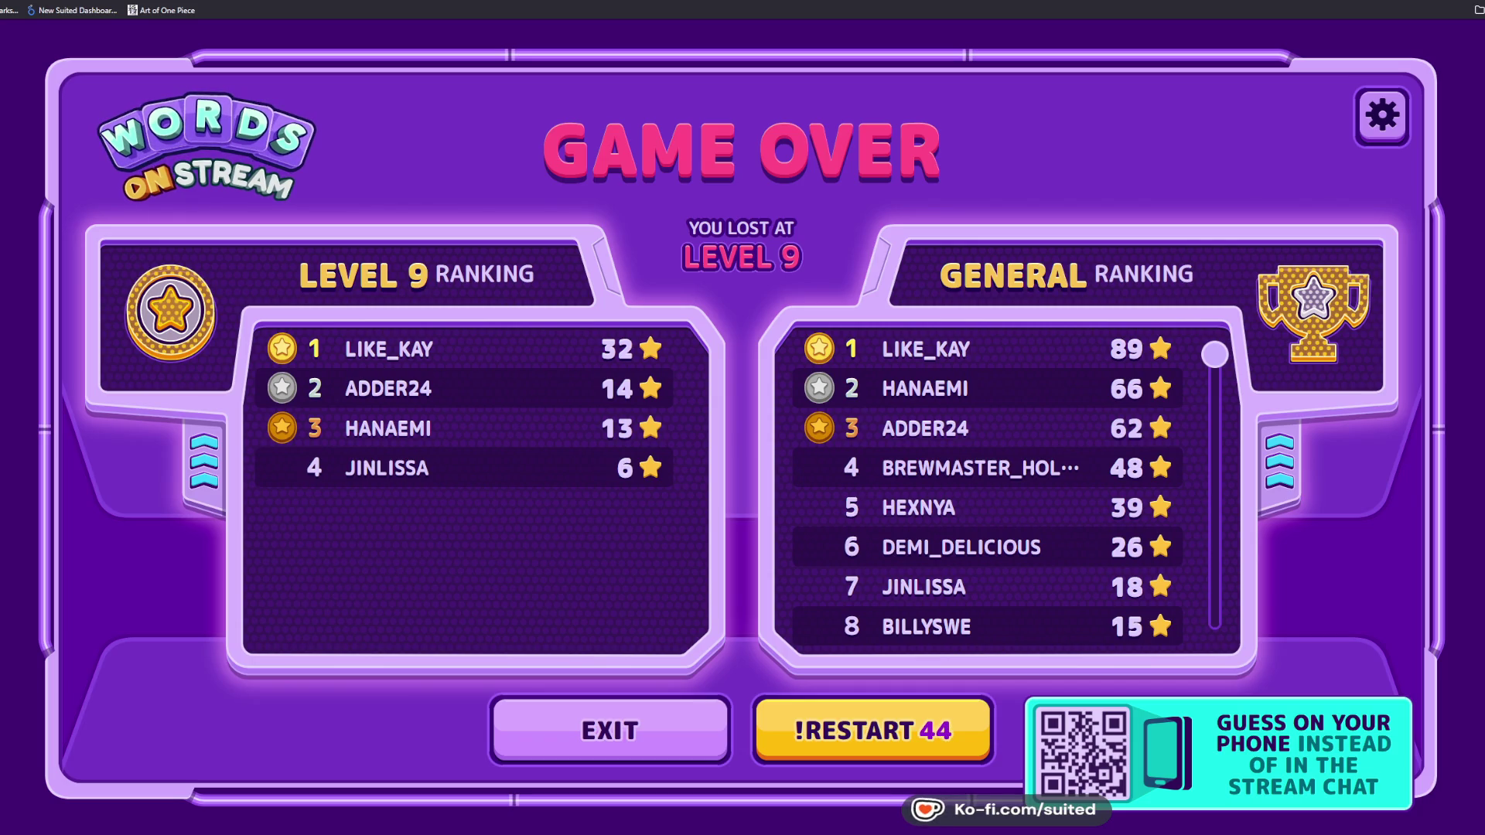
pyautogui.scroll(-1, 1273, 599)
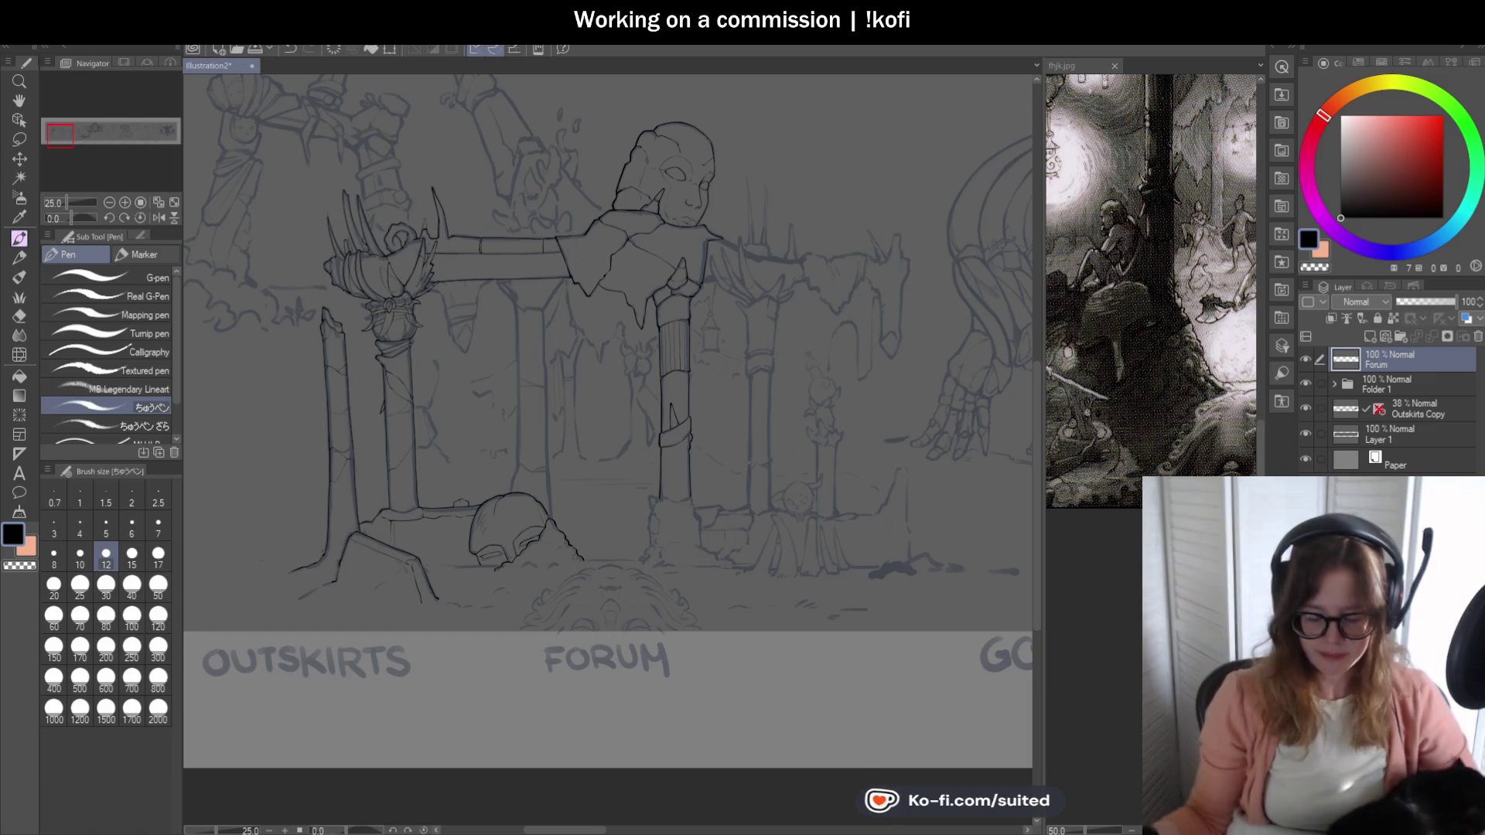
pyautogui.scroll(-3, 665, 341)
pyautogui.scroll(3, 664, 340)
pyautogui.scroll(1, 664, 340)
# - Bring the reference's Forum title area into view, then return to the banner illustration
pyautogui.click(1121, 145)
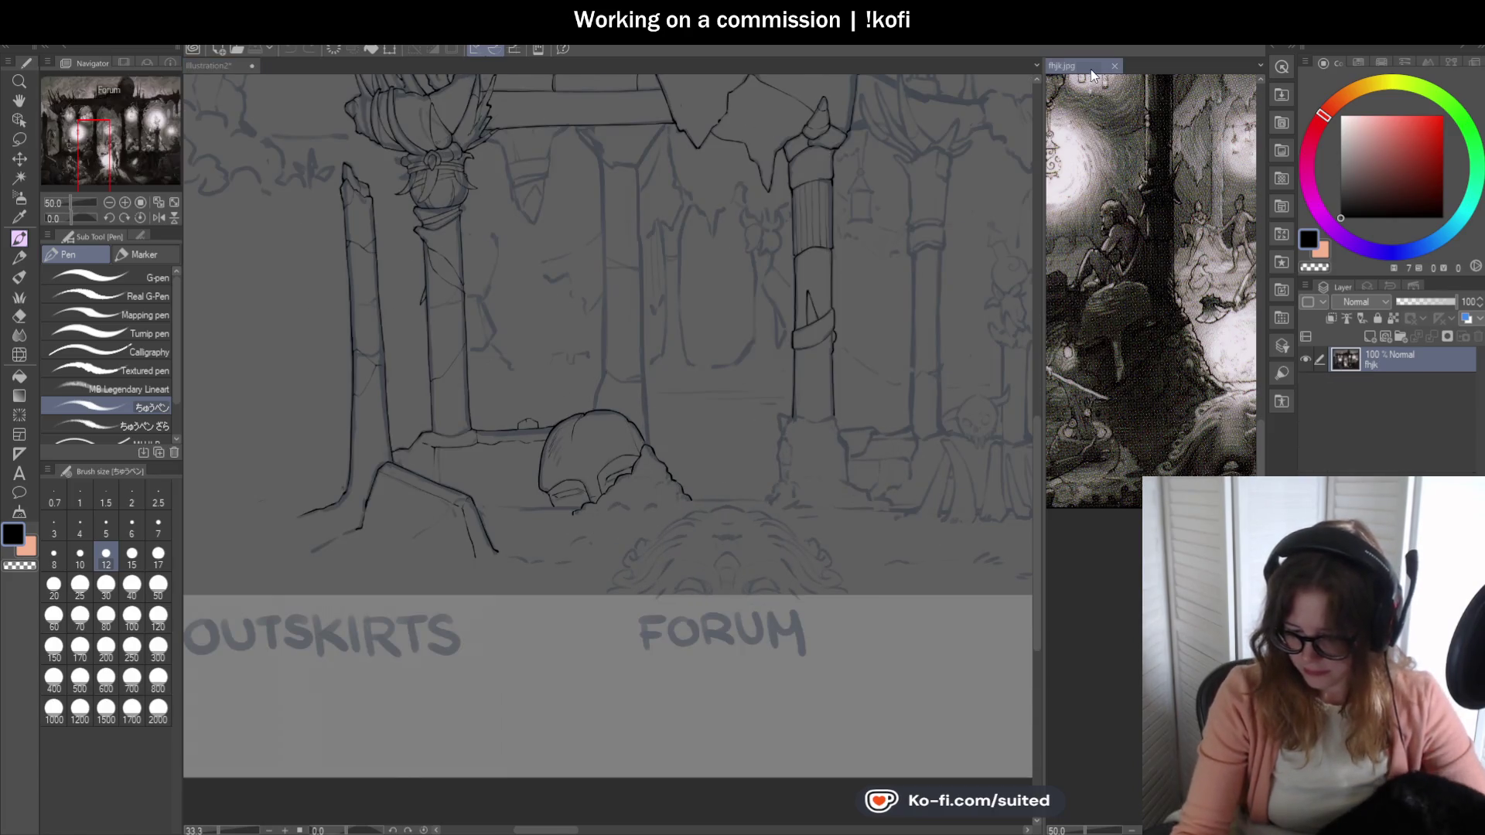
pyautogui.scroll(-2, 1126, 175)
pyautogui.scroll(-1, 1131, 198)
pyautogui.scroll(2, 1147, 230)
pyautogui.scroll(1, 1149, 232)
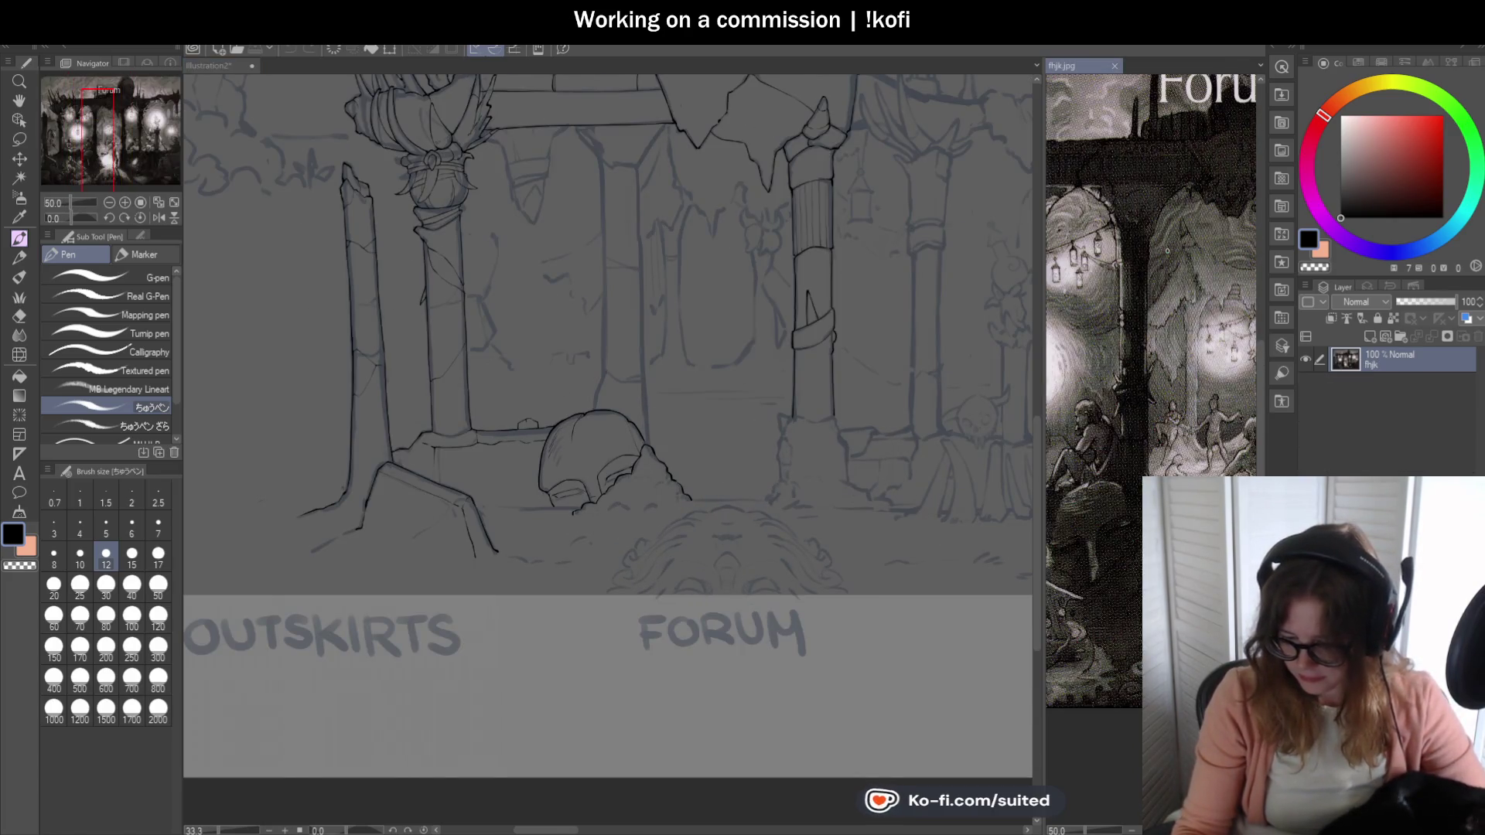
pyautogui.click(206, 64)
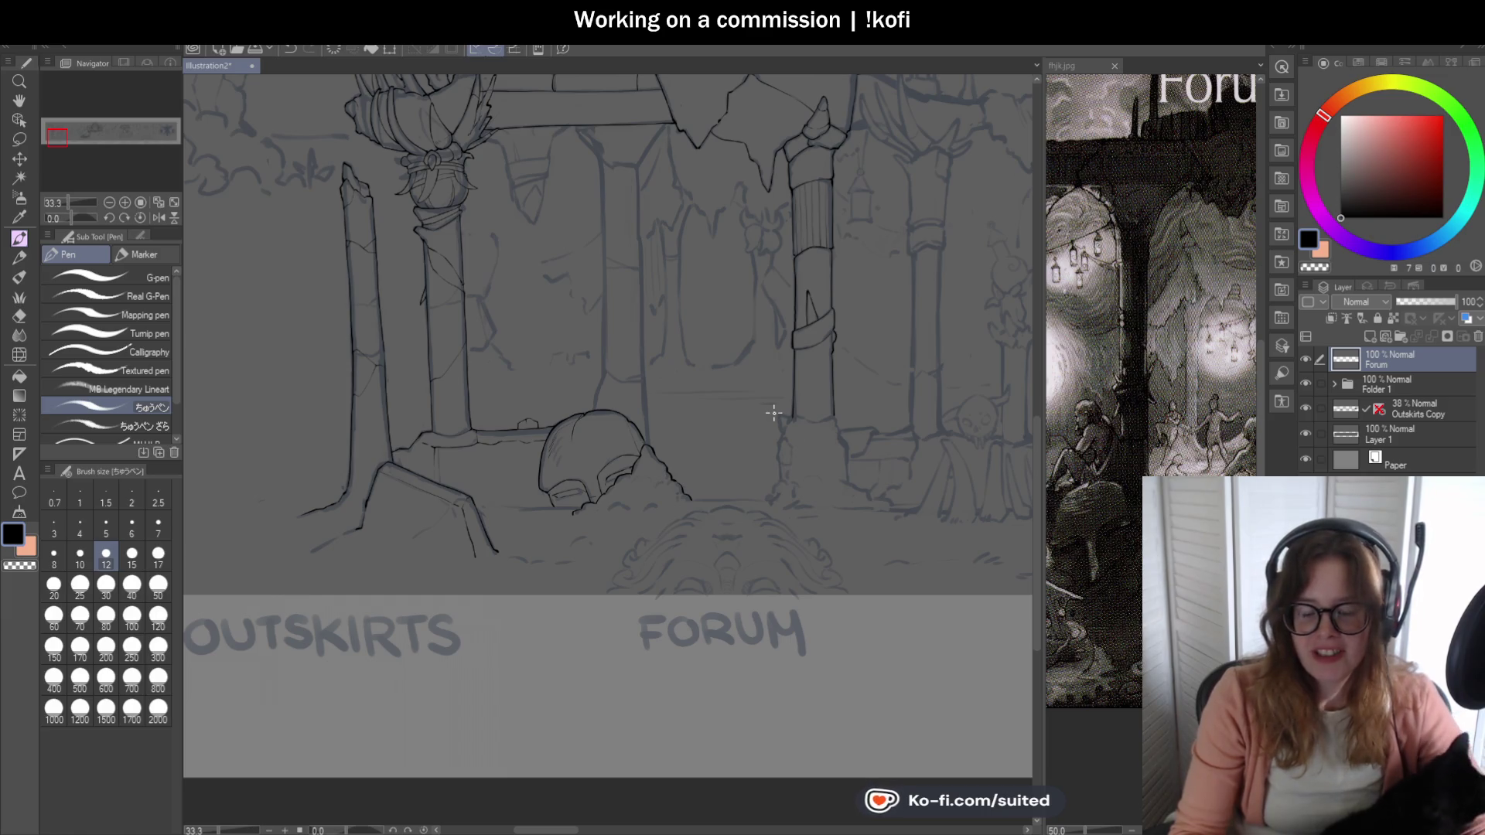
pyautogui.scroll(-2, 662, 420)
pyautogui.scroll(3, 624, 442)
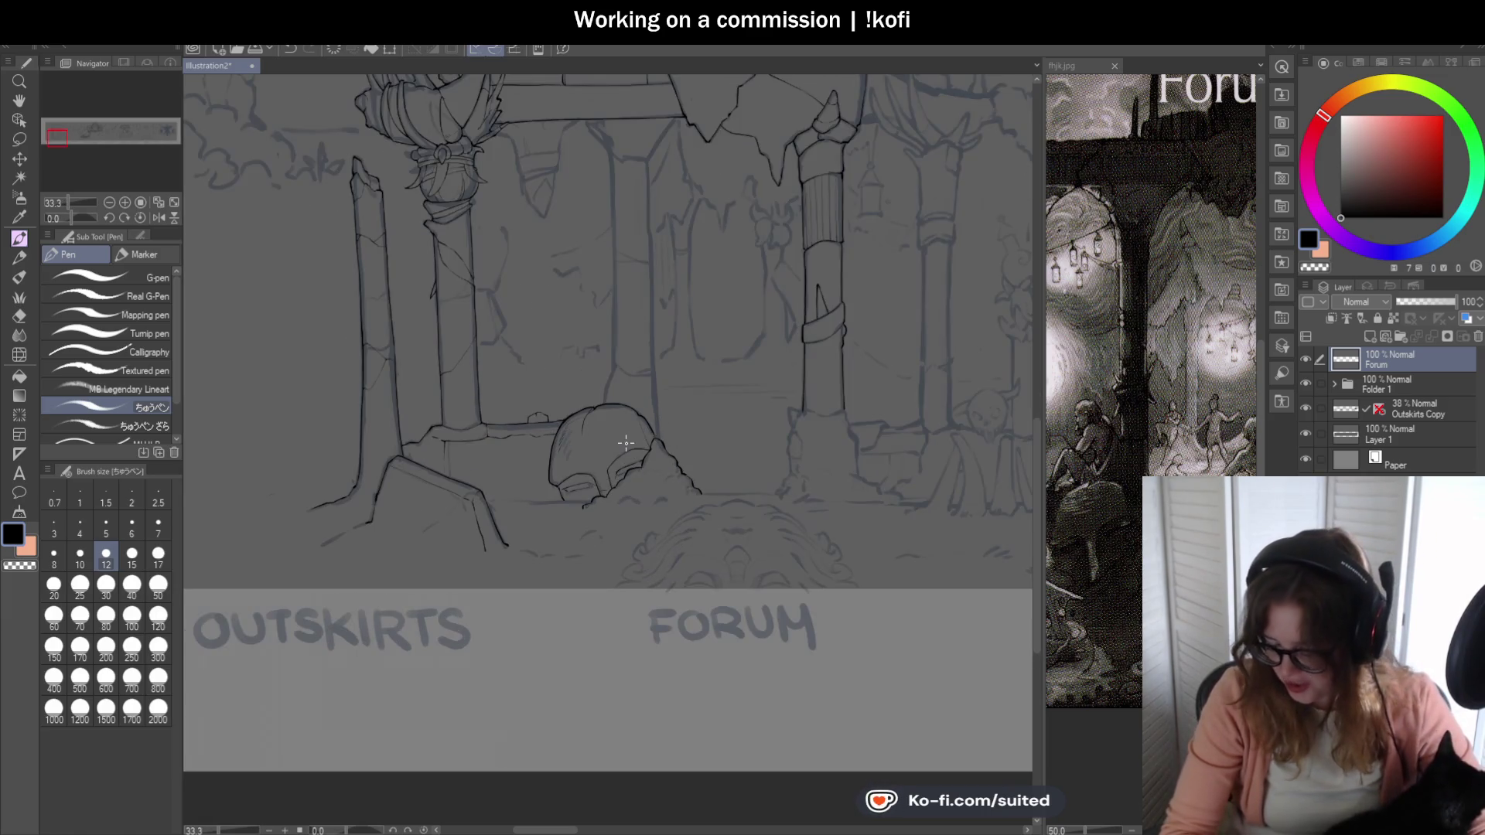
pyautogui.scroll(2, 649, 384)
pyautogui.scroll(1, 580, 360)
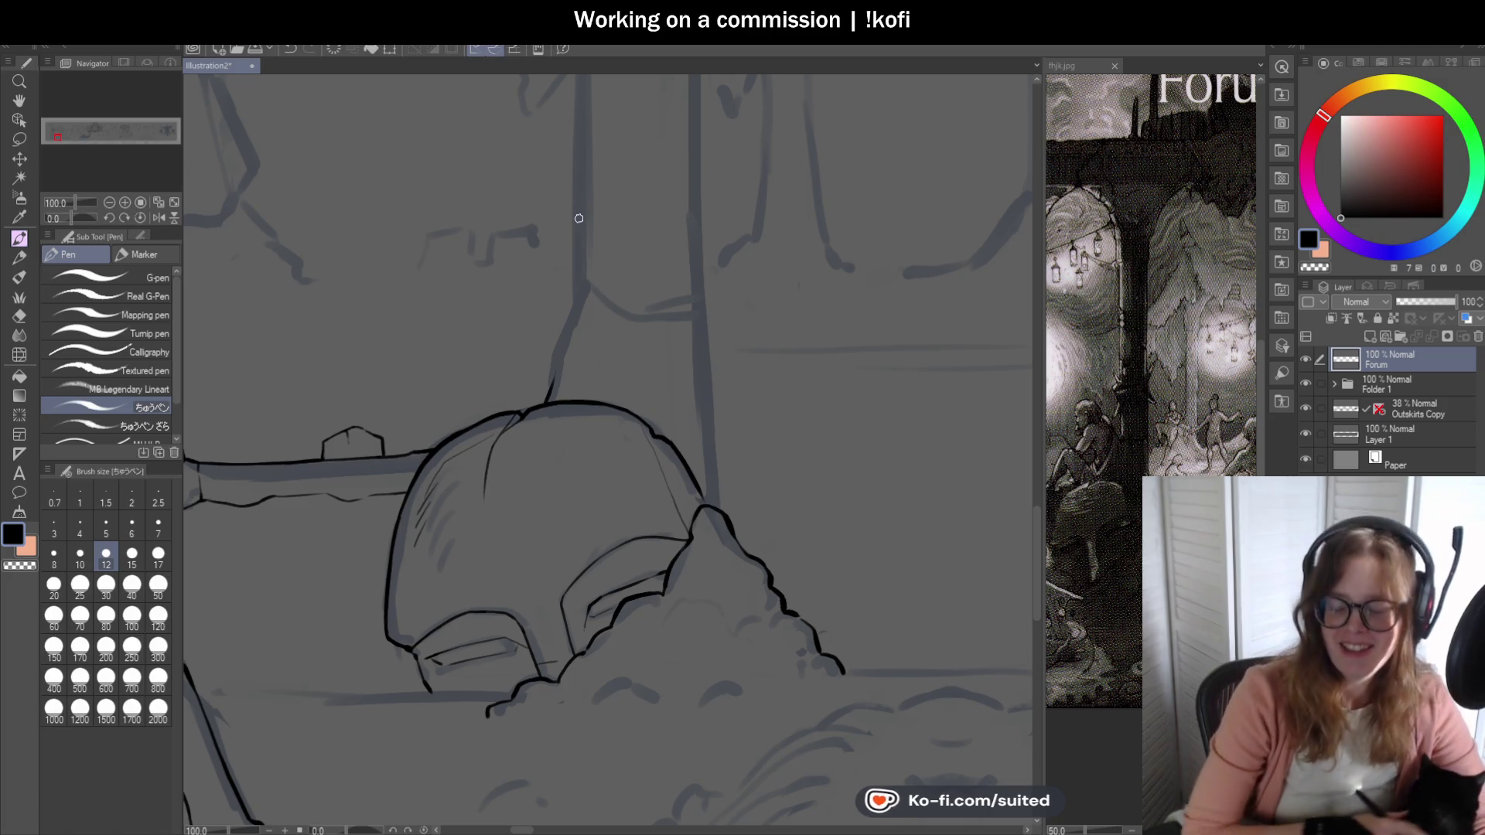
pyautogui.scroll(1, 558, 398)
# - Ink the pillar edge rising from the helmet top, extending it further up the pillar
pyautogui.moveTo(553, 443); pyautogui.dragTo(592, 230)
pyautogui.scroll(-2, 716, 372)
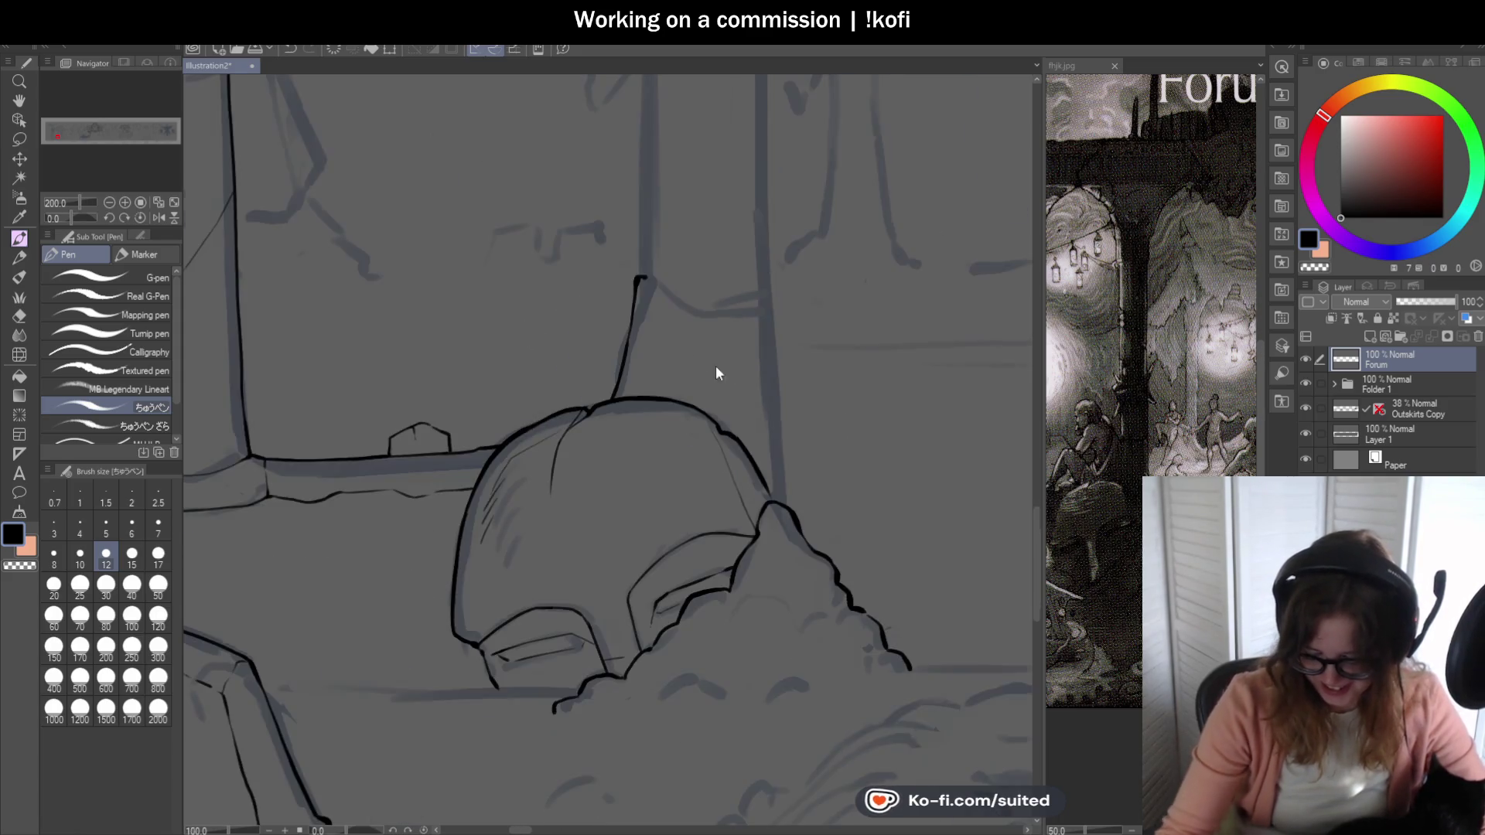
pyautogui.scroll(1, 792, 479)
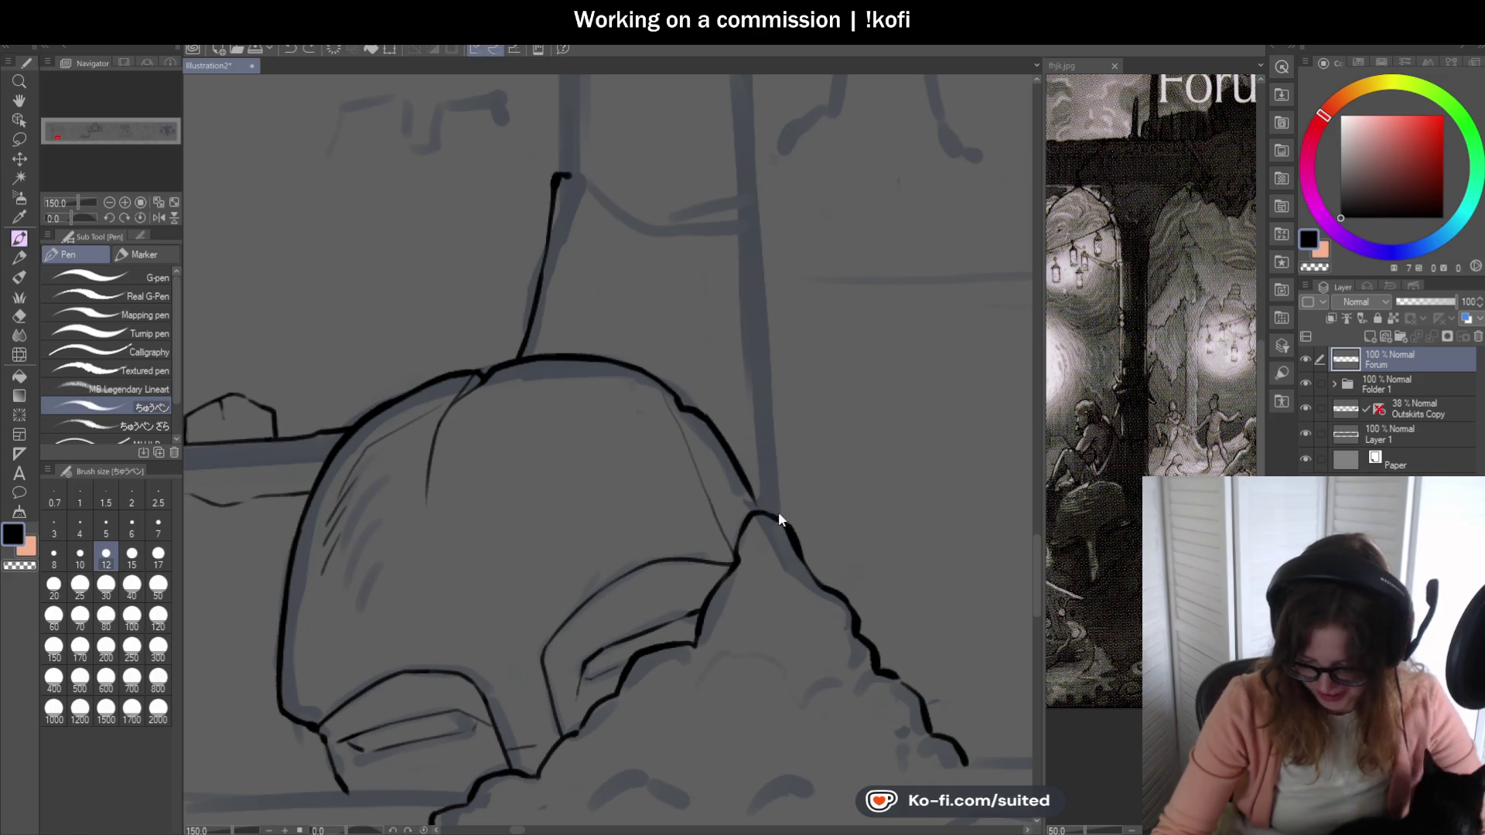
pyautogui.moveTo(765, 323); pyautogui.dragTo(762, 237)
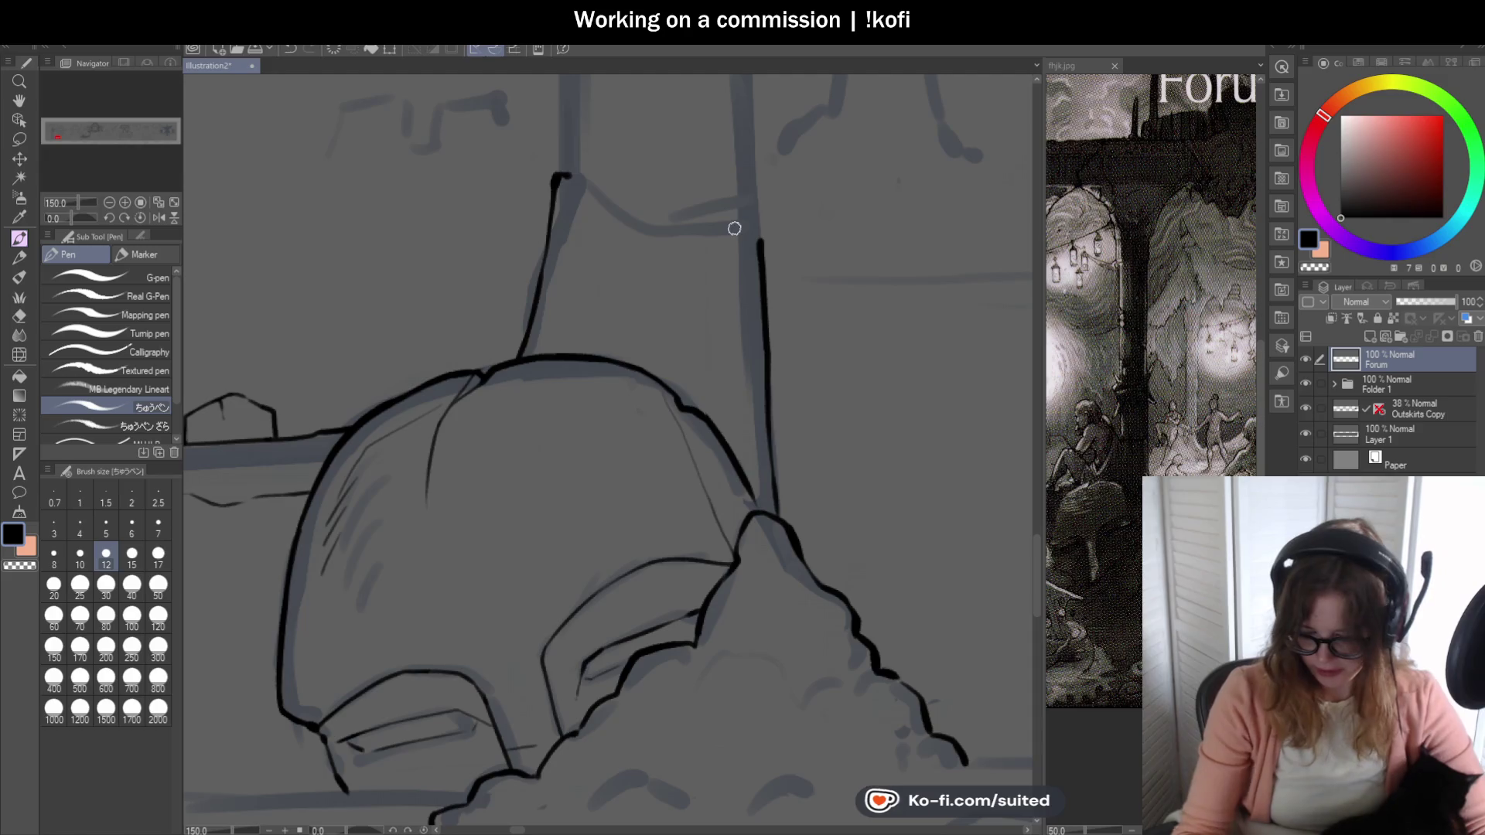
pyautogui.hotkey('ctrl', '0')
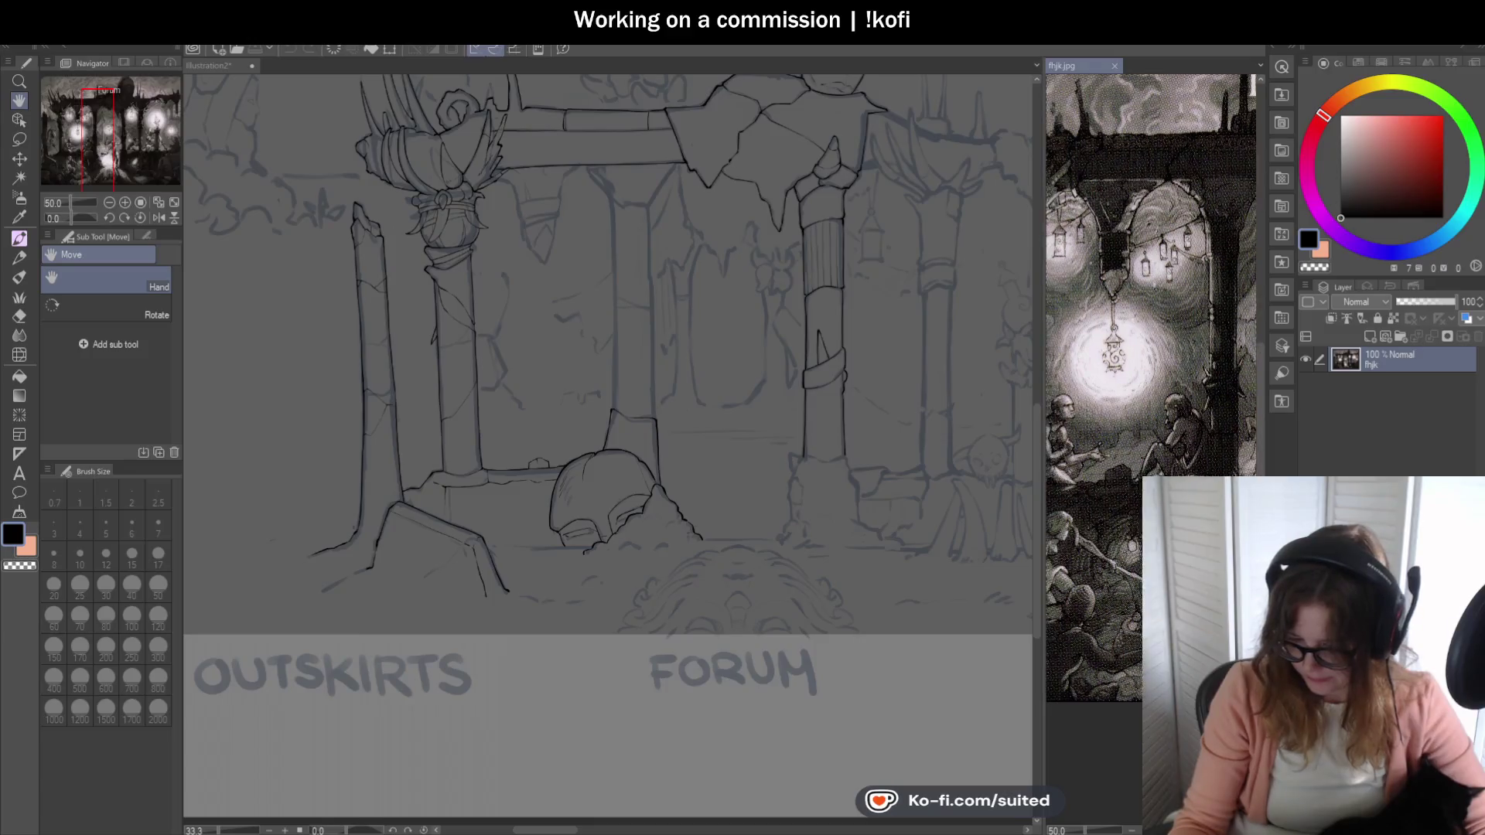
# - Ink both sides of the pillar top and extend their edges downward, undoing a stray cross stroke
pyautogui.click(200, 88)
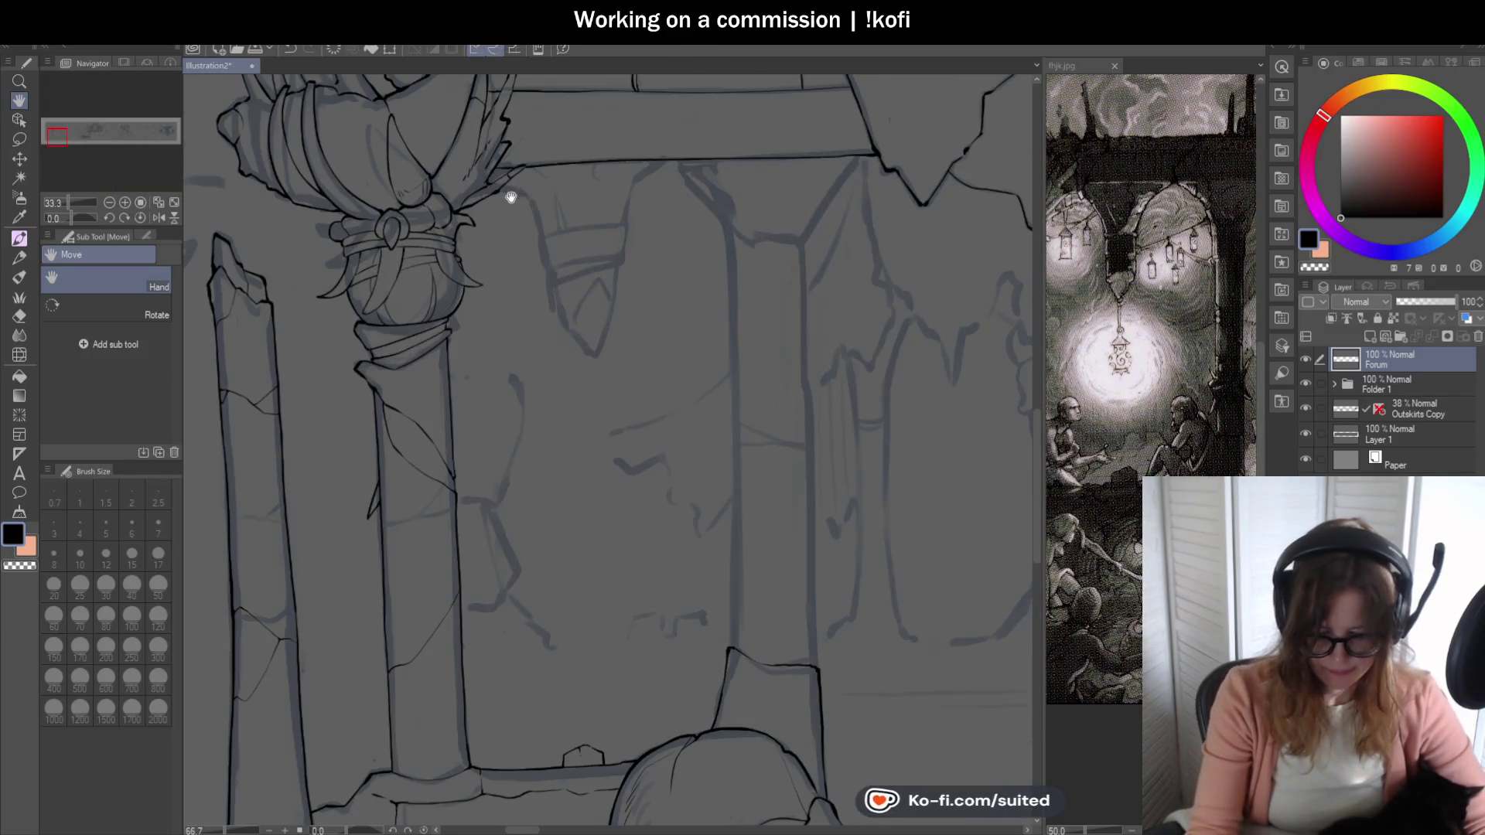
pyautogui.scroll(2, 513, 199)
pyautogui.press('p')
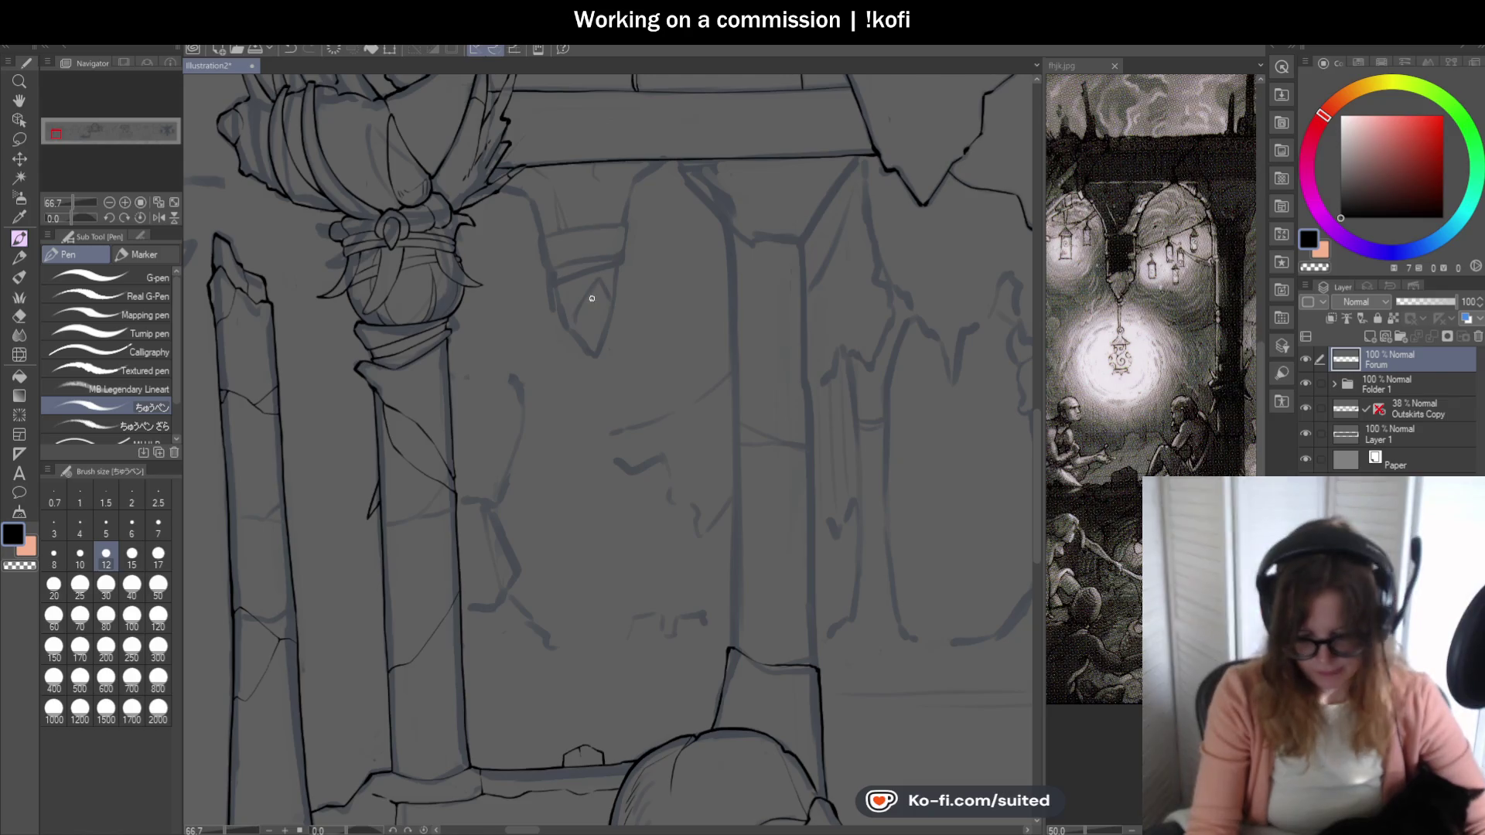
pyautogui.scroll(3, 502, 210)
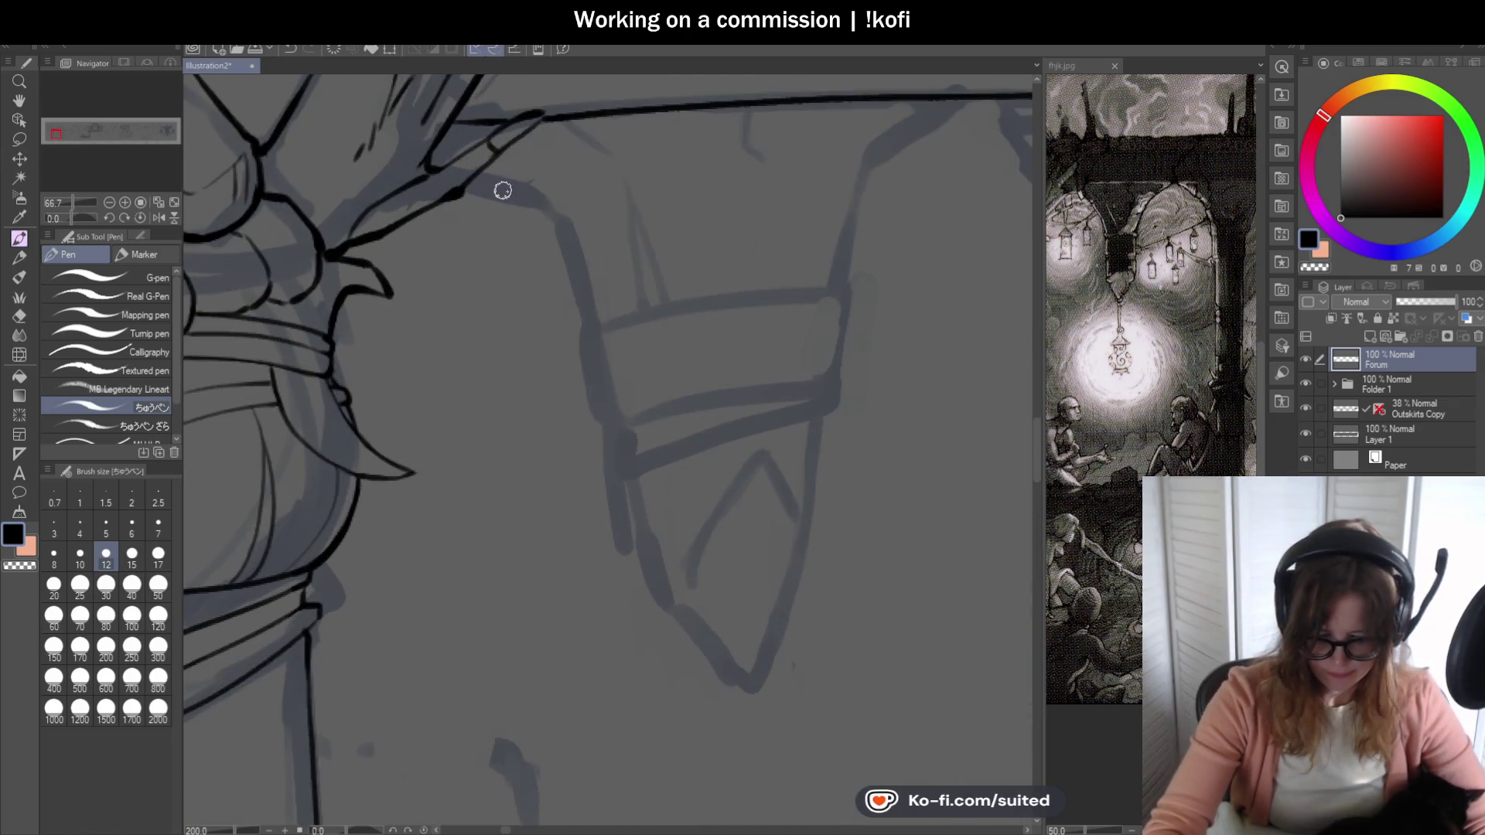
pyautogui.moveTo(475, 183)
pyautogui.mouseDown()
pyautogui.moveTo(557, 220)
pyautogui.moveTo(583, 321)
pyautogui.mouseUp()
pyautogui.moveTo(865, 147)
pyautogui.mouseDown()
pyautogui.moveTo(784, 203)
pyautogui.moveTo(735, 333)
pyautogui.mouseUp()
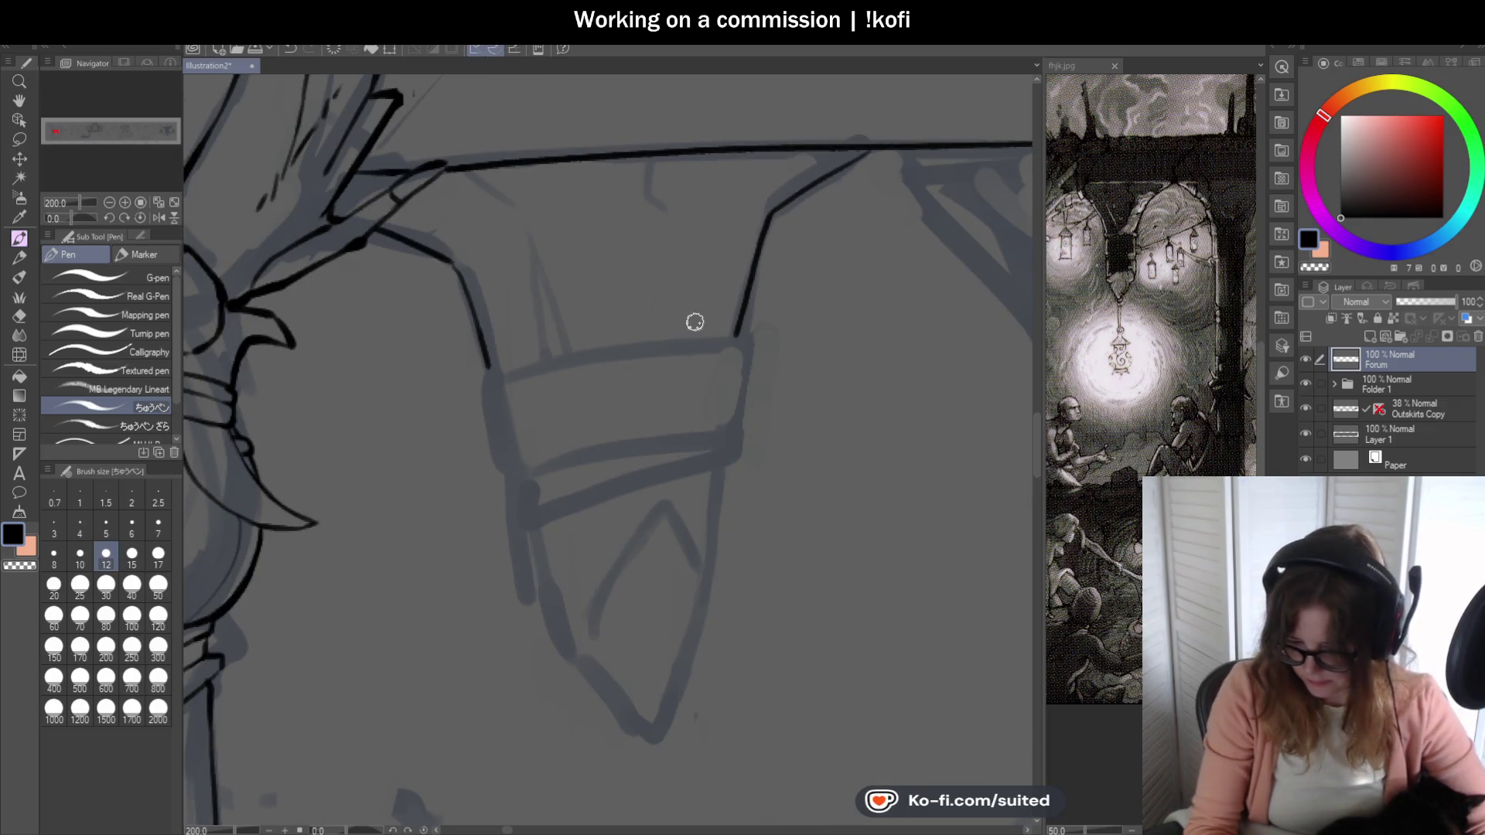
pyautogui.scroll(-2, 692, 322)
pyautogui.moveTo(527, 283); pyautogui.dragTo(567, 271)
pyautogui.hotkey('ctrl', 'z')
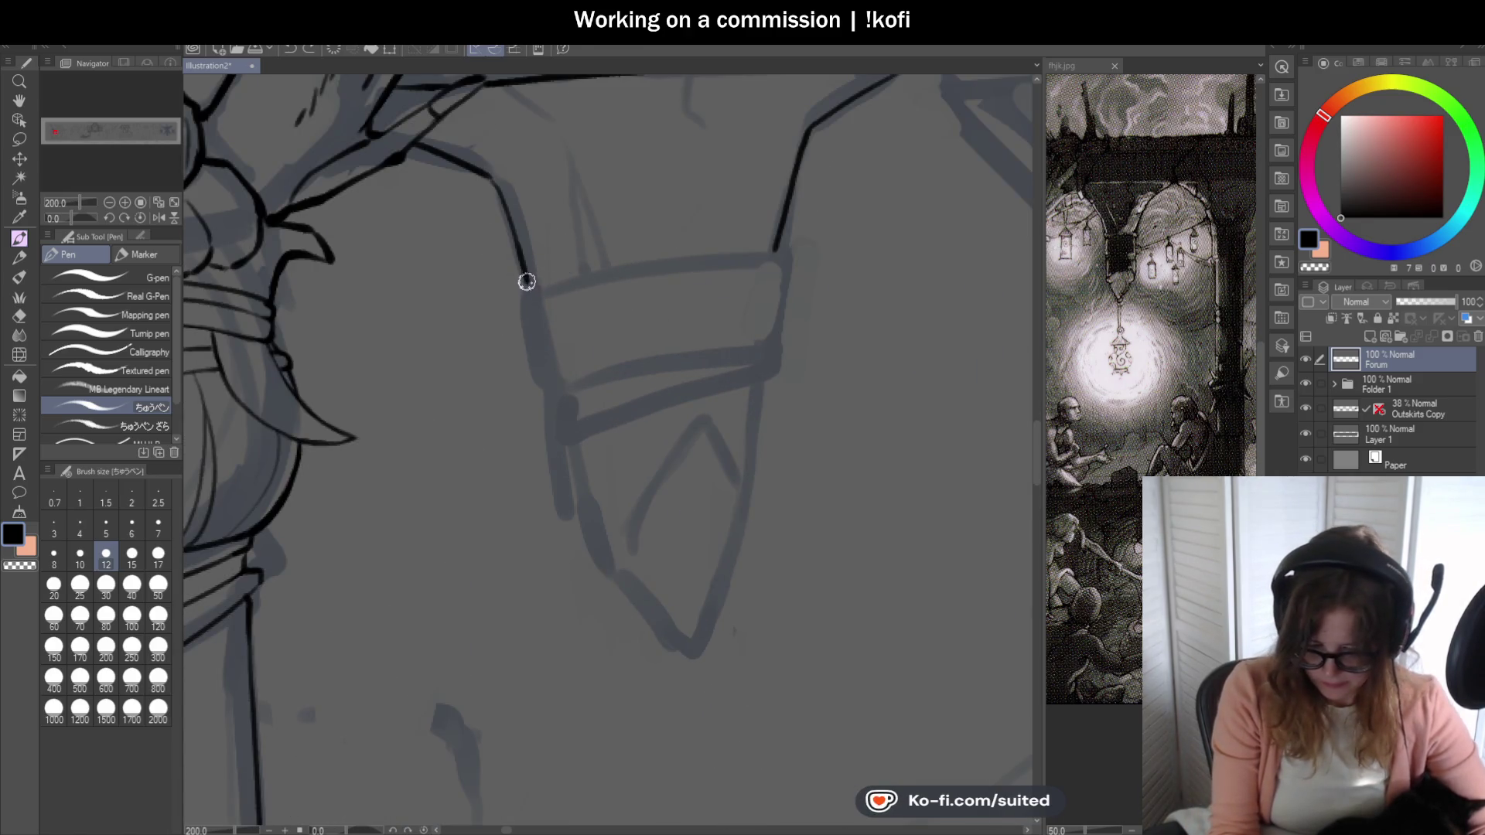
pyautogui.moveTo(526, 300); pyautogui.dragTo(547, 406)
pyautogui.moveTo(781, 264); pyautogui.dragTo(769, 365)
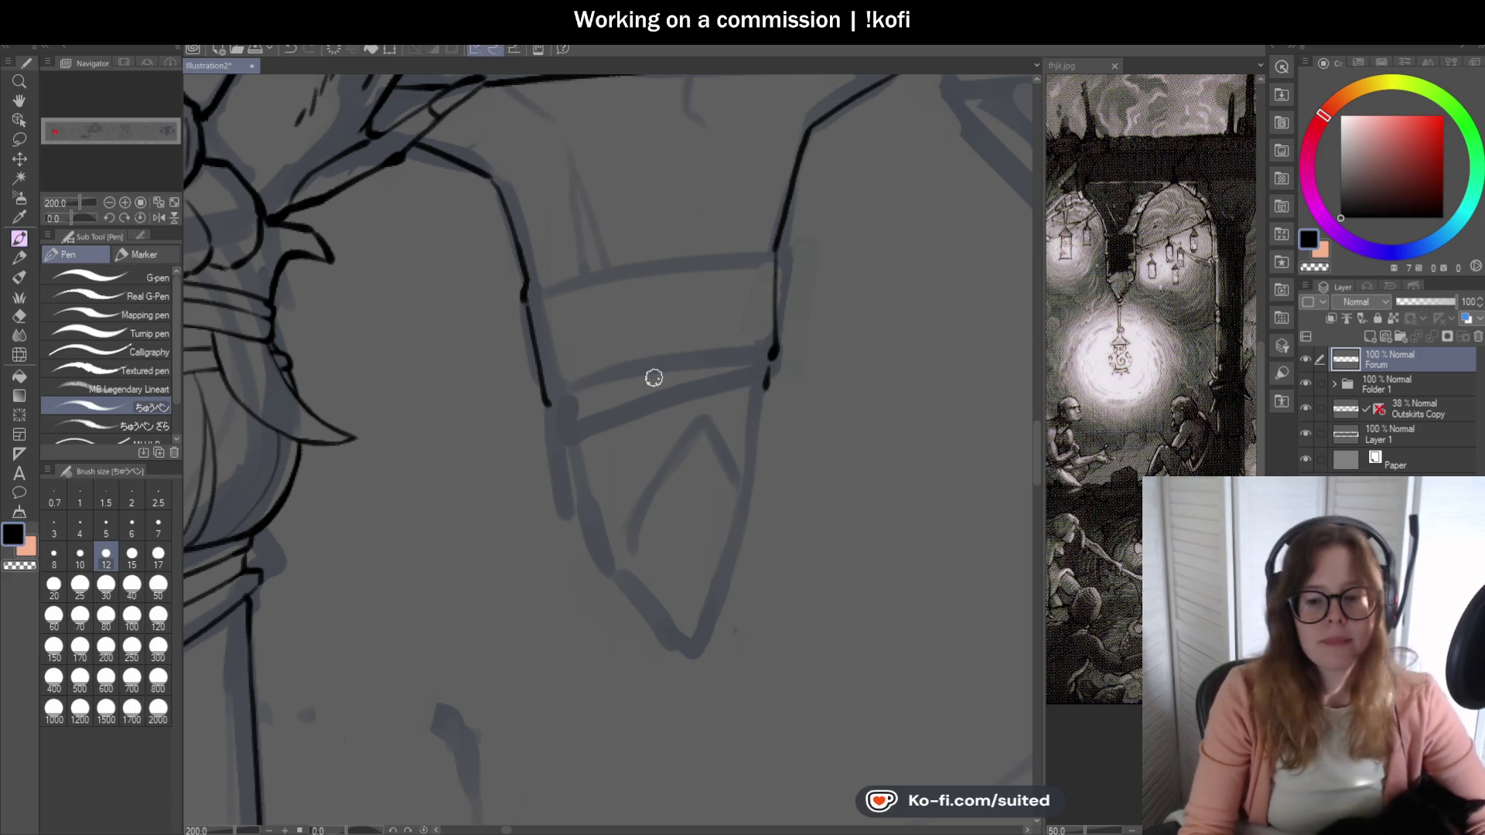
pyautogui.scroll(-3, 653, 371)
pyautogui.scroll(2, 699, 360)
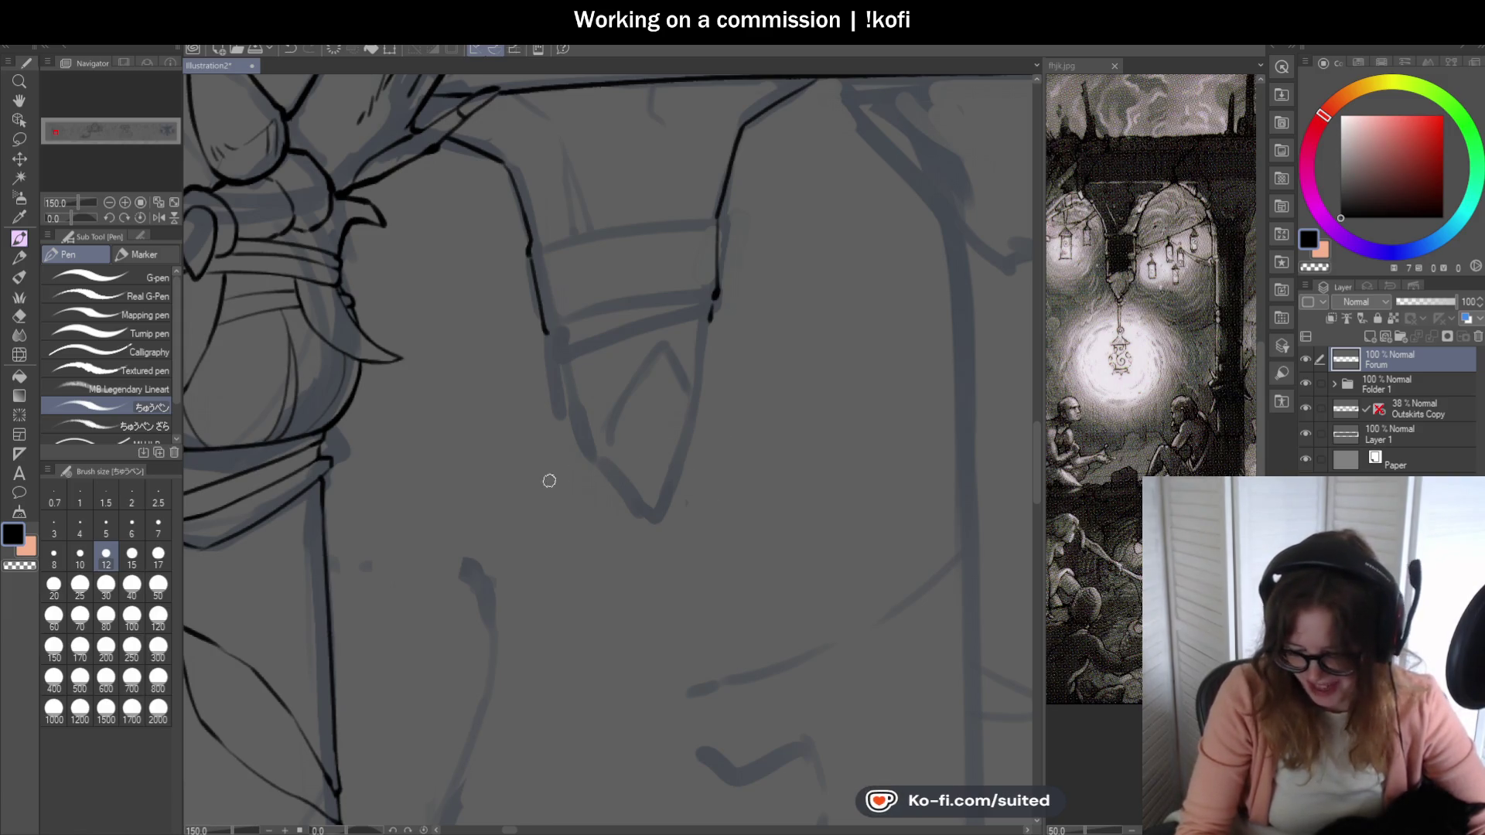
pyautogui.scroll(1, 550, 432)
# - Carry the contour lines down to the hanging shape's point, joining the upper and lower outlines
pyautogui.moveTo(551, 340)
pyautogui.mouseDown()
pyautogui.moveTo(613, 474)
pyautogui.moveTo(688, 542)
pyautogui.moveTo(745, 395)
pyautogui.mouseUp()
pyautogui.moveTo(748, 389); pyautogui.dragTo(768, 253)
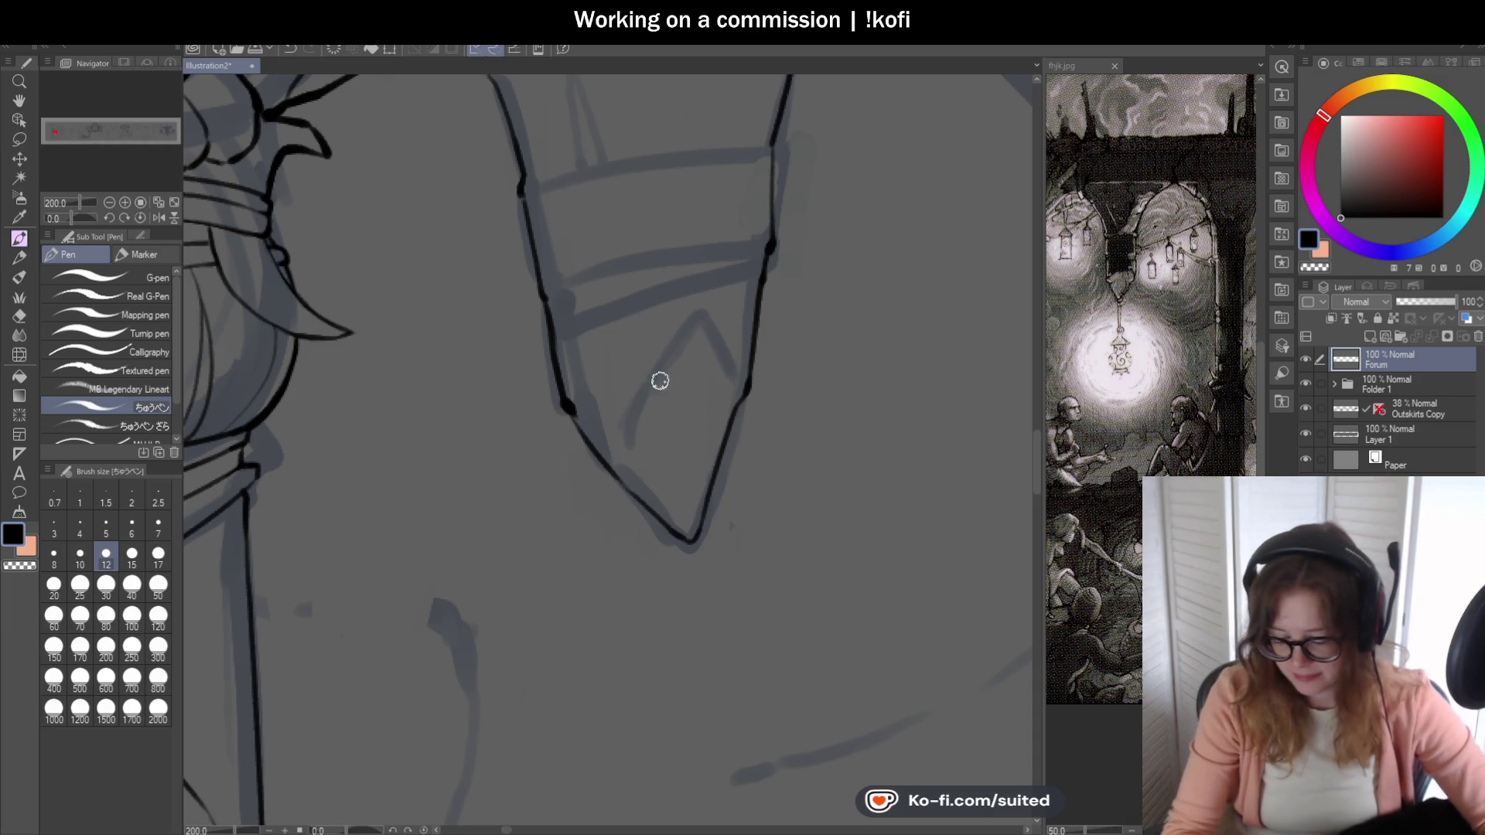
pyautogui.scroll(2, 574, 383)
pyautogui.moveTo(576, 430)
pyautogui.mouseDown()
pyautogui.moveTo(599, 388)
pyautogui.moveTo(826, 262)
pyautogui.moveTo(898, 301)
pyautogui.moveTo(918, 375)
pyautogui.mouseUp()
pyautogui.scroll(-3, 752, 434)
pyautogui.scroll(-2, 799, 442)
pyautogui.scroll(3, 799, 442)
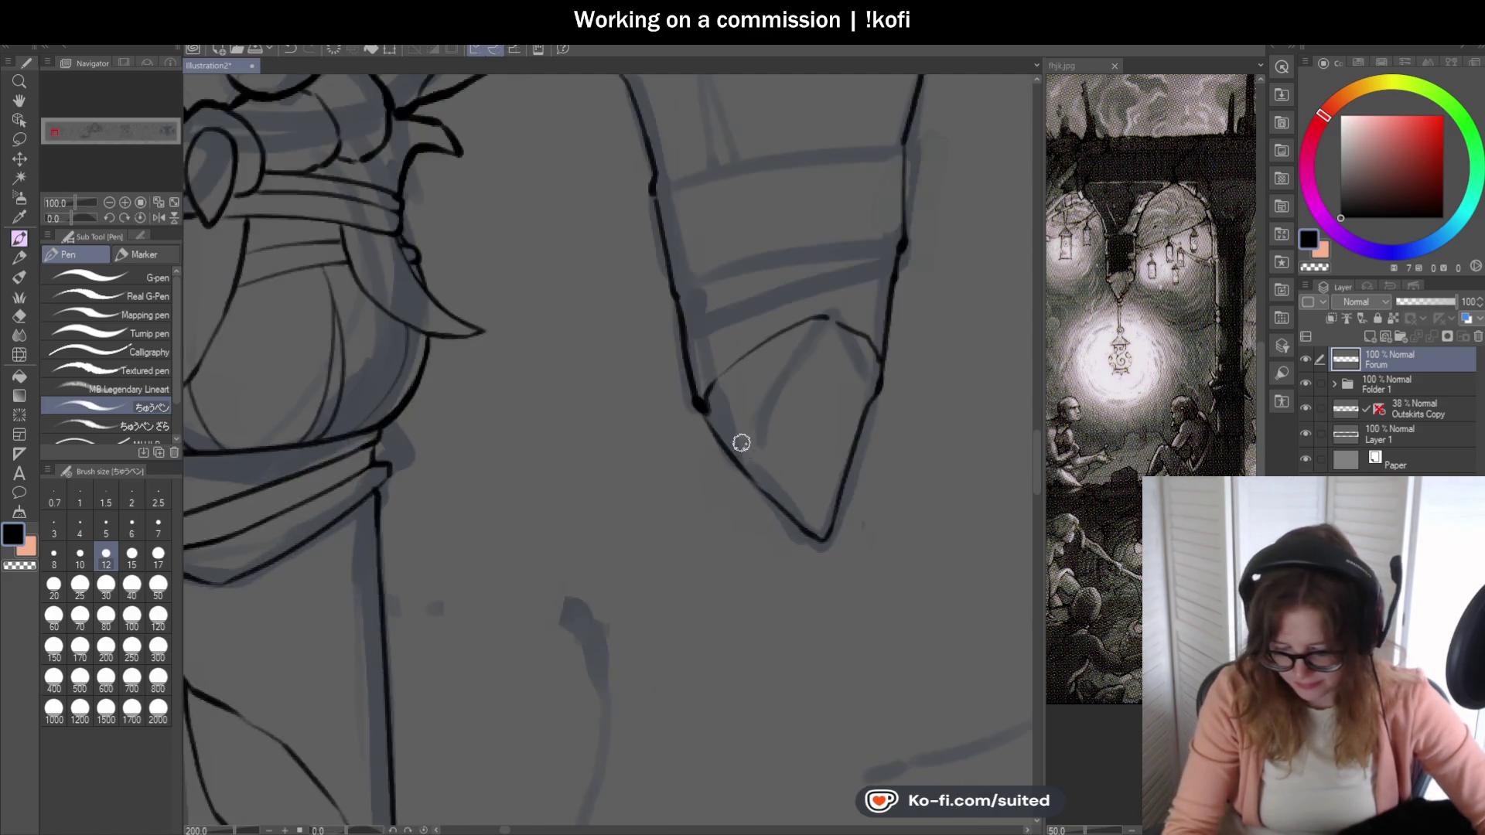
pyautogui.scroll(2, 739, 437)
pyautogui.moveTo(676, 331); pyautogui.dragTo(657, 371)
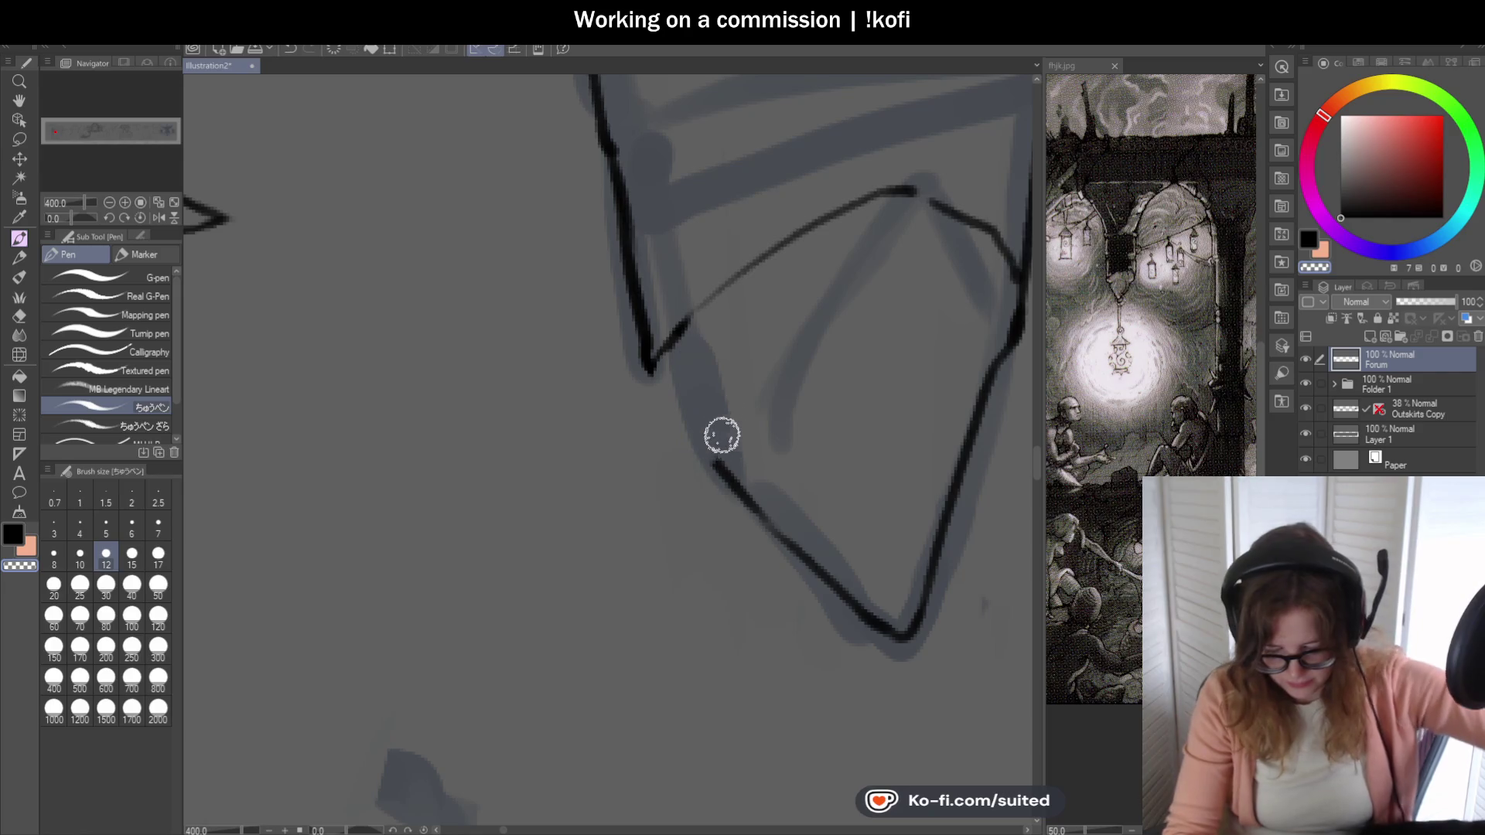
pyautogui.moveTo(661, 358); pyautogui.dragTo(670, 421)
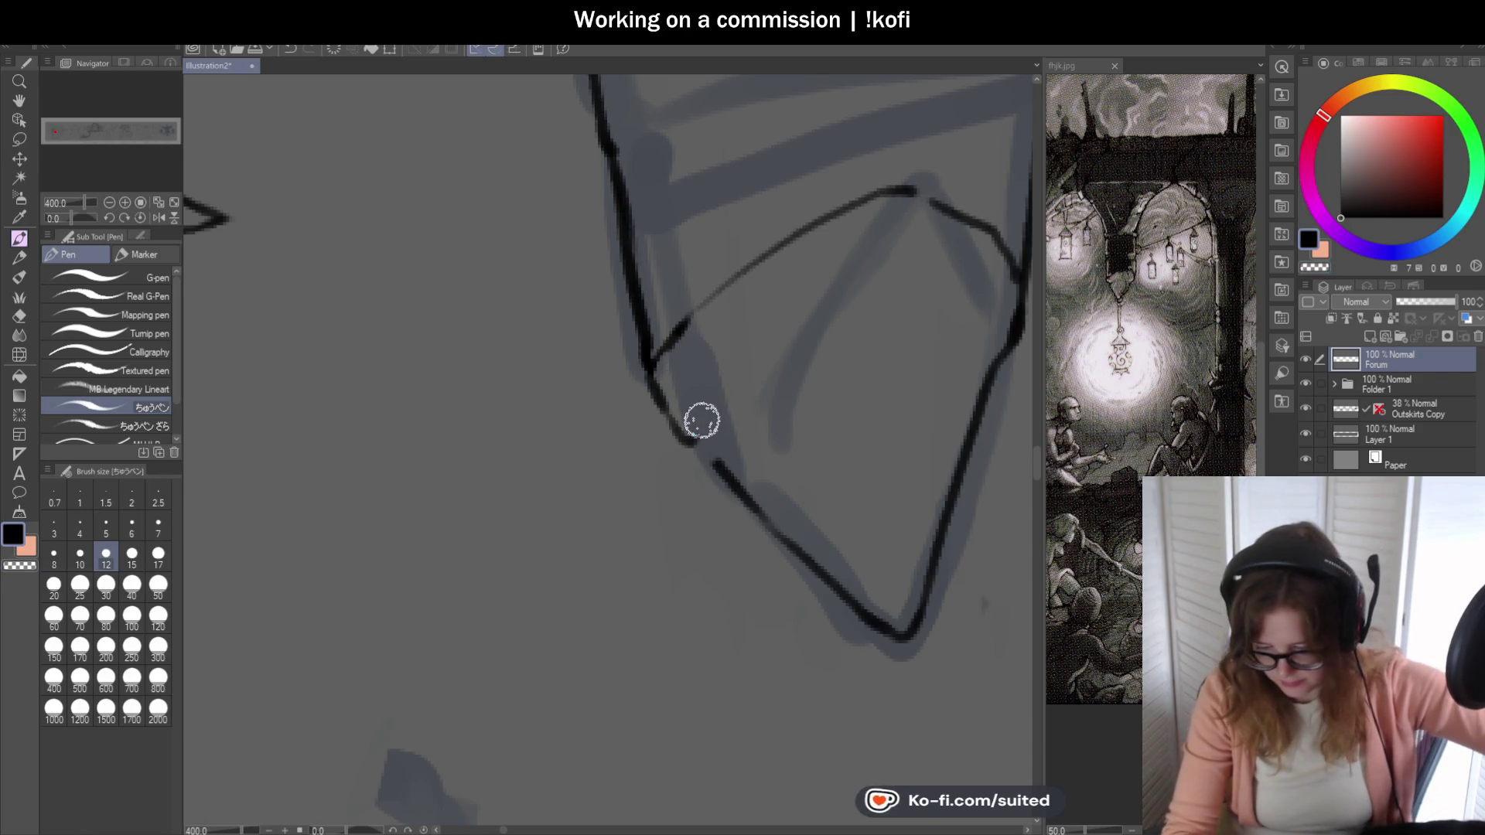
pyautogui.moveTo(751, 347); pyautogui.dragTo(789, 327)
pyautogui.hotkey('ctrl', 'z')
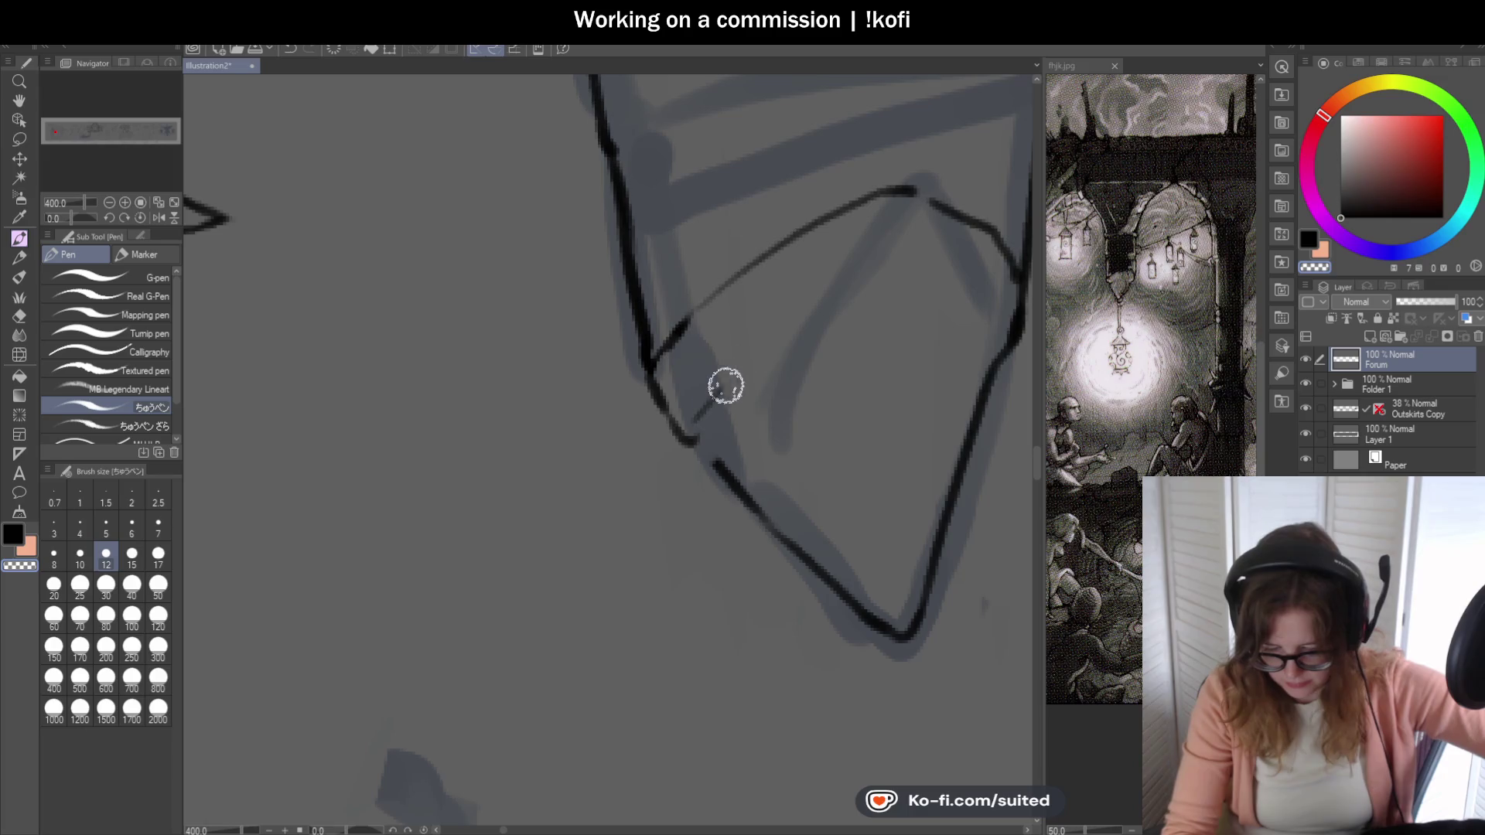
pyautogui.moveTo(750, 375); pyautogui.dragTo(780, 350)
pyautogui.moveTo(722, 420); pyautogui.dragTo(715, 464)
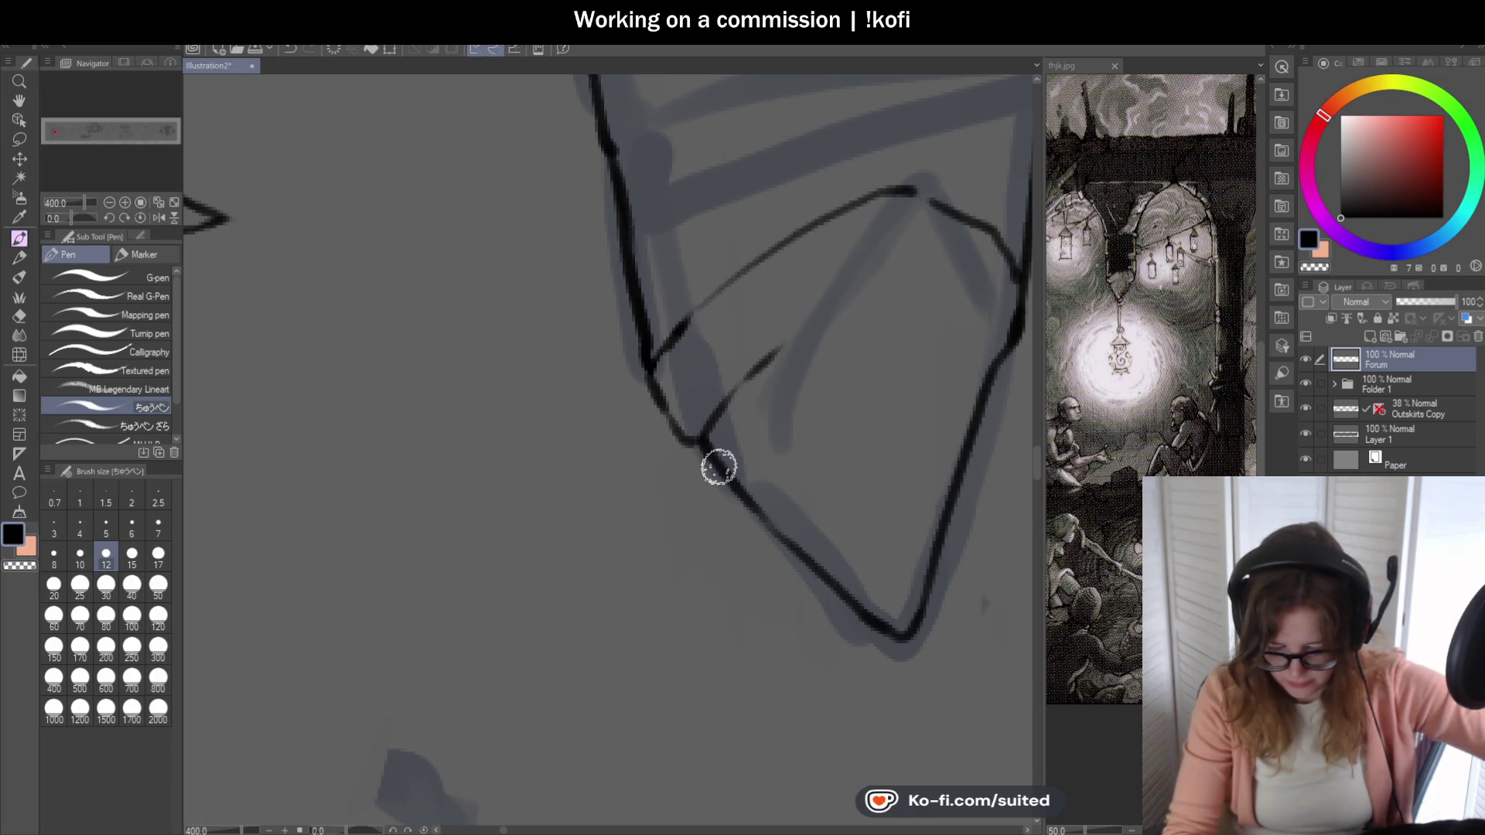
pyautogui.scroll(-1, 721, 472)
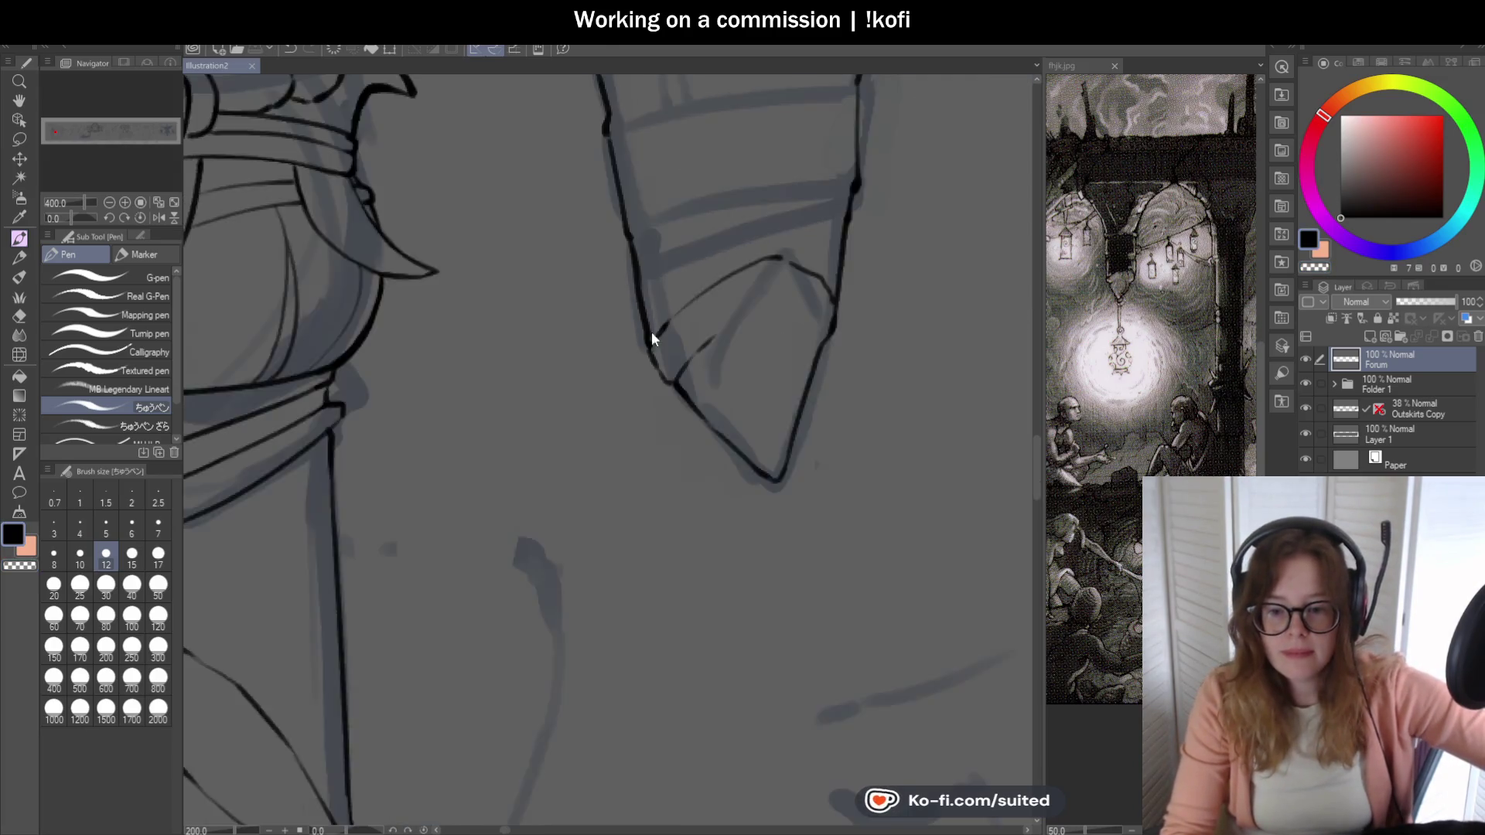
pyautogui.scroll(-1, 754, 464)
pyautogui.scroll(-1, 823, 430)
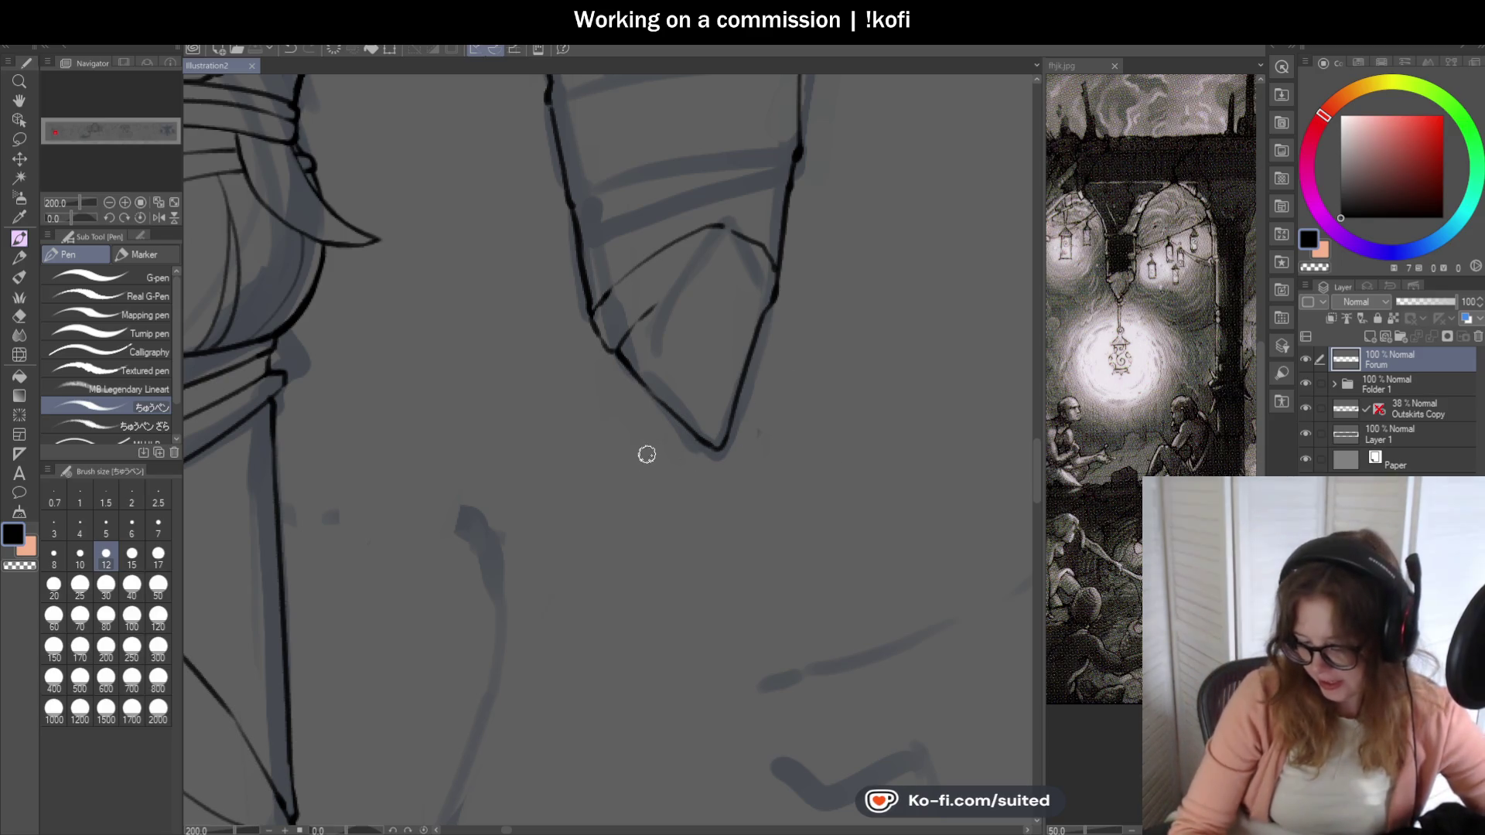
pyautogui.scroll(2, 709, 395)
# - Redraw the hanging shape's right edge and thicken the outline at its tip
pyautogui.moveTo(806, 280)
pyautogui.mouseDown()
pyautogui.moveTo(796, 374)
pyautogui.moveTo(746, 284)
pyautogui.mouseUp()
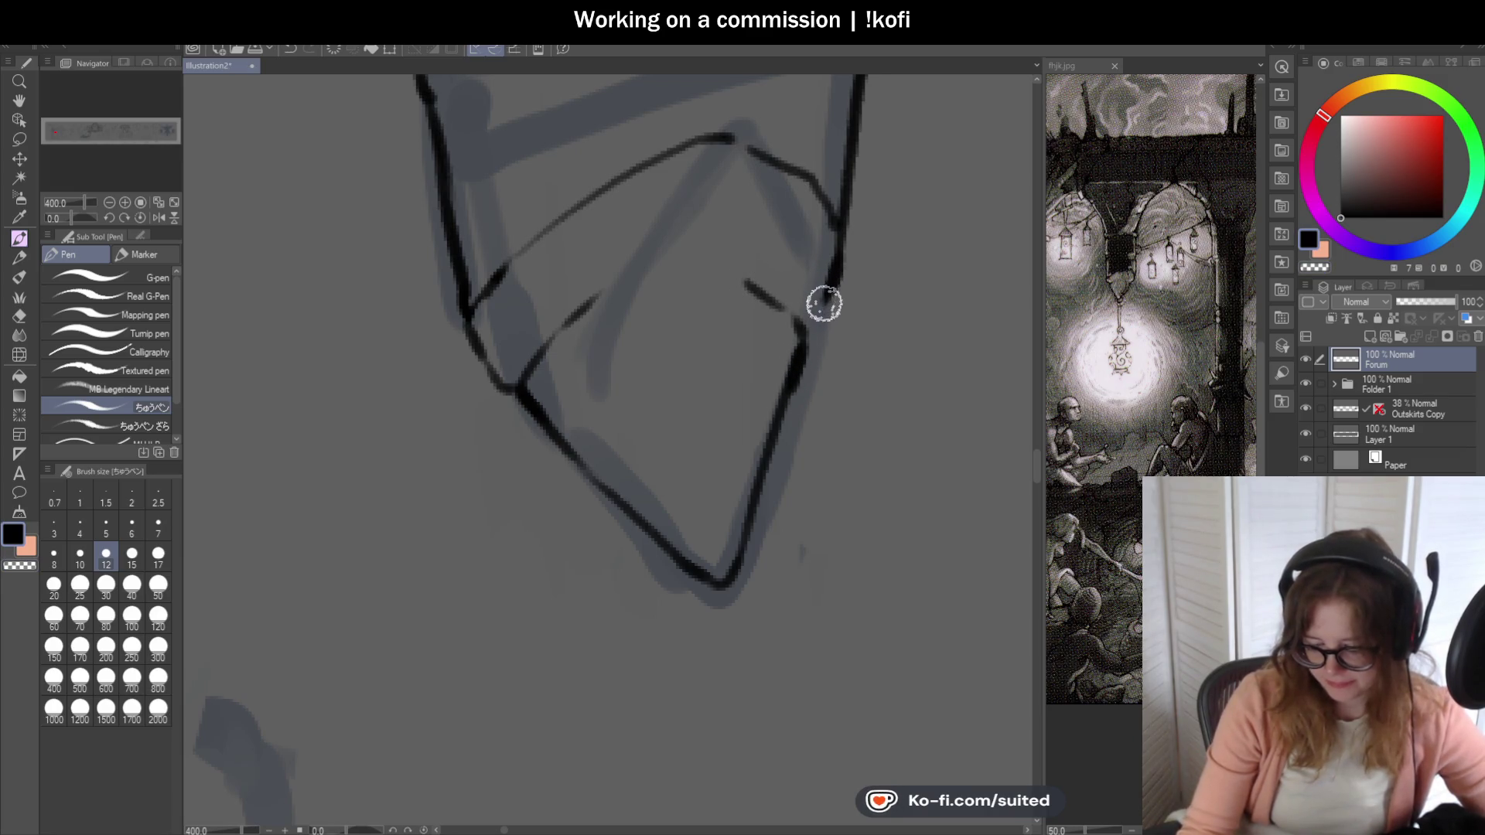
pyautogui.scroll(-3, 796, 349)
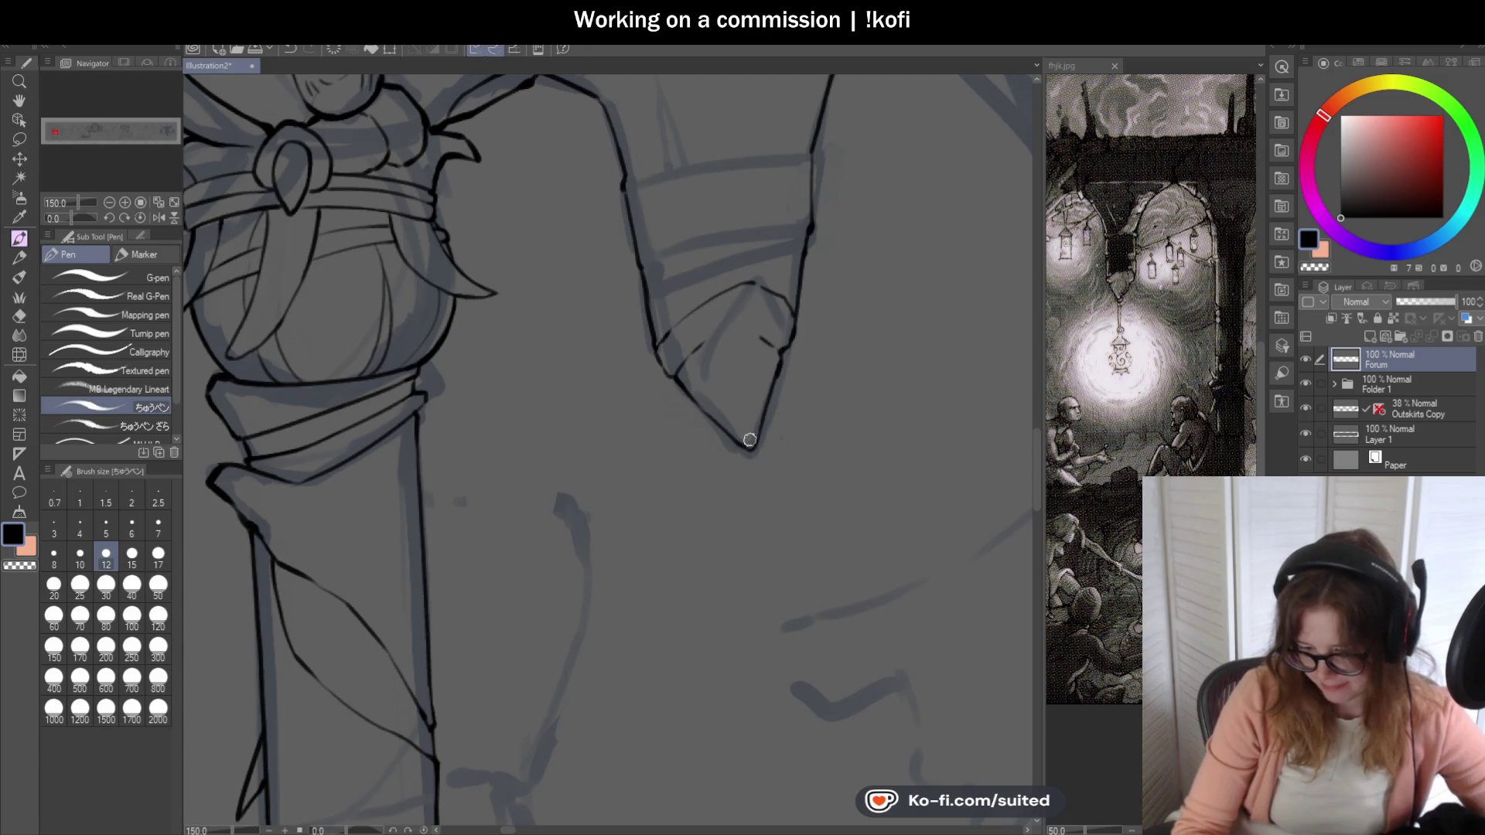
pyautogui.scroll(3, 750, 440)
pyautogui.moveTo(706, 437)
pyautogui.mouseDown()
pyautogui.moveTo(759, 445)
pyautogui.moveTo(771, 412)
pyautogui.mouseUp()
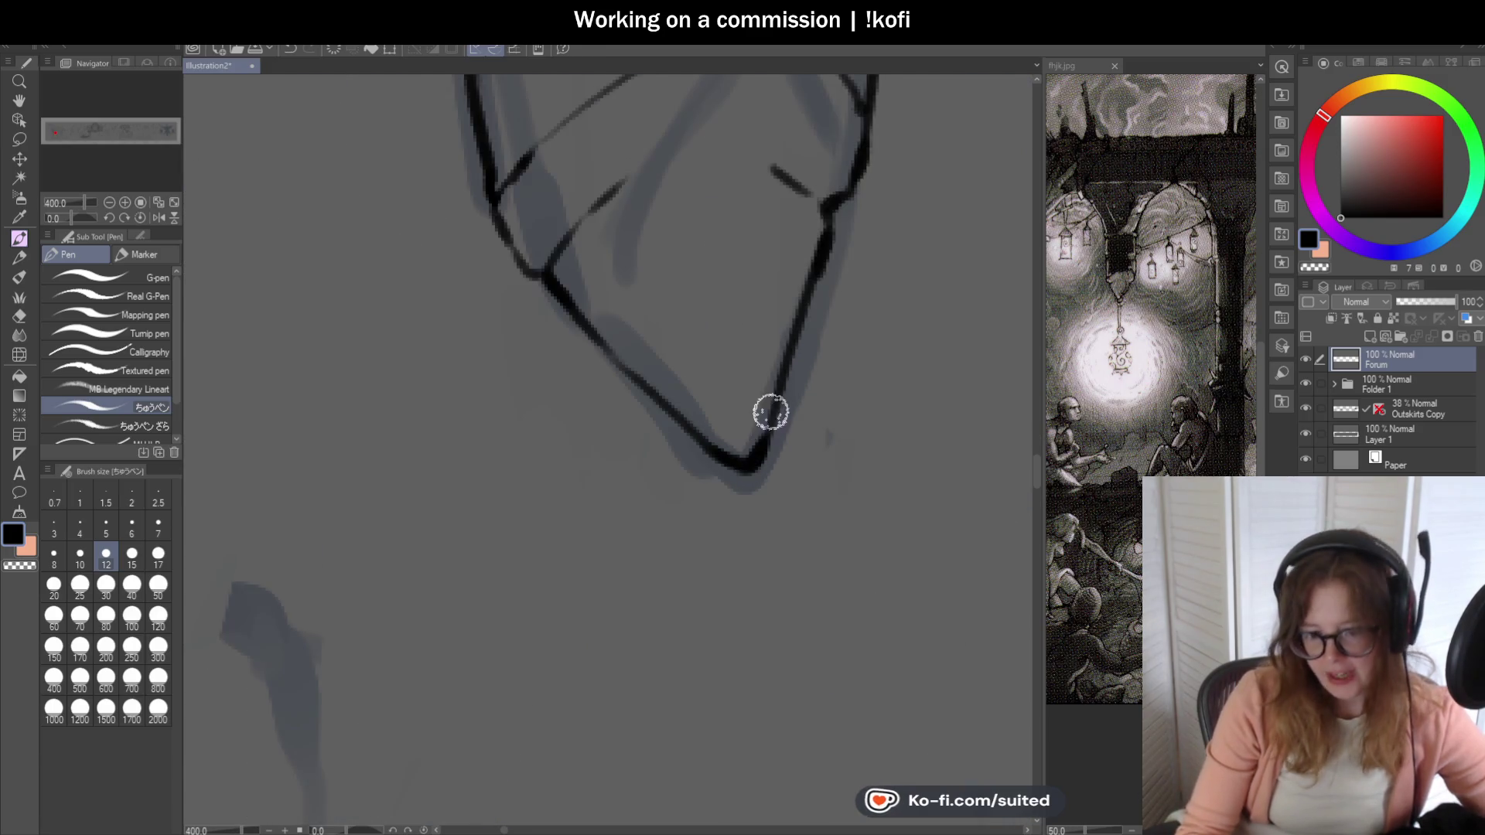
pyautogui.scroll(-2, 606, 488)
pyautogui.scroll(-2, 607, 464)
pyautogui.scroll(-2, 620, 425)
pyautogui.scroll(-1, 637, 458)
pyautogui.scroll(3, 646, 446)
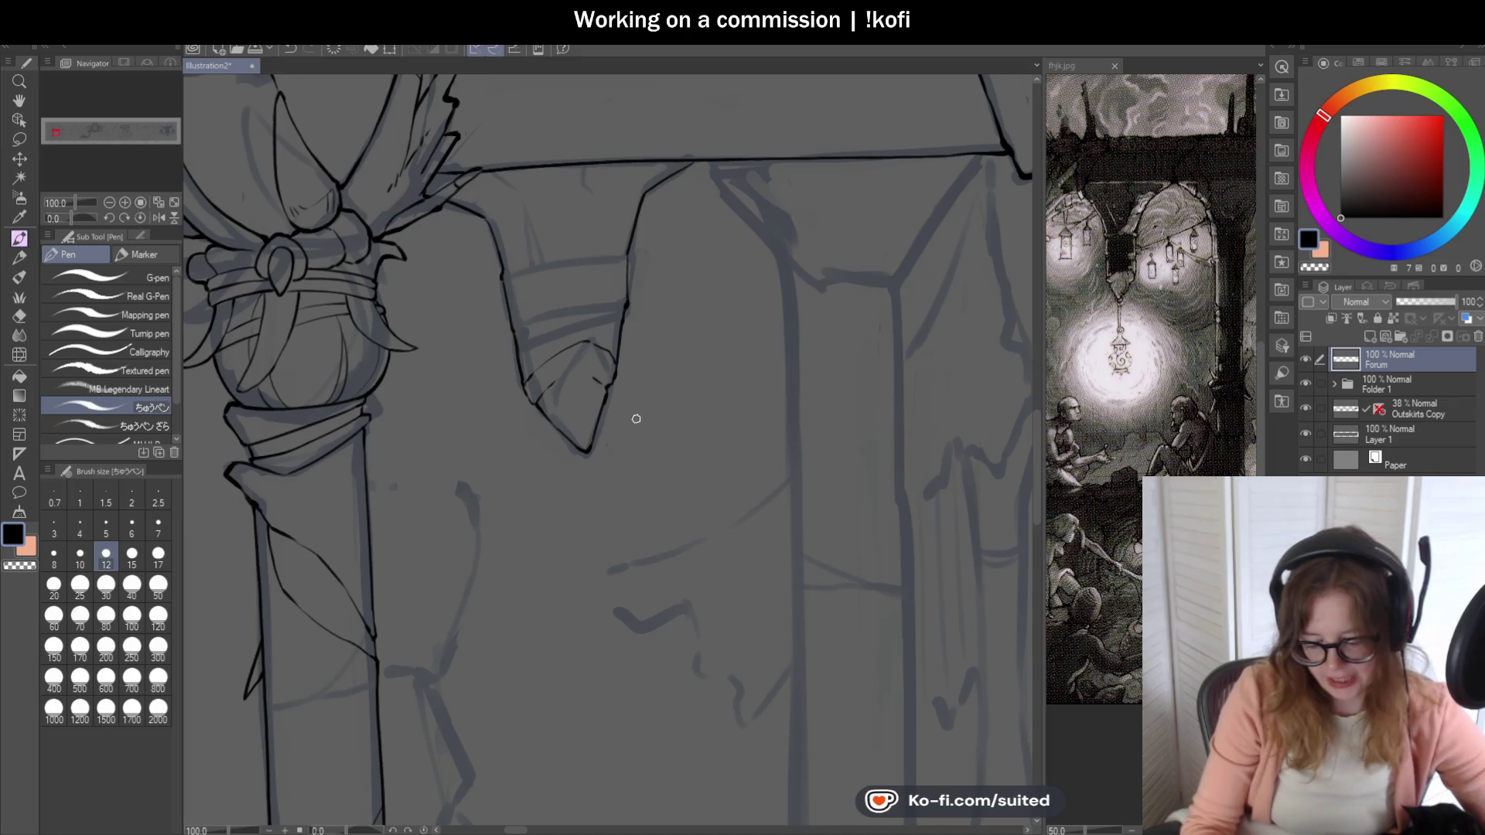
pyautogui.scroll(-1, 629, 423)
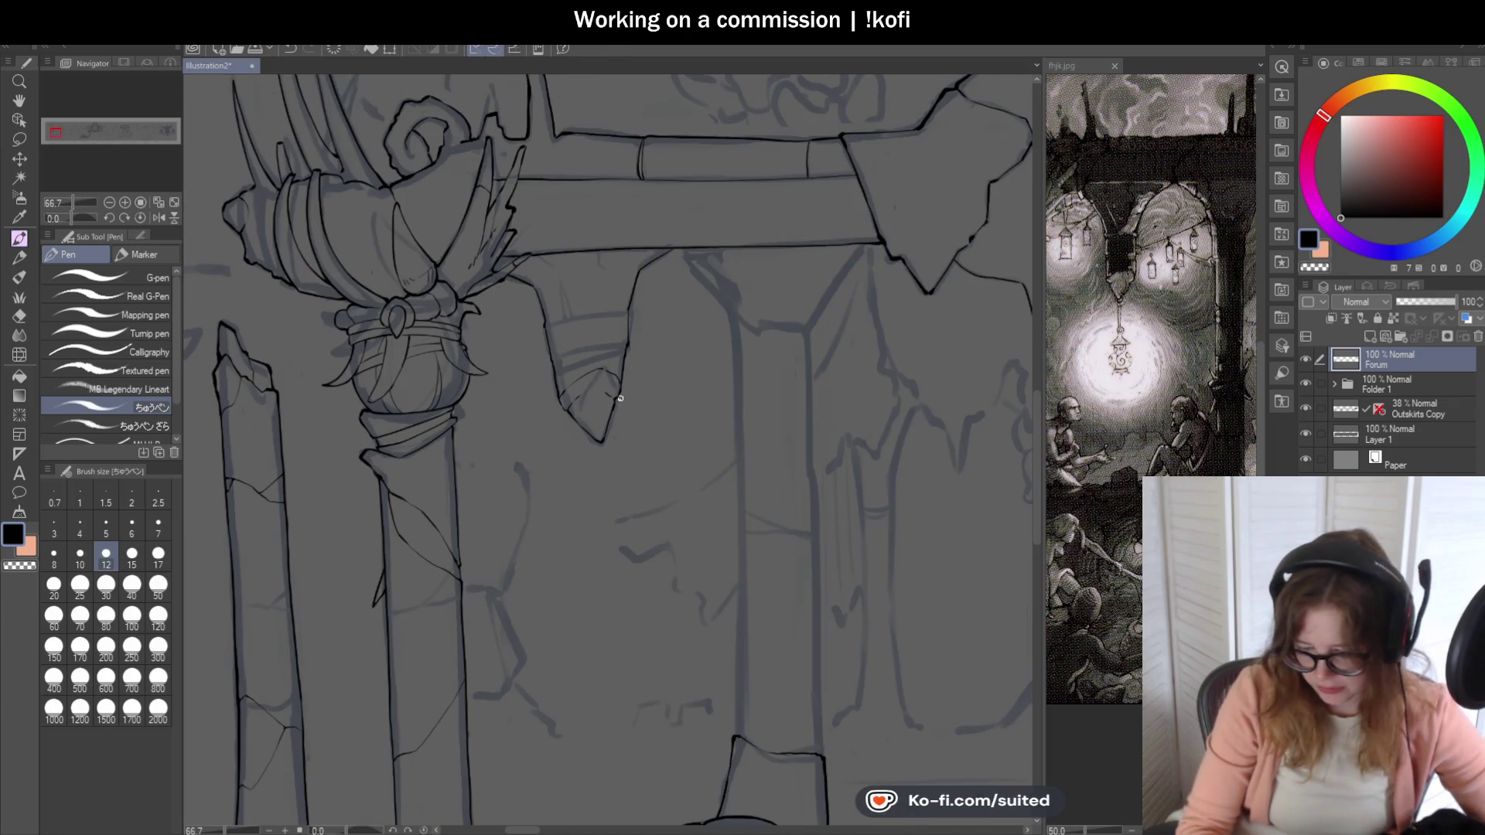
pyautogui.scroll(-1, 624, 395)
pyautogui.scroll(2, 669, 278)
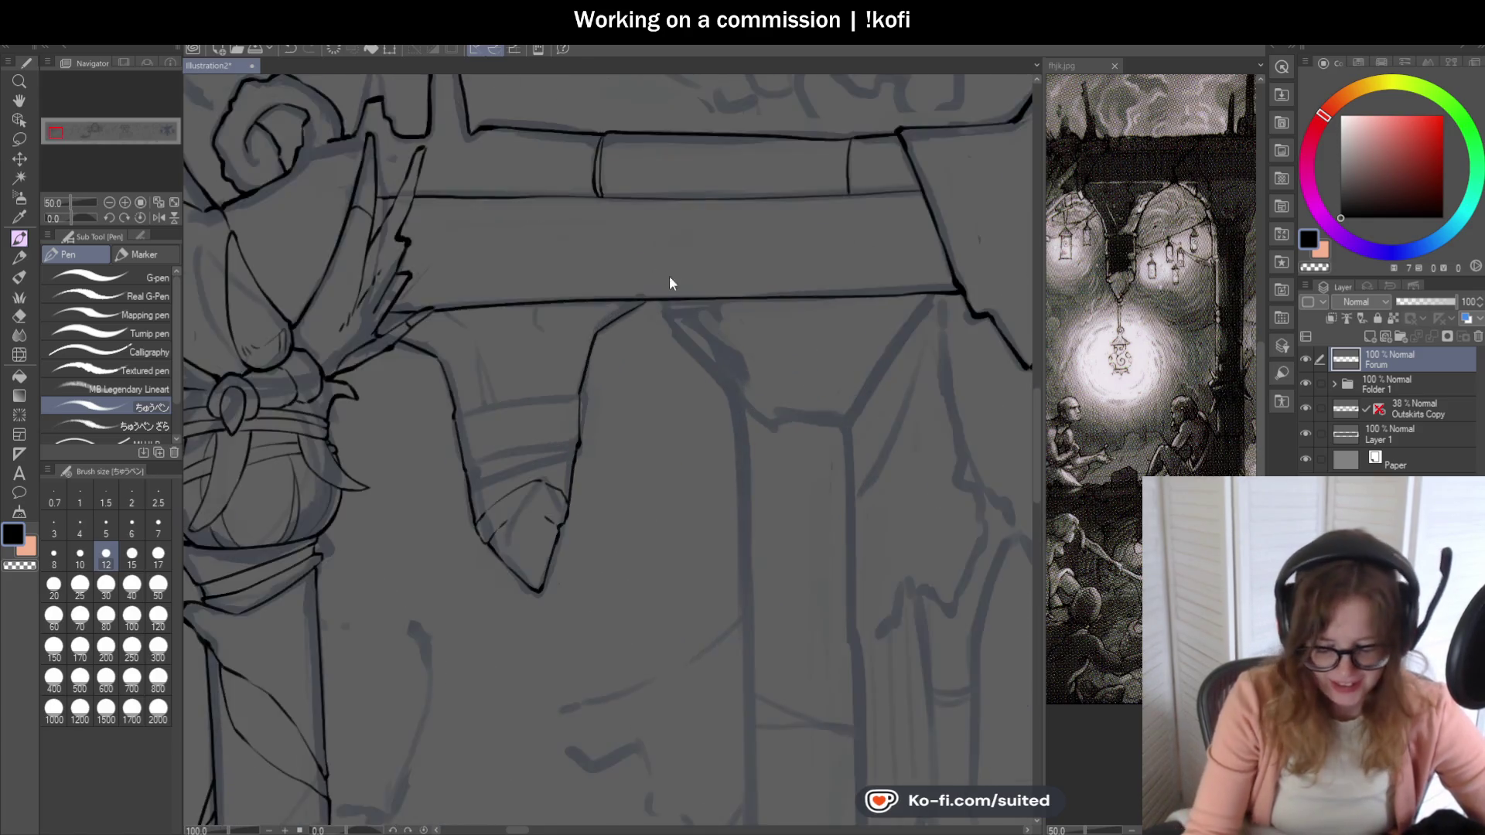
pyautogui.scroll(1, 651, 301)
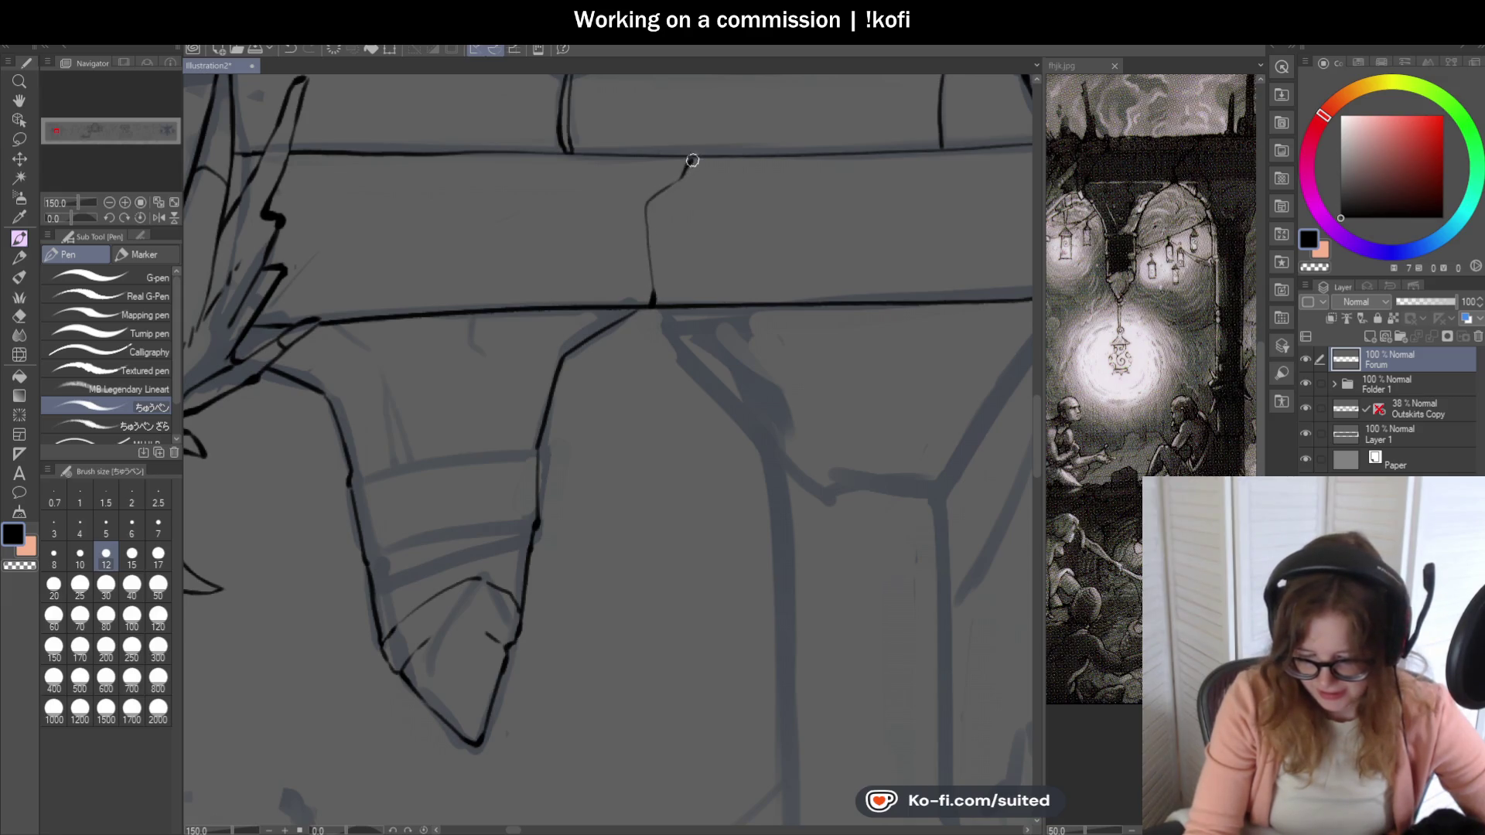
pyautogui.scroll(-1, 691, 160)
pyautogui.scroll(1, 626, 267)
pyautogui.scroll(1, 600, 304)
pyautogui.scroll(2, 581, 310)
# - Draw a crack up the stone beam and ink the top edge of the hanging shape's band
pyautogui.moveTo(580, 311); pyautogui.dragTo(623, 195)
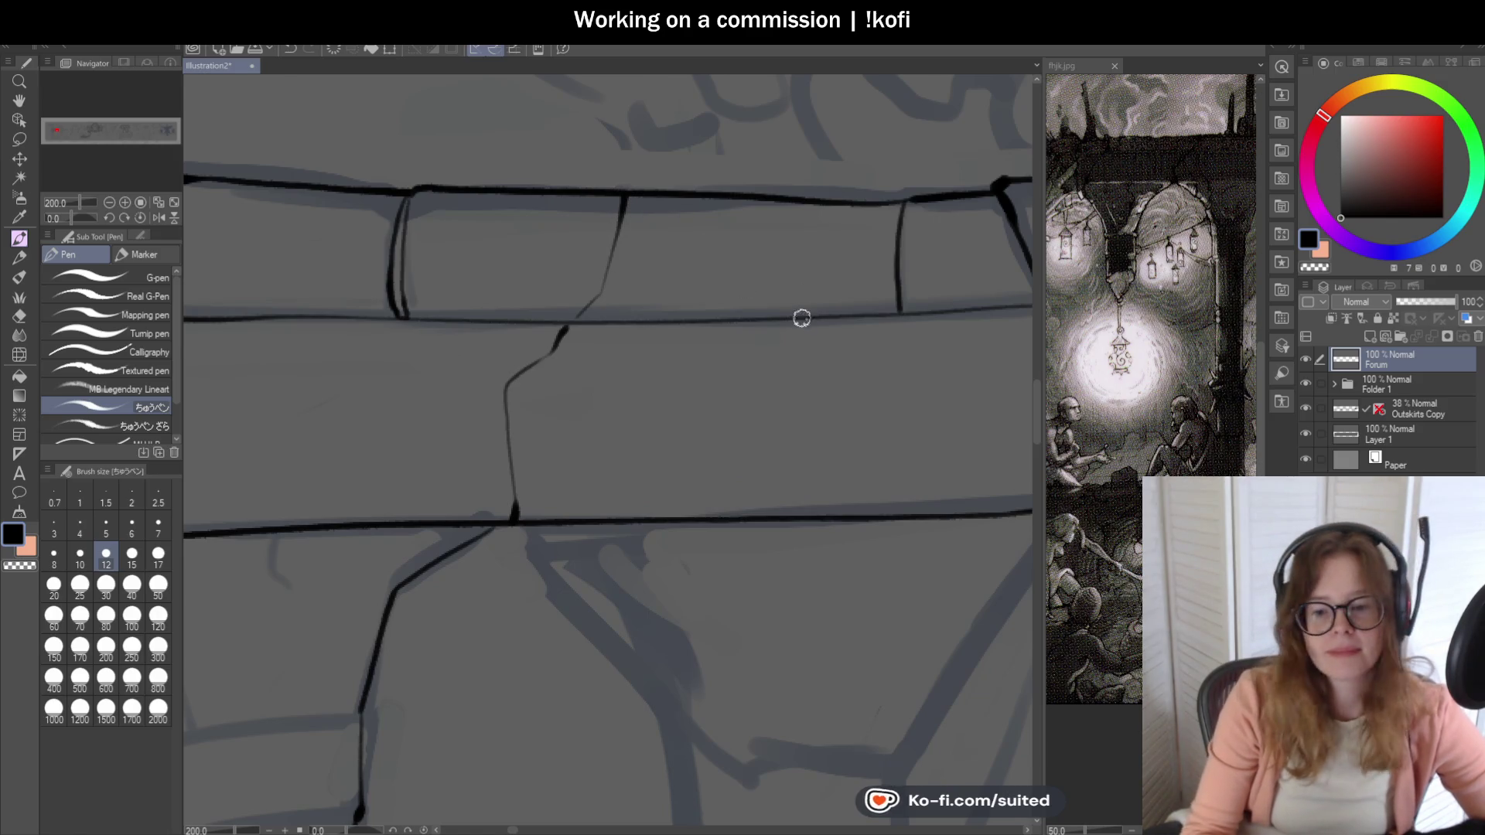
pyautogui.scroll(-3, 802, 317)
pyautogui.scroll(1, 693, 423)
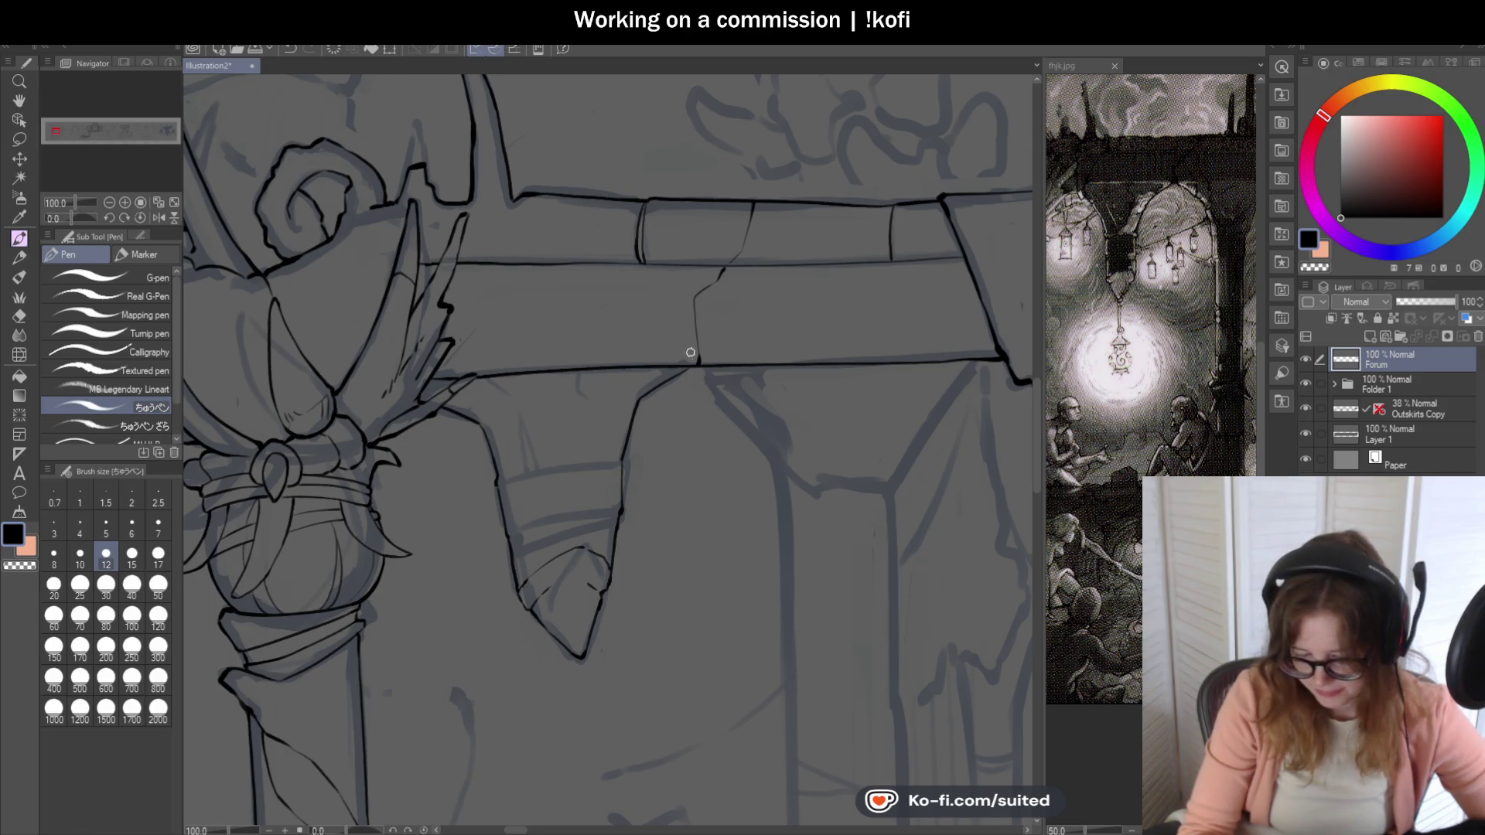
pyautogui.scroll(1, 698, 375)
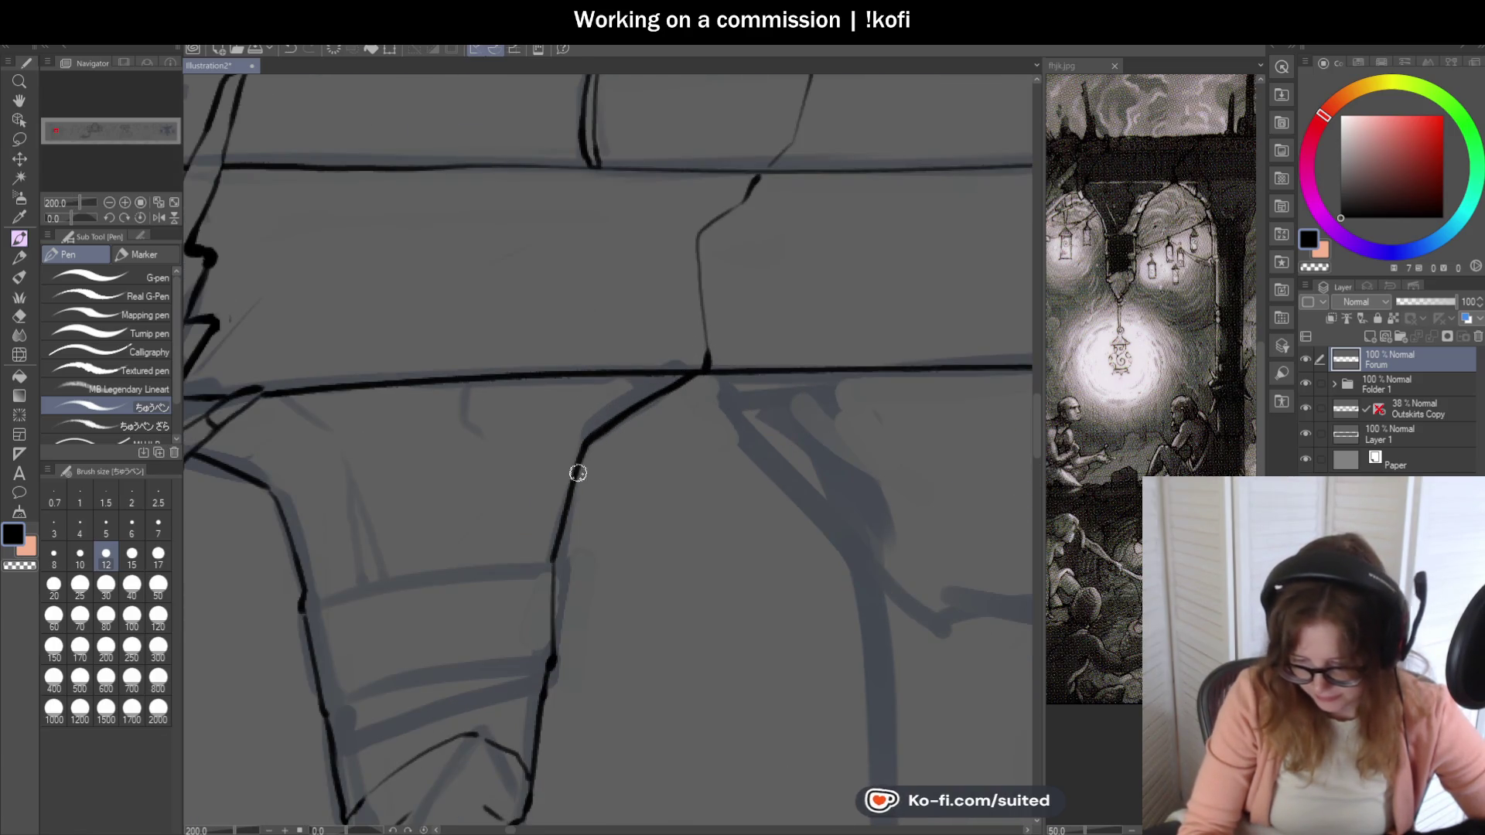
pyautogui.scroll(-1, 696, 349)
pyautogui.scroll(1, 525, 558)
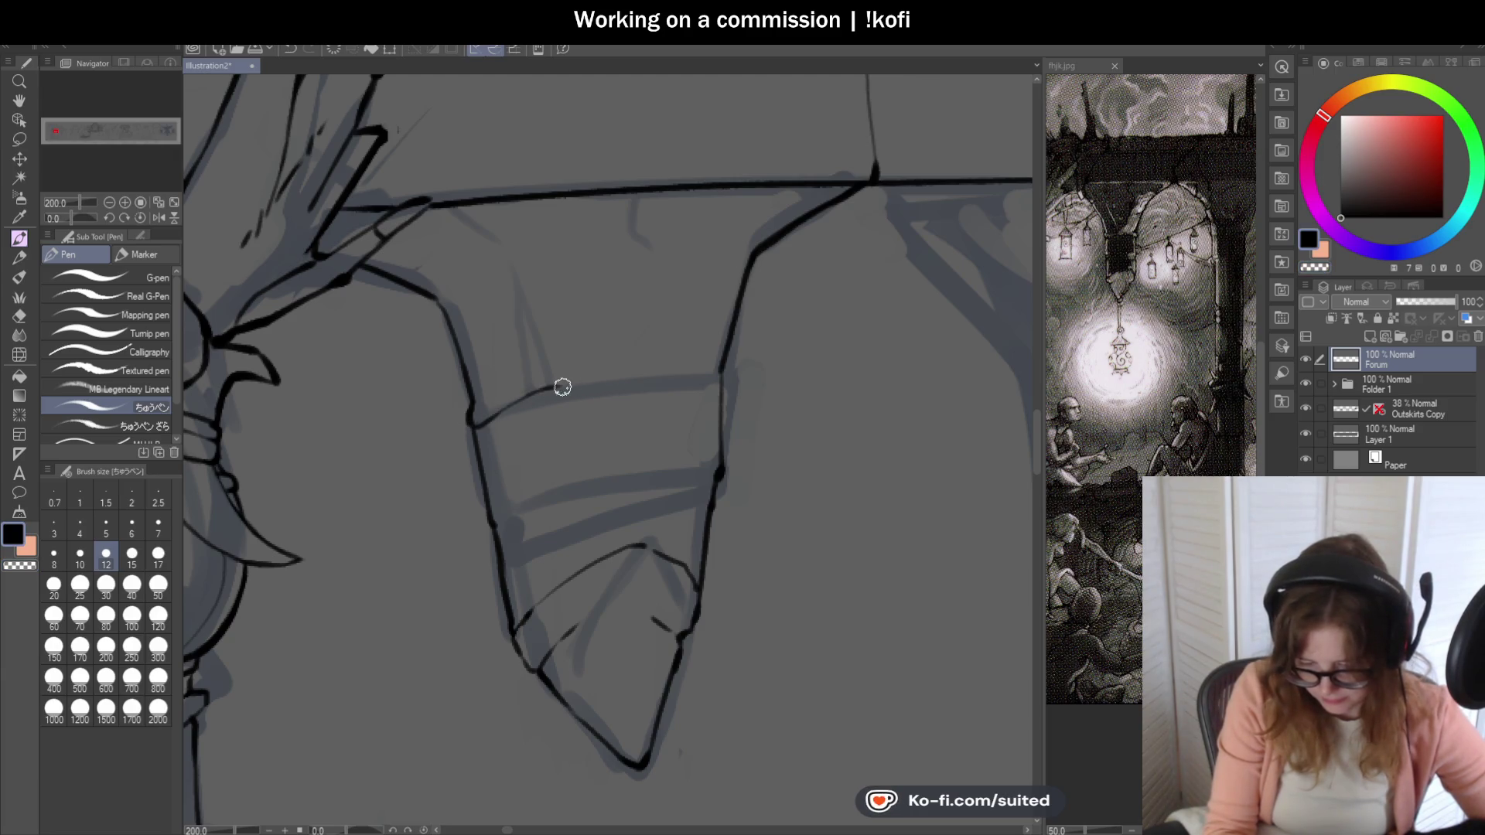
pyautogui.scroll(-1, 734, 359)
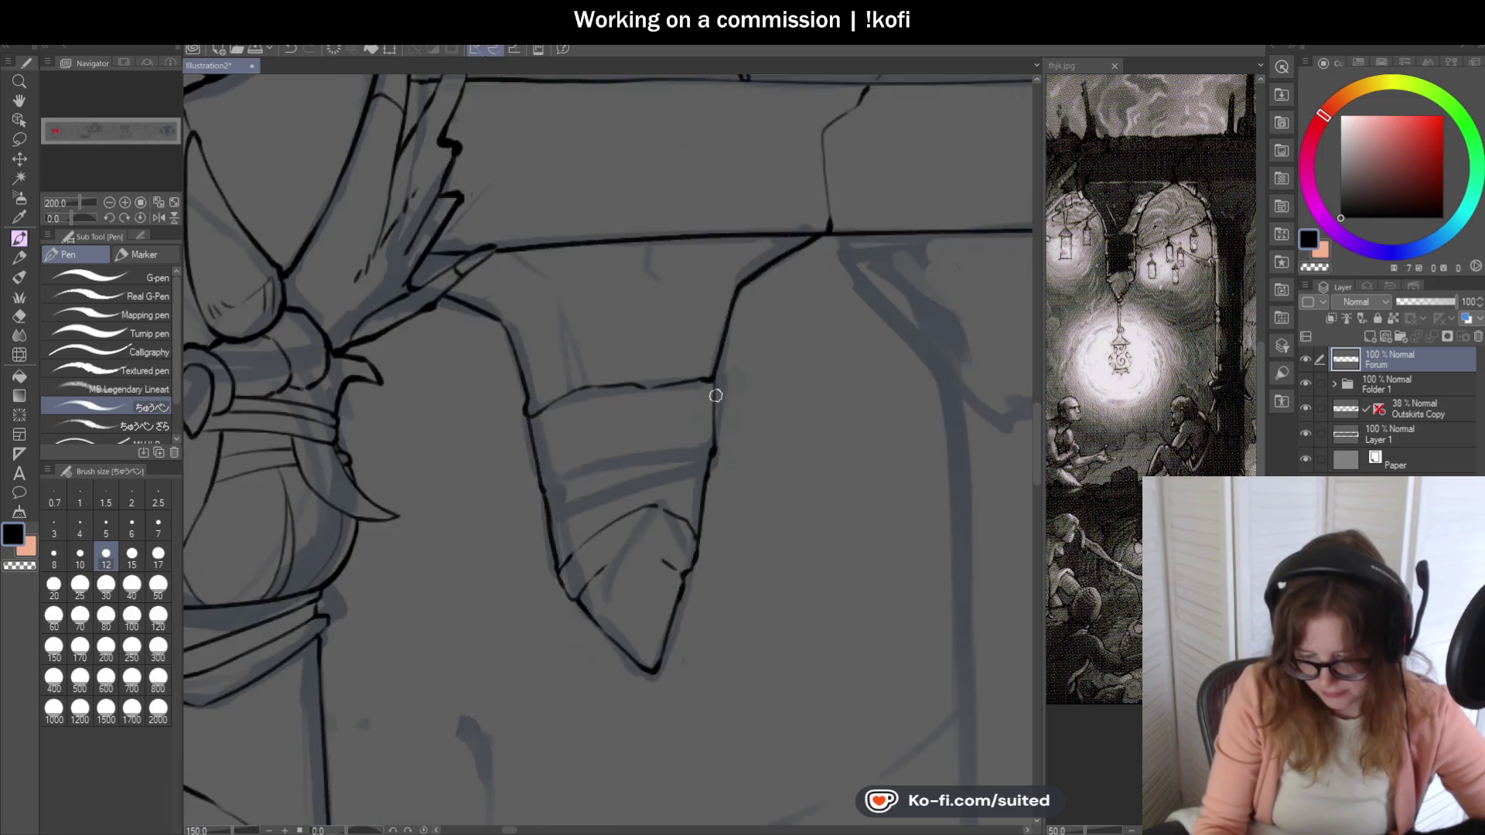
pyautogui.scroll(-1, 754, 482)
pyautogui.scroll(1, 737, 458)
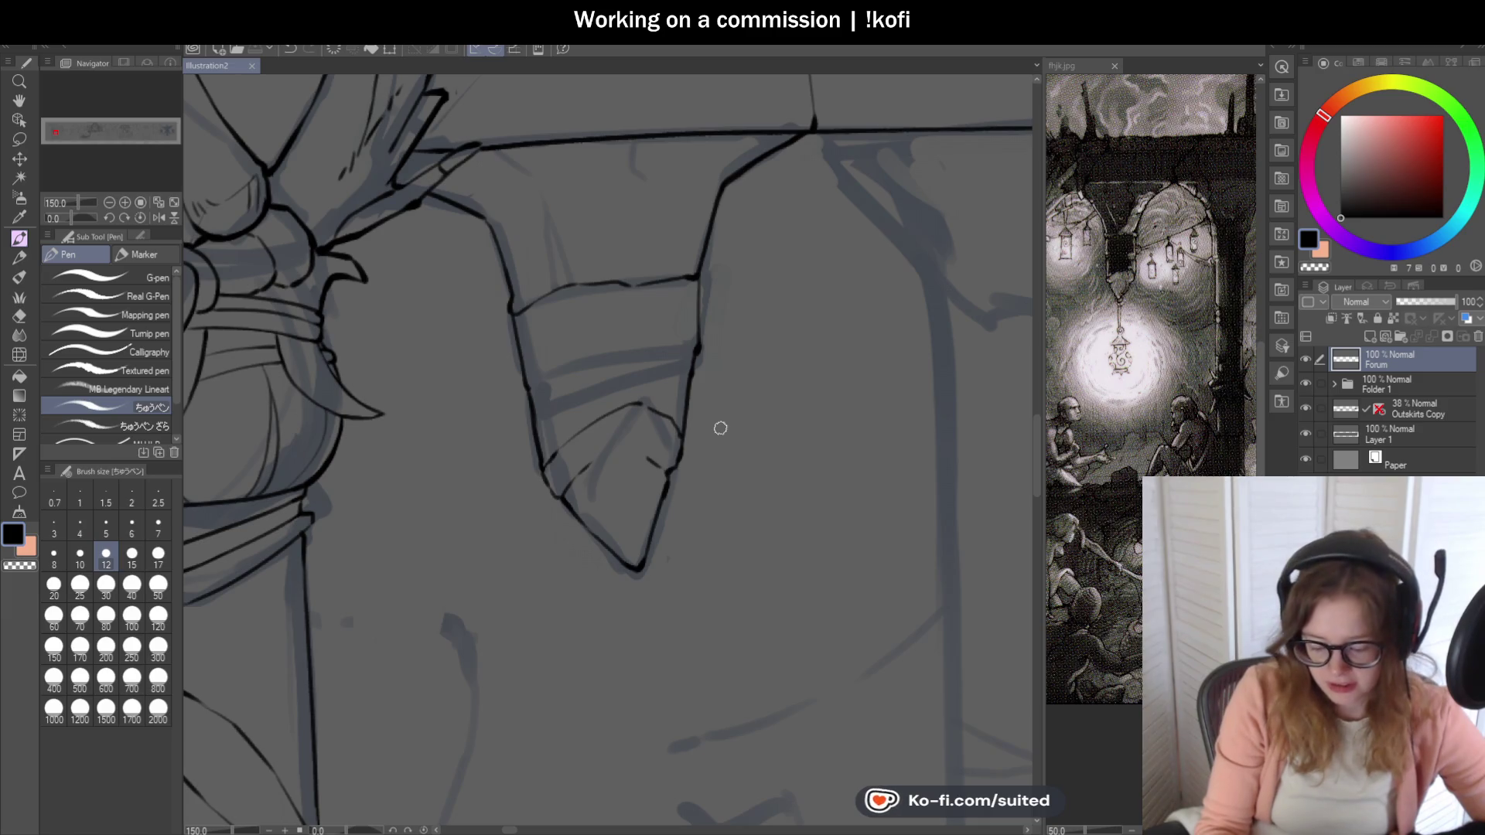
pyautogui.scroll(1, 655, 244)
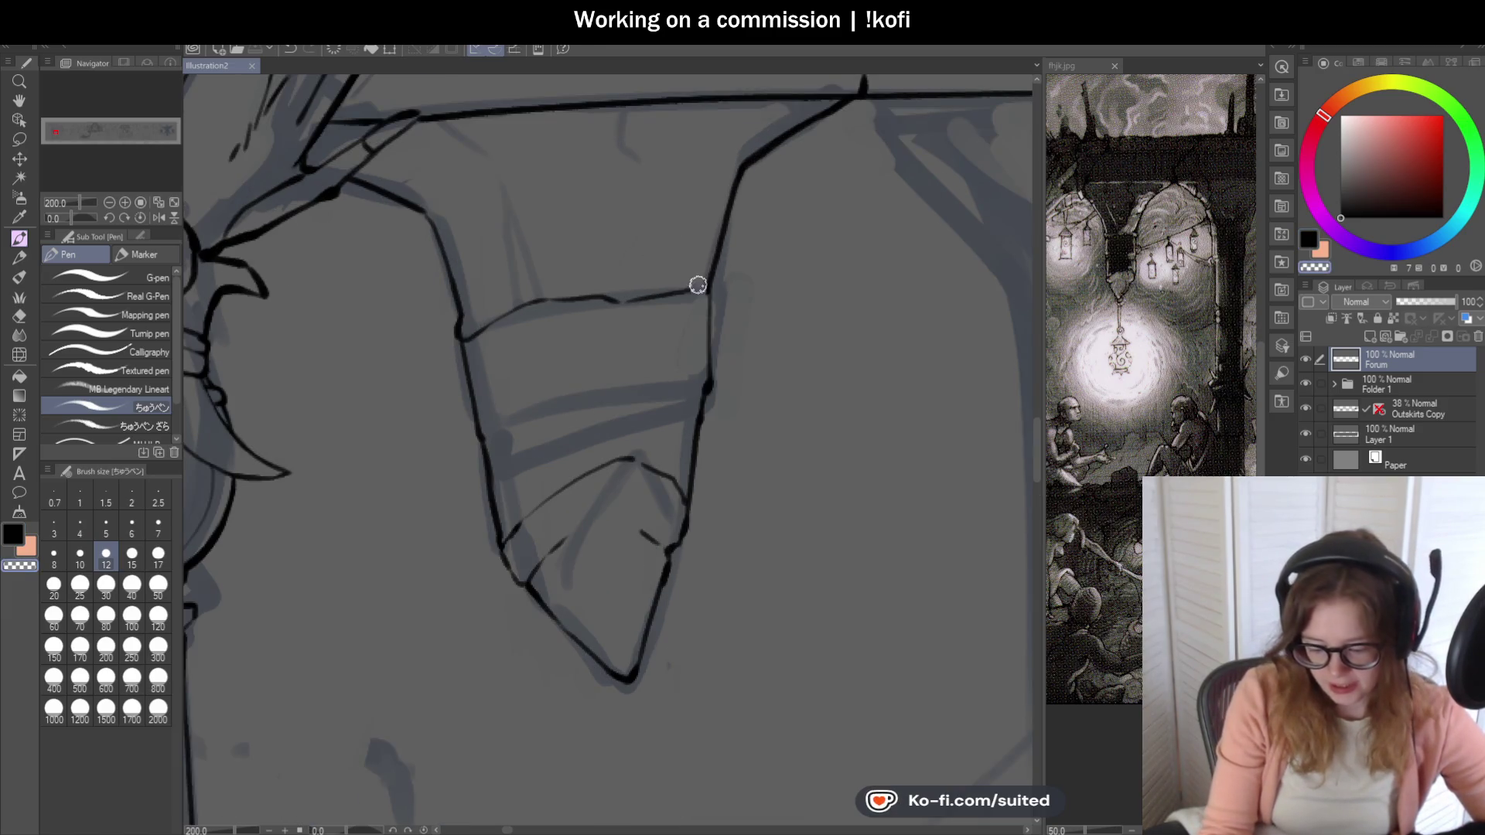
pyautogui.hotkey('ctrl', 'z')
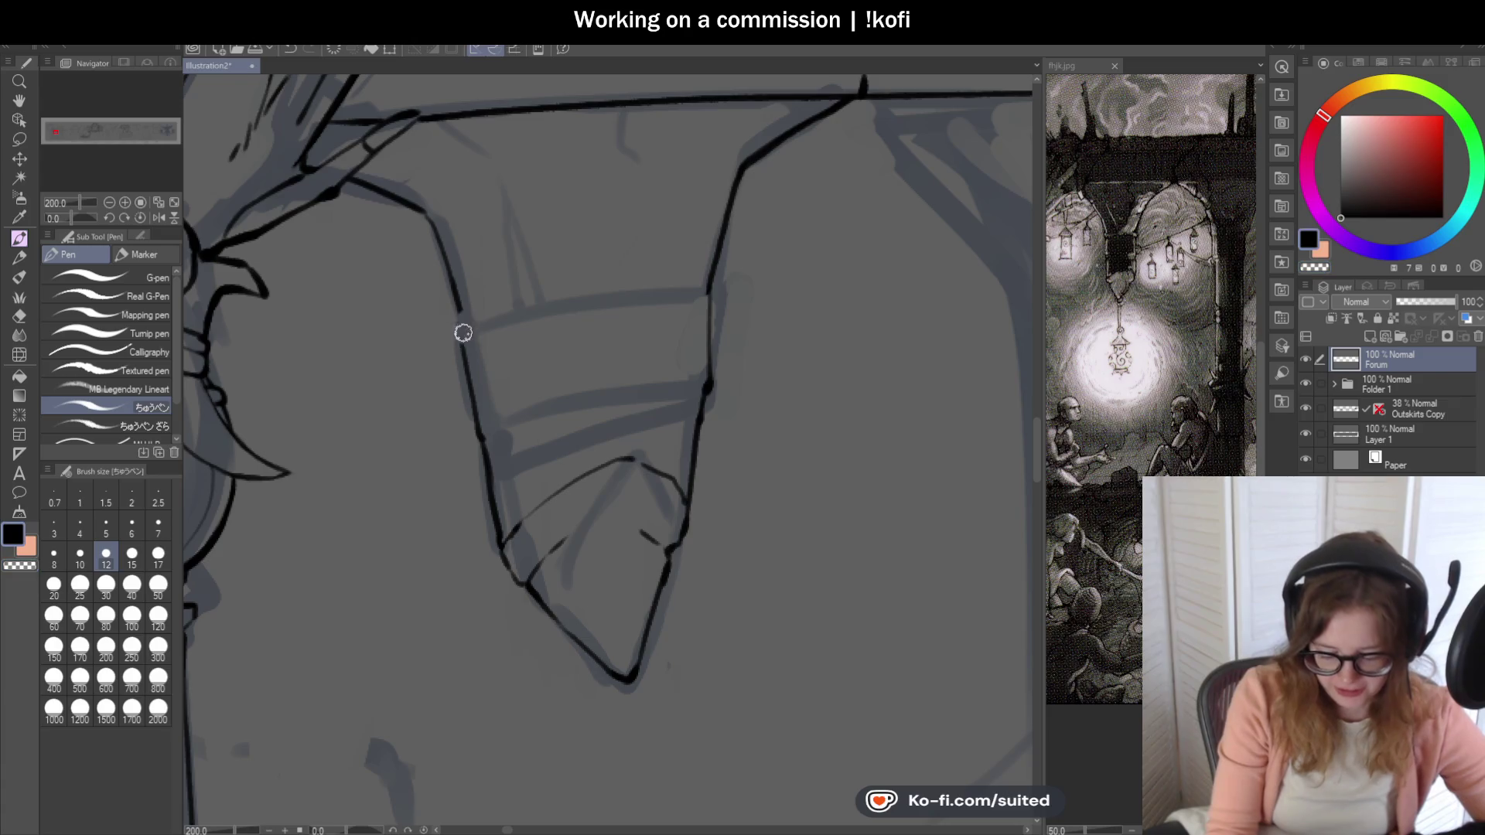
pyautogui.moveTo(515, 318); pyautogui.dragTo(654, 292)
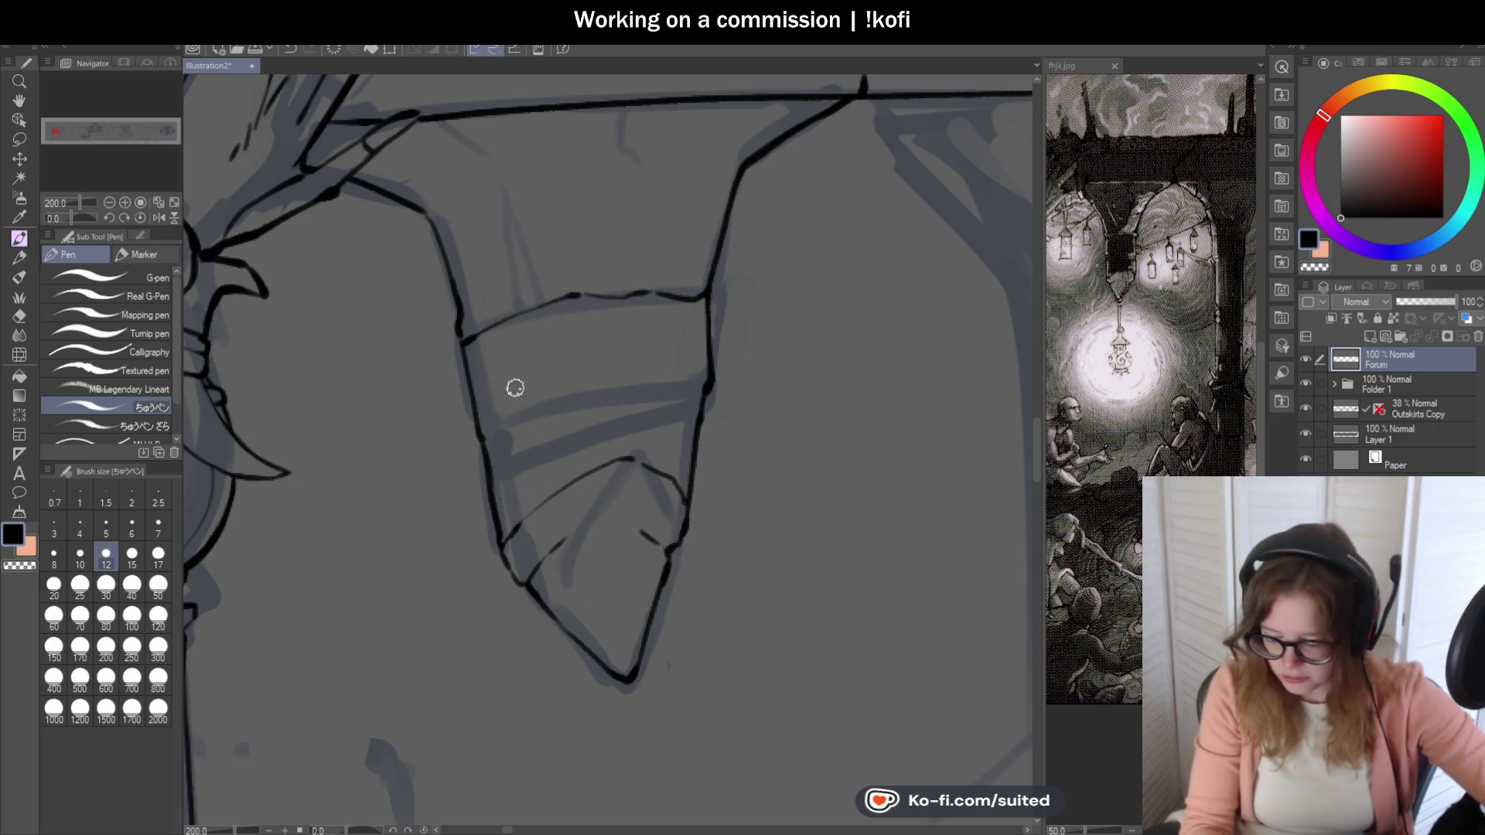
pyautogui.scroll(-2, 517, 385)
pyautogui.scroll(2, 526, 378)
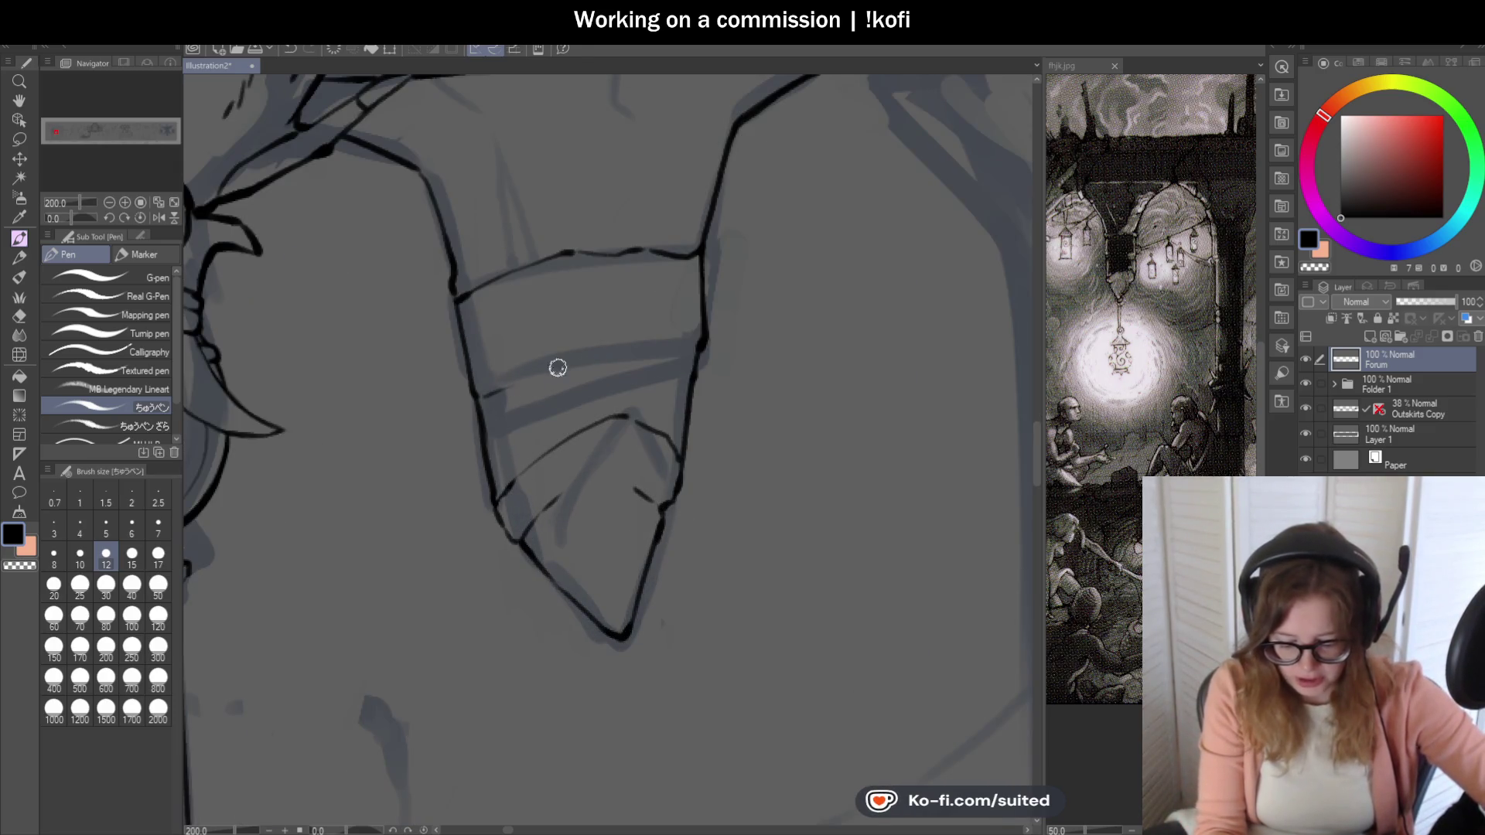
pyautogui.scroll(-3, 689, 350)
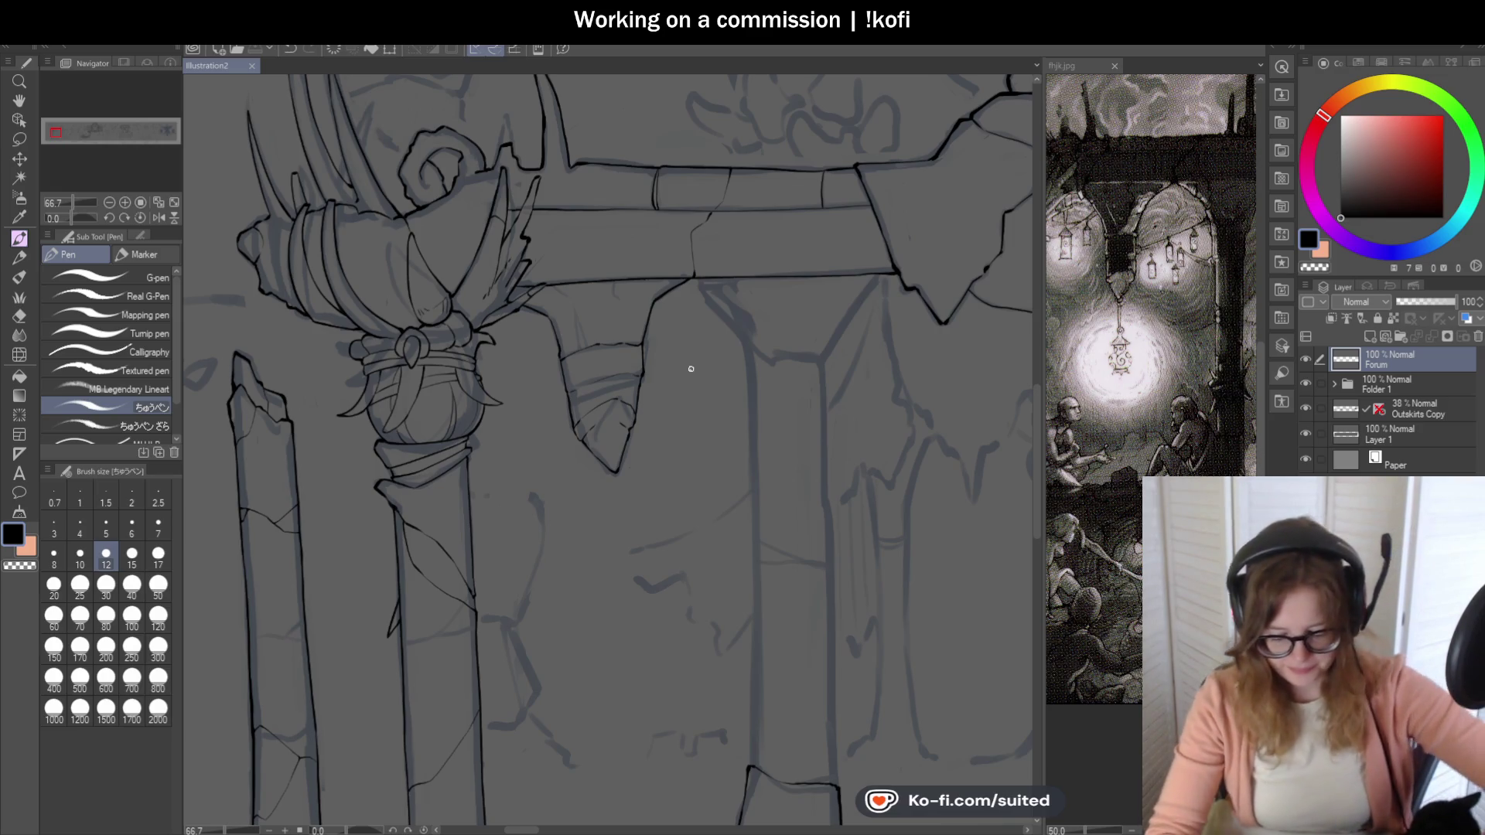
pyautogui.hotkey('ctrl', '-')
pyautogui.hotkey('ctrl', '-')
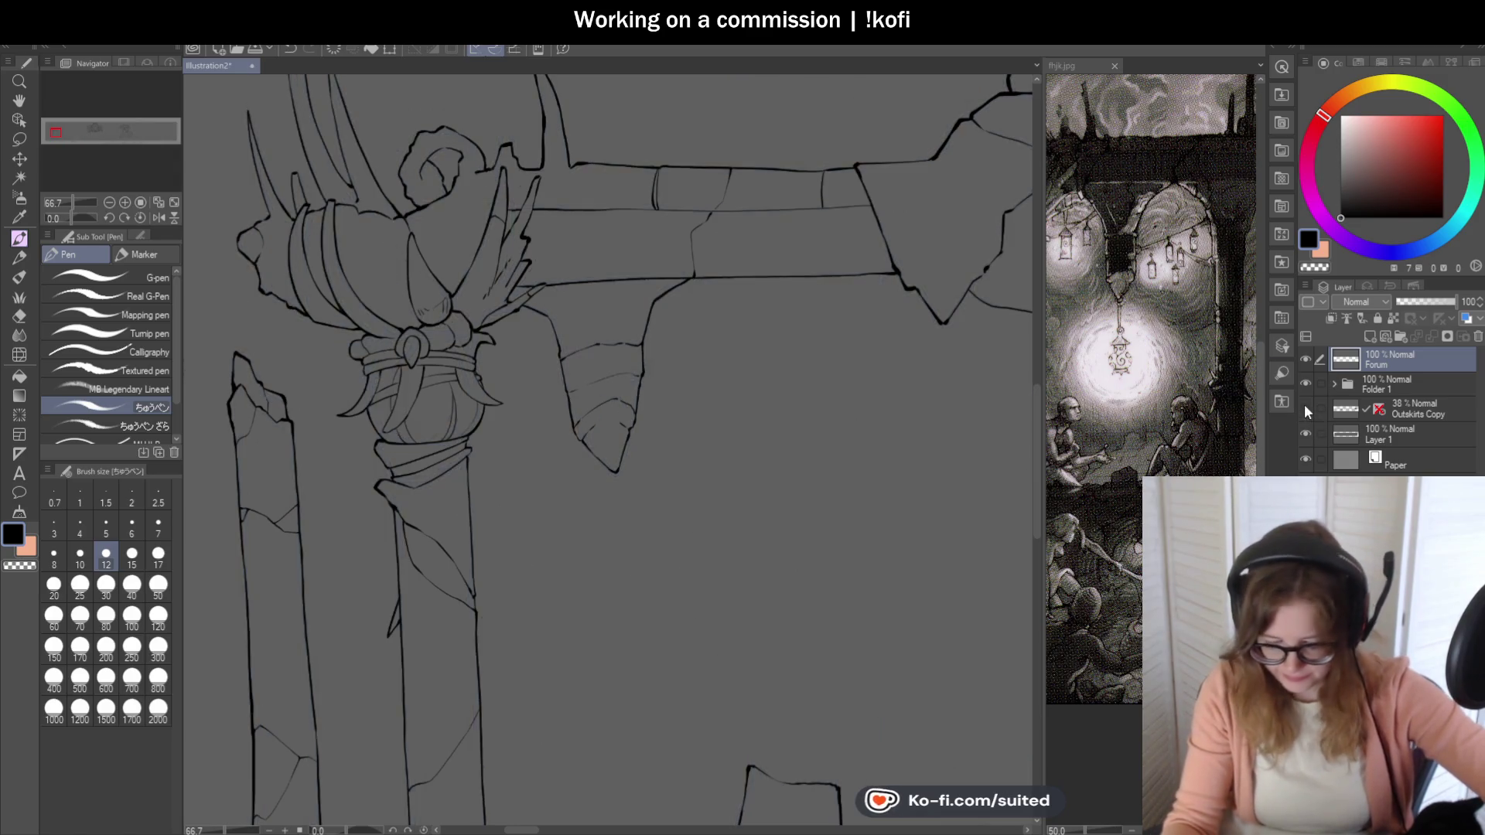
pyautogui.hotkey('ctrl', '+')
pyautogui.hotkey('ctrl', '+')
pyautogui.hotkey('ctrl', '+')
pyautogui.hotkey('ctrl', '+')
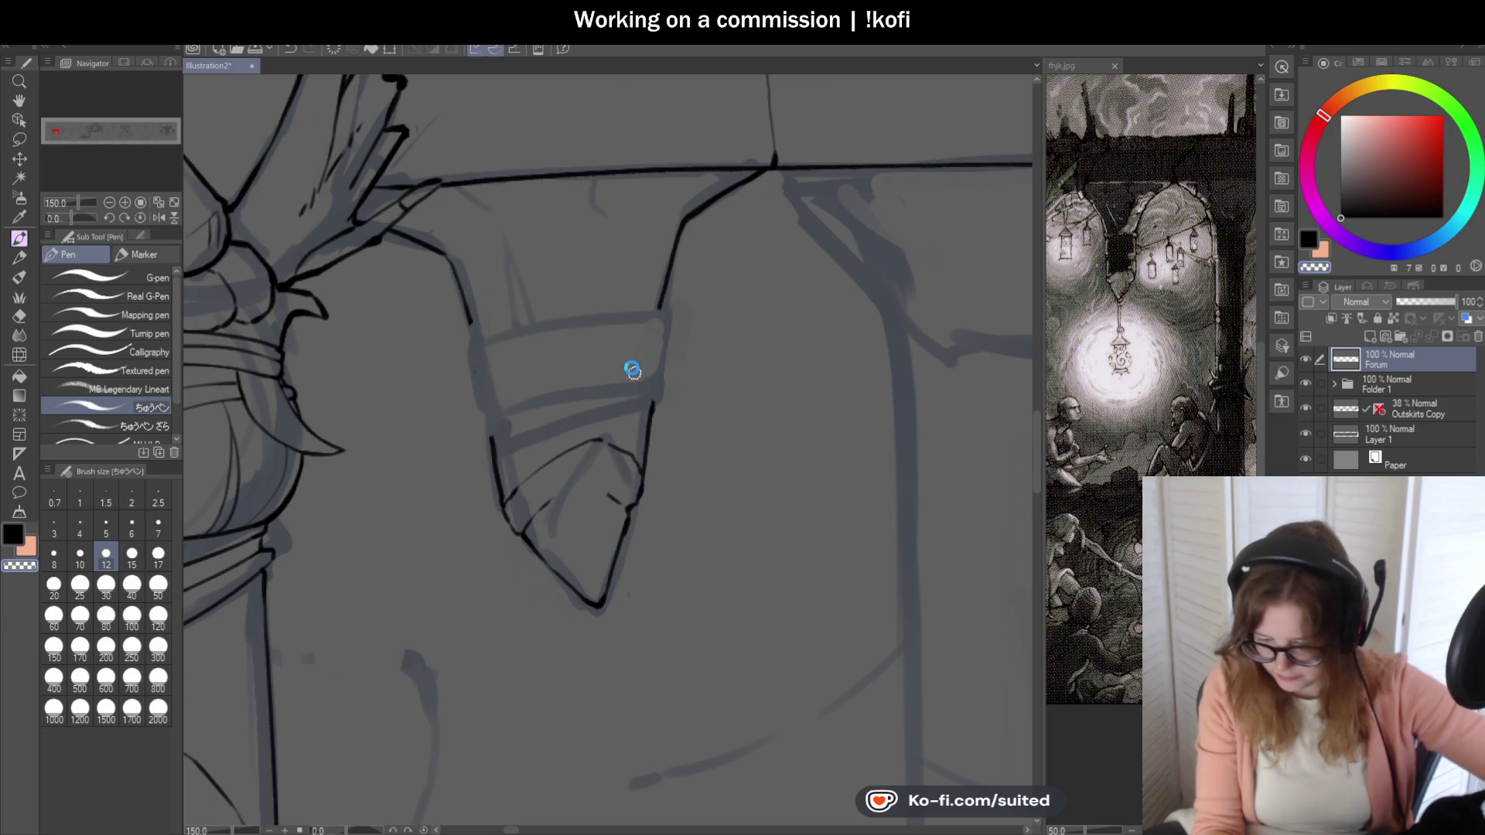
pyautogui.scroll(1, 464, 304)
# - Ink the hanging stone's left and right edges with its band's top, right end and lower line
pyautogui.moveTo(460, 314); pyautogui.dragTo(471, 350)
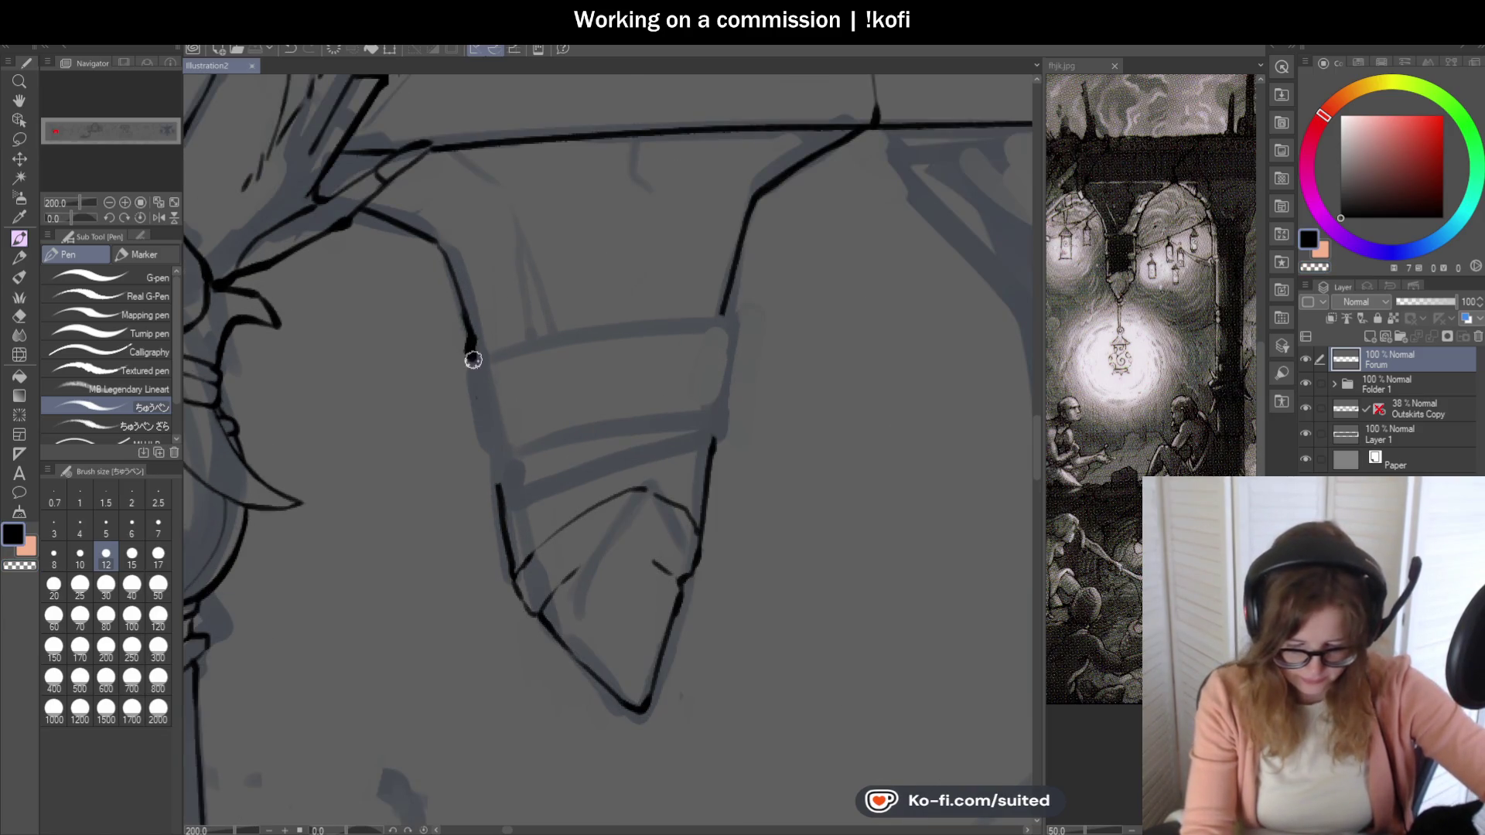
pyautogui.moveTo(441, 245); pyautogui.dragTo(470, 325)
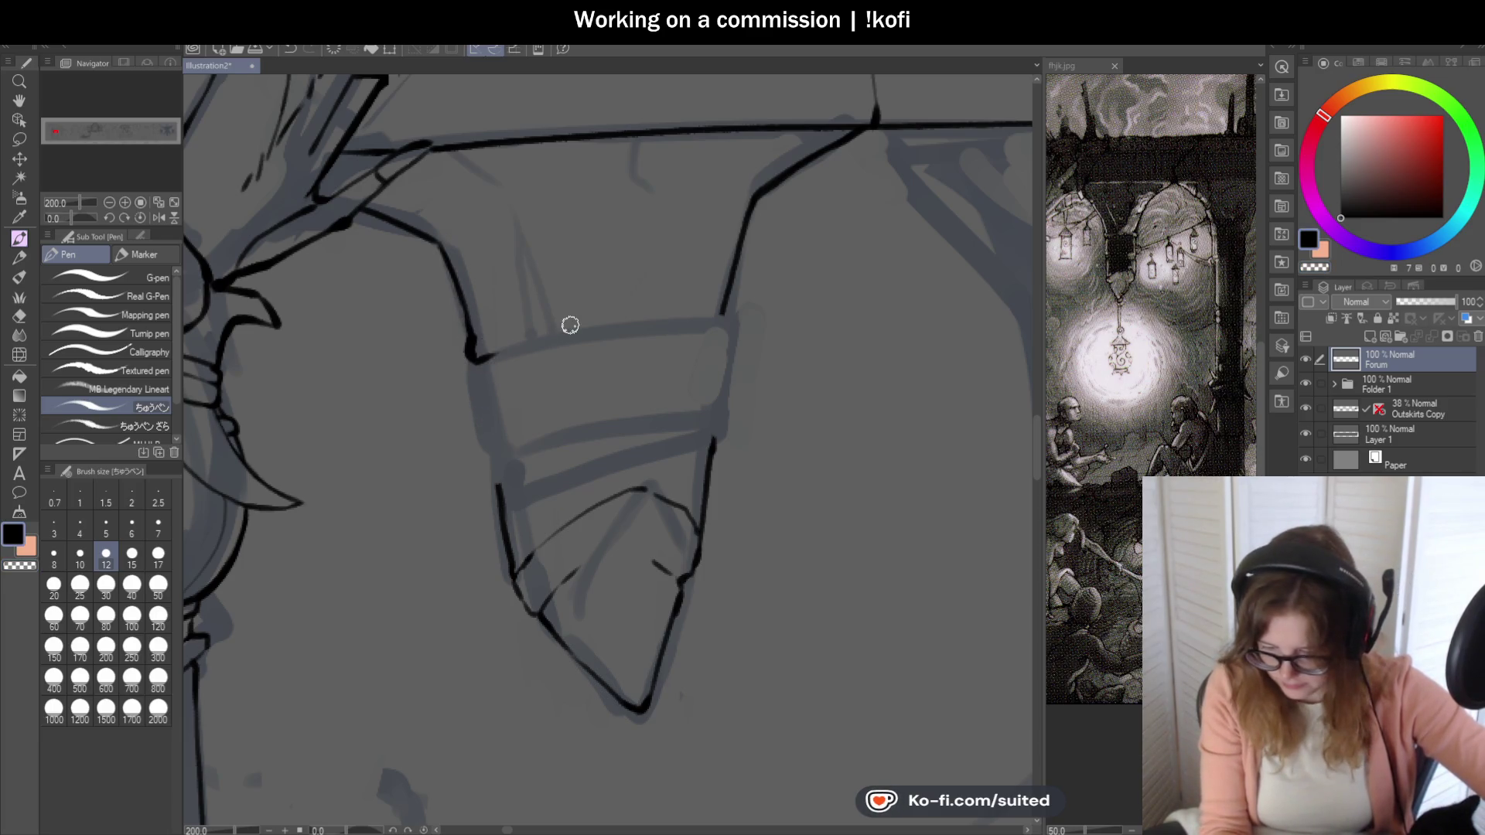
pyautogui.moveTo(471, 359); pyautogui.dragTo(712, 322)
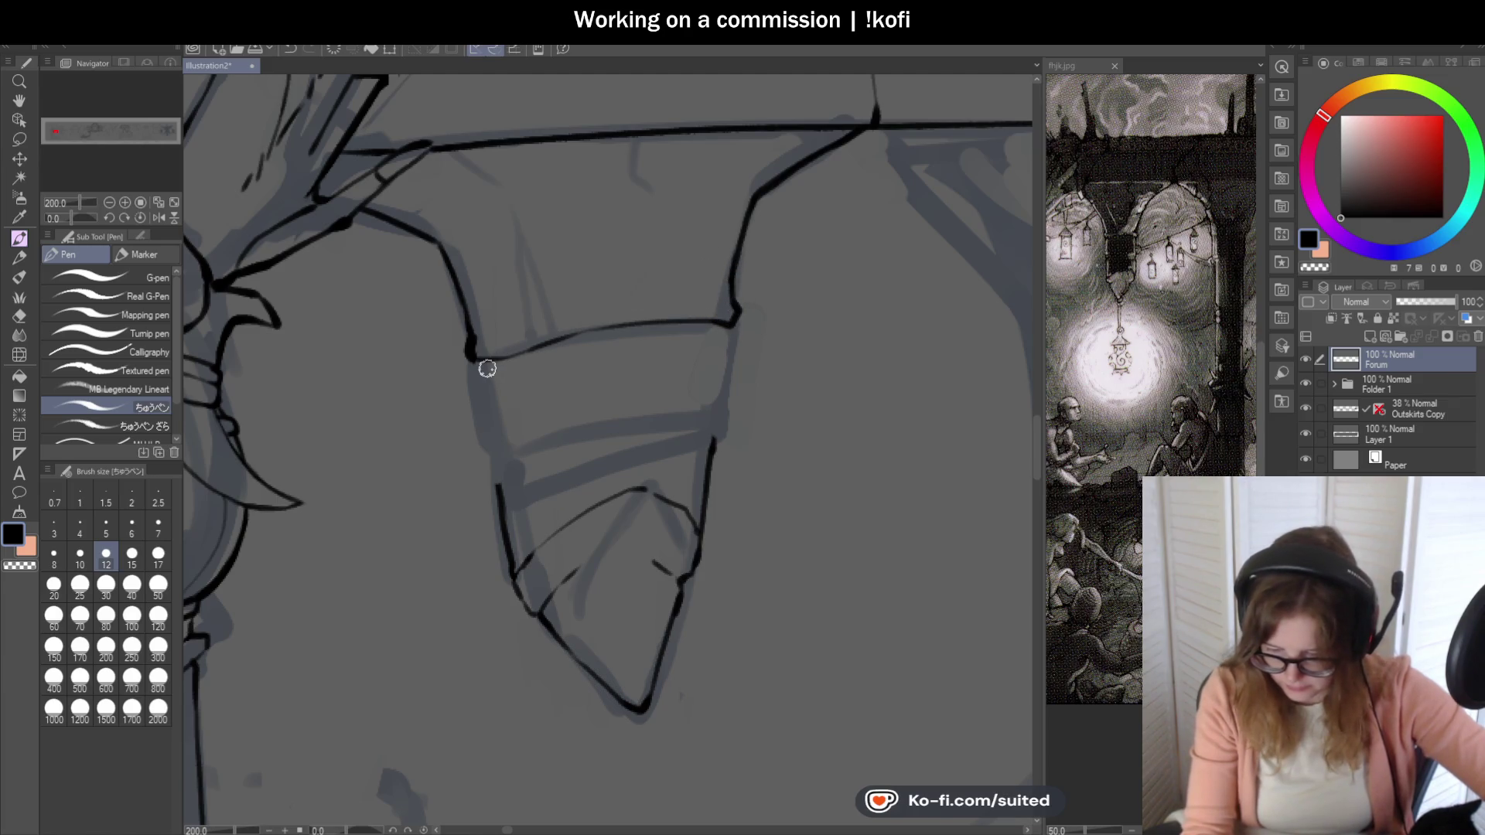
pyautogui.moveTo(475, 355); pyautogui.dragTo(487, 446)
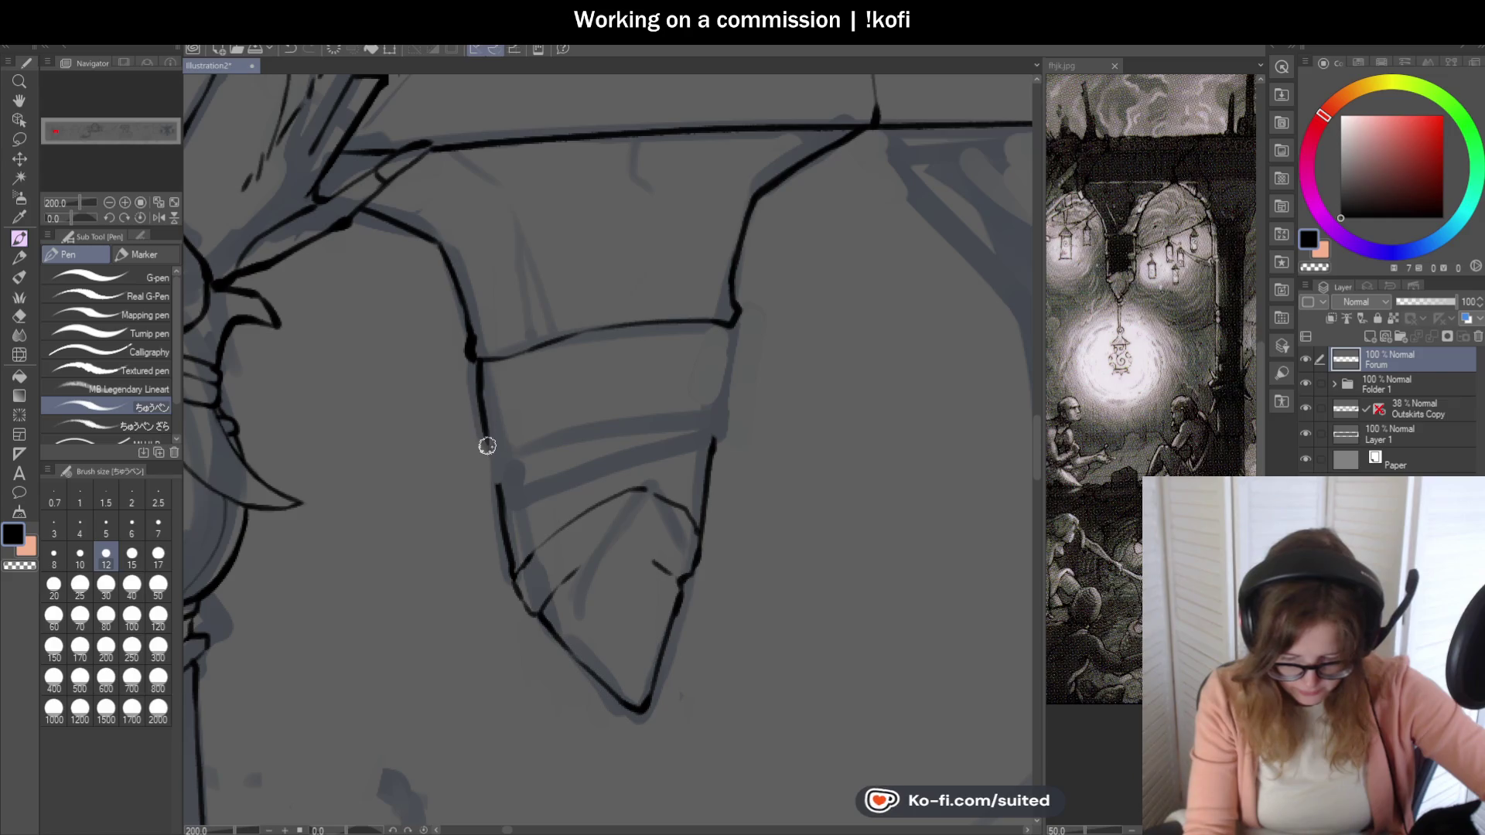
pyautogui.moveTo(726, 321); pyautogui.dragTo(727, 348)
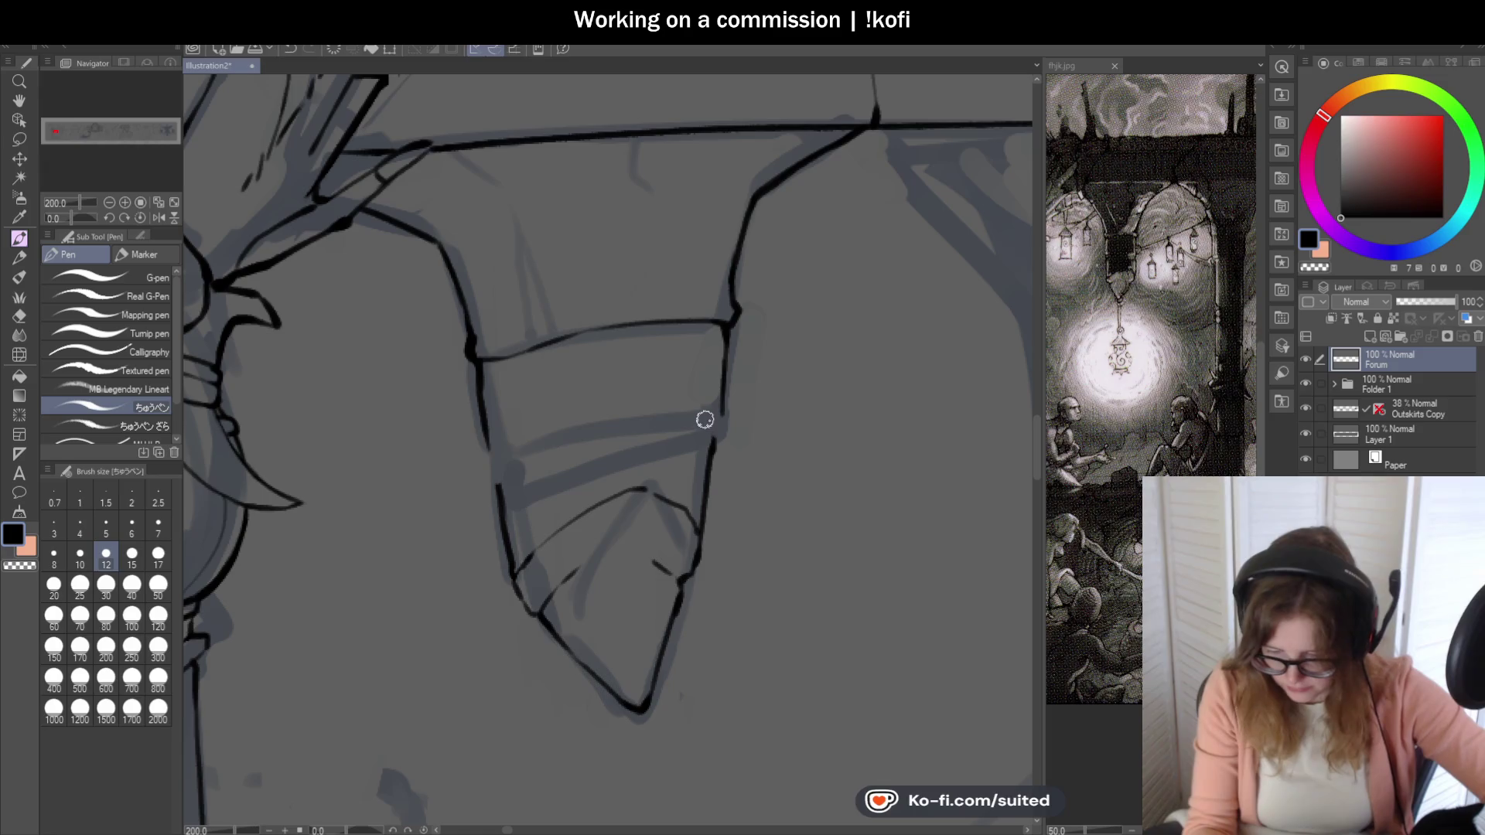
pyautogui.moveTo(726, 396); pyautogui.dragTo(714, 433)
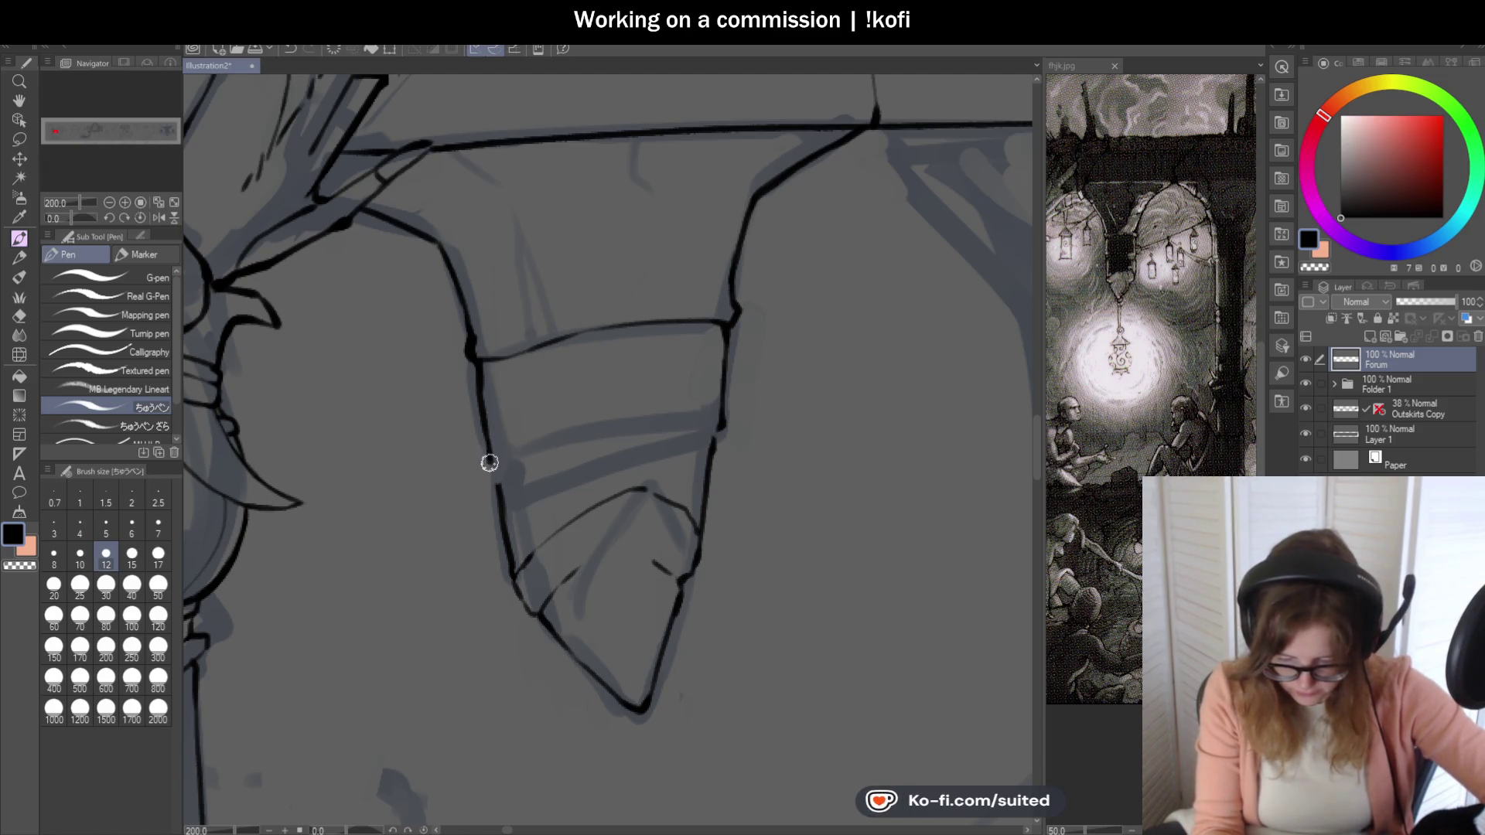
pyautogui.moveTo(527, 464)
pyautogui.mouseDown()
pyautogui.moveTo(670, 421)
pyautogui.moveTo(720, 444)
pyautogui.mouseUp()
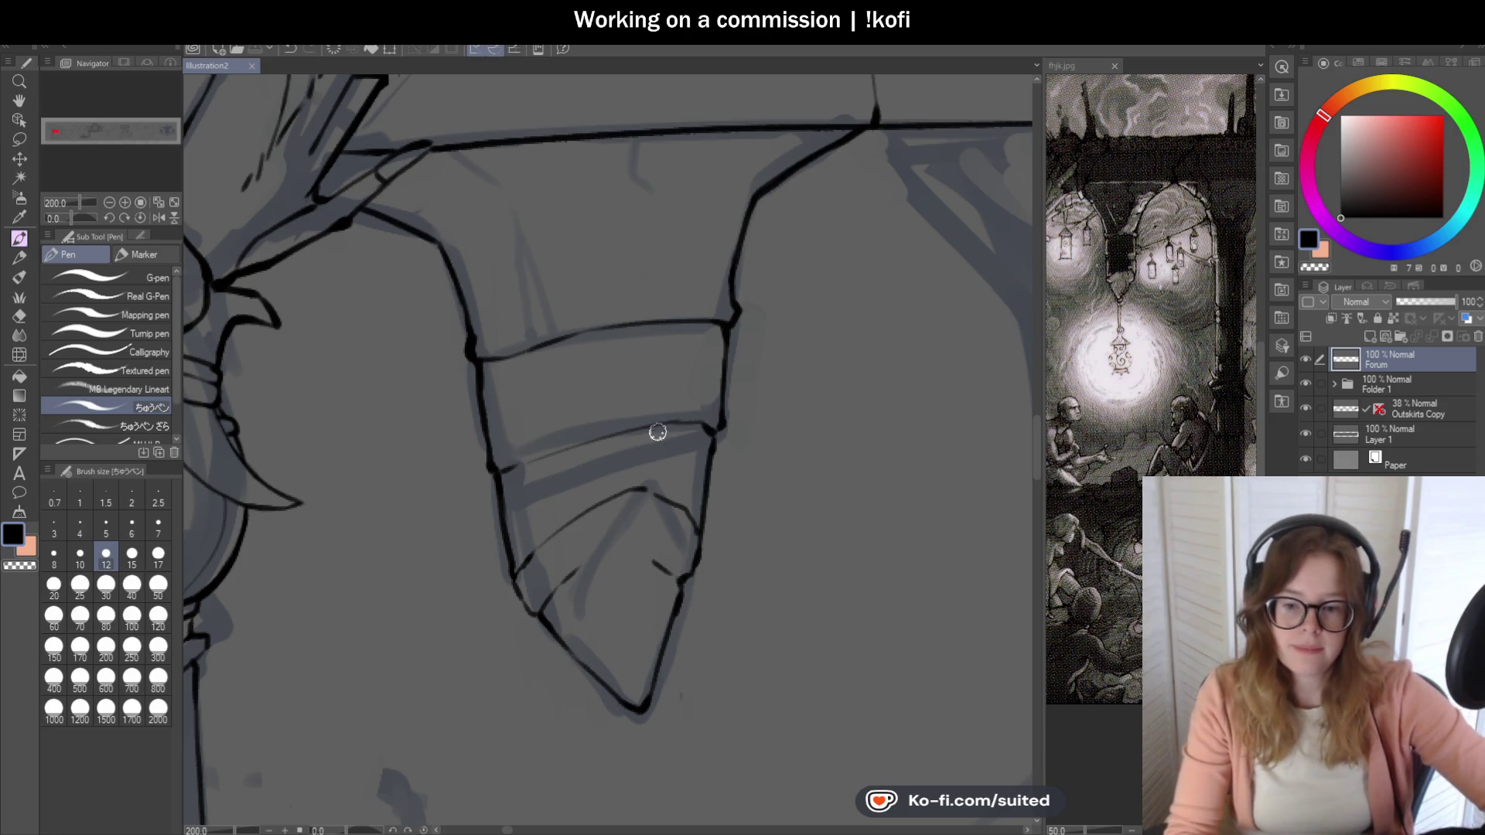
pyautogui.scroll(-3, 651, 464)
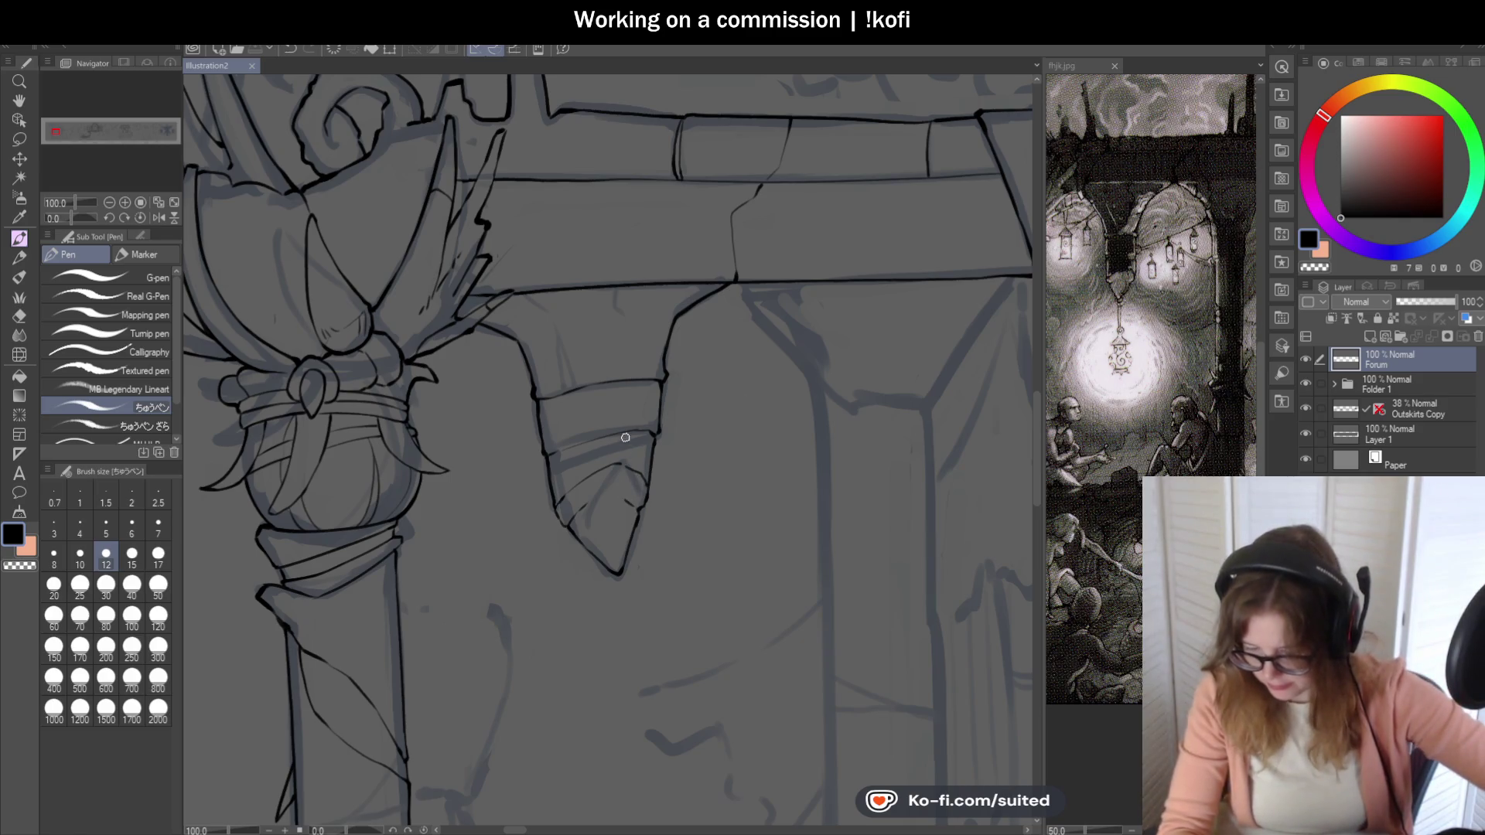
pyautogui.scroll(-1, 638, 447)
pyautogui.scroll(-1, 685, 580)
pyautogui.scroll(-1, 720, 488)
pyautogui.scroll(-1, 753, 466)
pyautogui.scroll(1, 796, 616)
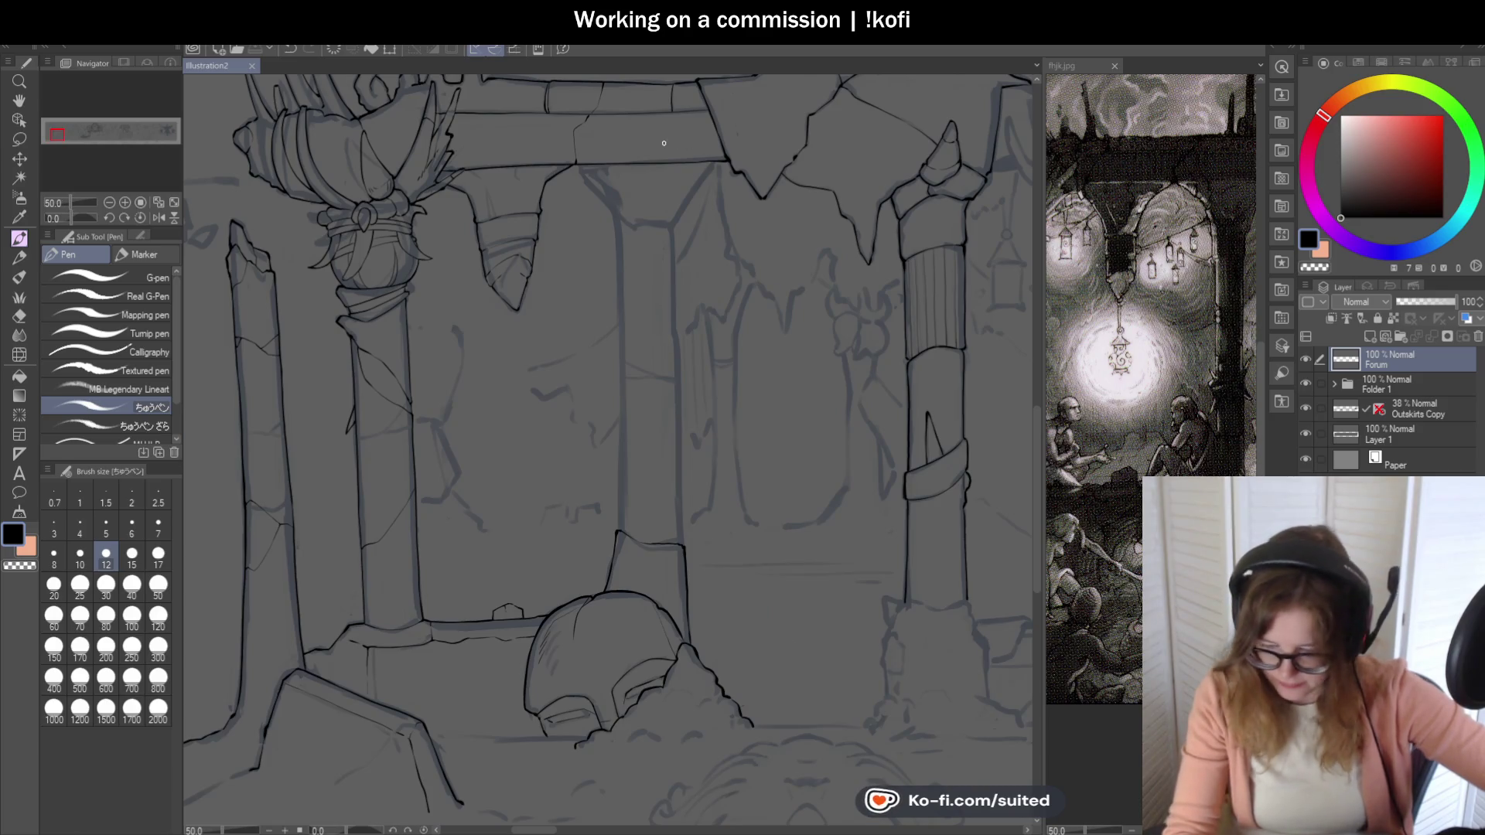
# - Pan the Ryk.jpg reference to its upper title part, then return to the banner with the pen
pyautogui.click(1079, 66)
pyautogui.press('h')
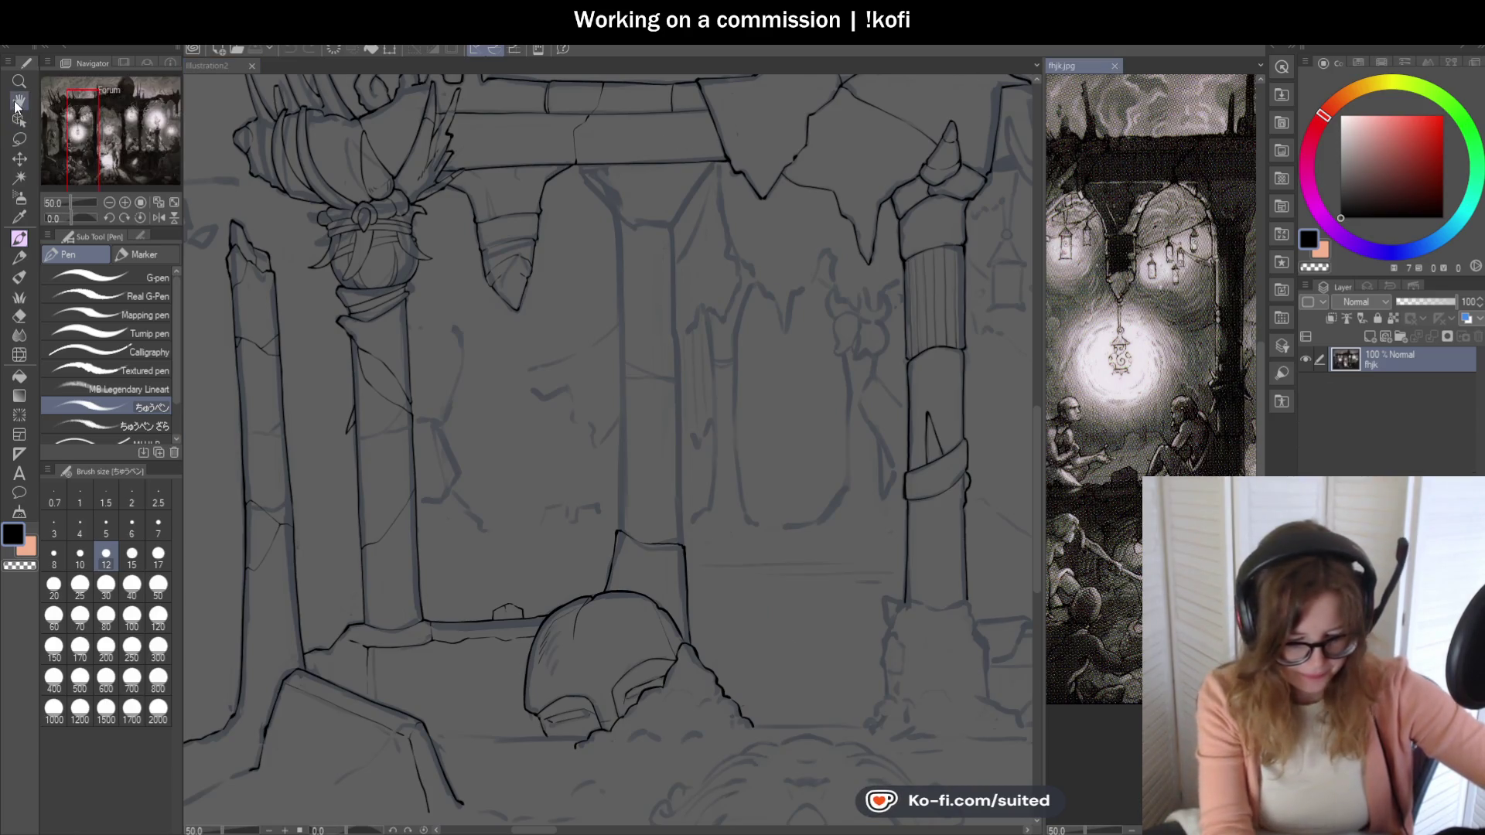
pyautogui.moveTo(1164, 429); pyautogui.dragTo(1106, 453)
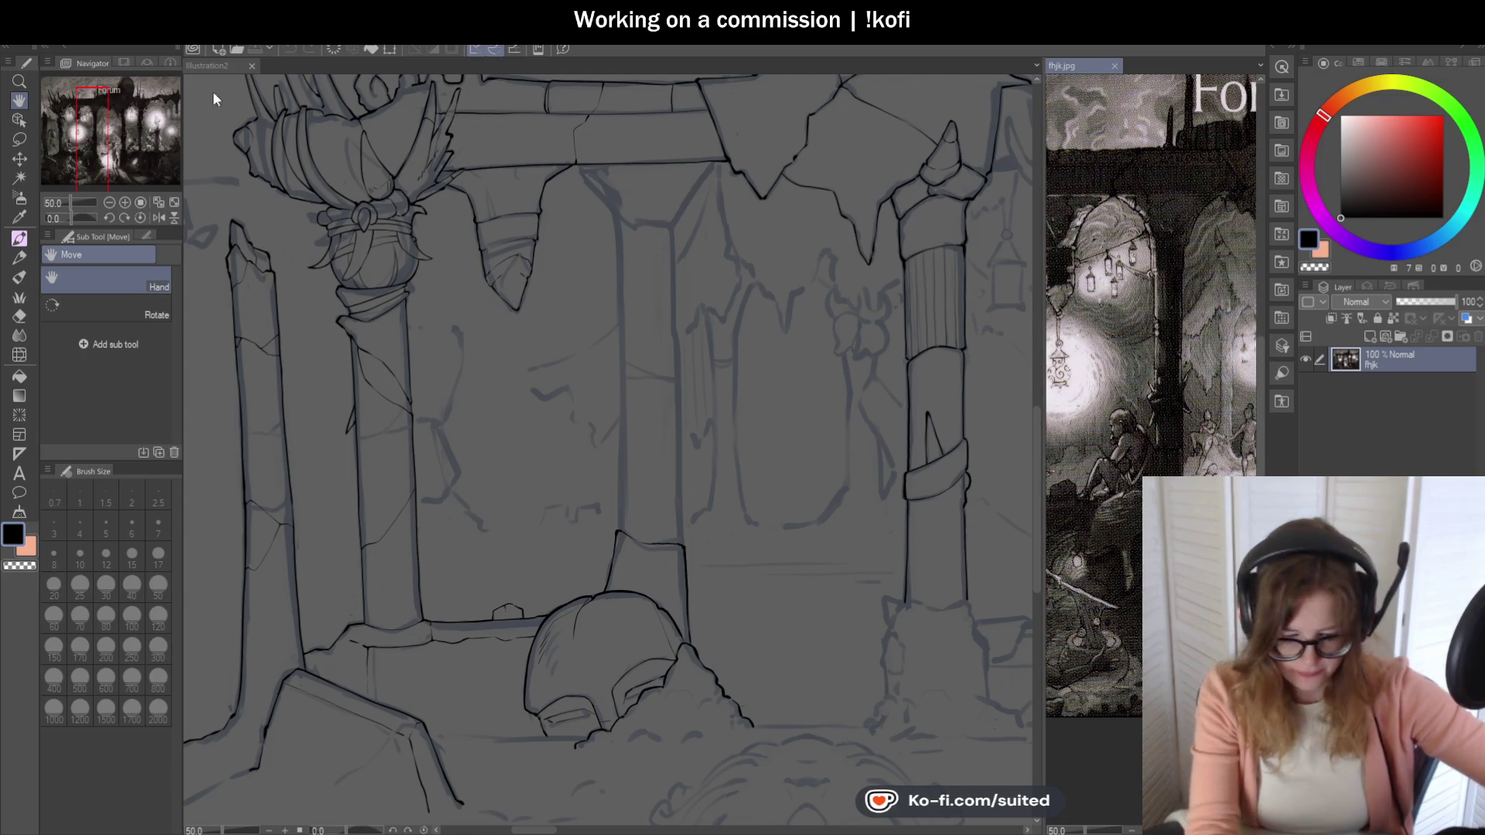
pyautogui.click(215, 66)
pyautogui.press('p')
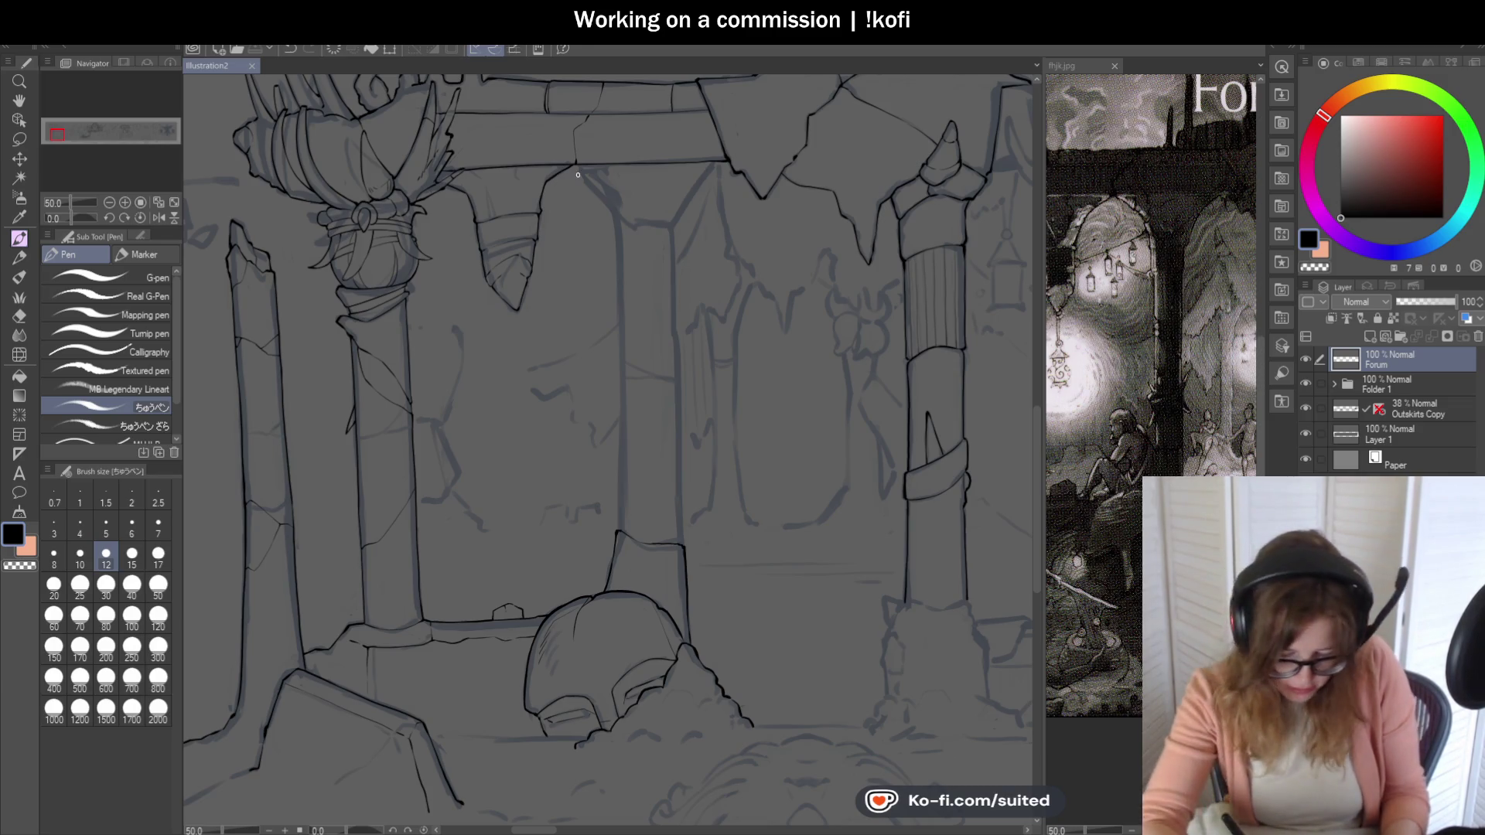
pyautogui.scroll(3, 580, 165)
# - Ink the strokes coming off the arch and the pillar's vertical edges, redoing misjudged lengths
pyautogui.moveTo(569, 153); pyautogui.dragTo(684, 311)
pyautogui.scroll(-2, 870, 102)
pyautogui.scroll(1, 940, 125)
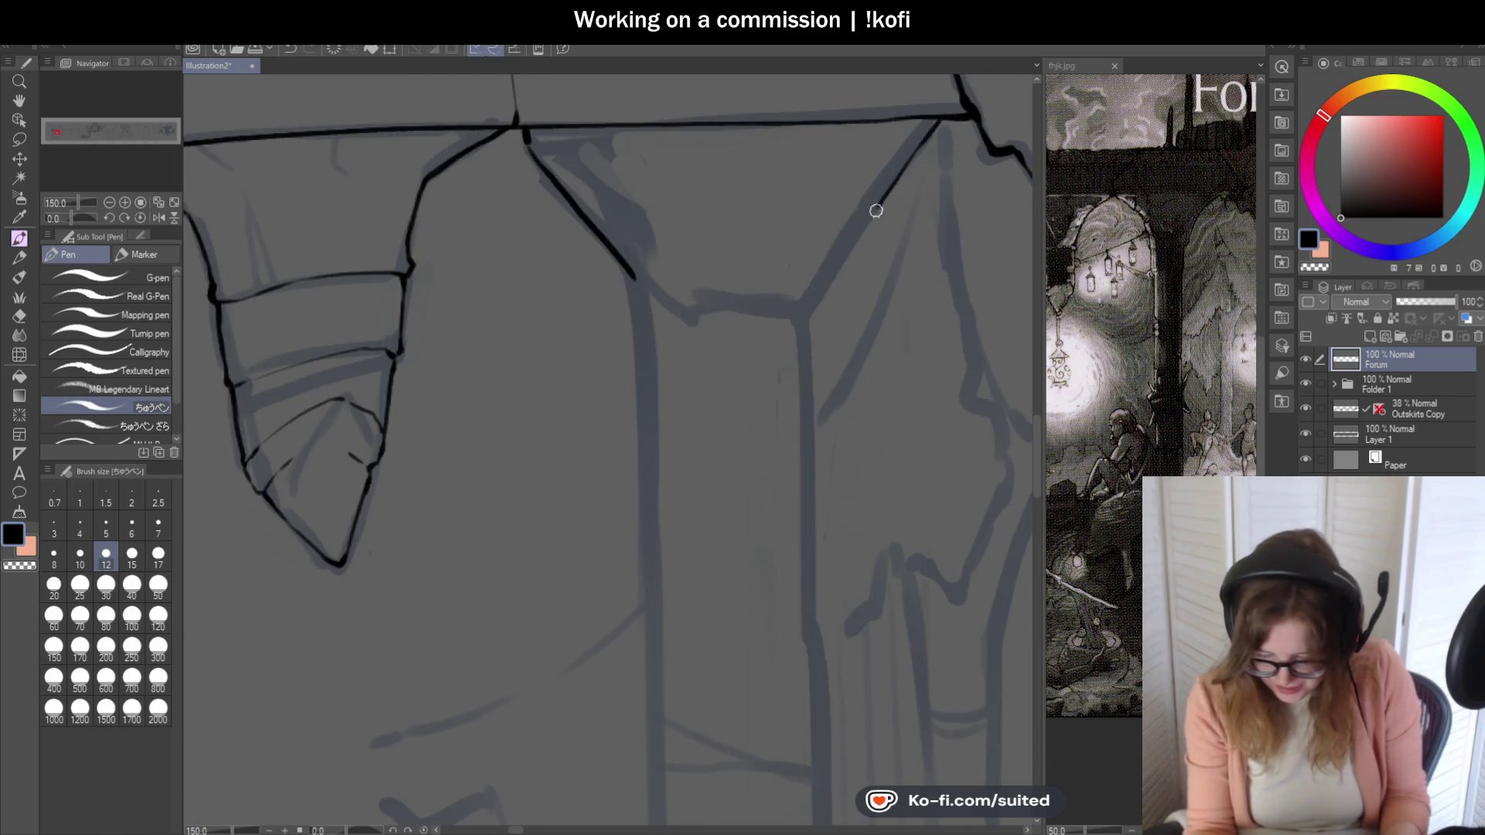
pyautogui.scroll(-2, 789, 296)
pyautogui.scroll(1, 723, 286)
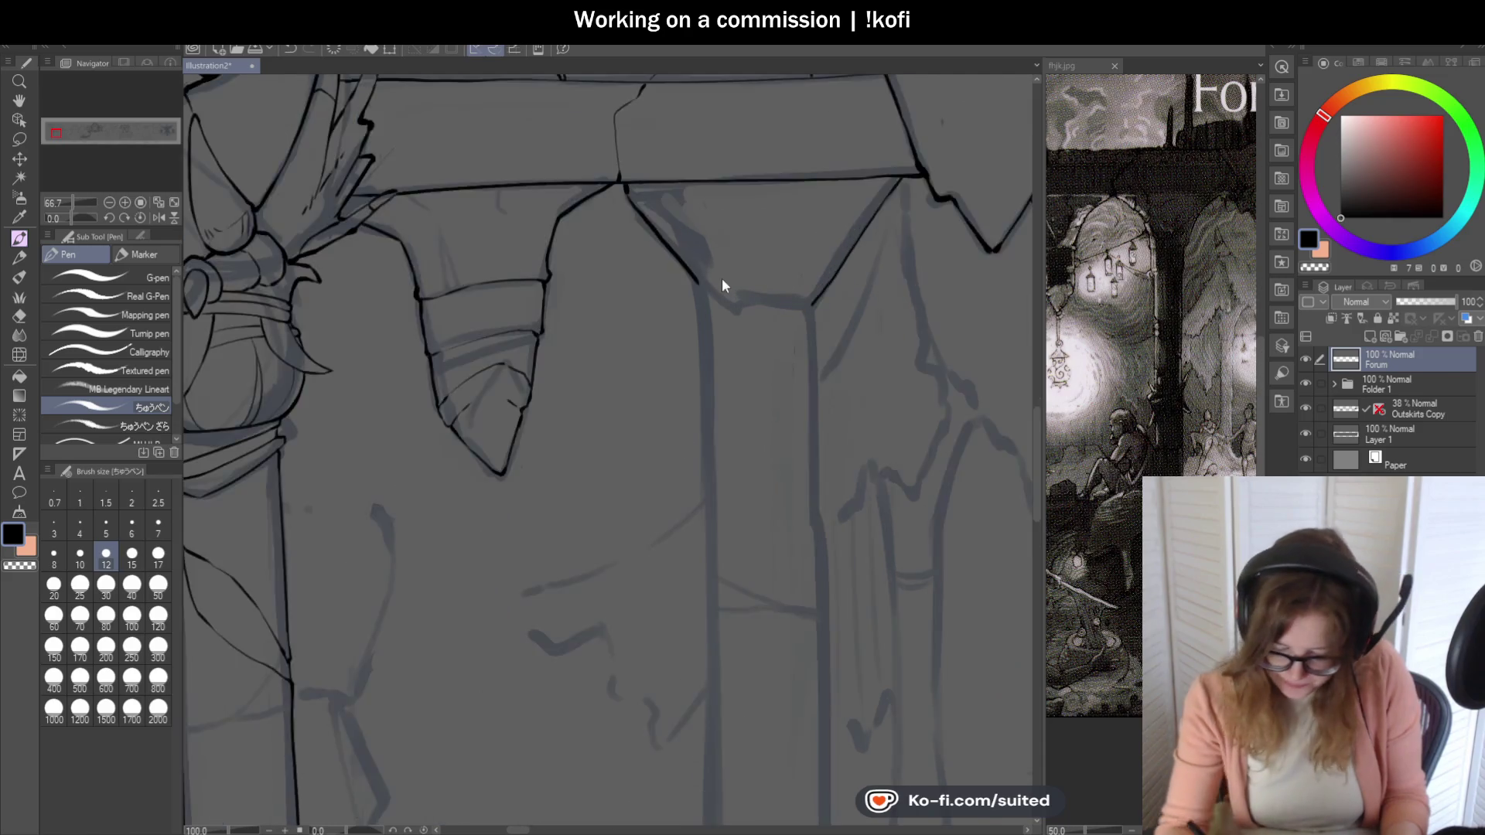
pyautogui.scroll(1, 650, 232)
pyautogui.hotkey('ctrl', 'z')
pyautogui.moveTo(607, 190); pyautogui.dragTo(661, 261)
pyautogui.scroll(-2, 661, 259)
pyautogui.scroll(-1, 722, 285)
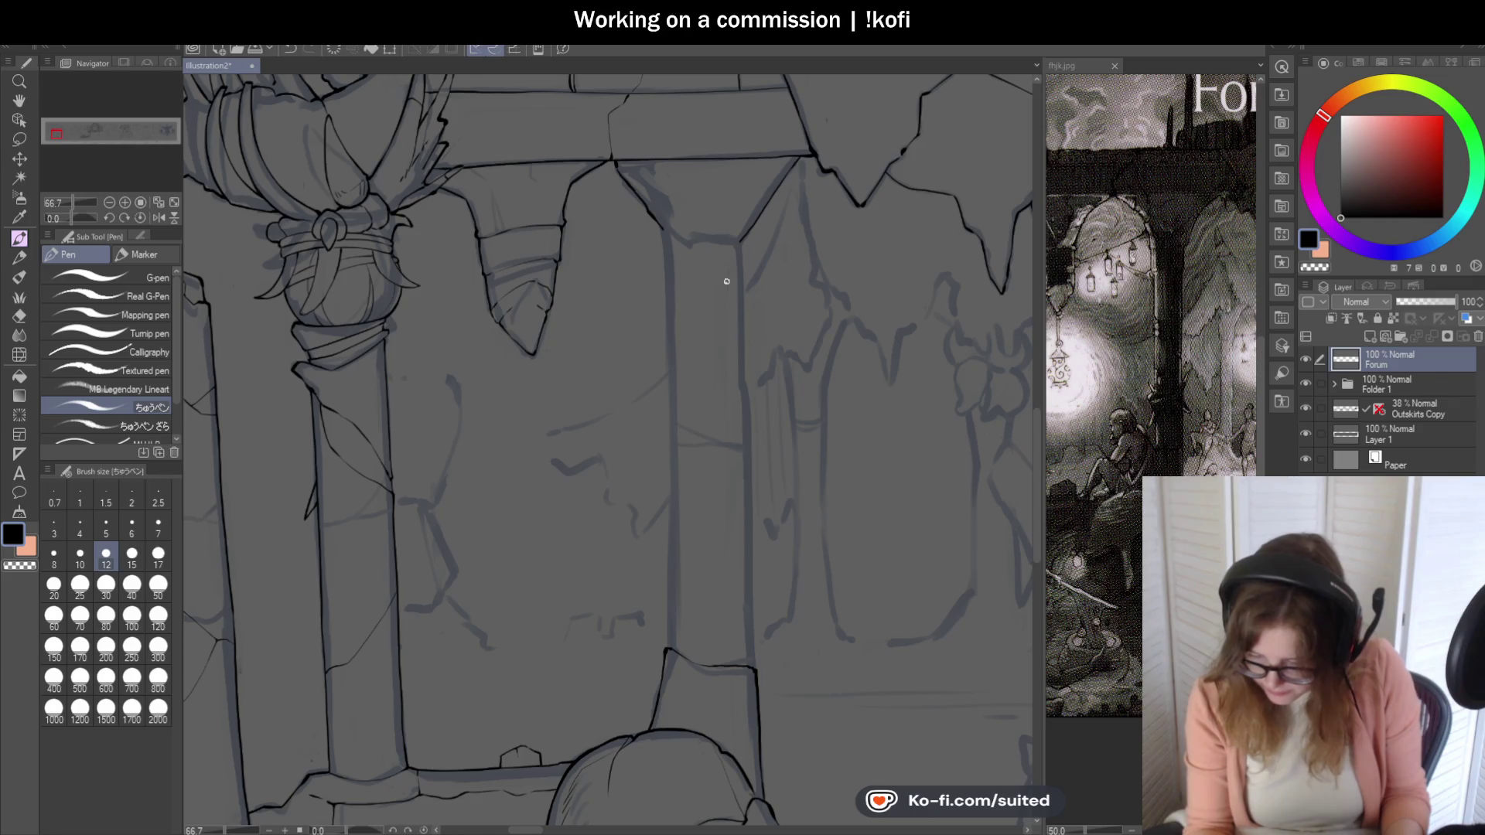
pyautogui.scroll(1, 733, 341)
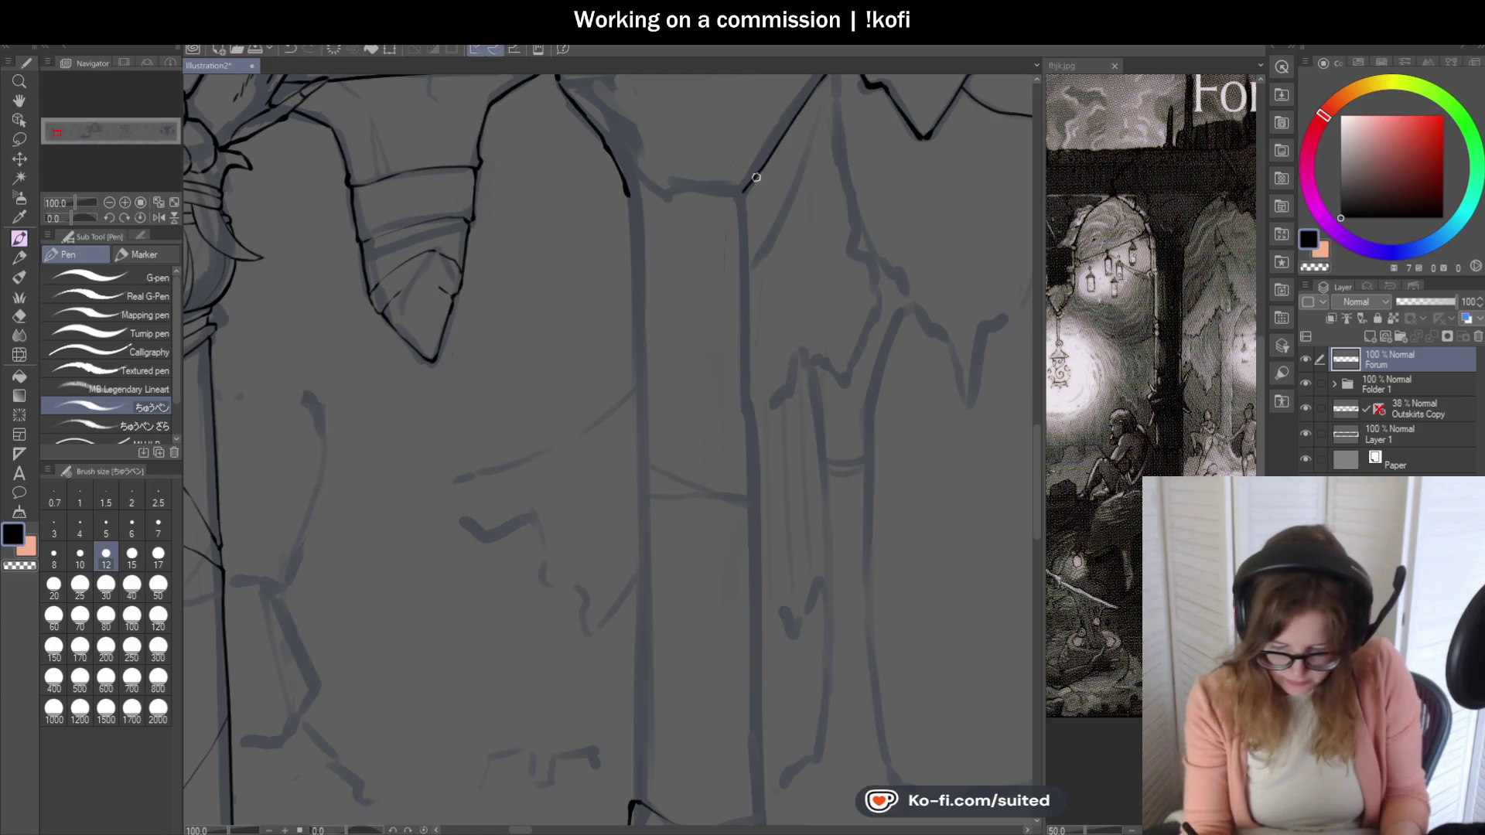
pyautogui.scroll(-2, 720, 239)
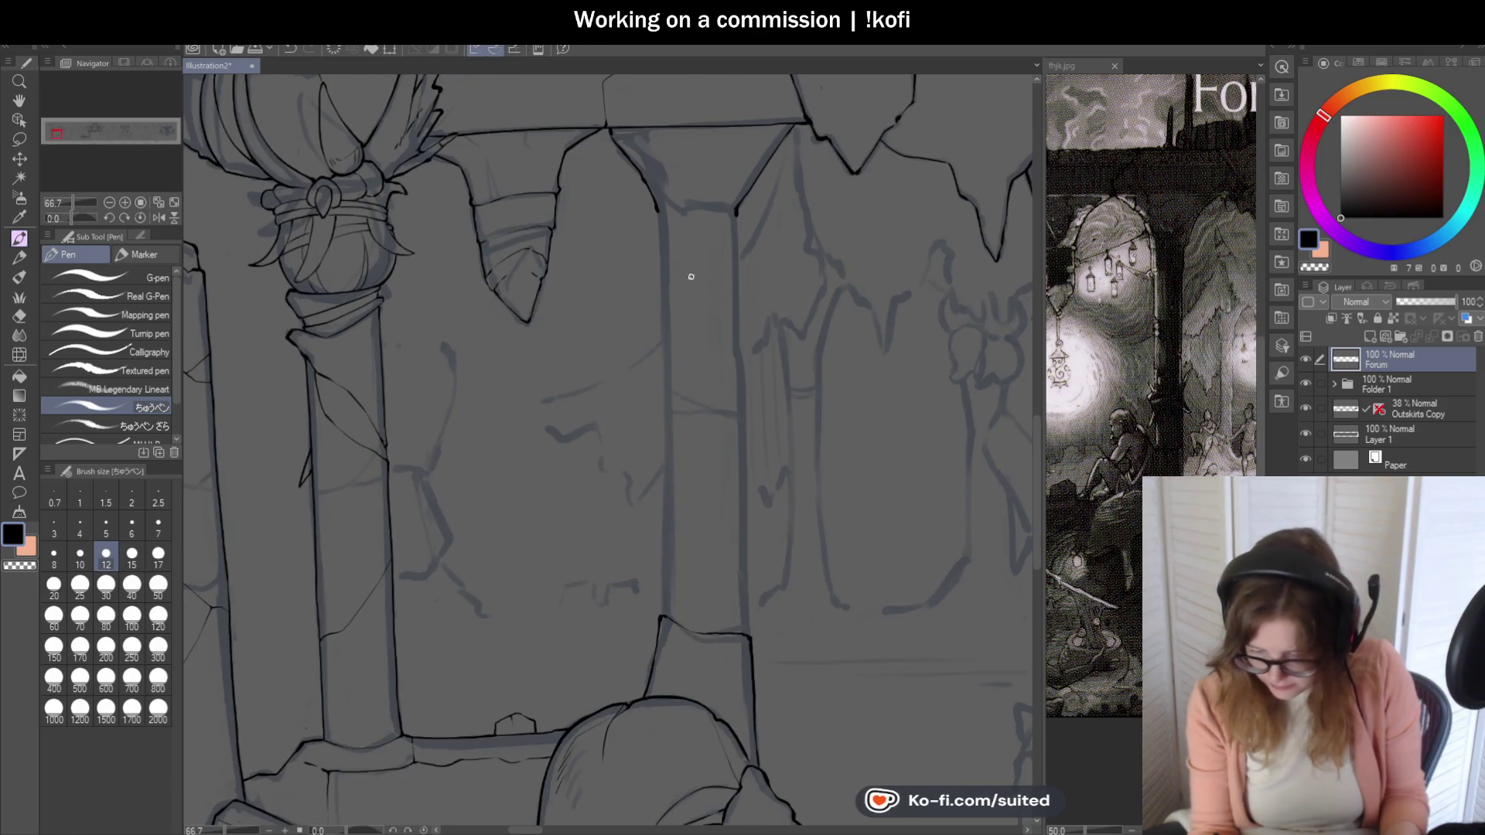
pyautogui.scroll(3, 632, 192)
pyautogui.moveTo(611, 120)
pyautogui.mouseDown()
pyautogui.moveTo(628, 205)
pyautogui.moveTo(853, 174)
pyautogui.mouseUp()
pyautogui.scroll(-2, 760, 368)
pyautogui.scroll(-1, 761, 368)
pyautogui.scroll(3, 760, 379)
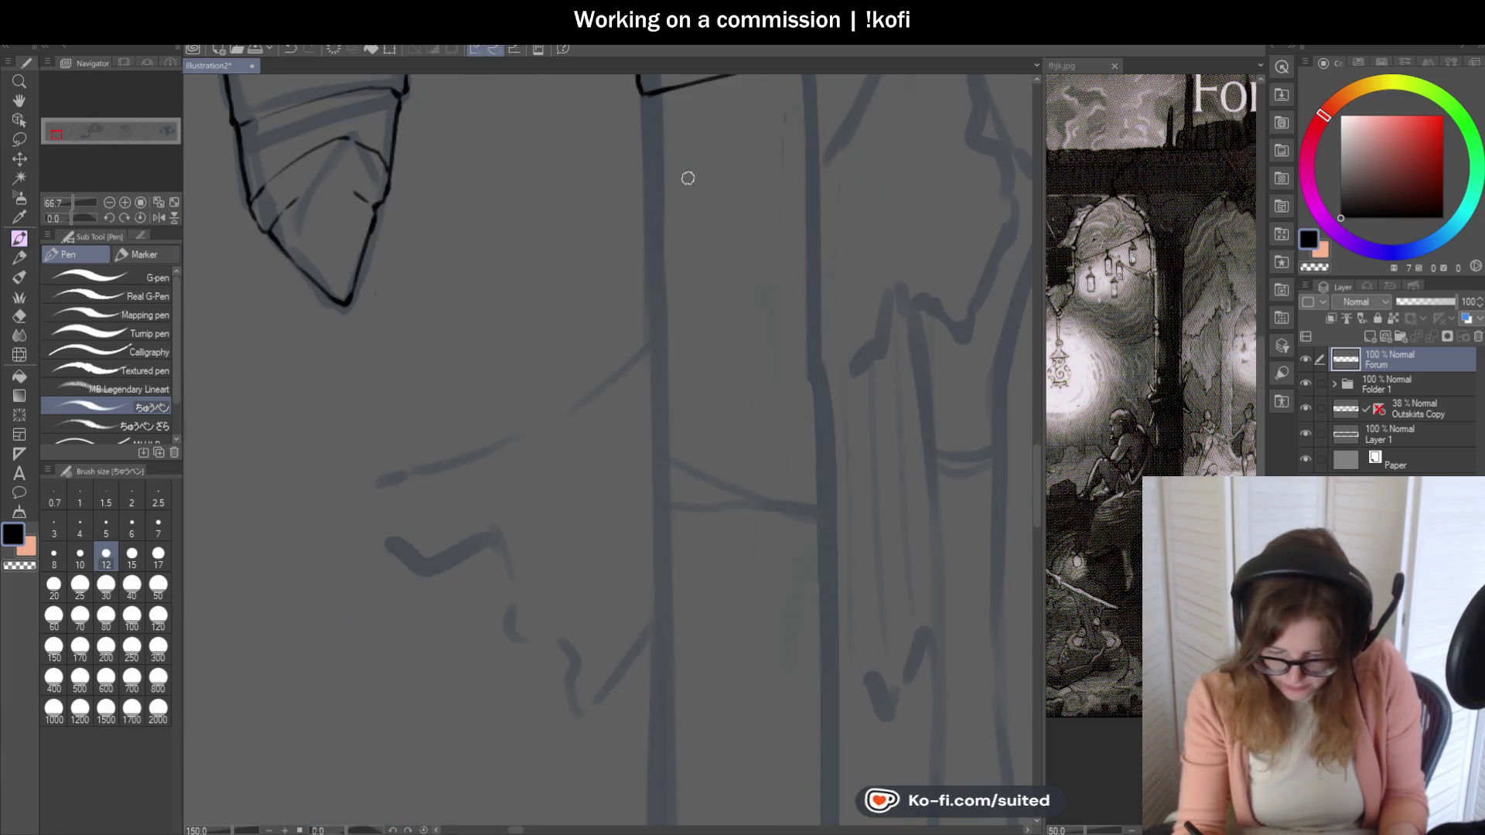
pyautogui.moveTo(642, 93); pyautogui.dragTo(648, 253)
pyautogui.hotkey('ctrl', 'z')
pyautogui.moveTo(641, 93); pyautogui.dragTo(647, 267)
pyautogui.scroll(-1, 702, 383)
pyautogui.scroll(1, 772, 186)
pyautogui.moveTo(786, 156); pyautogui.dragTo(793, 316)
pyautogui.scroll(-2, 784, 371)
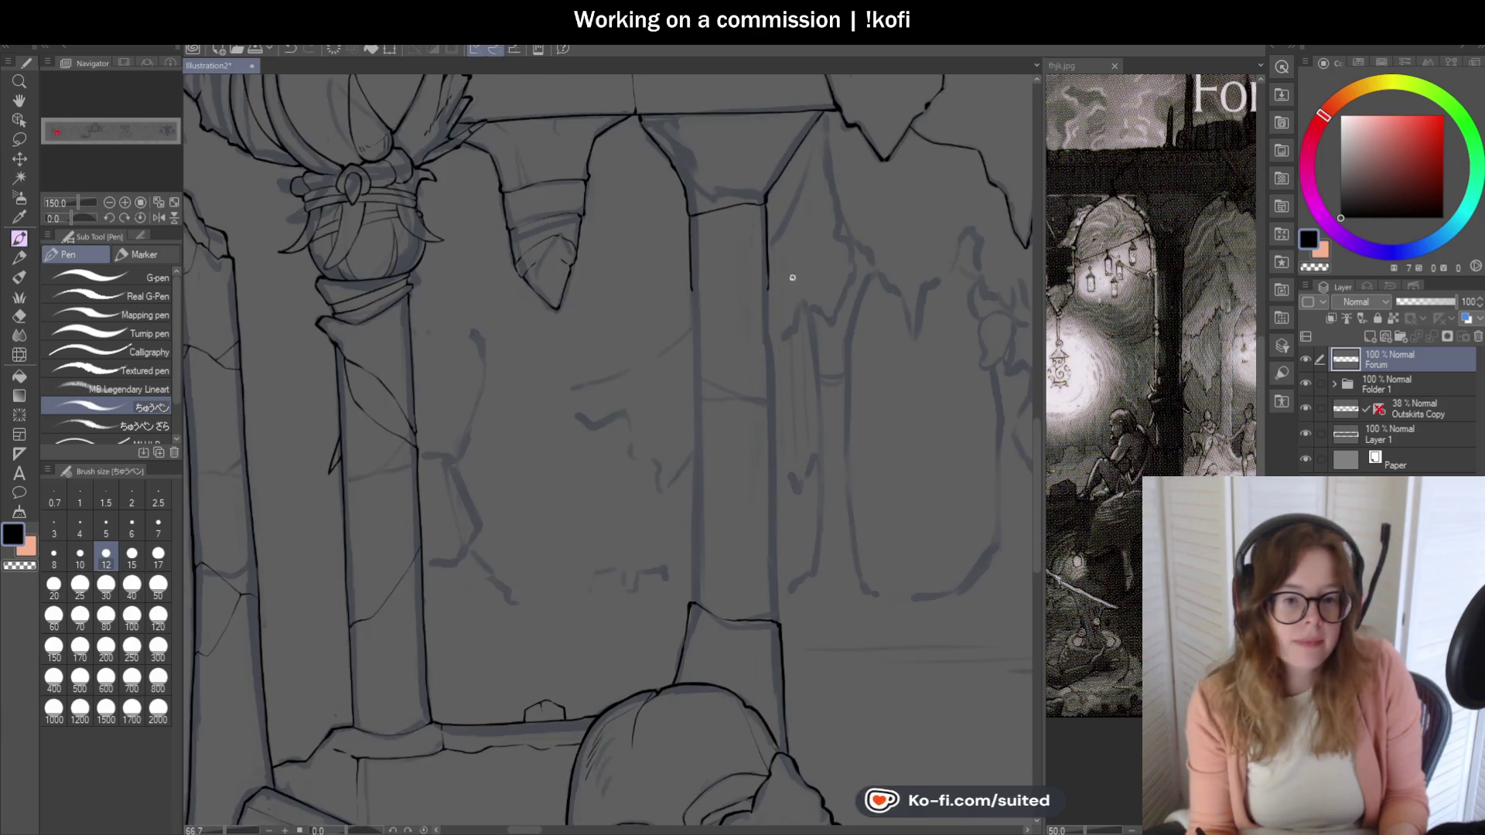
pyautogui.scroll(1, 774, 464)
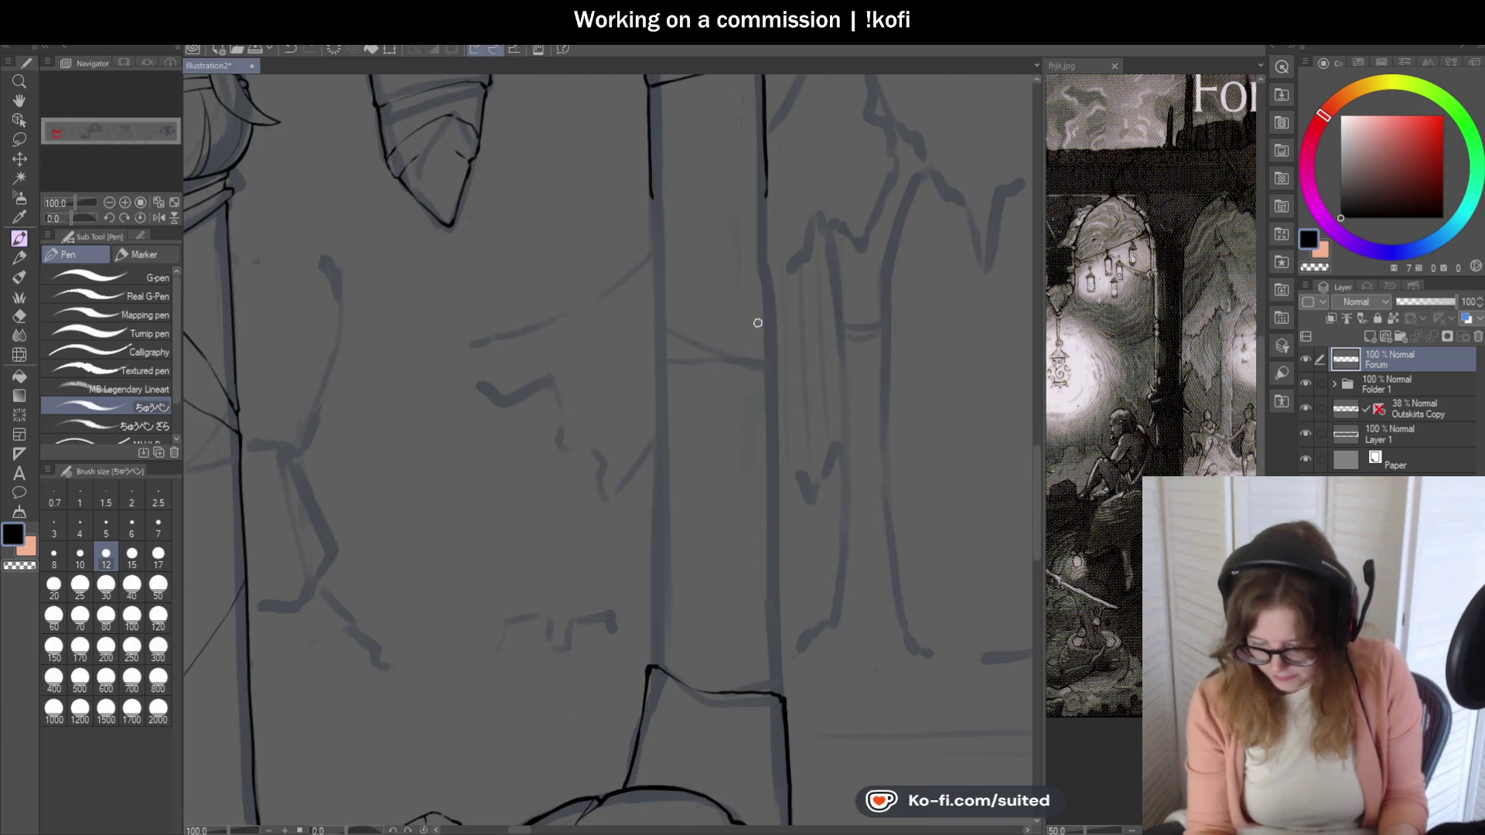
pyautogui.scroll(-1, 735, 507)
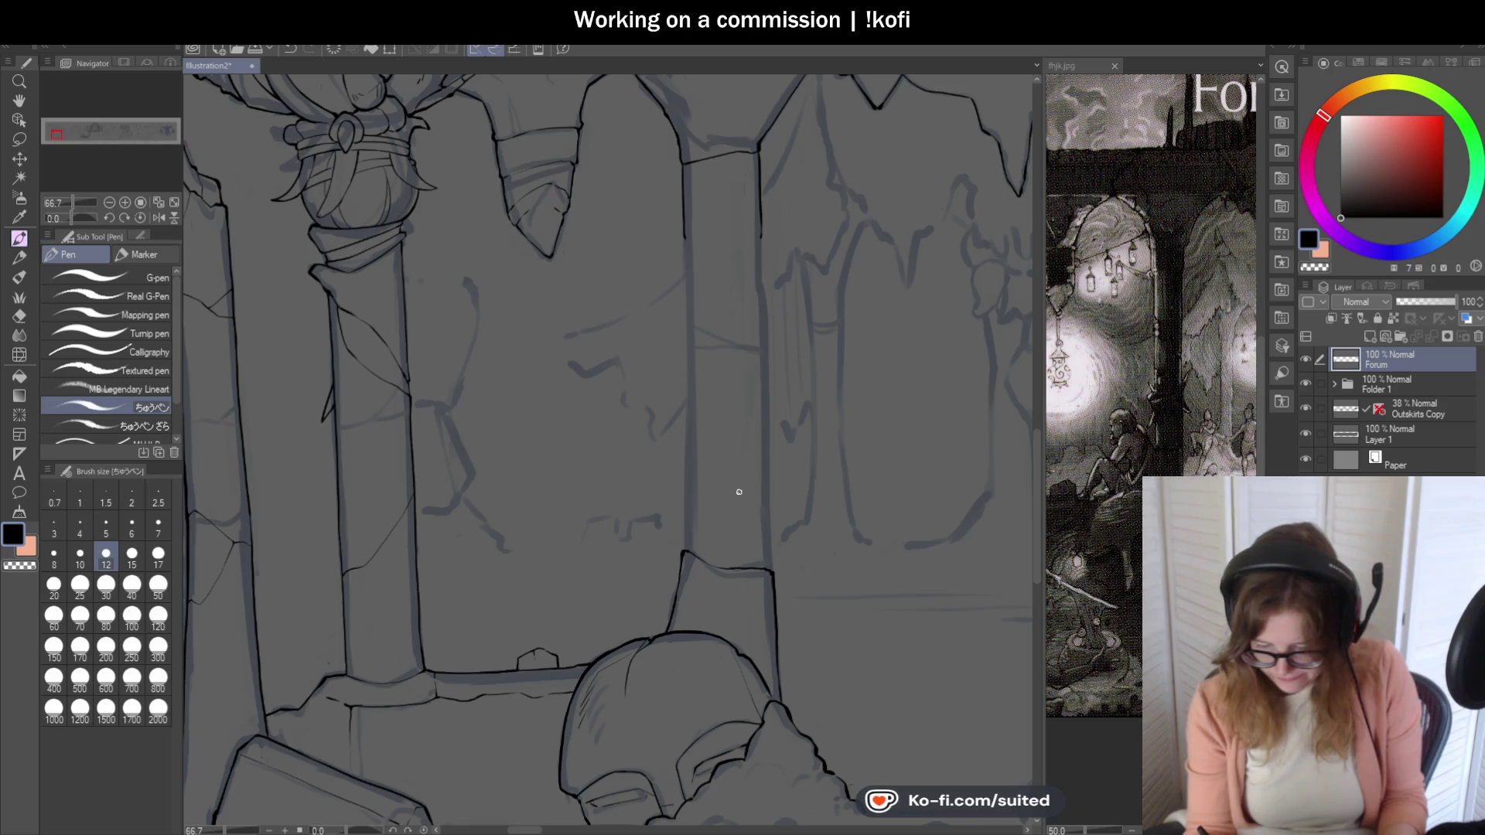
pyautogui.scroll(1, 754, 383)
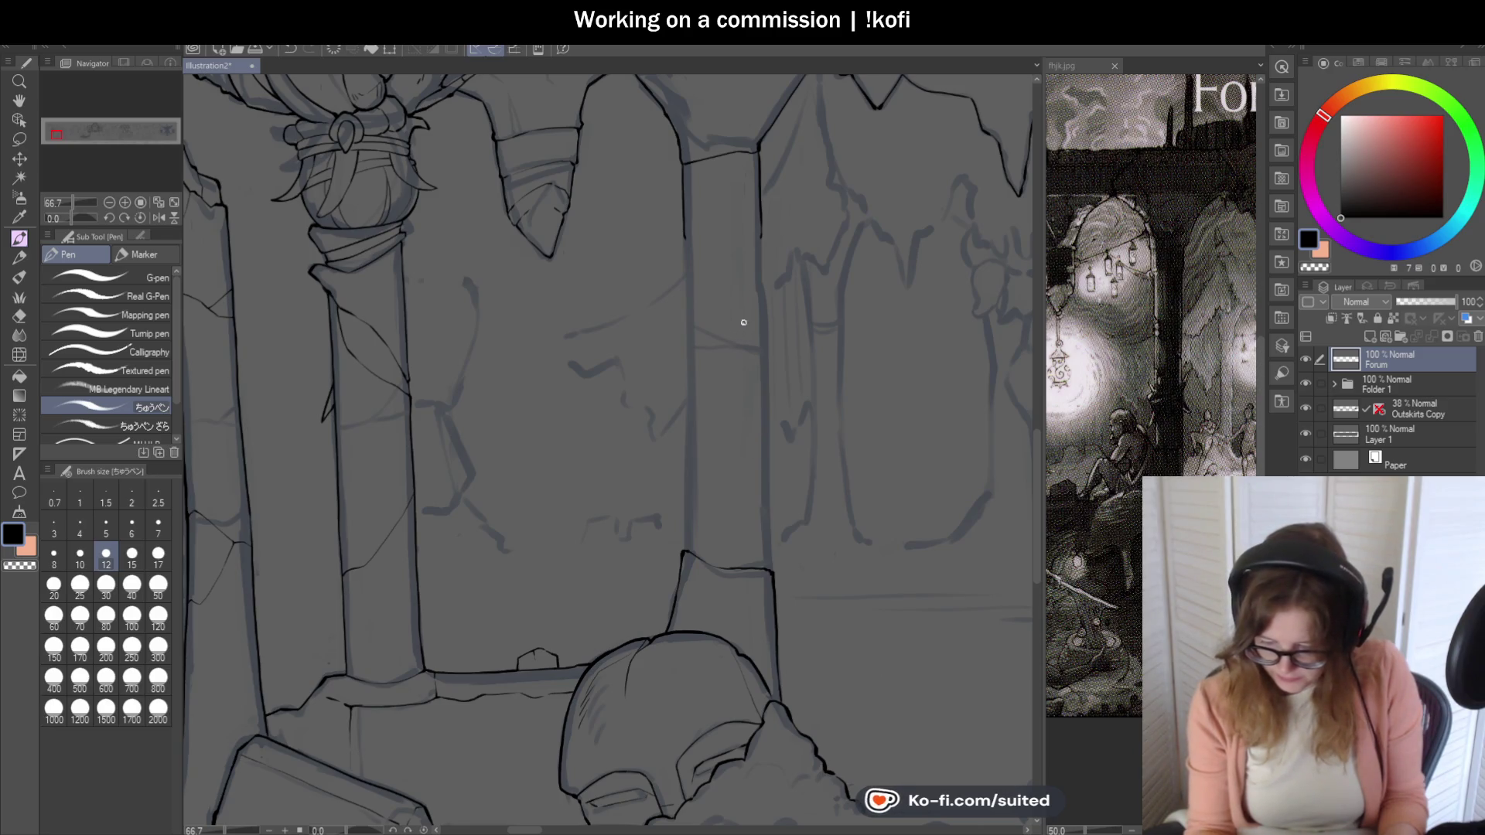
pyautogui.scroll(1, 731, 302)
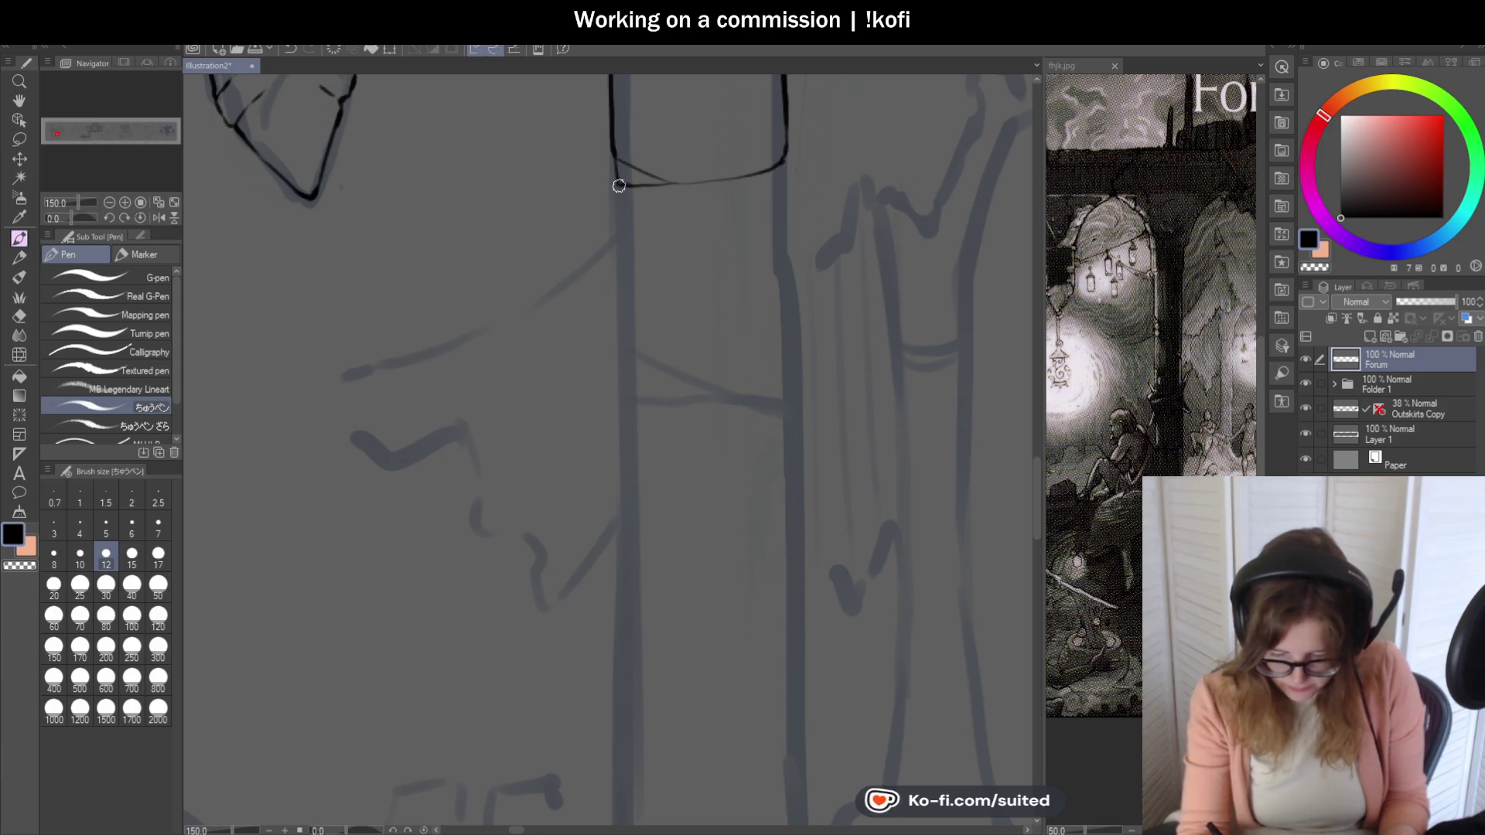
# - Extend the pillar's edge line down toward its base, undoing and redrawing stray lower strokes
pyautogui.moveTo(619, 372); pyautogui.dragTo(620, 451)
pyautogui.scroll(-1, 736, 159)
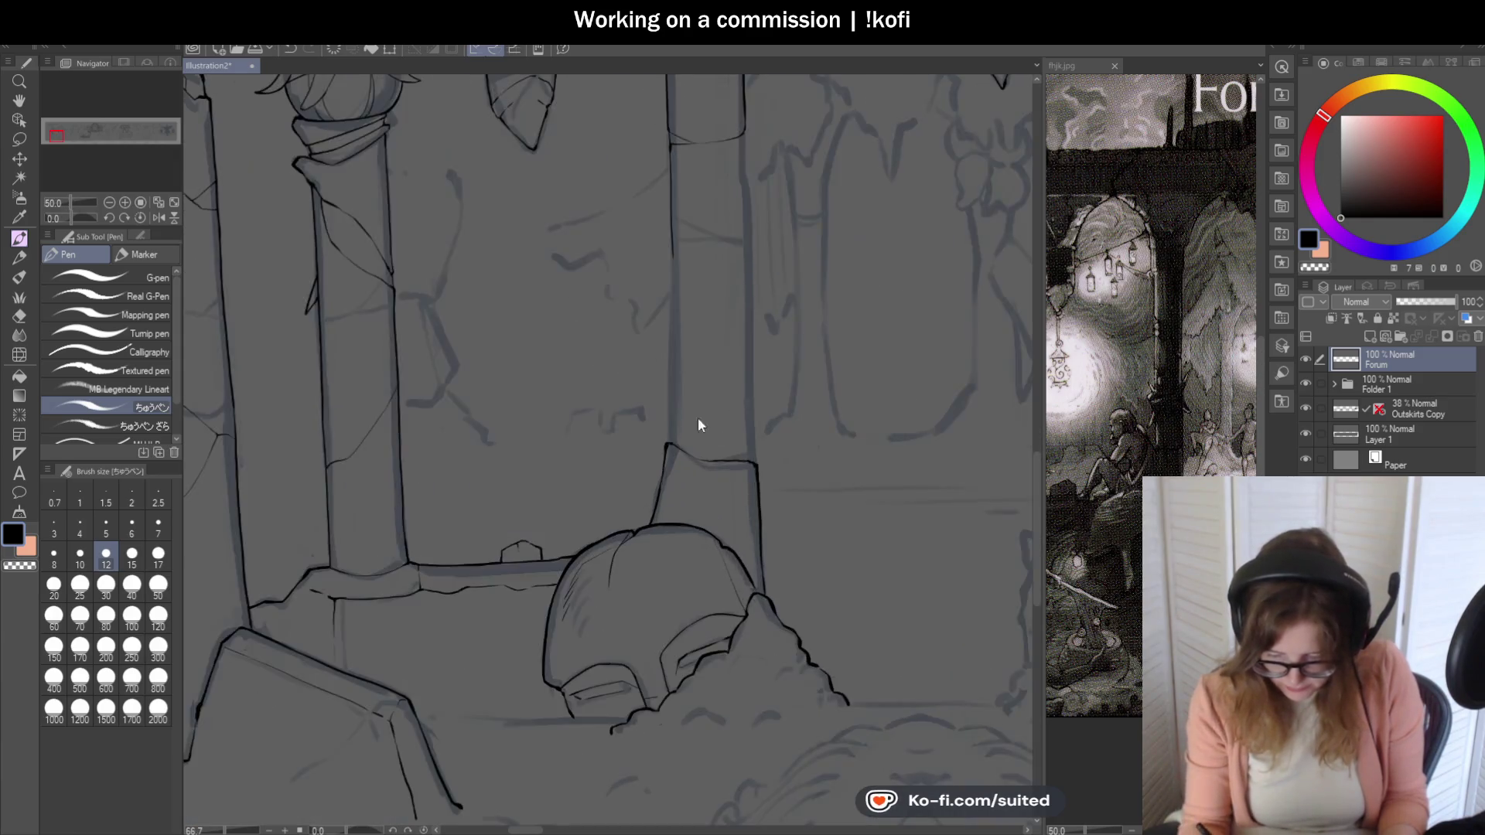
pyautogui.moveTo(669, 278)
pyautogui.mouseDown()
pyautogui.moveTo(662, 454)
pyautogui.moveTo(663, 198)
pyautogui.moveTo(664, 485)
pyautogui.mouseUp()
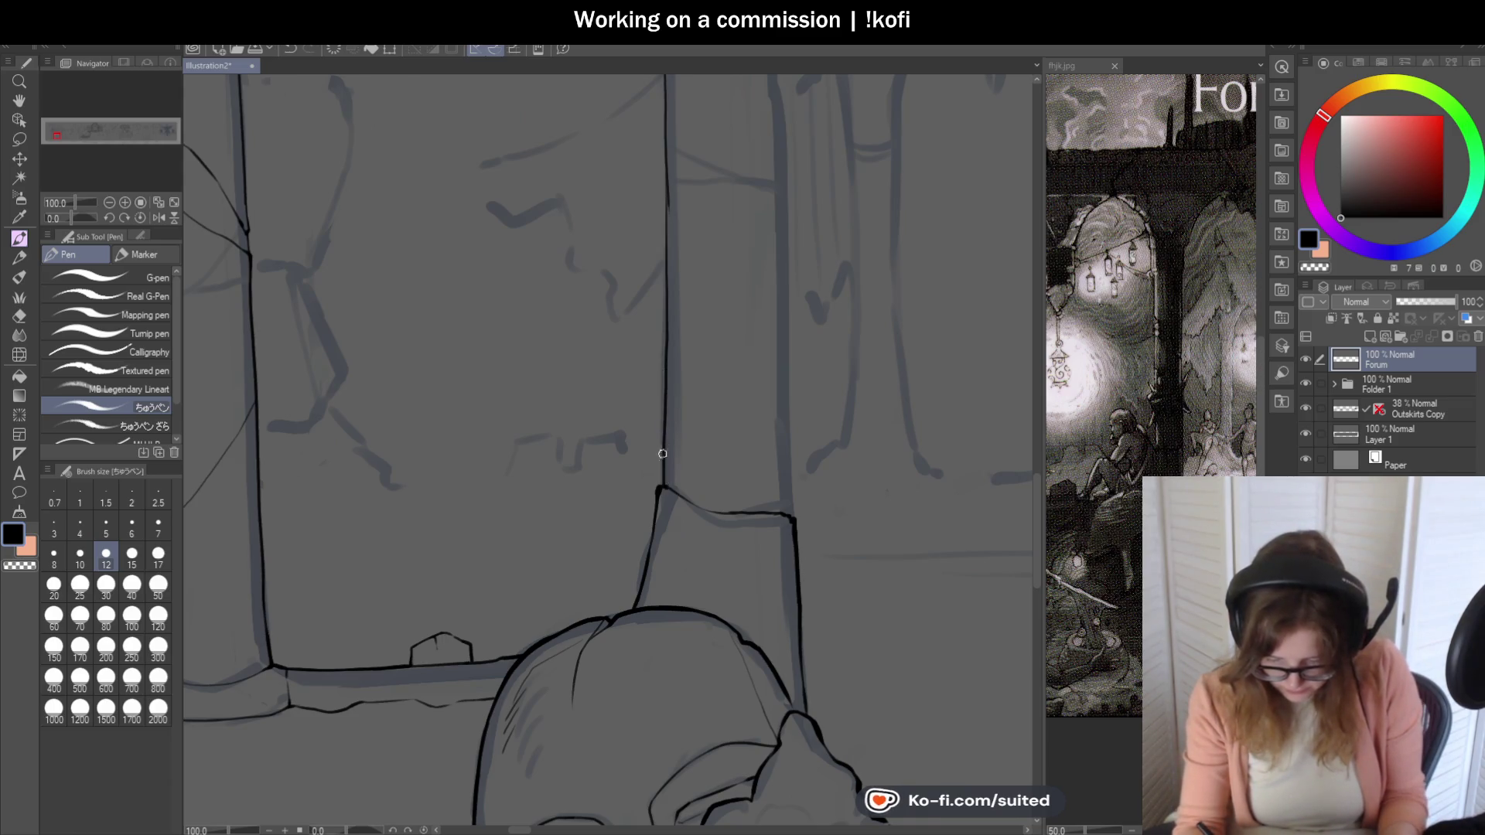
pyautogui.scroll(-1, 668, 383)
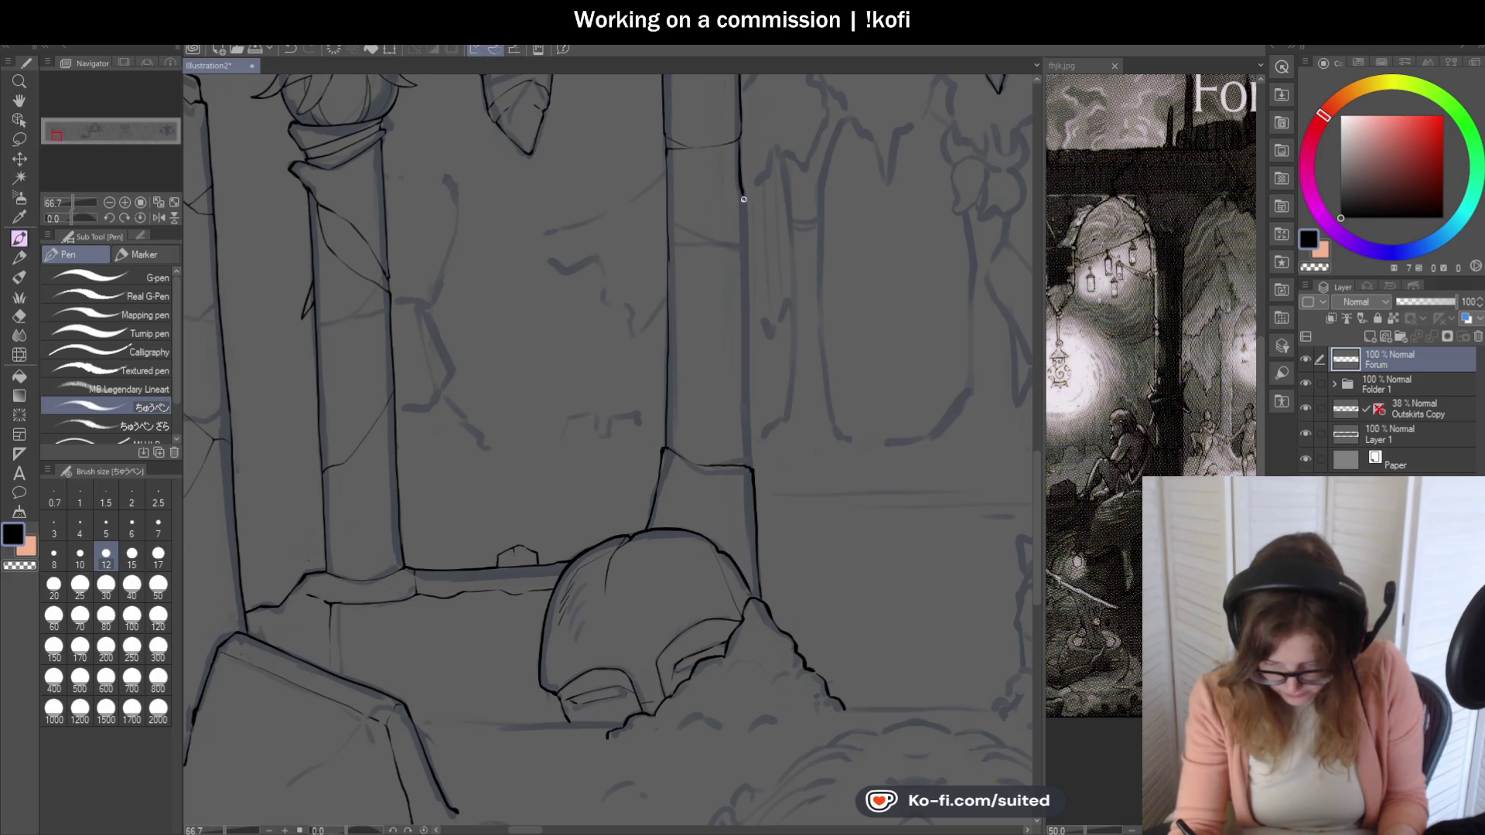
pyautogui.hotkey('ctrl', 'z')
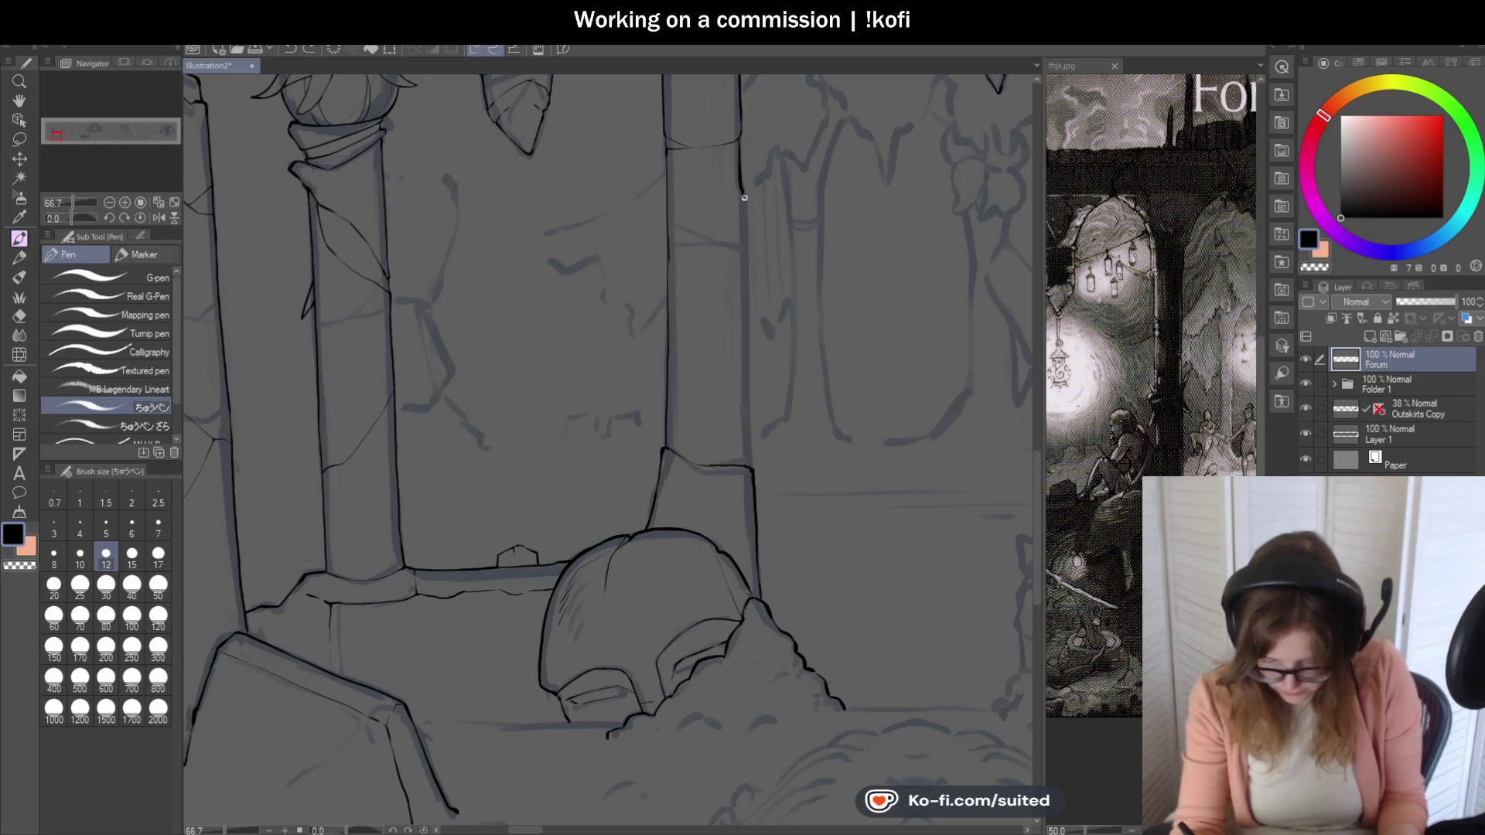
pyautogui.scroll(1, 730, 427)
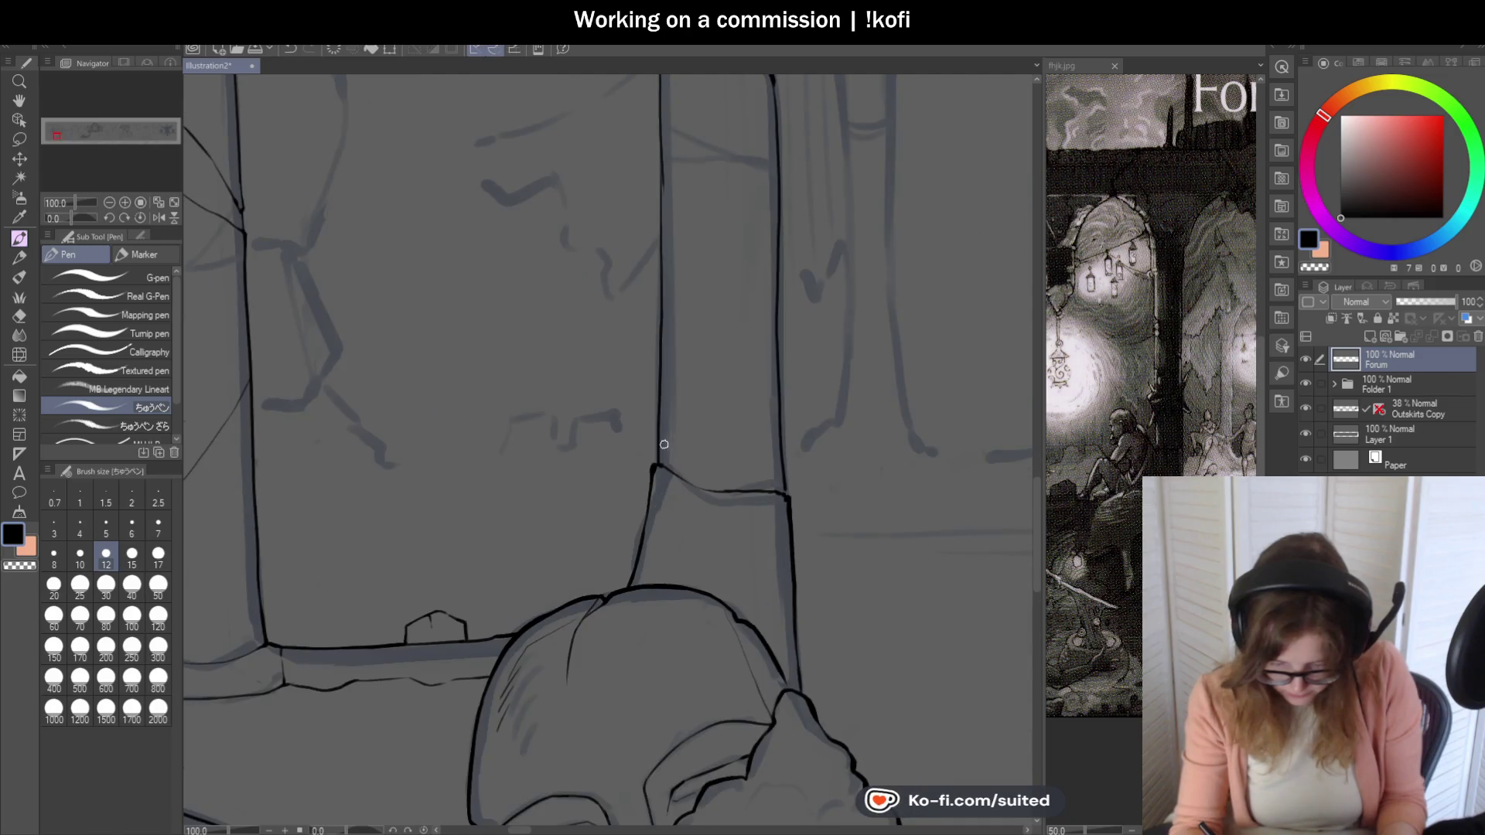
pyautogui.hotkey('ctrl', 'z')
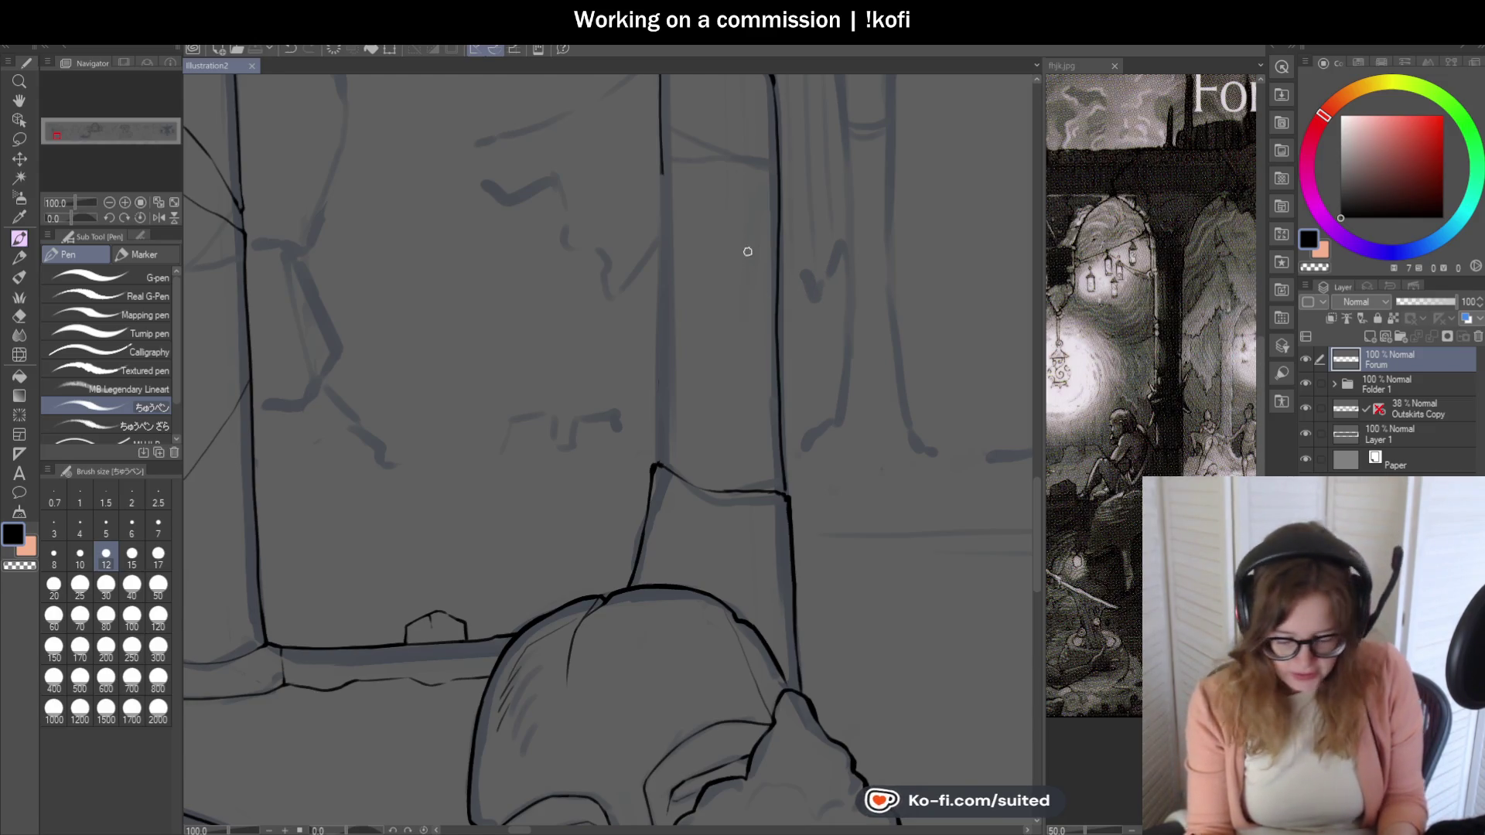
pyautogui.scroll(-2, 746, 248)
pyautogui.scroll(2, 683, 166)
pyautogui.moveTo(682, 163); pyautogui.dragTo(681, 264)
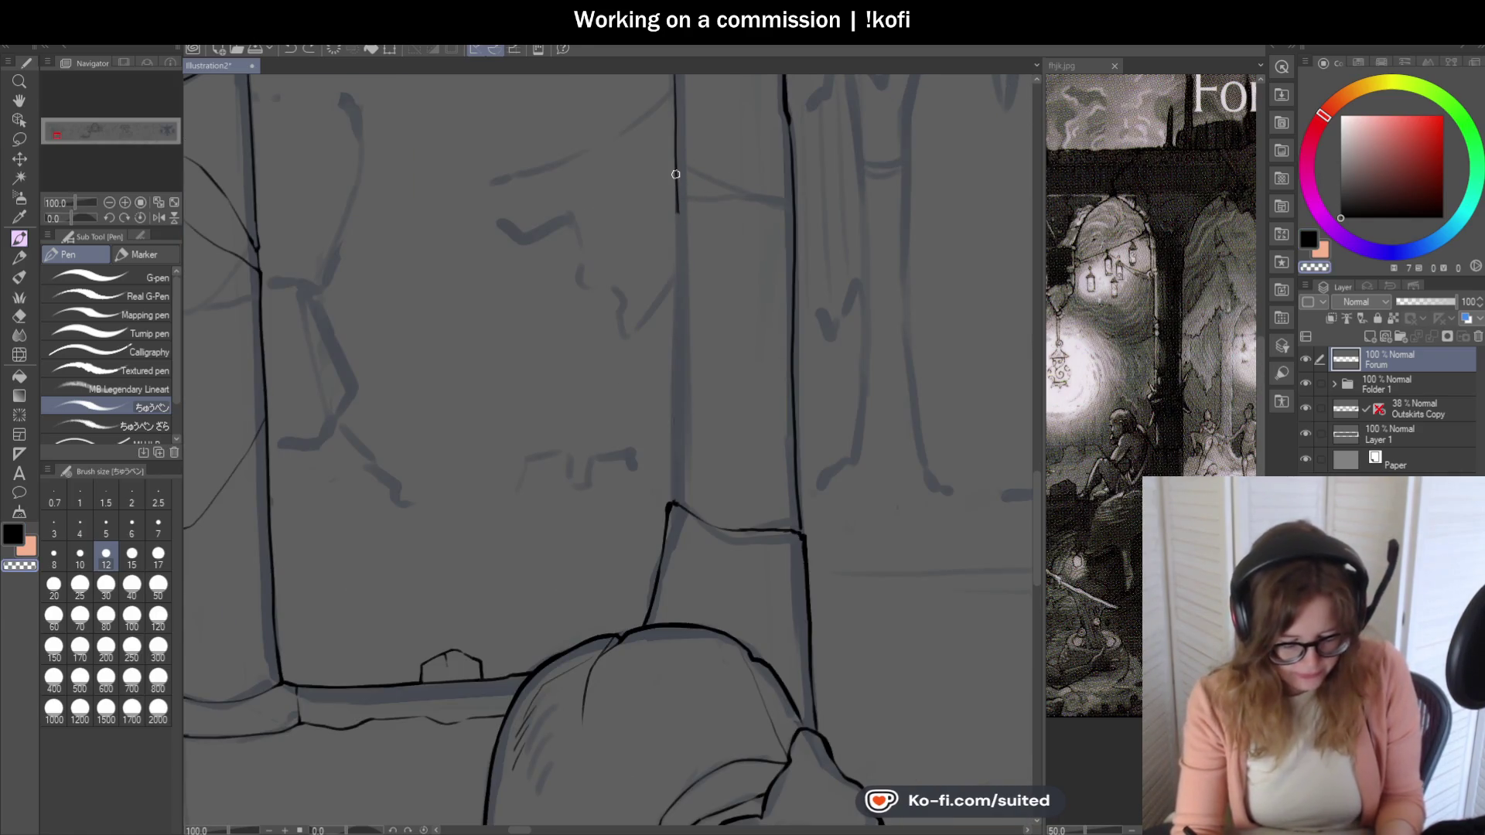
pyautogui.moveTo(679, 192); pyautogui.dragTo(678, 409)
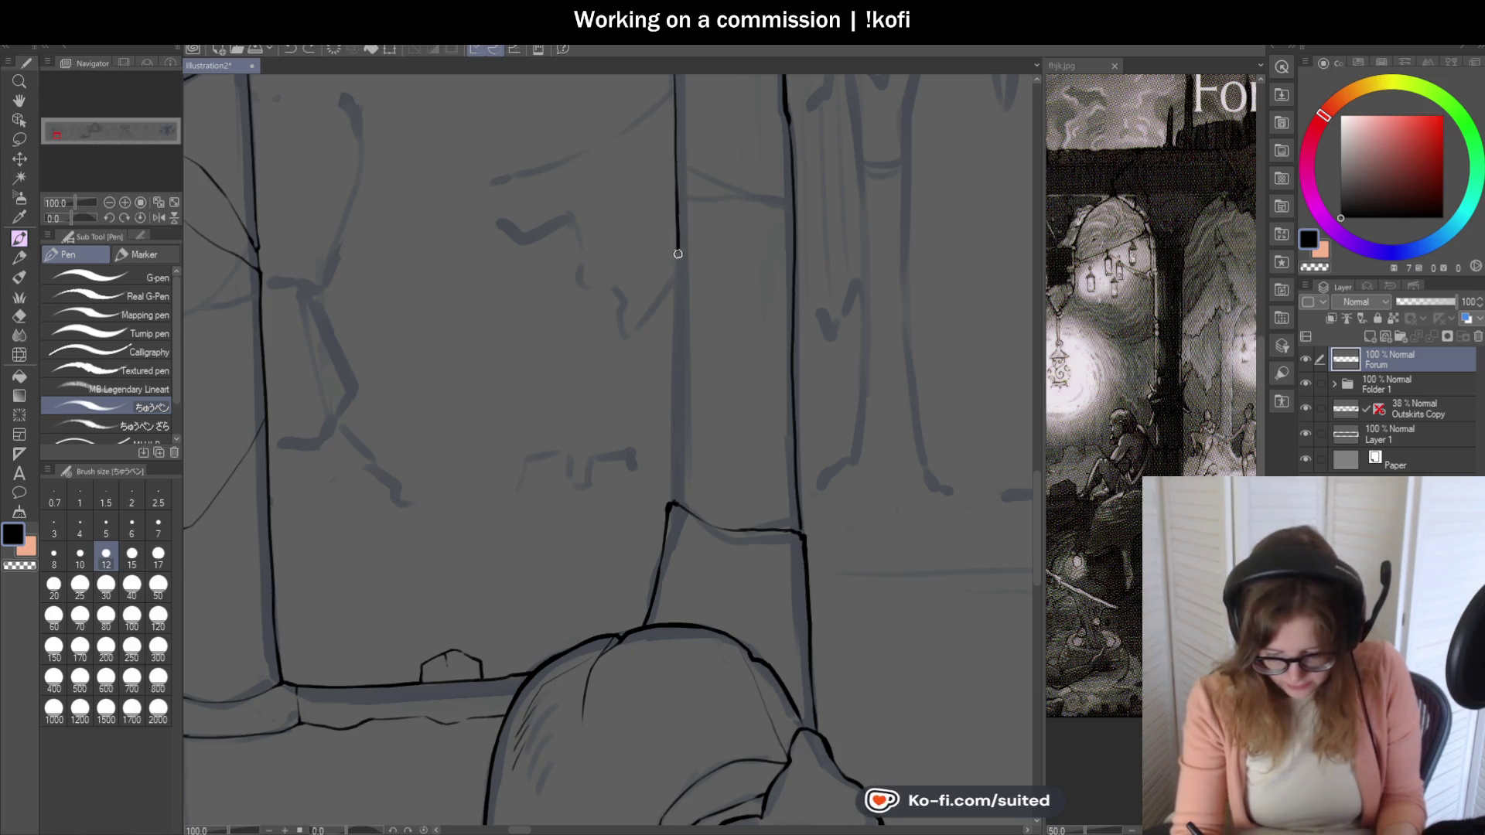
pyautogui.hotkey('ctrl', 'z')
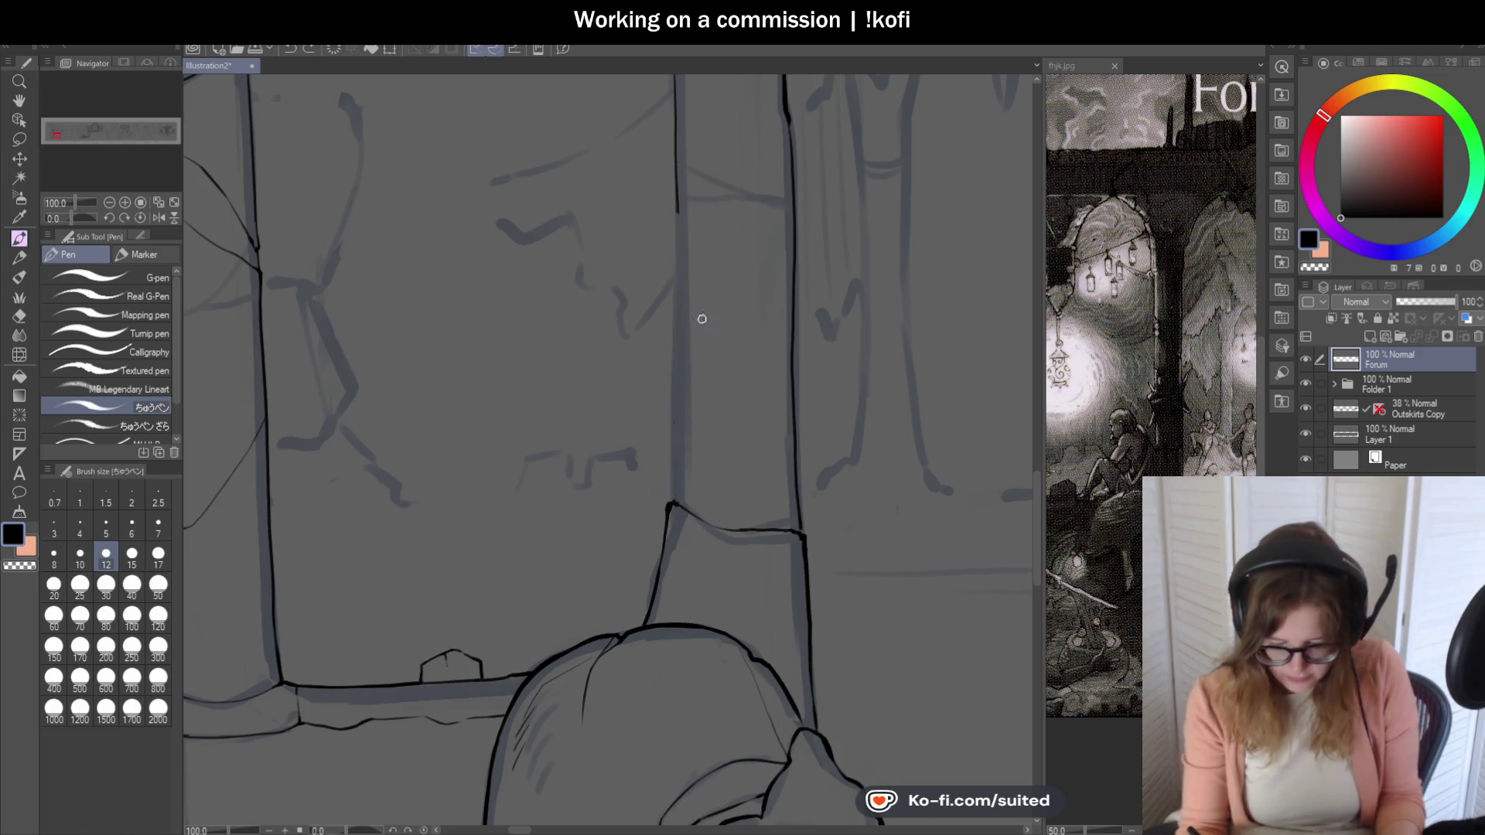
pyautogui.moveTo(675, 177); pyautogui.dragTo(678, 366)
pyautogui.scroll(2, 678, 519)
pyautogui.scroll(2, 677, 477)
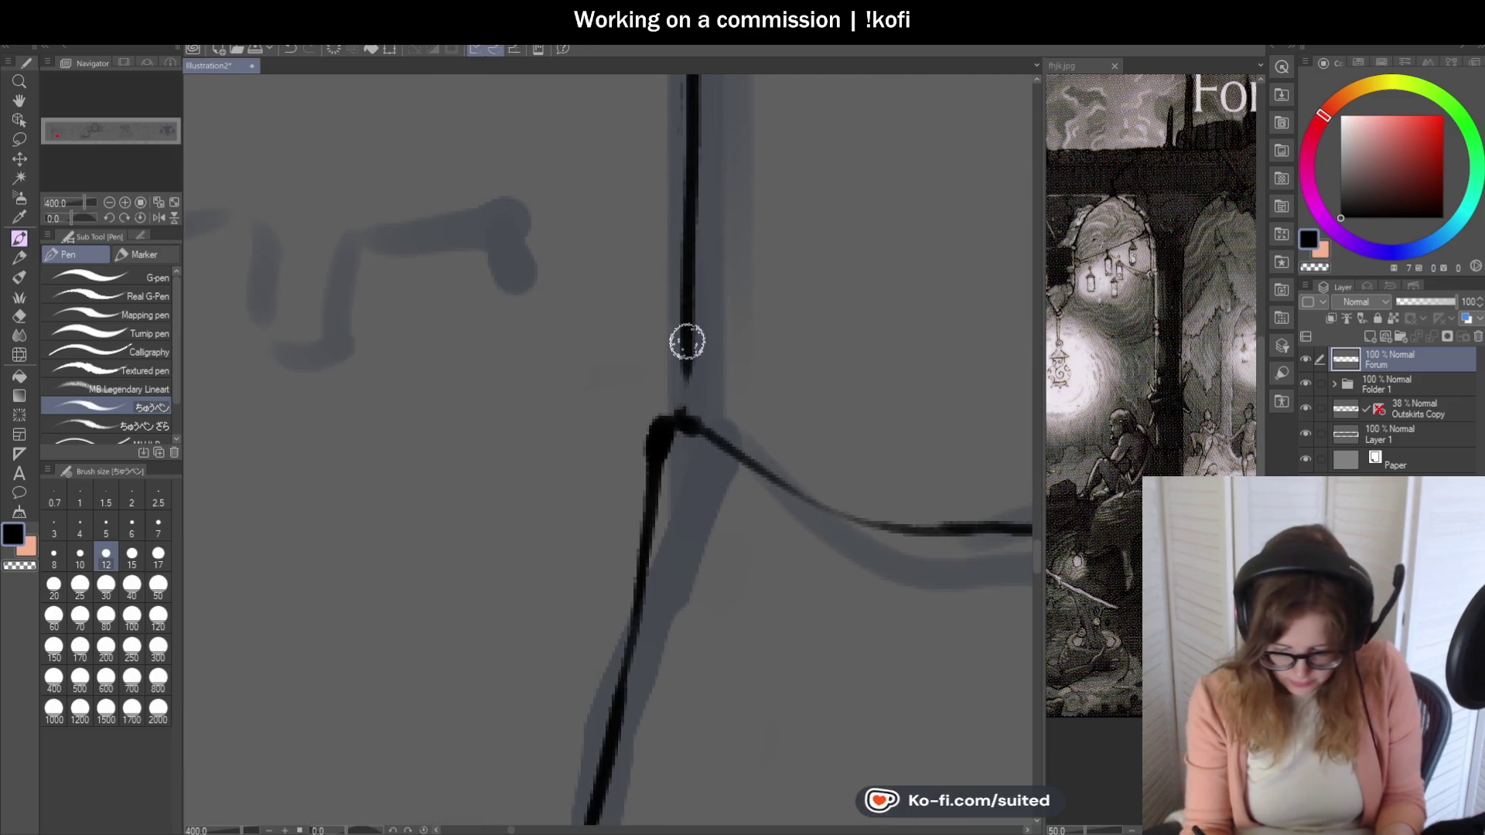
pyautogui.scroll(-2, 668, 423)
pyautogui.scroll(-3, 674, 342)
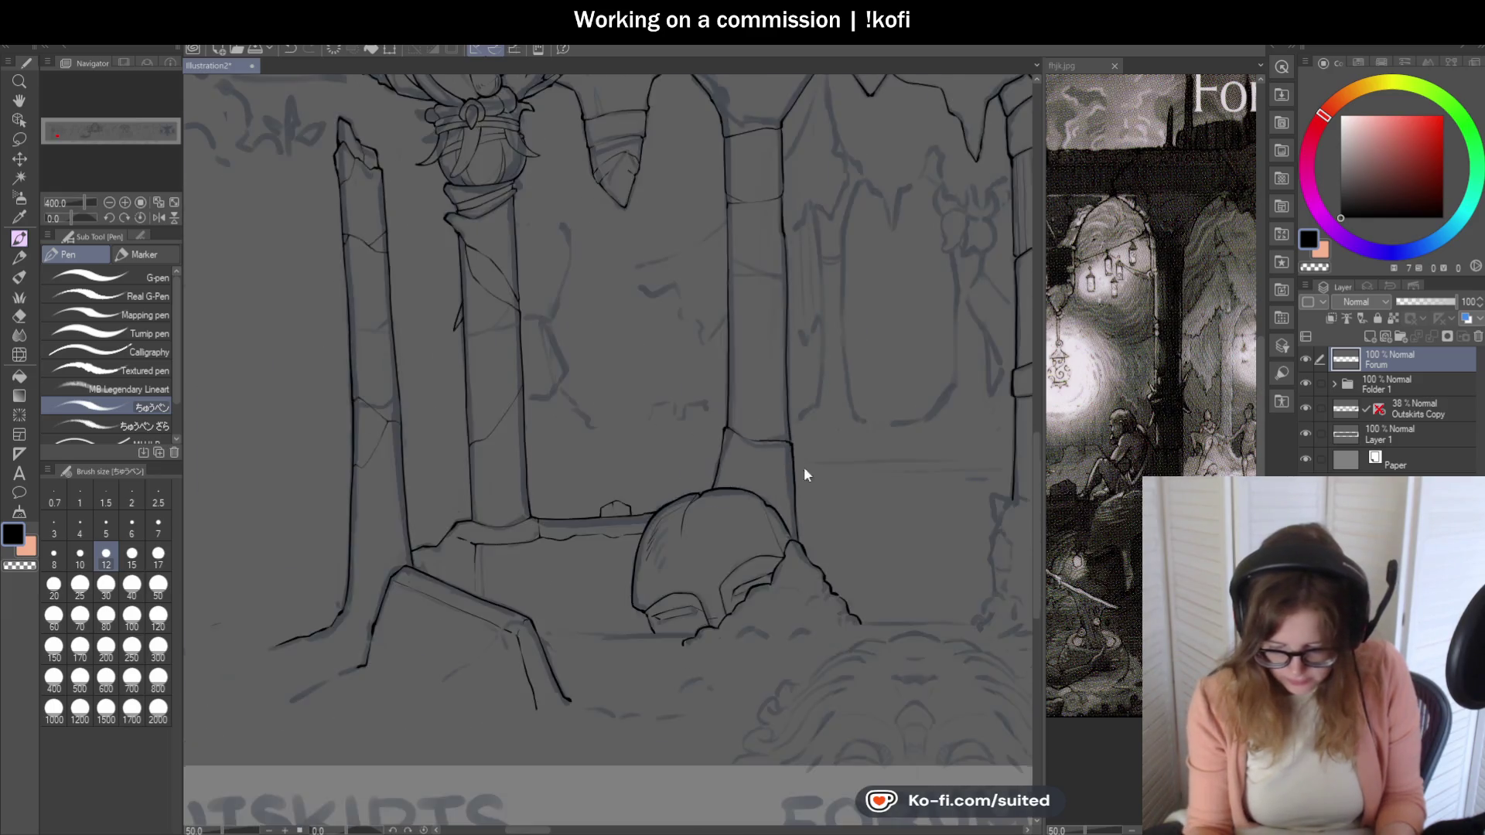
pyautogui.scroll(-2, 803, 467)
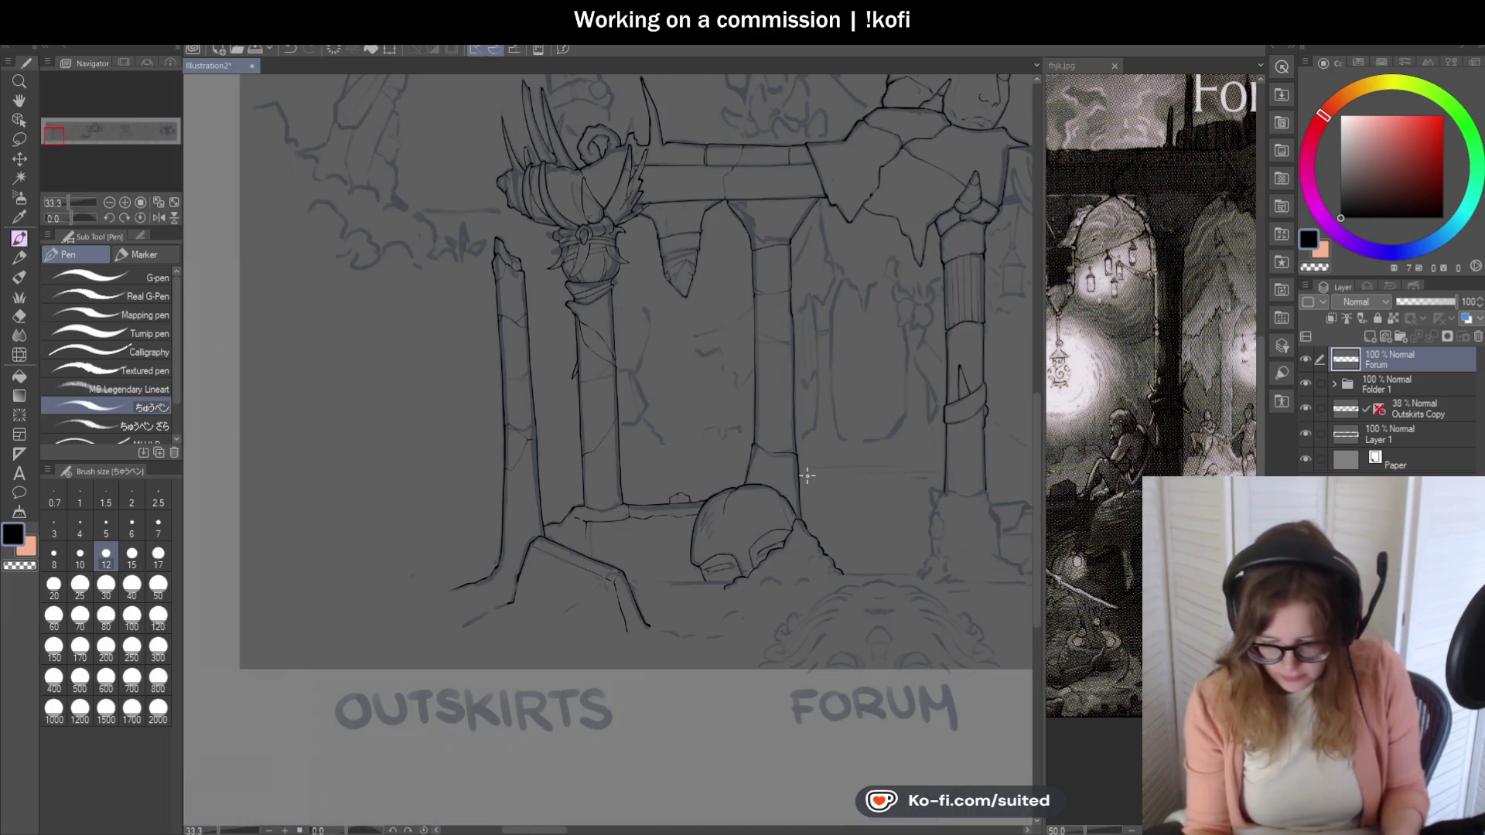
pyautogui.click(1307, 407)
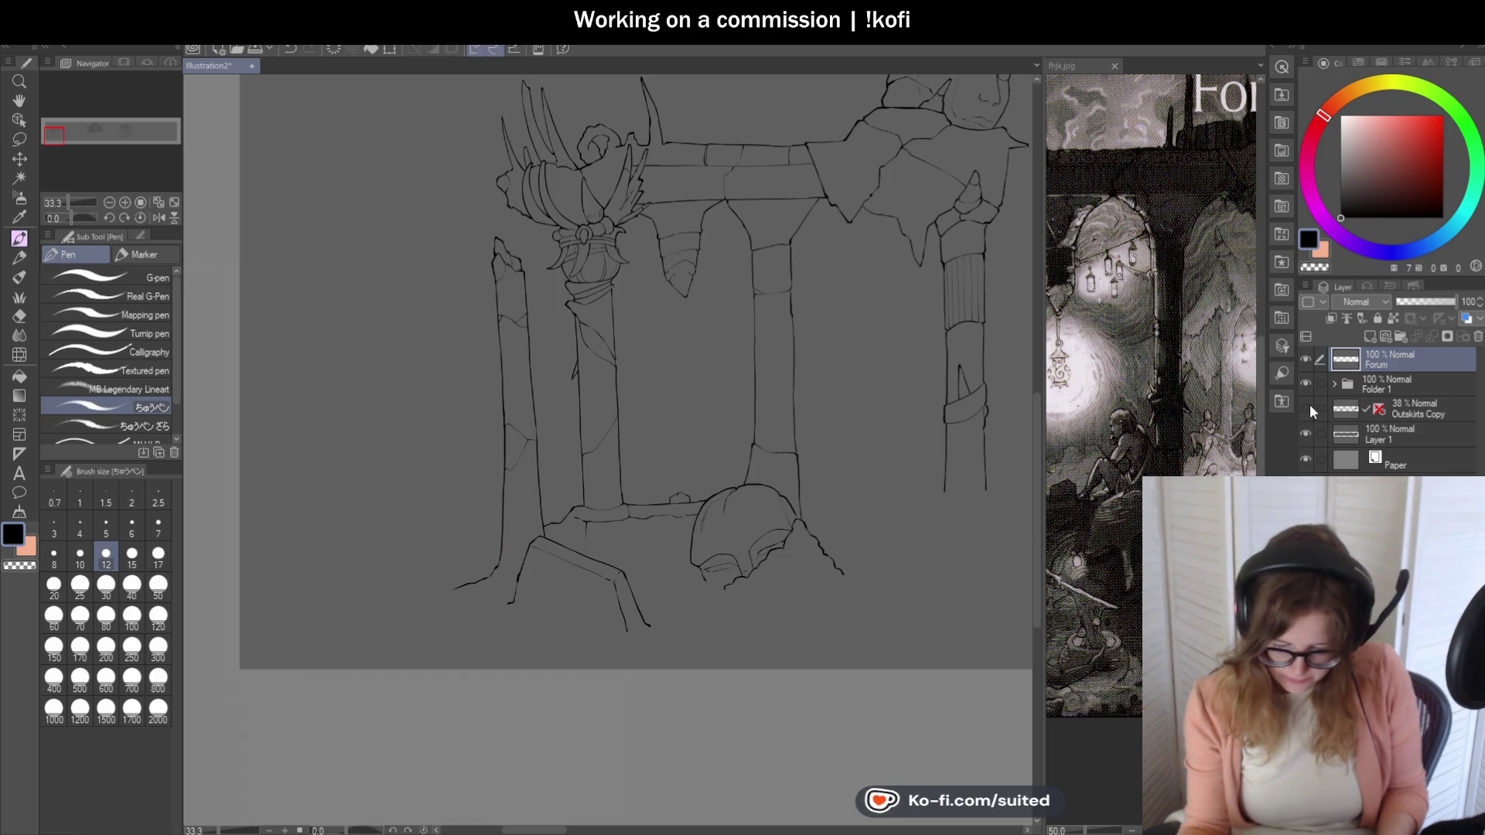
pyautogui.click(1309, 407)
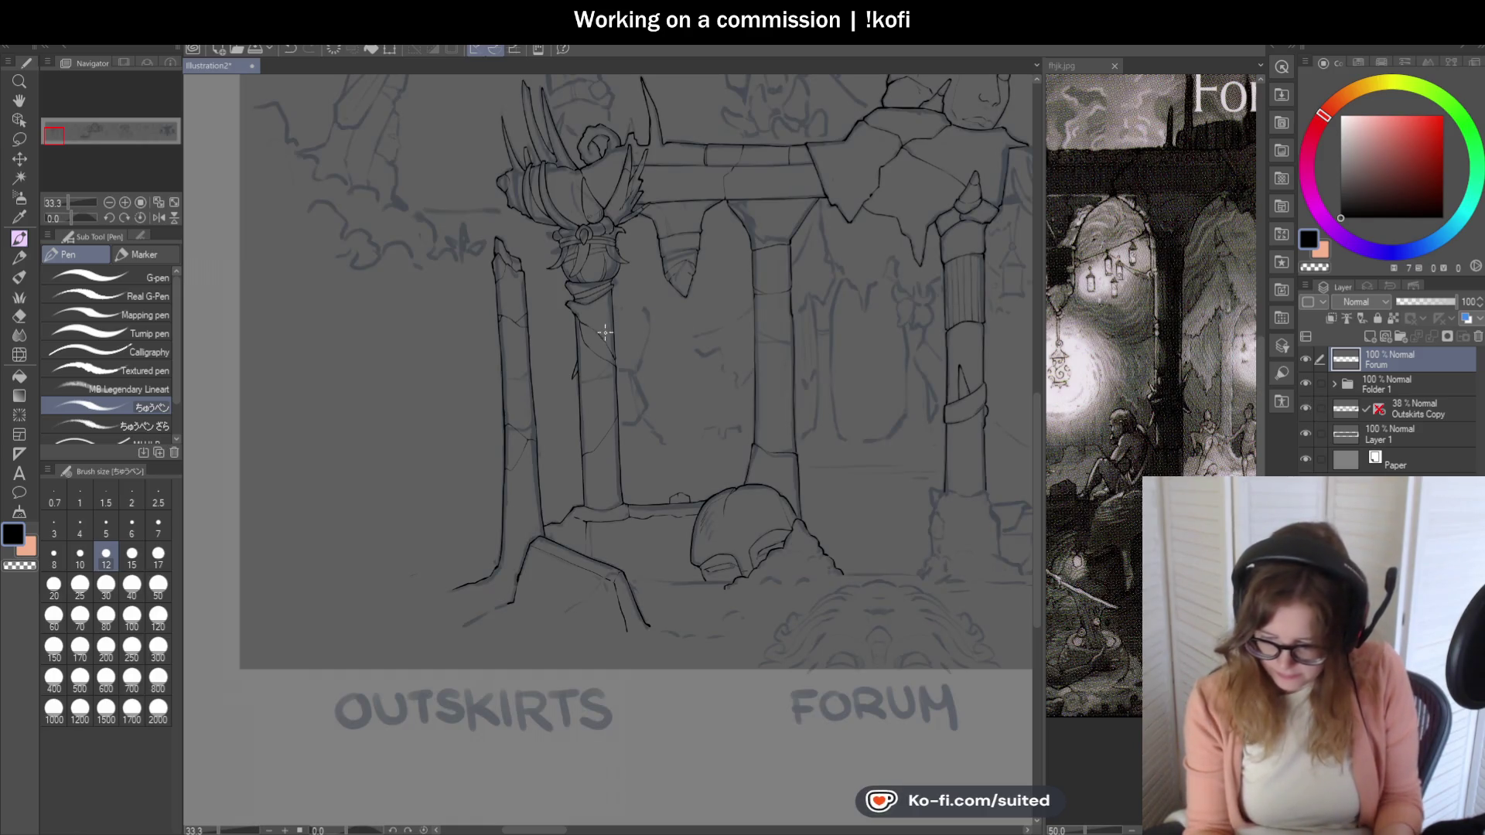
pyautogui.scroll(-1, 587, 371)
pyautogui.scroll(-1, 878, 352)
pyautogui.scroll(1, 867, 453)
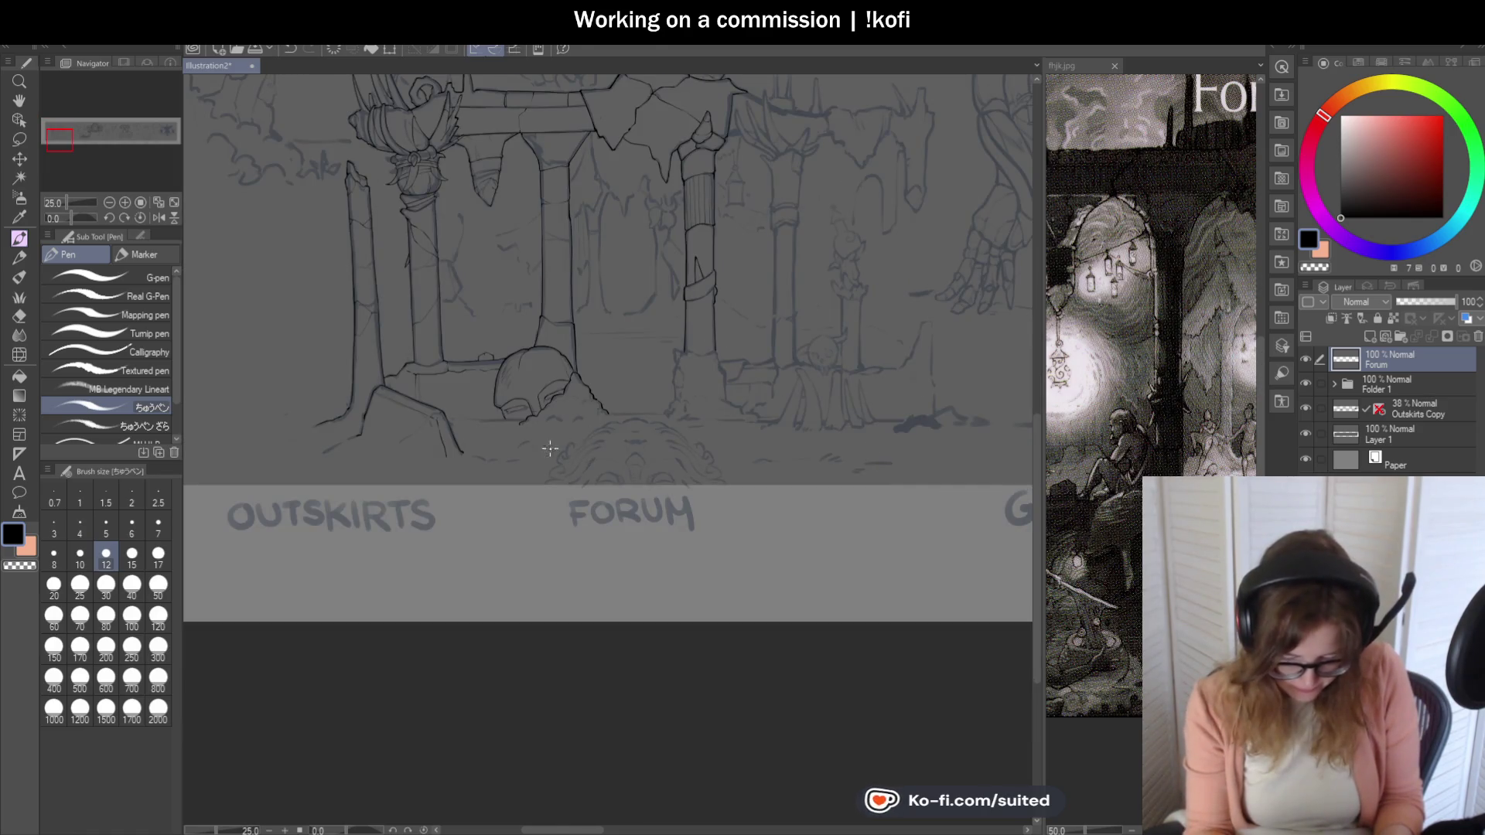
pyautogui.scroll(3, 512, 453)
pyautogui.click(1306, 407)
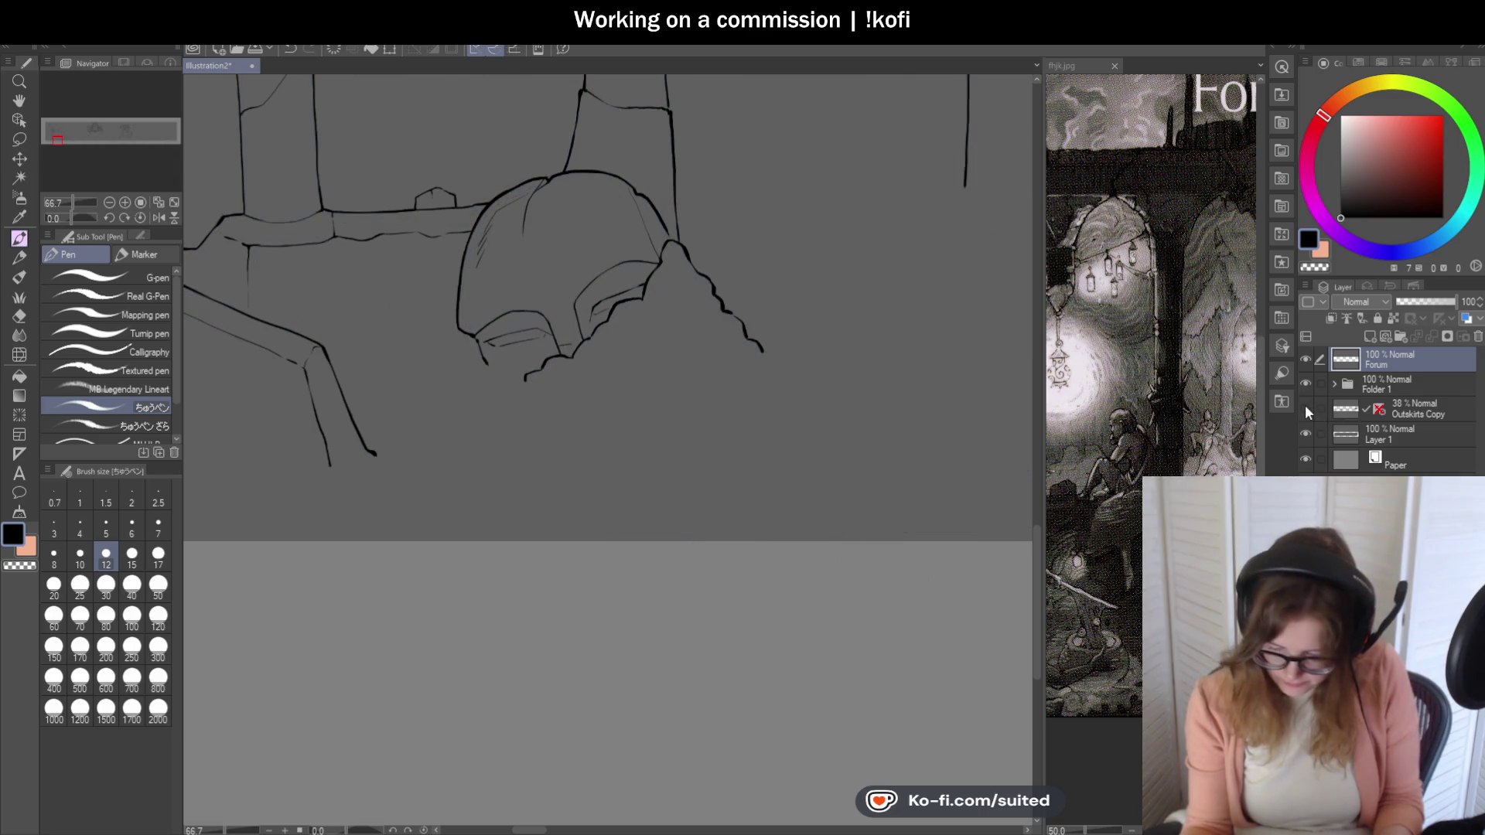
pyautogui.click(1306, 406)
pyautogui.scroll(2, 680, 294)
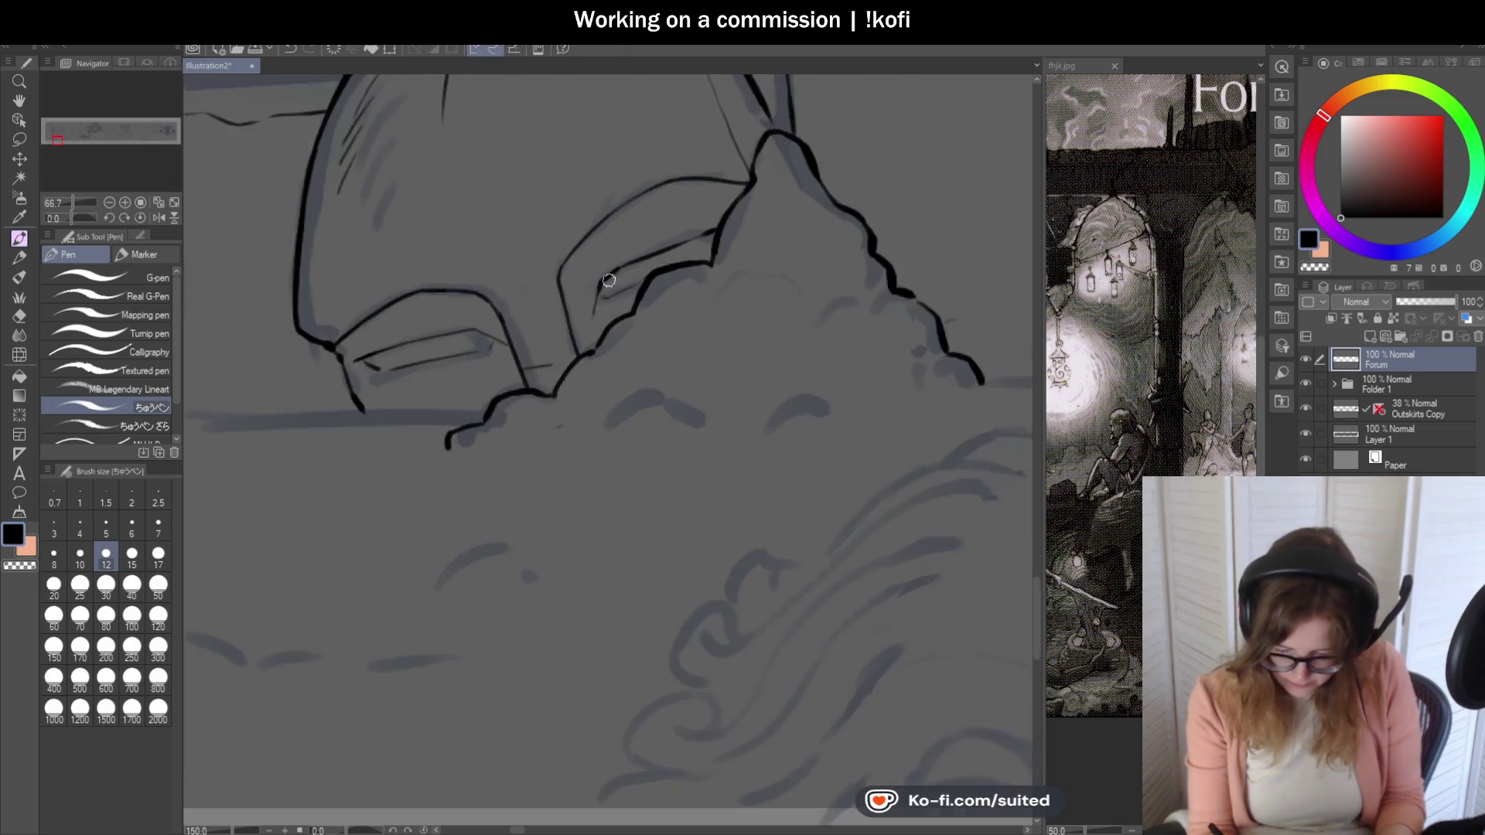
pyautogui.scroll(1, 679, 294)
# - Ink the helmet's visor line, thick brow stroke and the top edge of its eye slit
pyautogui.moveTo(589, 309); pyautogui.dragTo(754, 211)
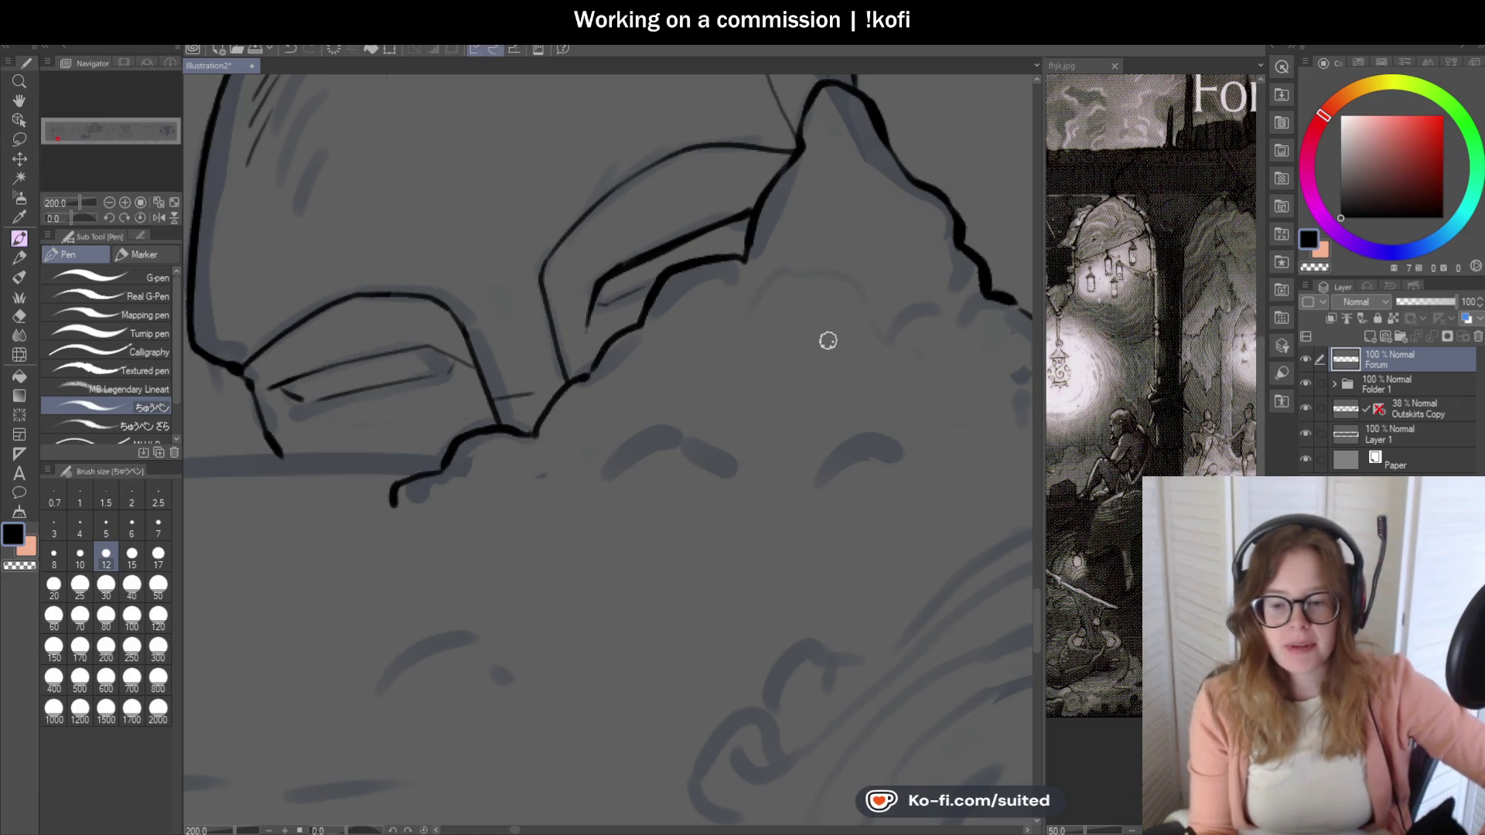
pyautogui.moveTo(789, 347)
pyautogui.mouseDown()
pyautogui.moveTo(710, 221)
pyautogui.moveTo(762, 206)
pyautogui.mouseUp()
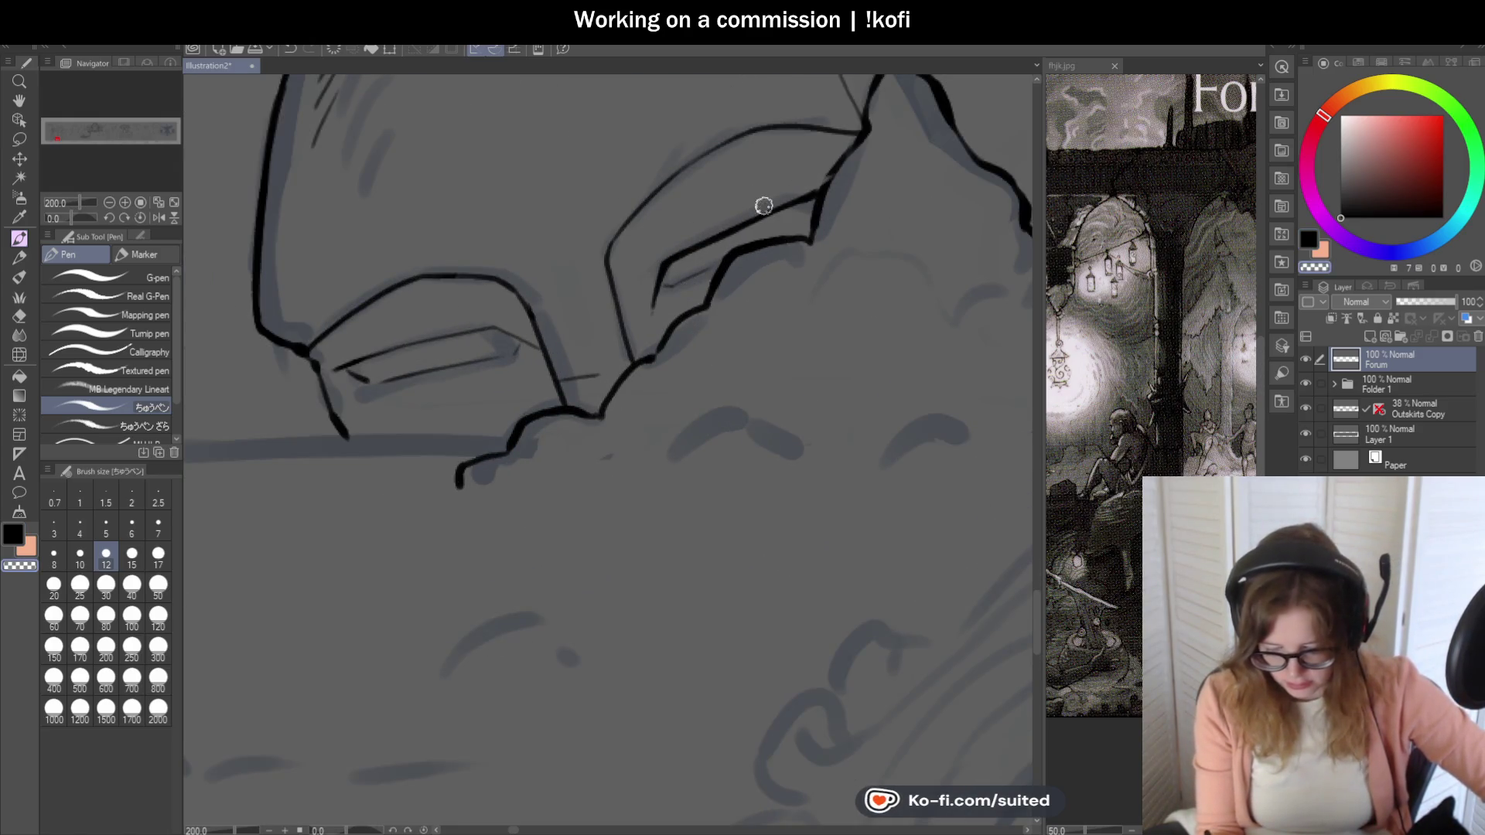
pyautogui.moveTo(846, 149); pyautogui.dragTo(817, 197)
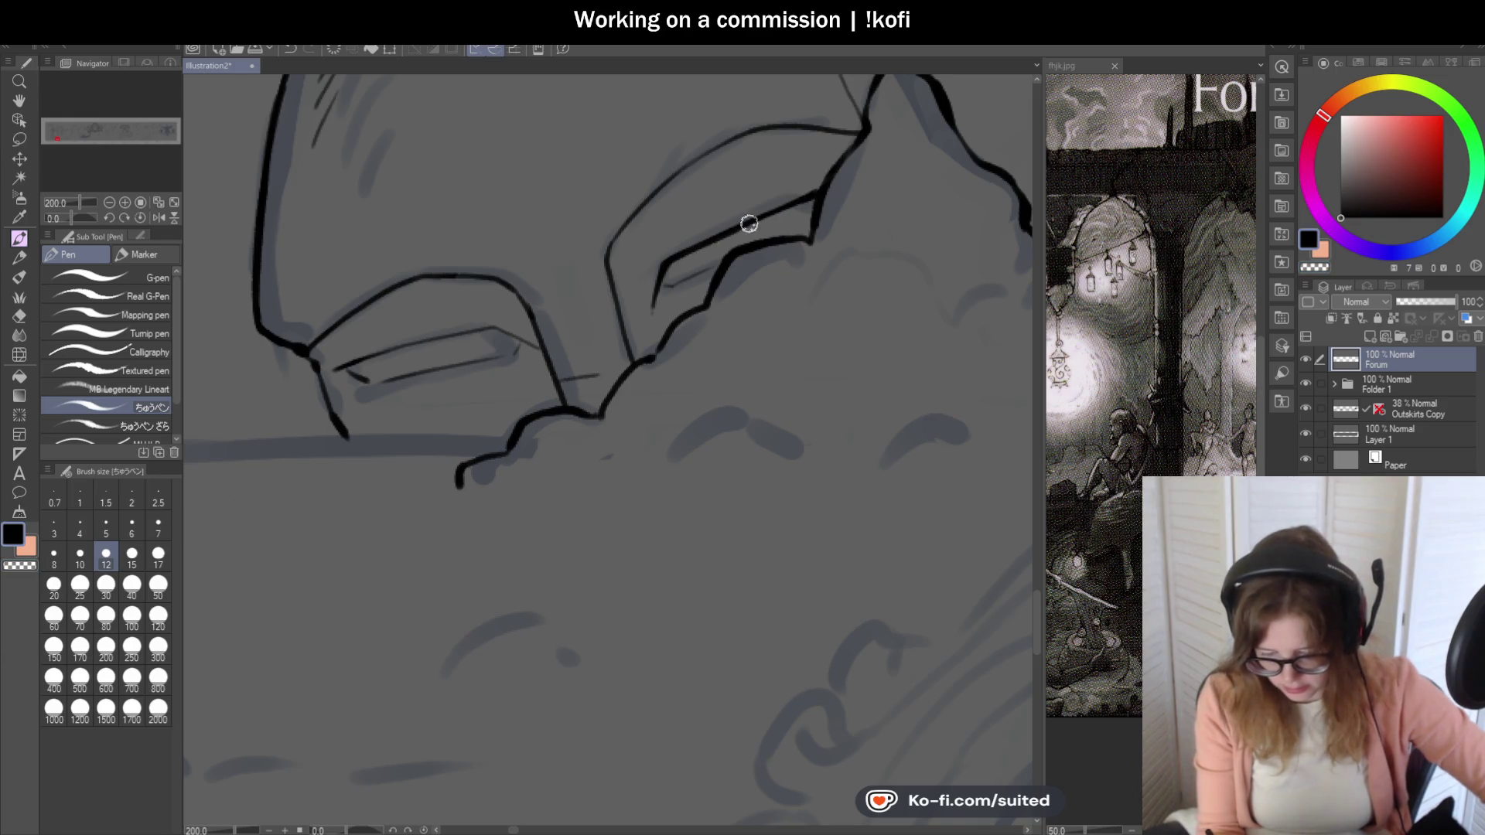
pyautogui.scroll(-1, 857, 202)
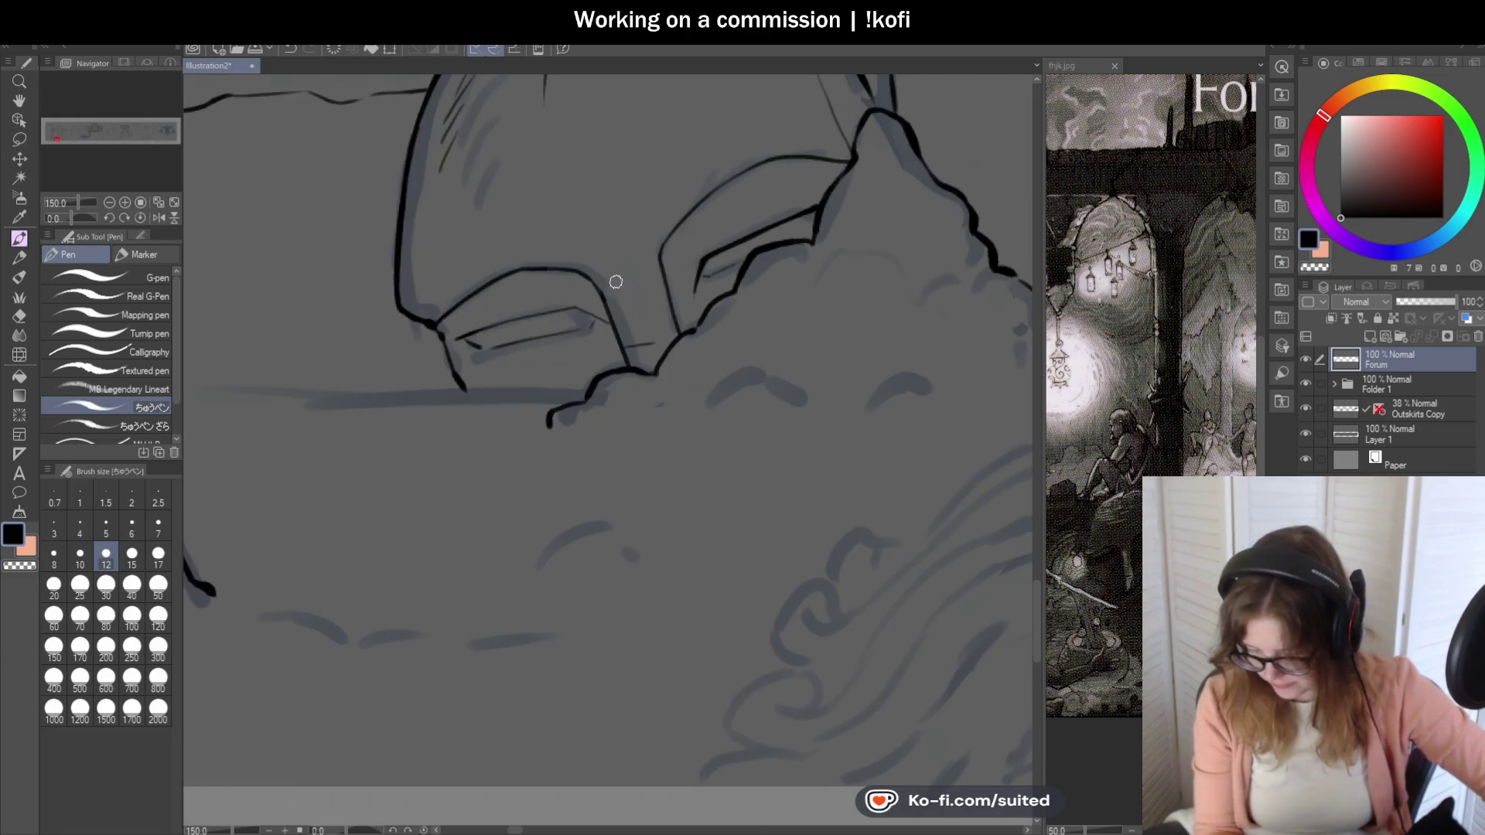
pyautogui.scroll(-1, 613, 283)
pyautogui.scroll(1, 539, 309)
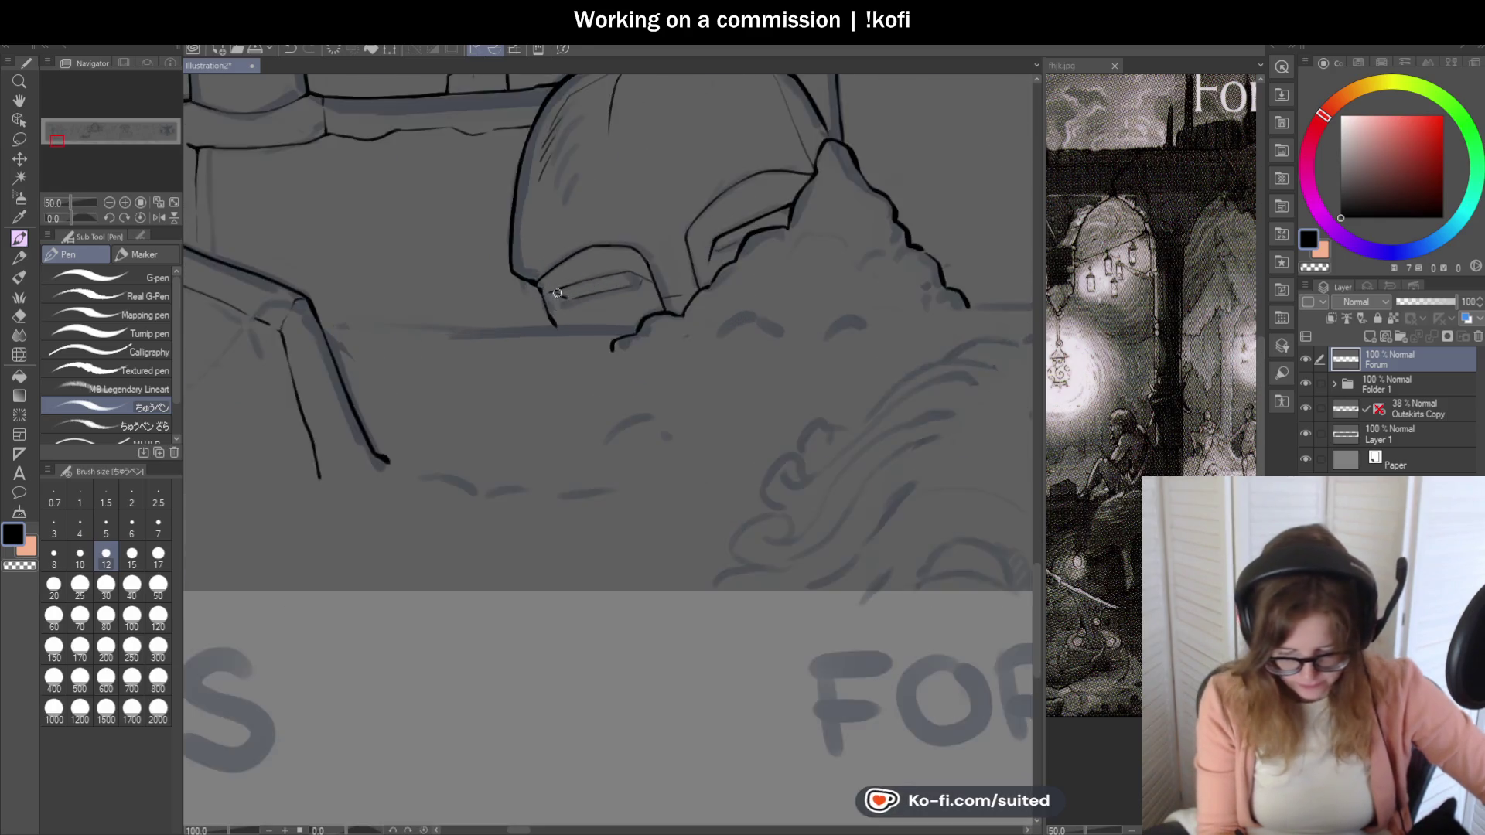
pyautogui.scroll(1, 586, 243)
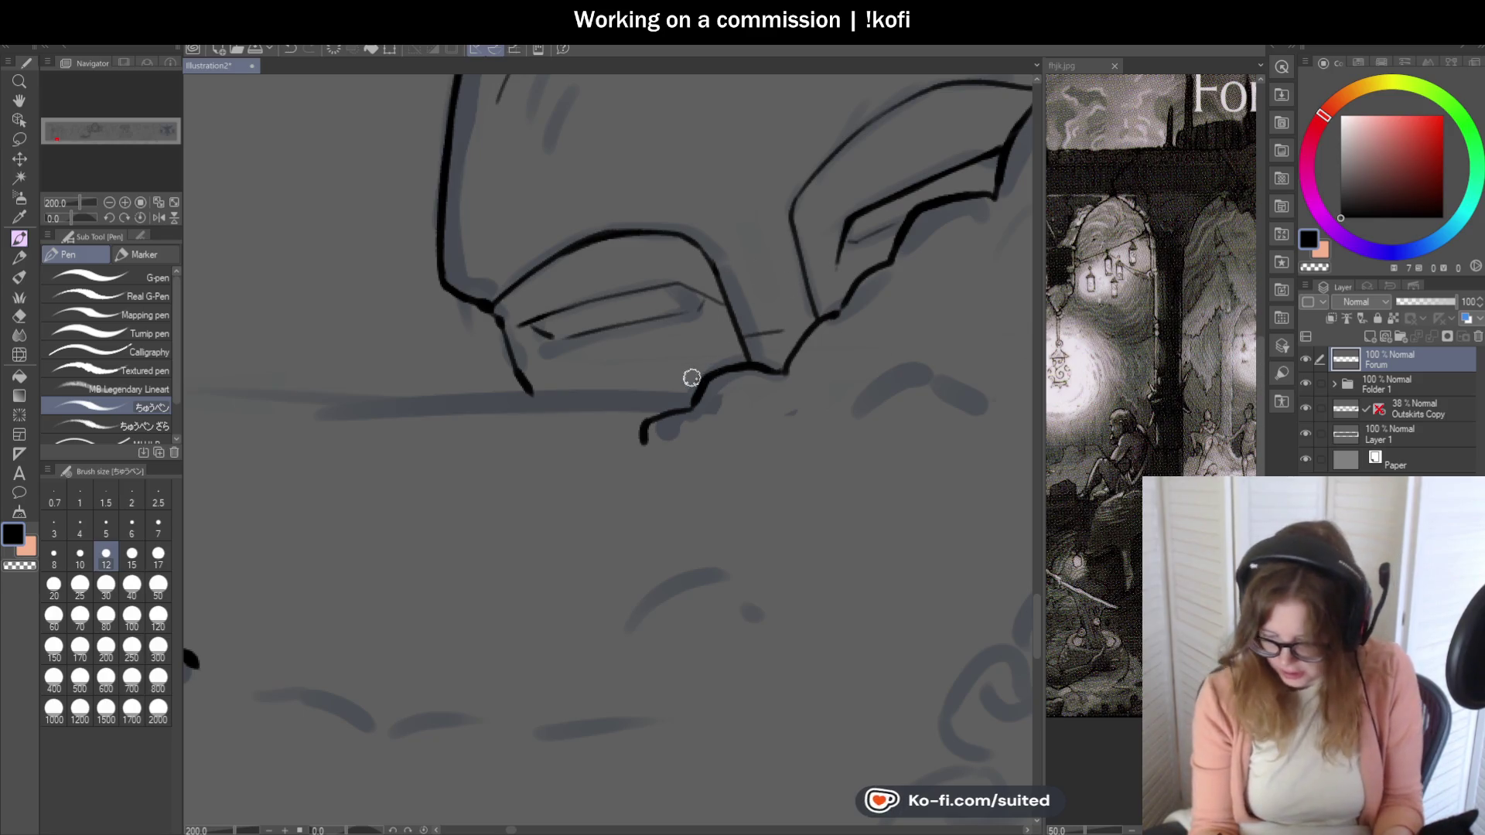
pyautogui.scroll(4, 675, 291)
pyautogui.moveTo(663, 267); pyautogui.dragTo(845, 313)
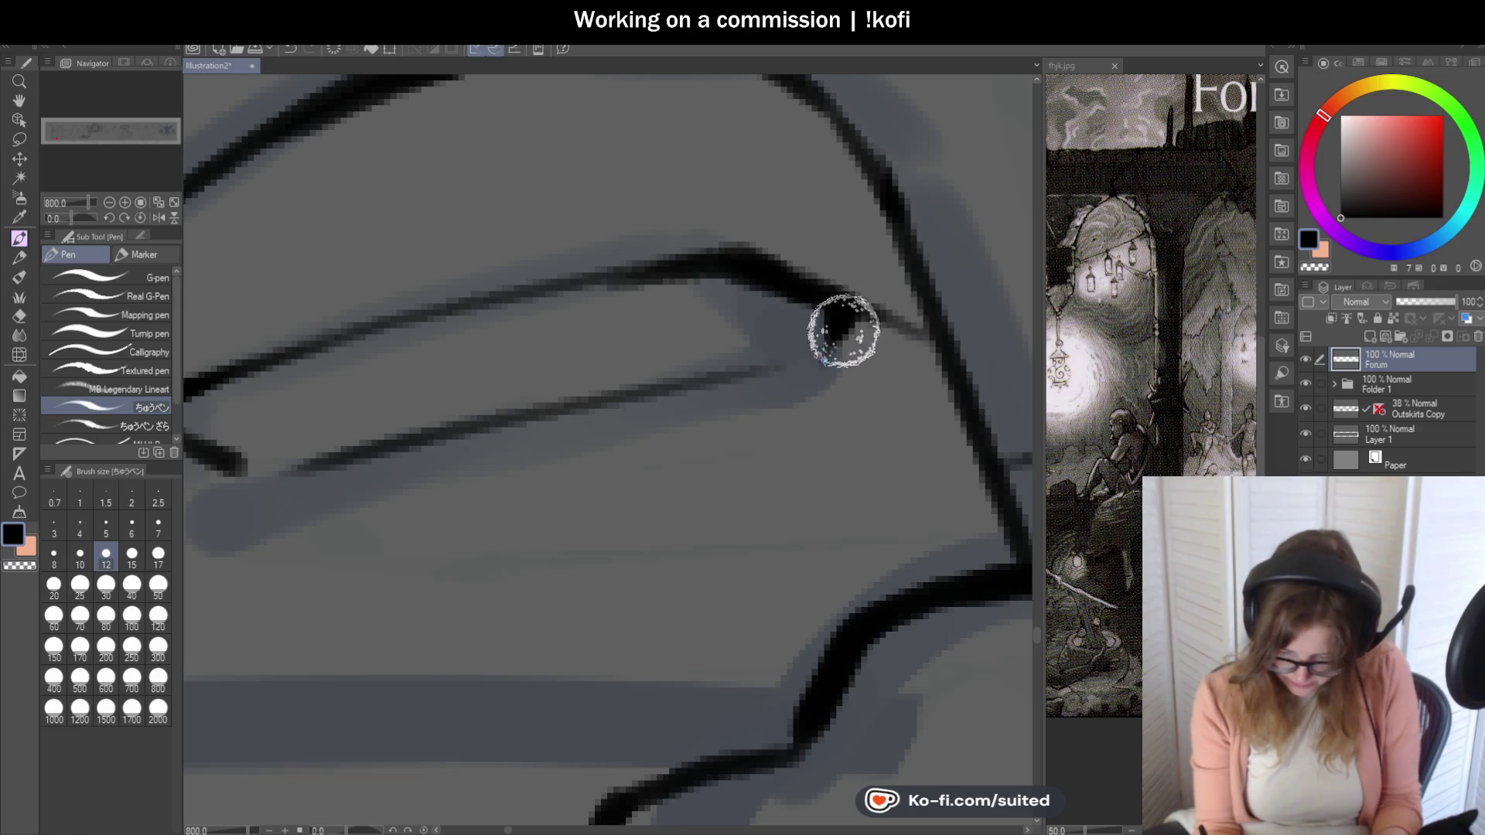
pyautogui.scroll(-4, 691, 398)
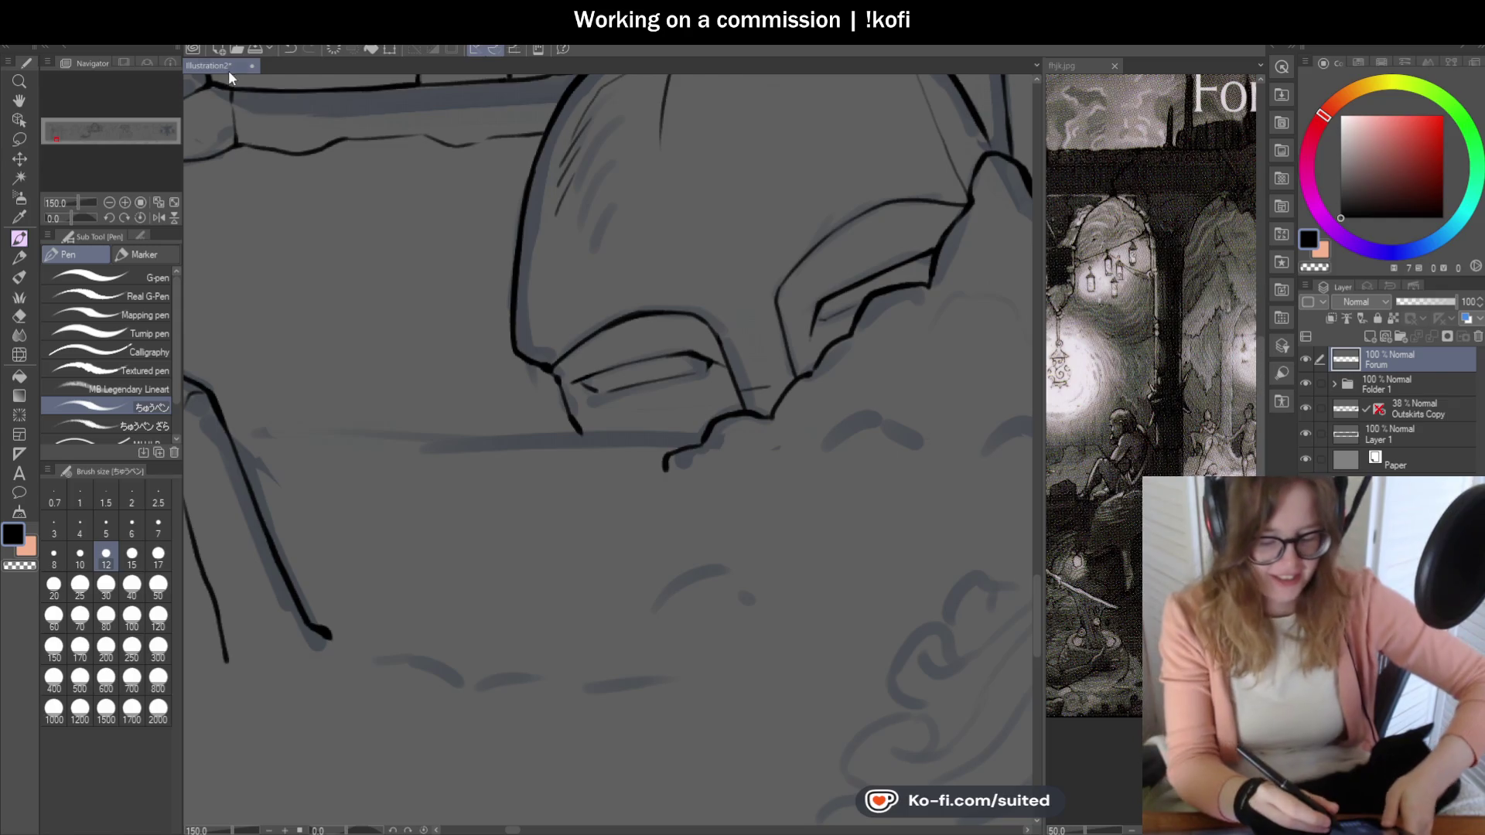
pyautogui.scroll(-2, 546, 363)
pyautogui.scroll(-2, 546, 364)
pyautogui.scroll(-1, 639, 411)
pyautogui.scroll(-2, 640, 411)
pyautogui.scroll(2, 846, 371)
pyautogui.scroll(1, 845, 372)
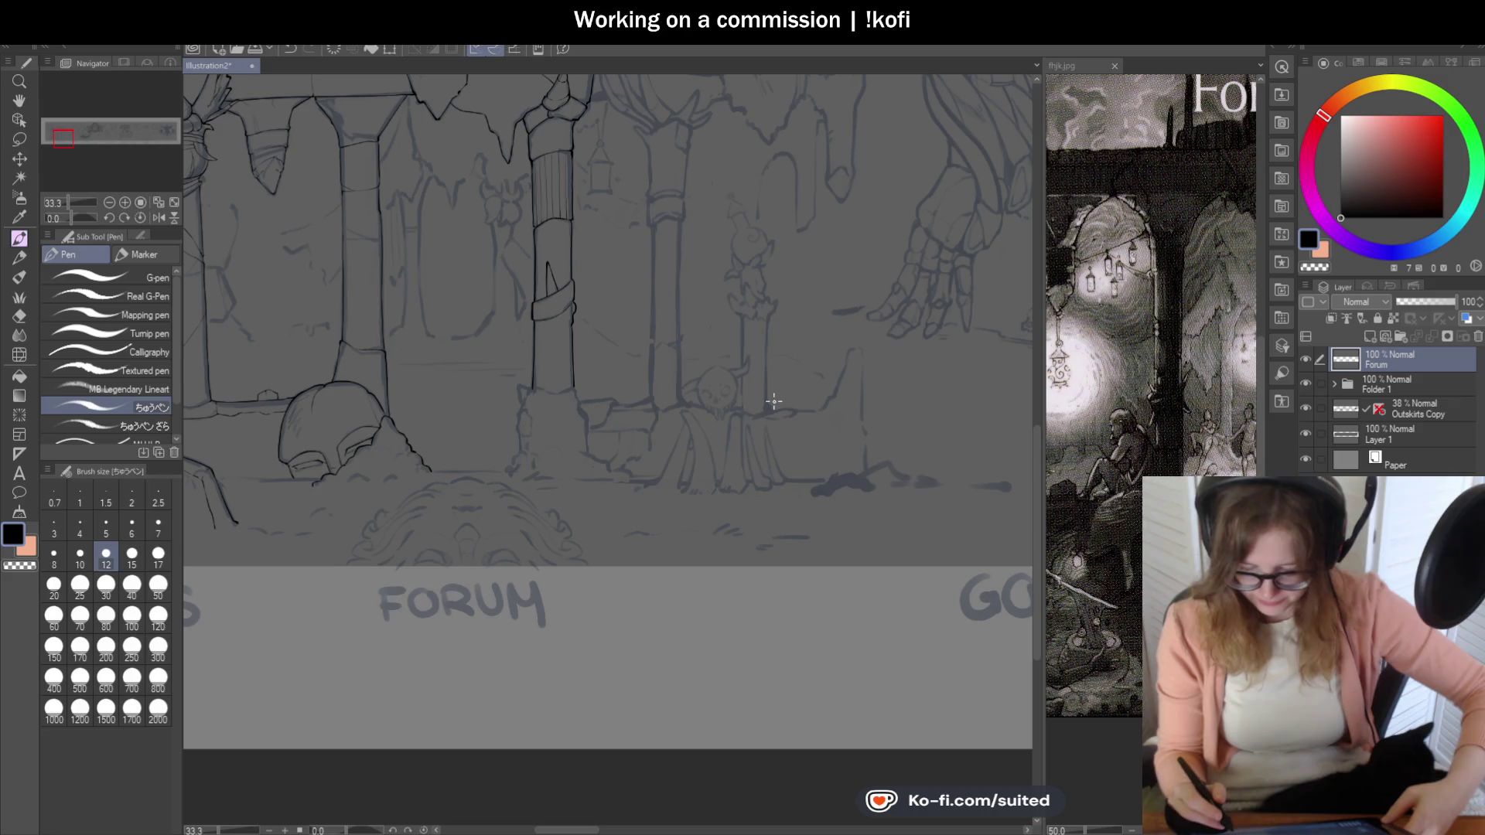
pyautogui.scroll(-1, 881, 343)
pyautogui.scroll(1, 398, 507)
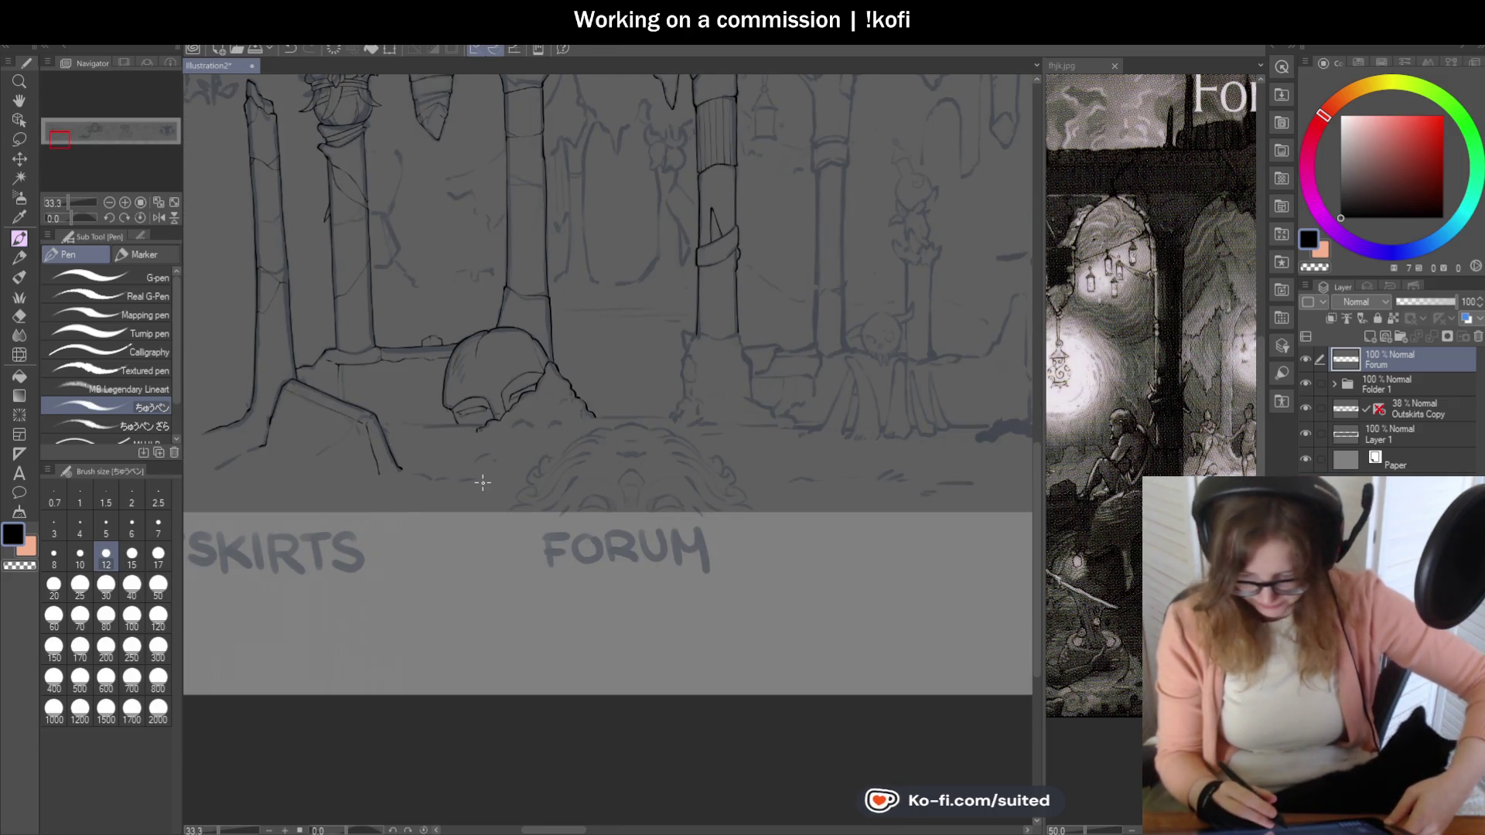
pyautogui.scroll(1, 482, 482)
pyautogui.scroll(2, 430, 454)
pyautogui.scroll(1, 487, 404)
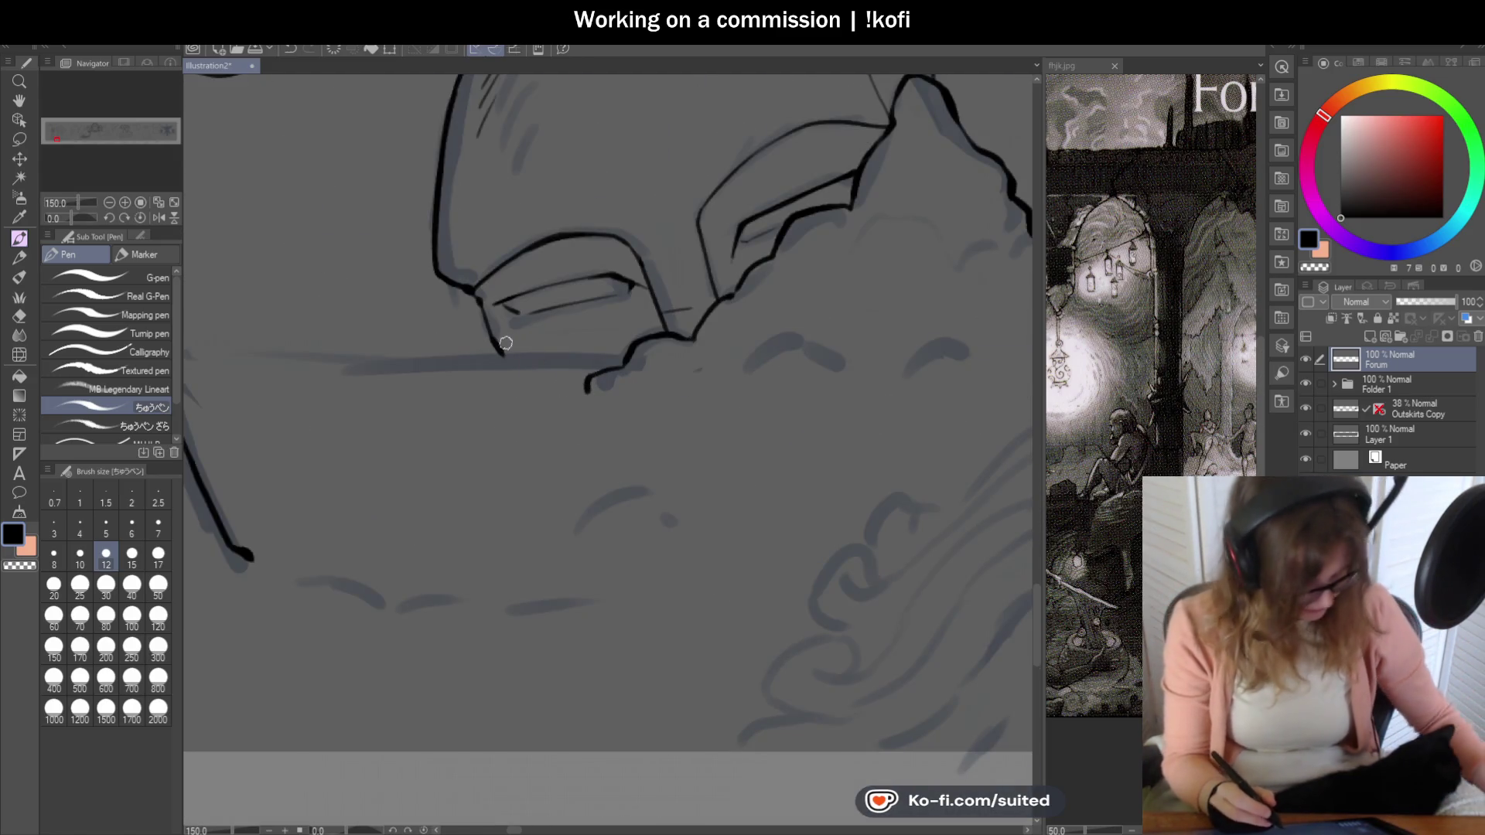
# - Ink the helmet visor's lower edge where it meets the rubble
pyautogui.moveTo(444, 354)
pyautogui.mouseDown()
pyautogui.moveTo(507, 358)
pyautogui.moveTo(376, 366)
pyautogui.mouseUp()
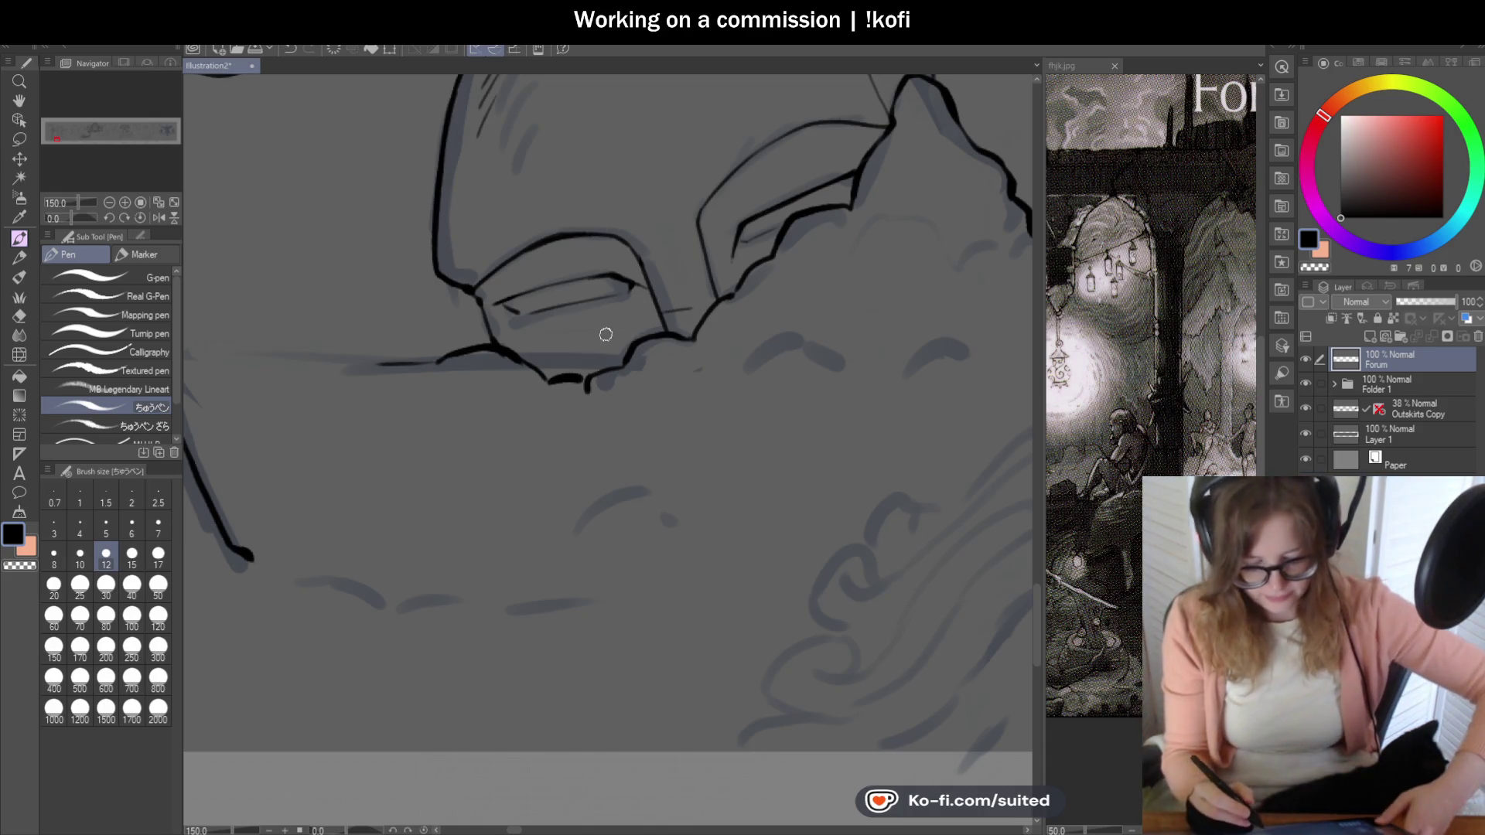
pyautogui.scroll(-3, 435, 332)
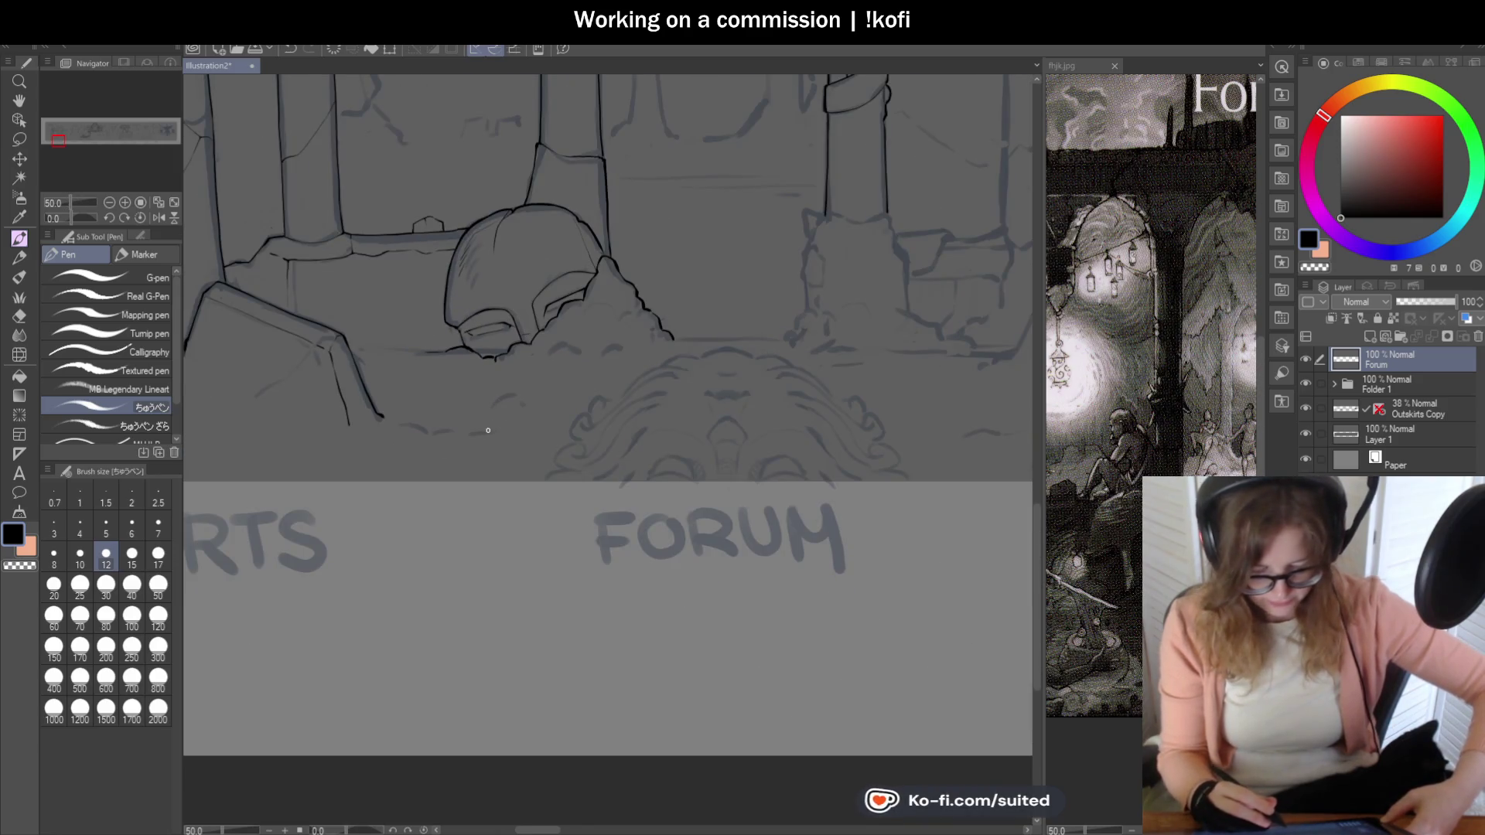
pyautogui.scroll(-1, 498, 417)
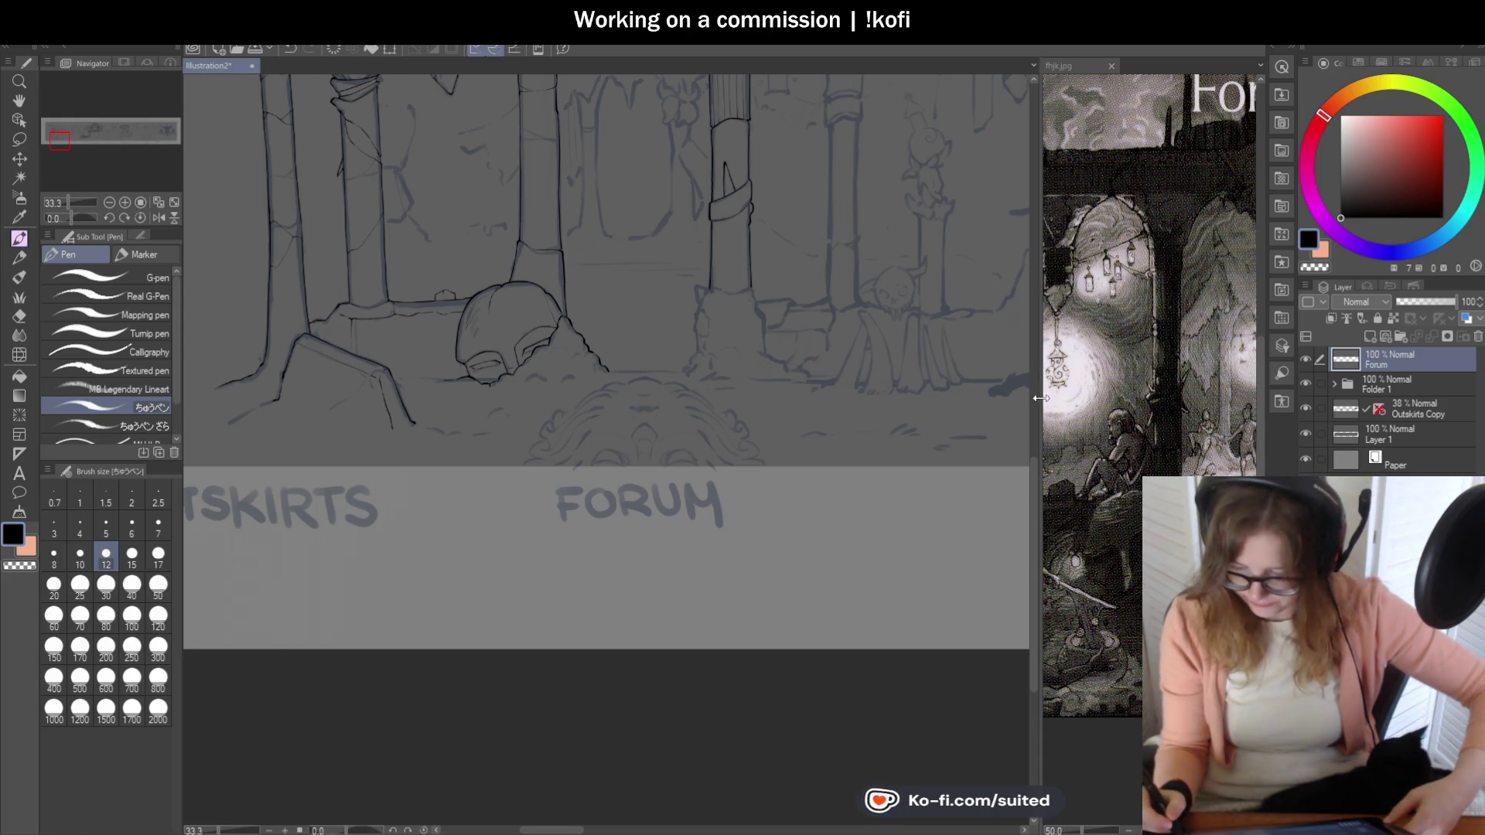
# - Pan the reference image to show the figures and skulls standing by the pillars
pyautogui.moveTo(1041, 392); pyautogui.dragTo(963, 392)
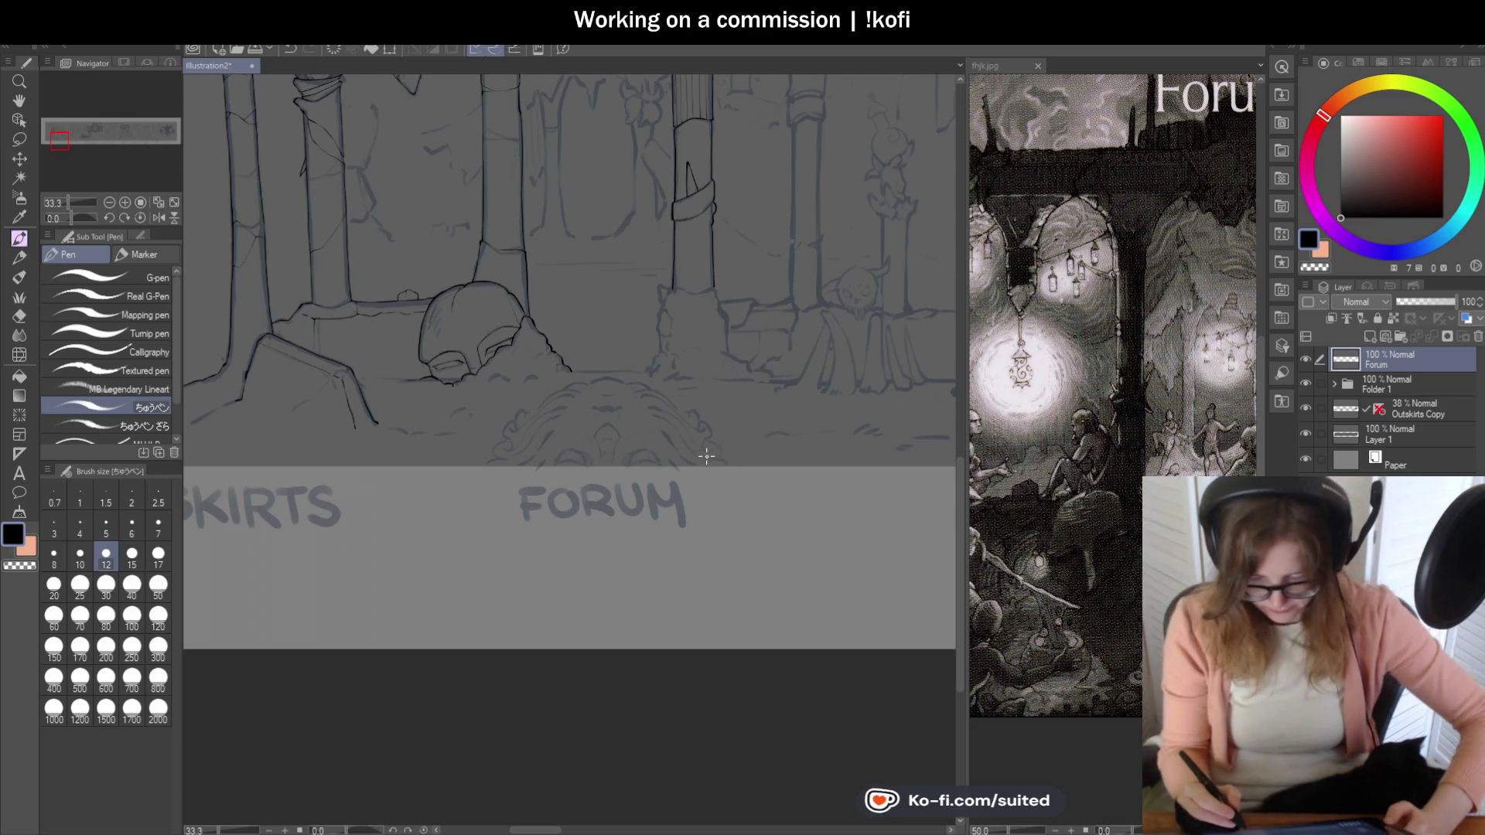
pyautogui.scroll(-1, 710, 460)
pyautogui.scroll(-2, 710, 460)
pyautogui.scroll(2, 734, 360)
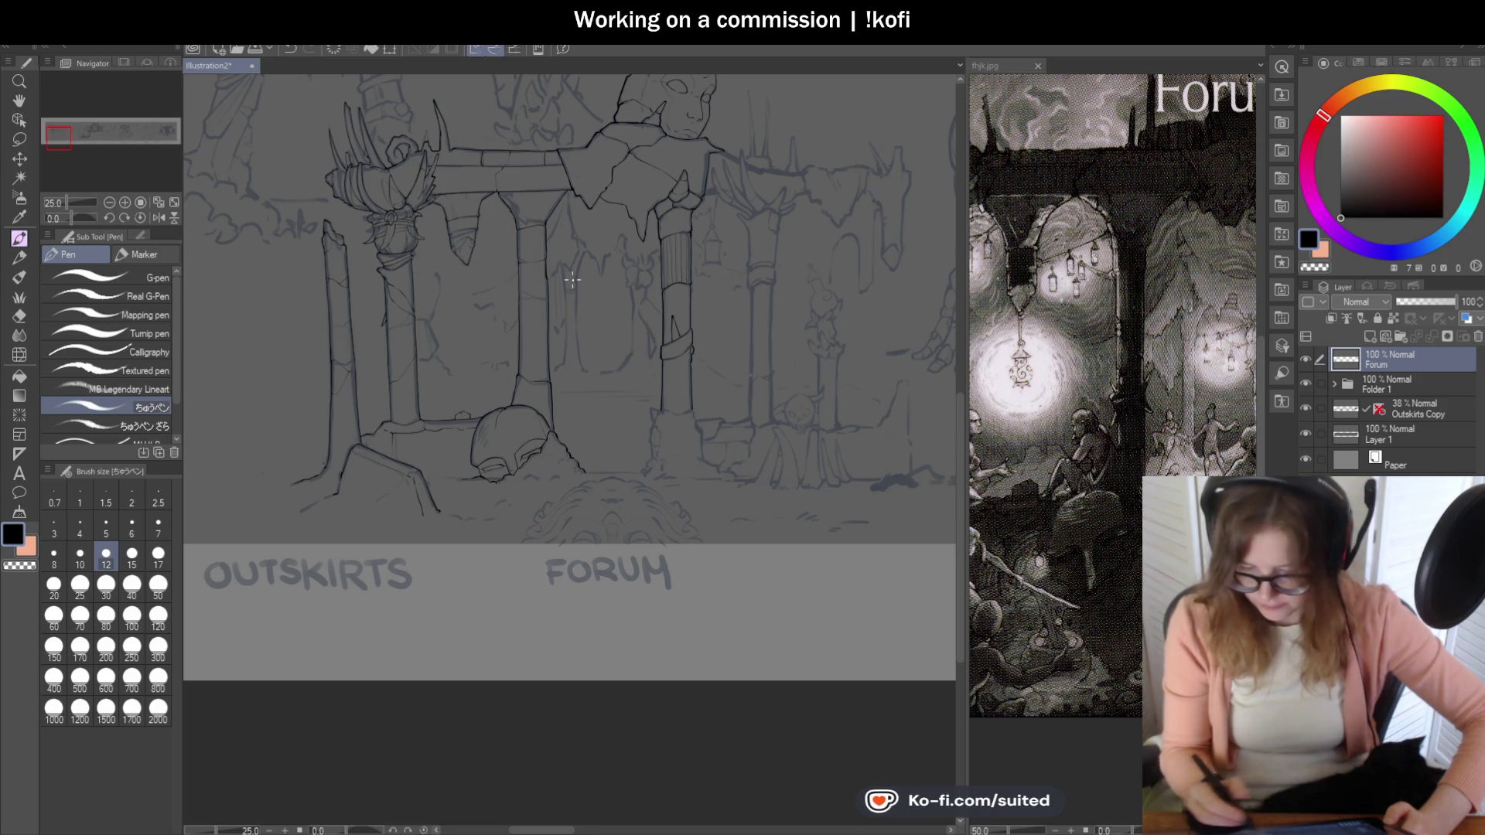
pyautogui.press('h')
pyautogui.click(1106, 433)
pyautogui.moveTo(1106, 433); pyautogui.dragTo(1056, 435)
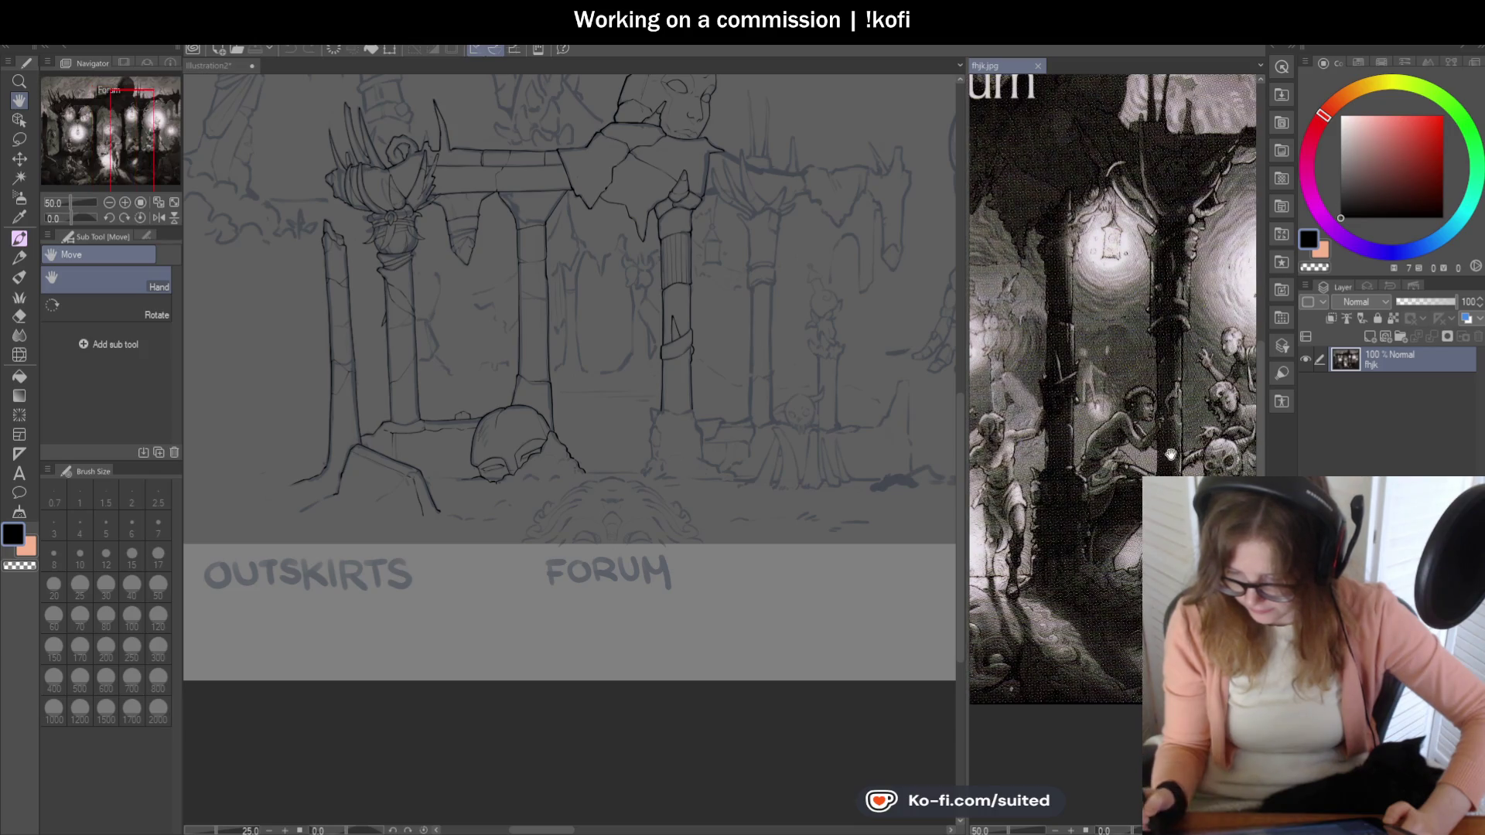
pyautogui.moveTo(1172, 439); pyautogui.dragTo(1116, 441)
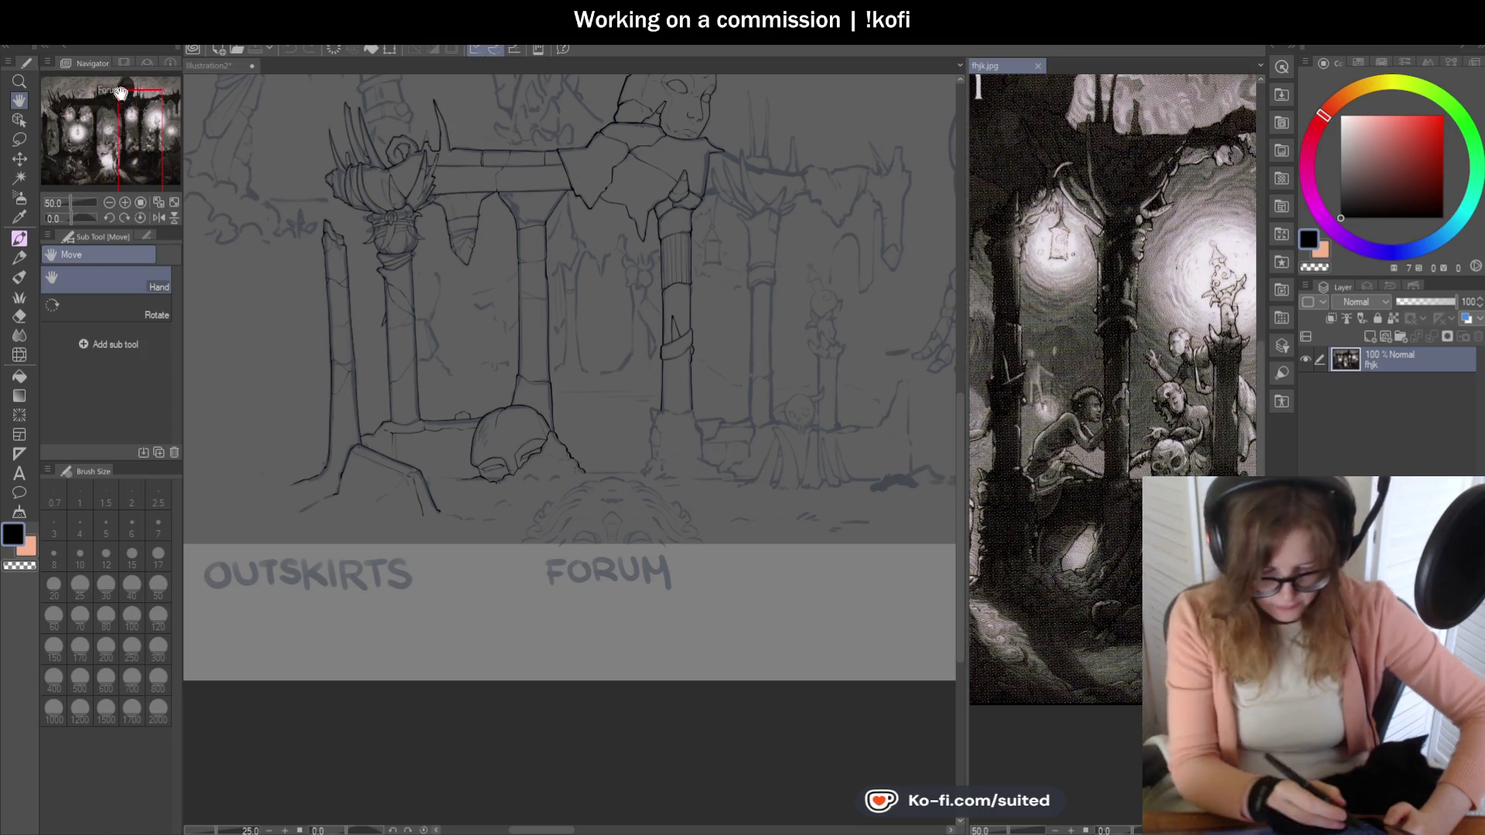
# - Return to the Illustration2 banner with the Pen tool ready for inking
pyautogui.click(209, 64)
pyautogui.press('p')
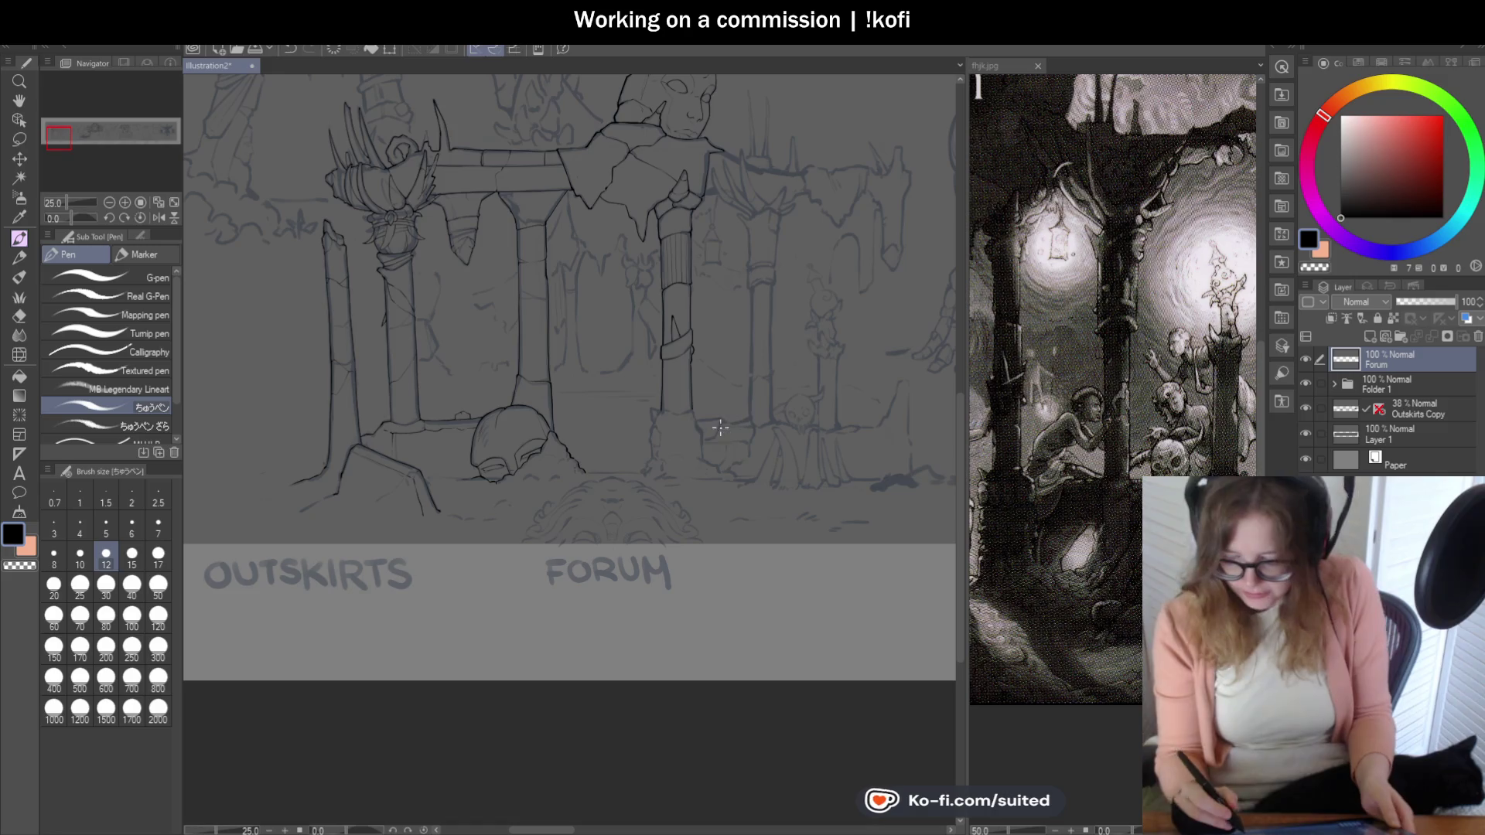
pyautogui.scroll(-3, 784, 409)
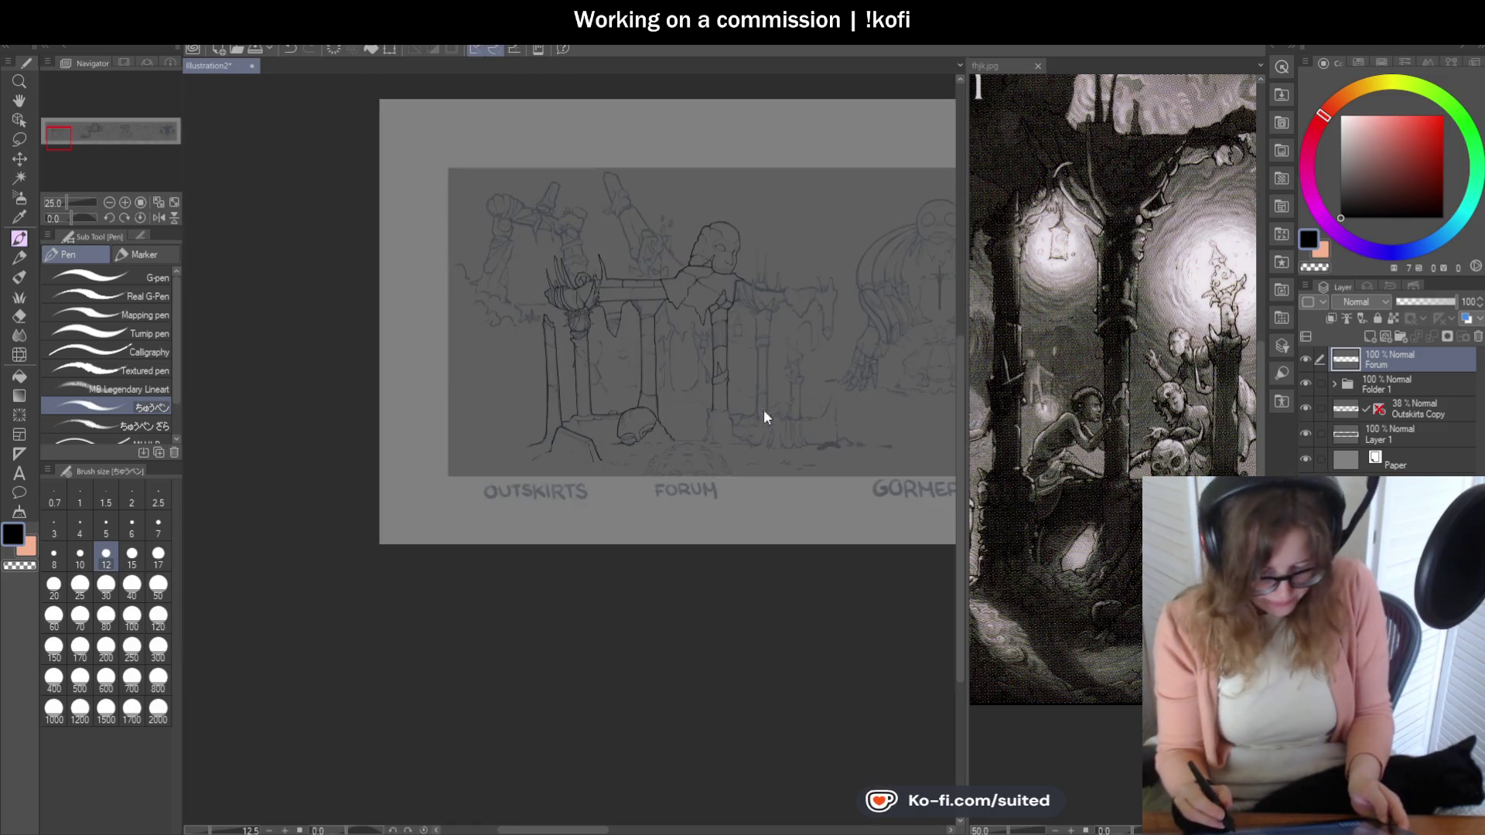
pyautogui.scroll(4, 764, 410)
pyautogui.scroll(2, 682, 362)
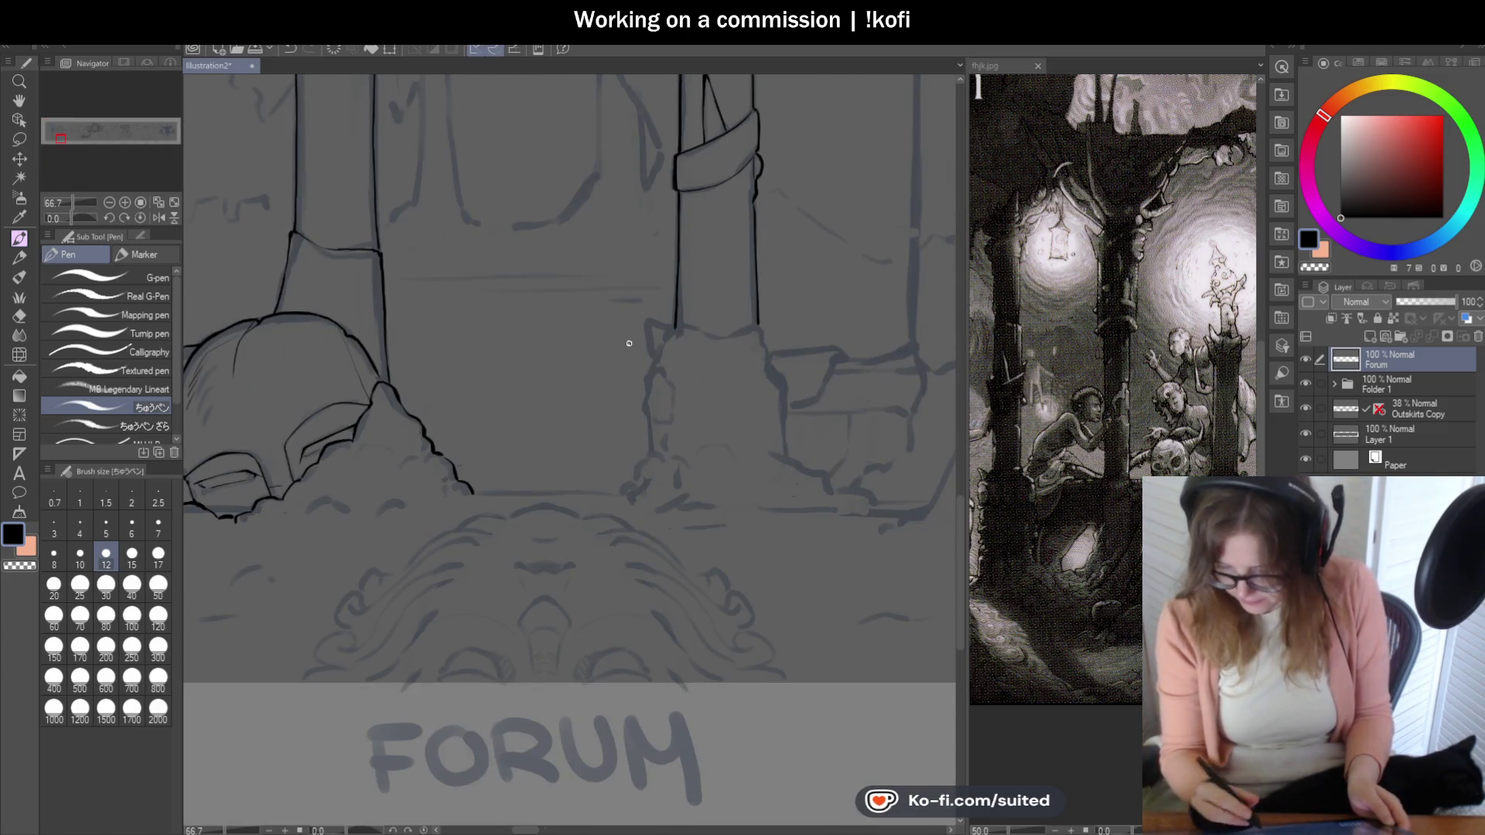
pyautogui.scroll(3, 629, 342)
# - Ink the pillar base outline: leftward line, right edge, joined base line and downward extension
pyautogui.moveTo(667, 340); pyautogui.dragTo(583, 334)
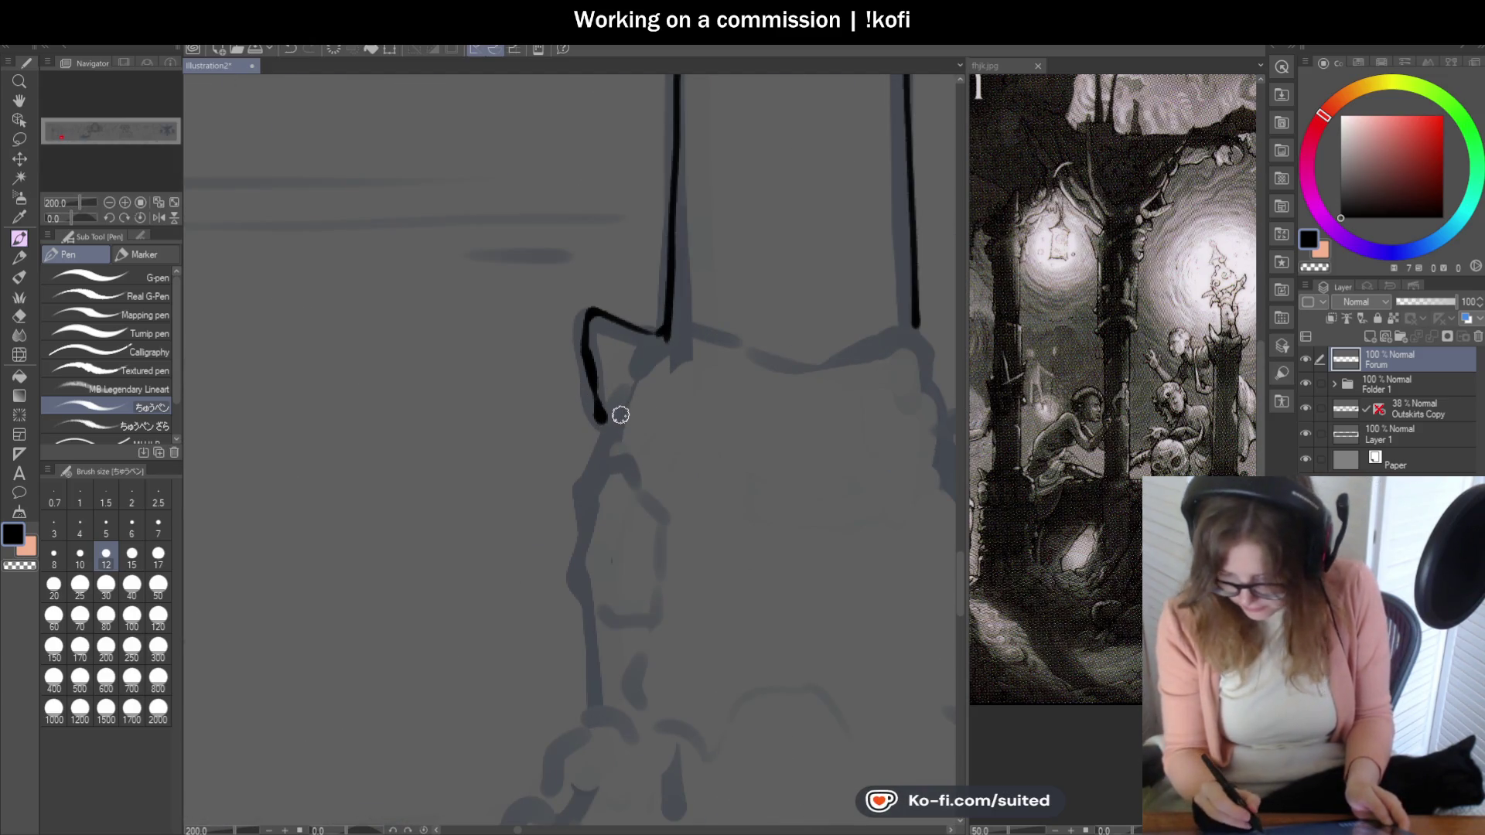
pyautogui.scroll(-2, 744, 414)
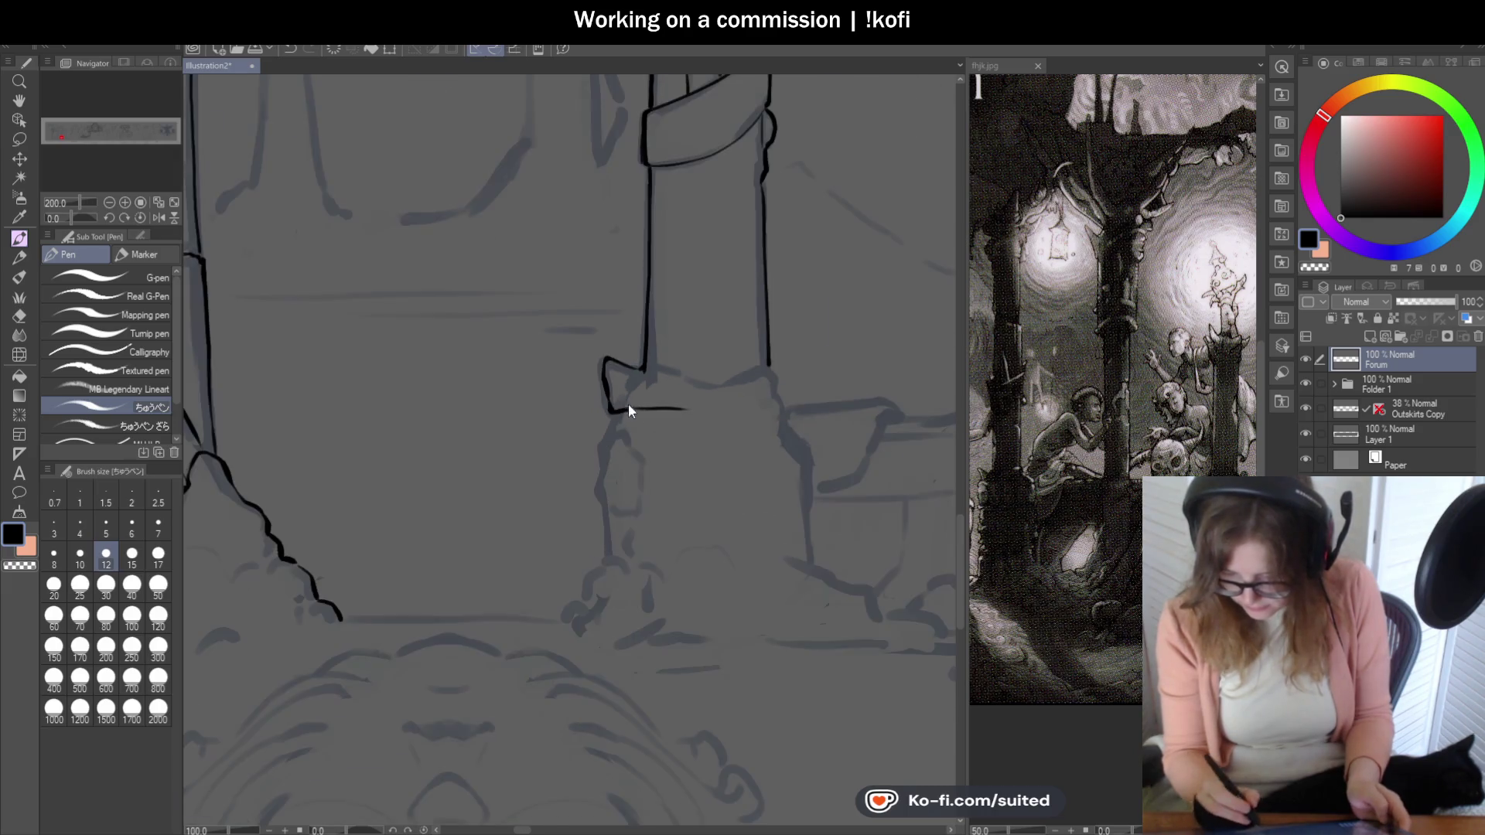
pyautogui.scroll(1, 755, 453)
pyautogui.scroll(1, 806, 292)
pyautogui.moveTo(781, 280); pyautogui.dragTo(820, 368)
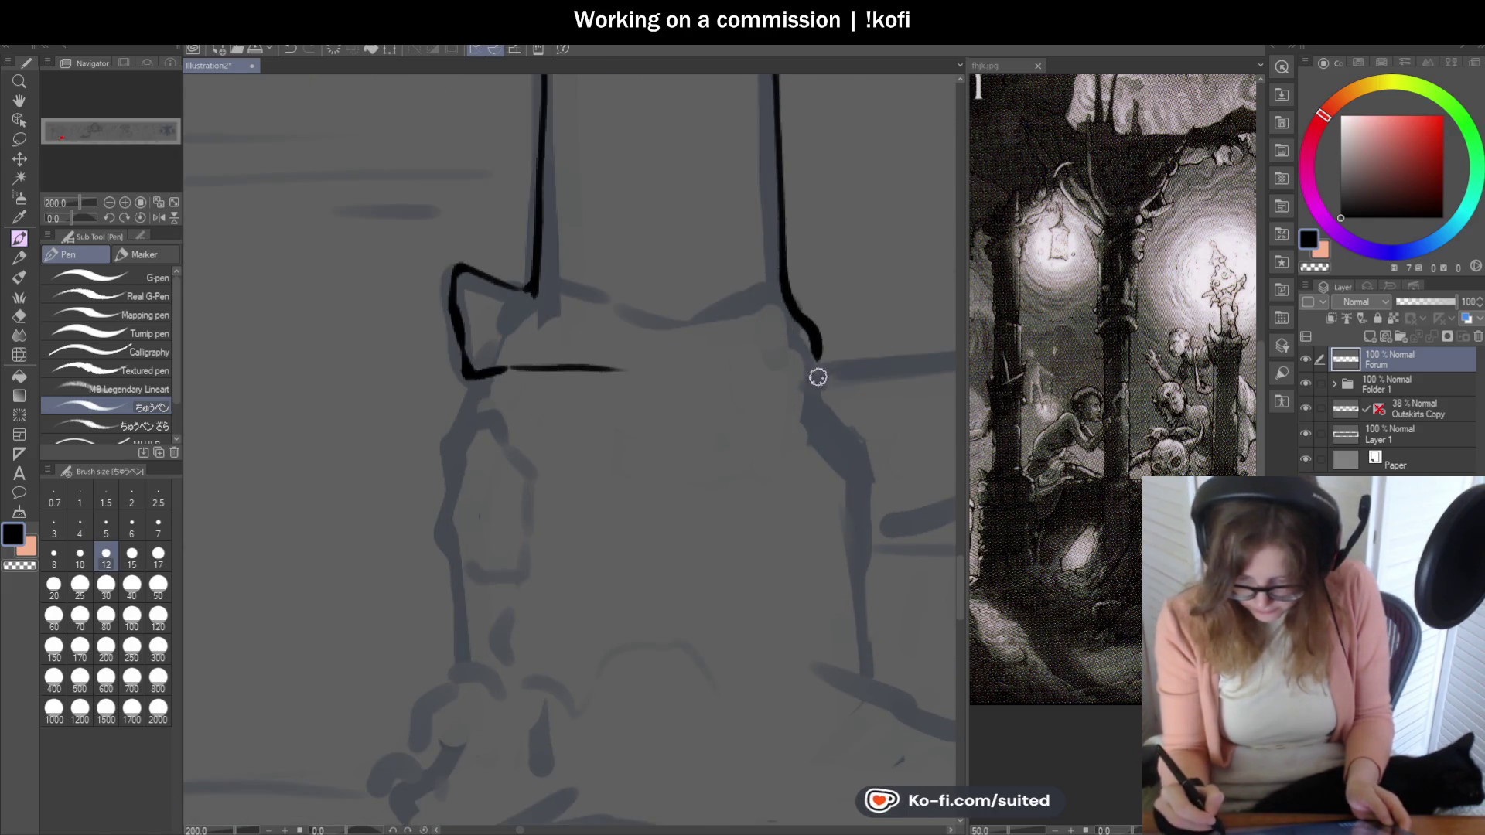
pyautogui.moveTo(639, 367); pyautogui.dragTo(809, 370)
pyautogui.scroll(-2, 820, 361)
pyautogui.scroll(1, 697, 464)
pyautogui.scroll(1, 640, 269)
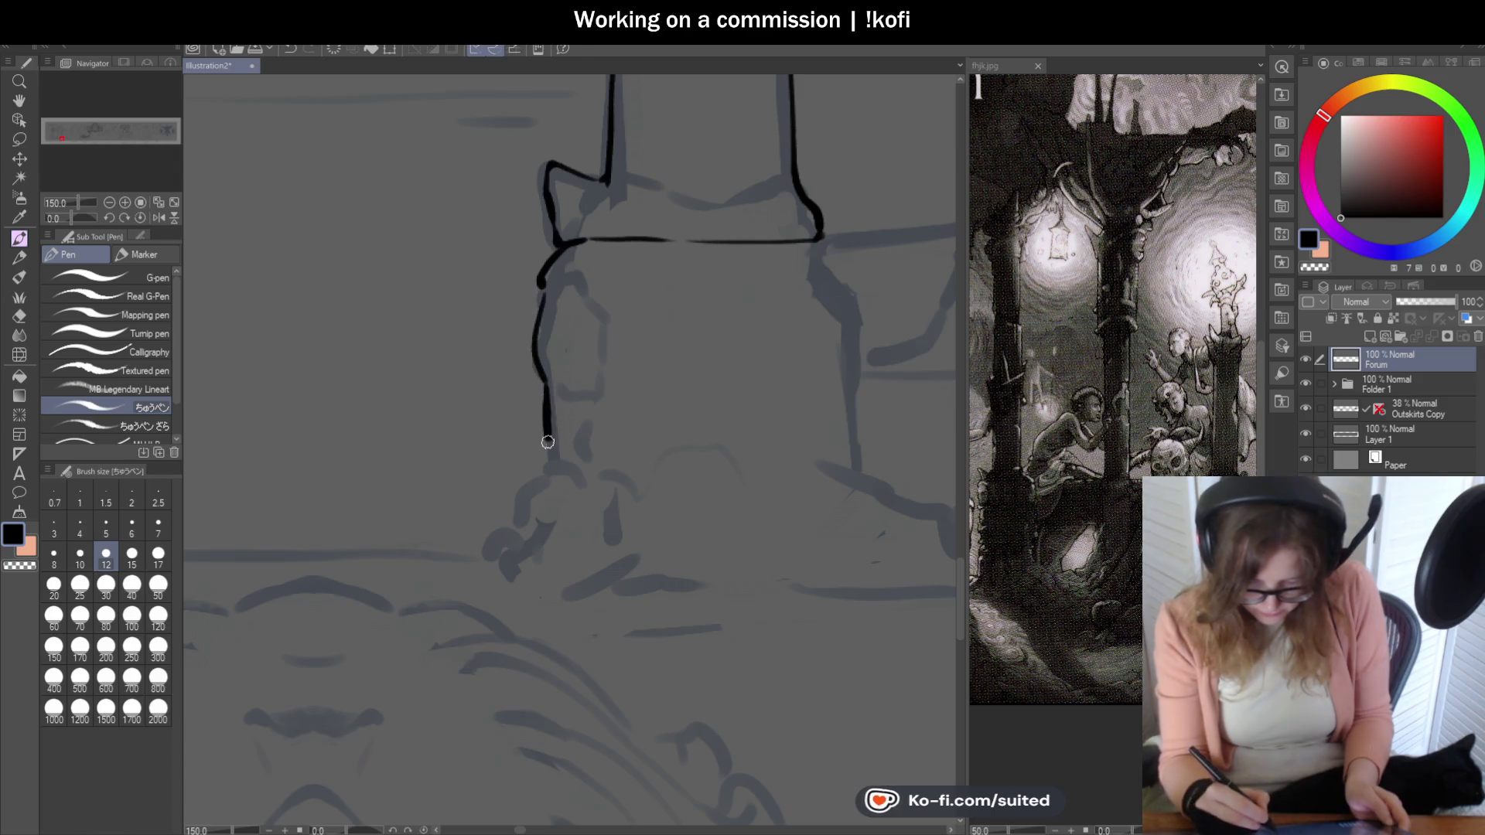
pyautogui.scroll(-2, 548, 440)
pyautogui.scroll(1, 732, 313)
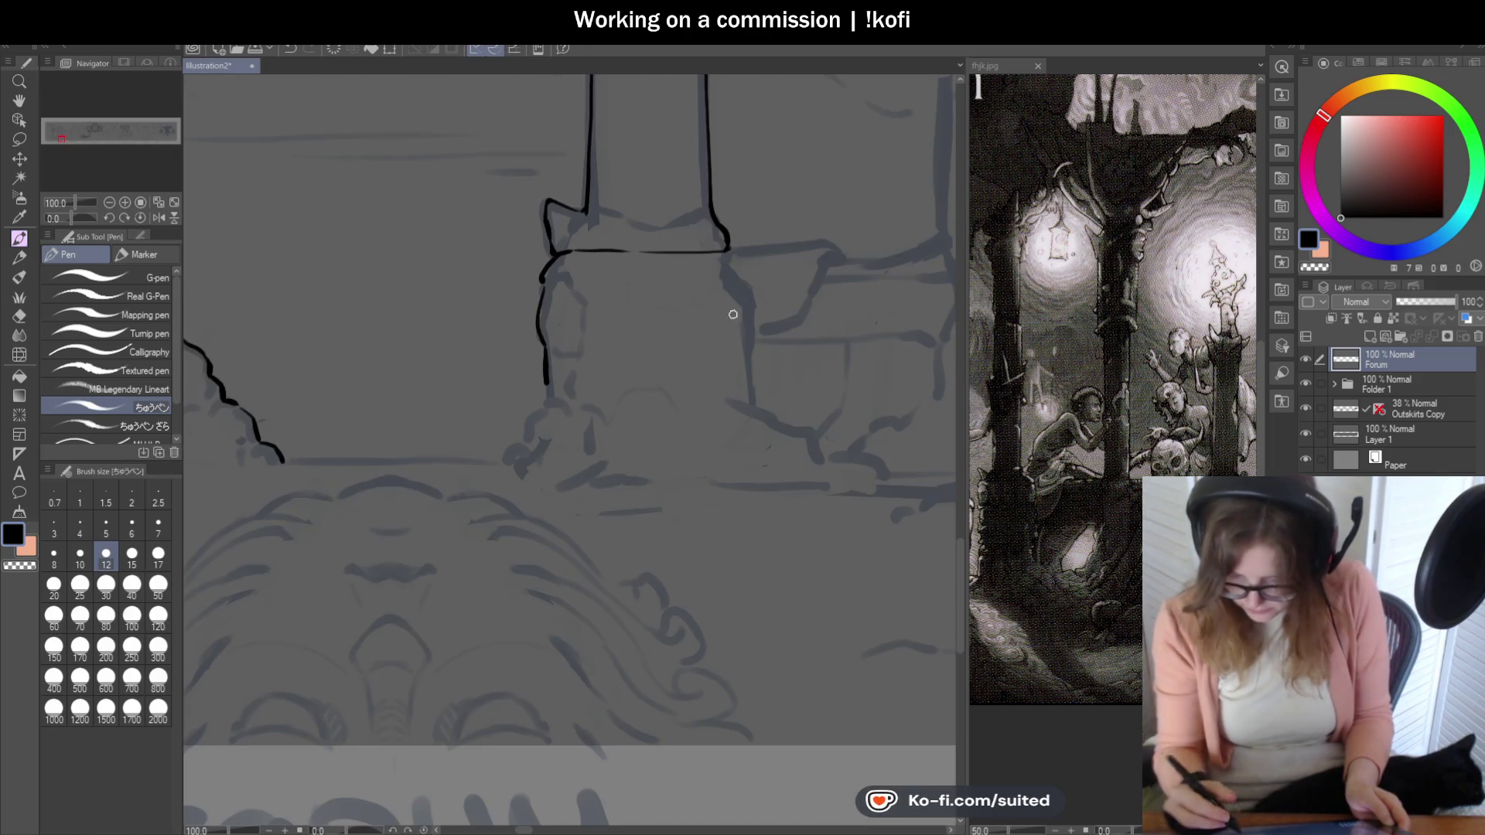
pyautogui.scroll(1, 733, 314)
pyautogui.moveTo(743, 363); pyautogui.dragTo(749, 471)
pyautogui.scroll(-2, 730, 448)
pyautogui.scroll(2, 610, 412)
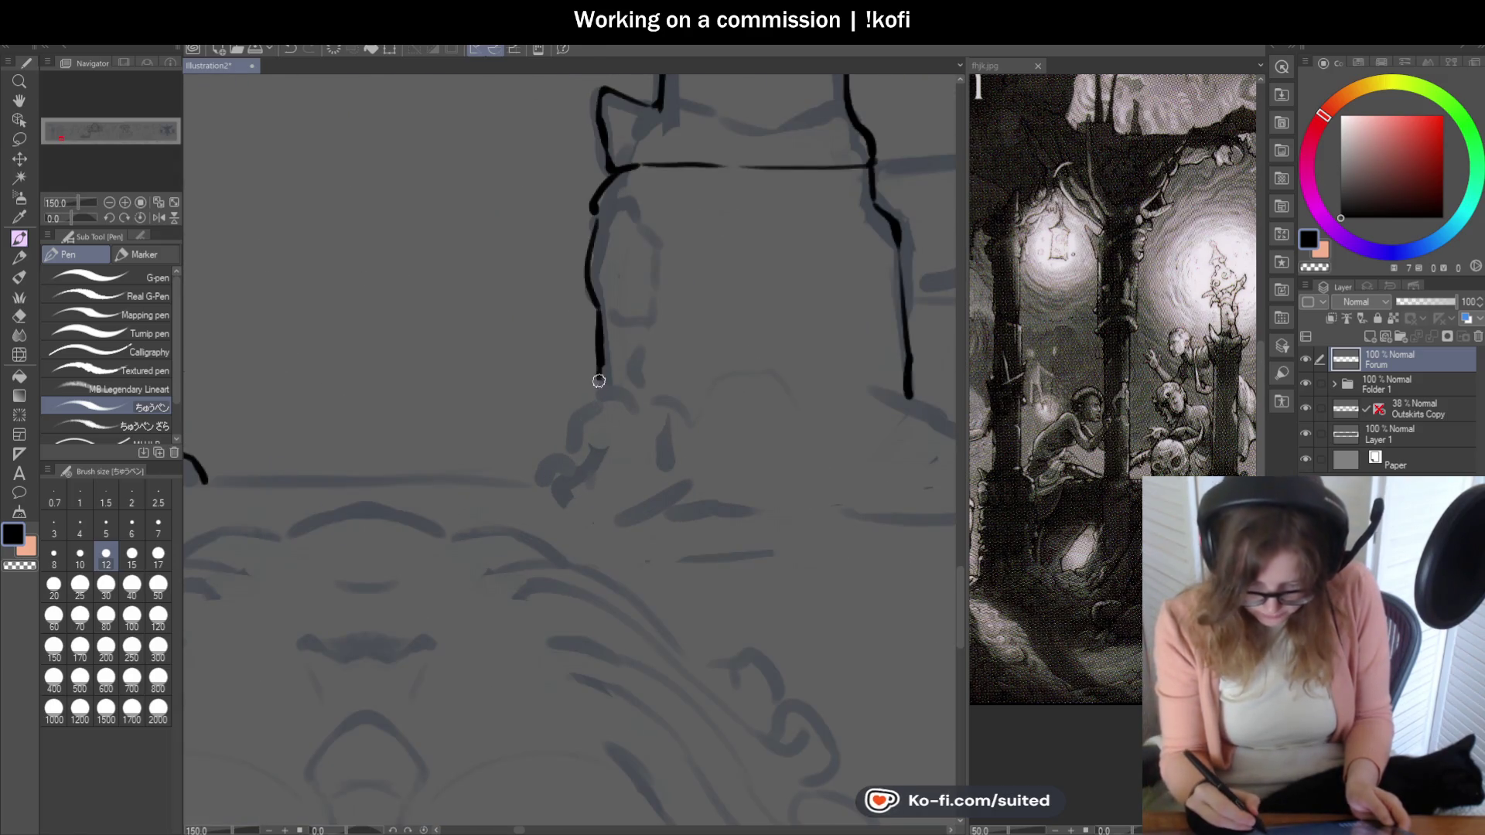
pyautogui.moveTo(561, 457); pyautogui.dragTo(519, 485)
pyautogui.scroll(-2, 778, 504)
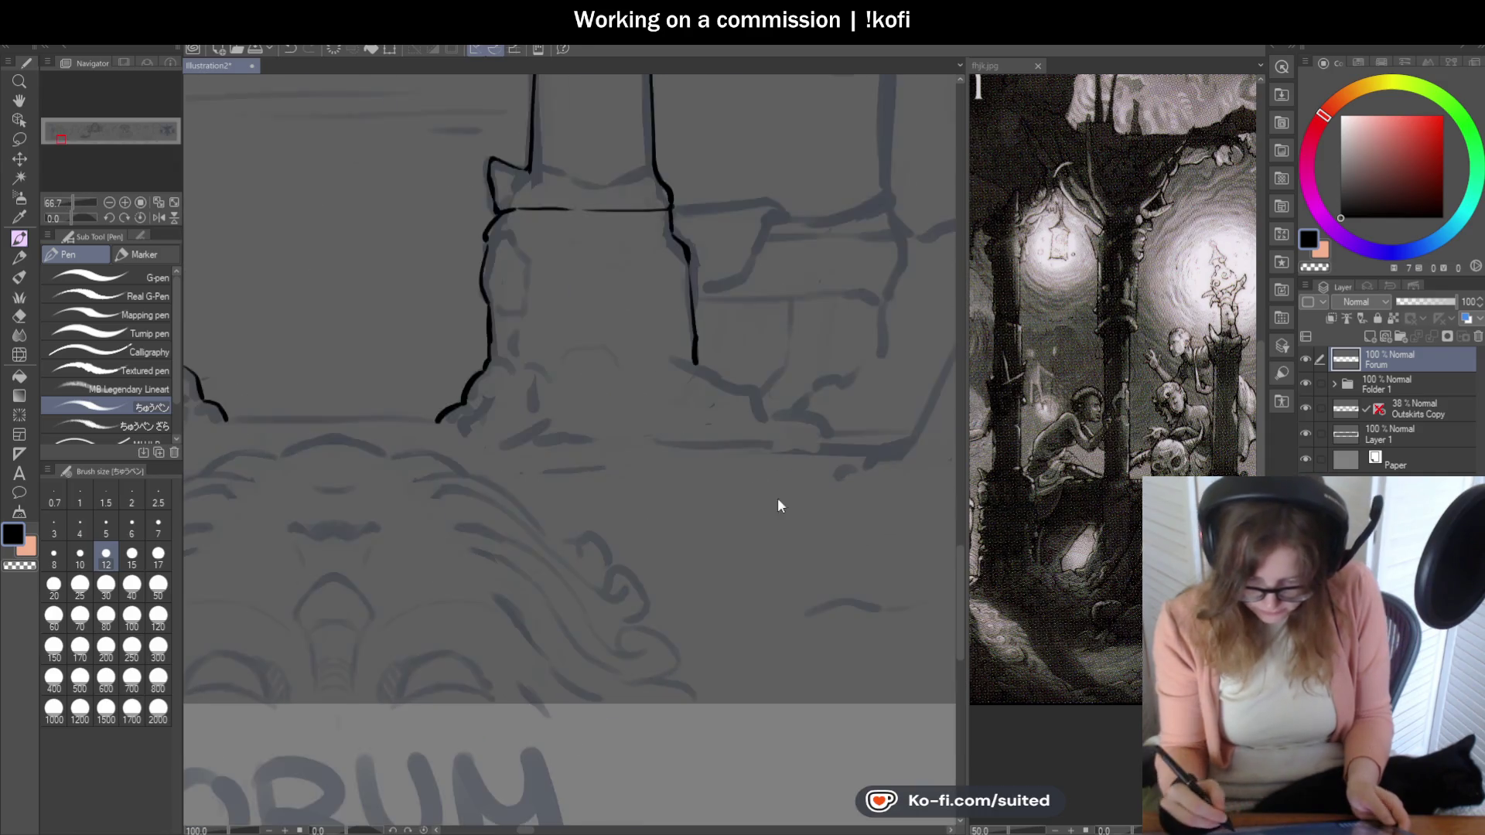
pyautogui.scroll(2, 672, 339)
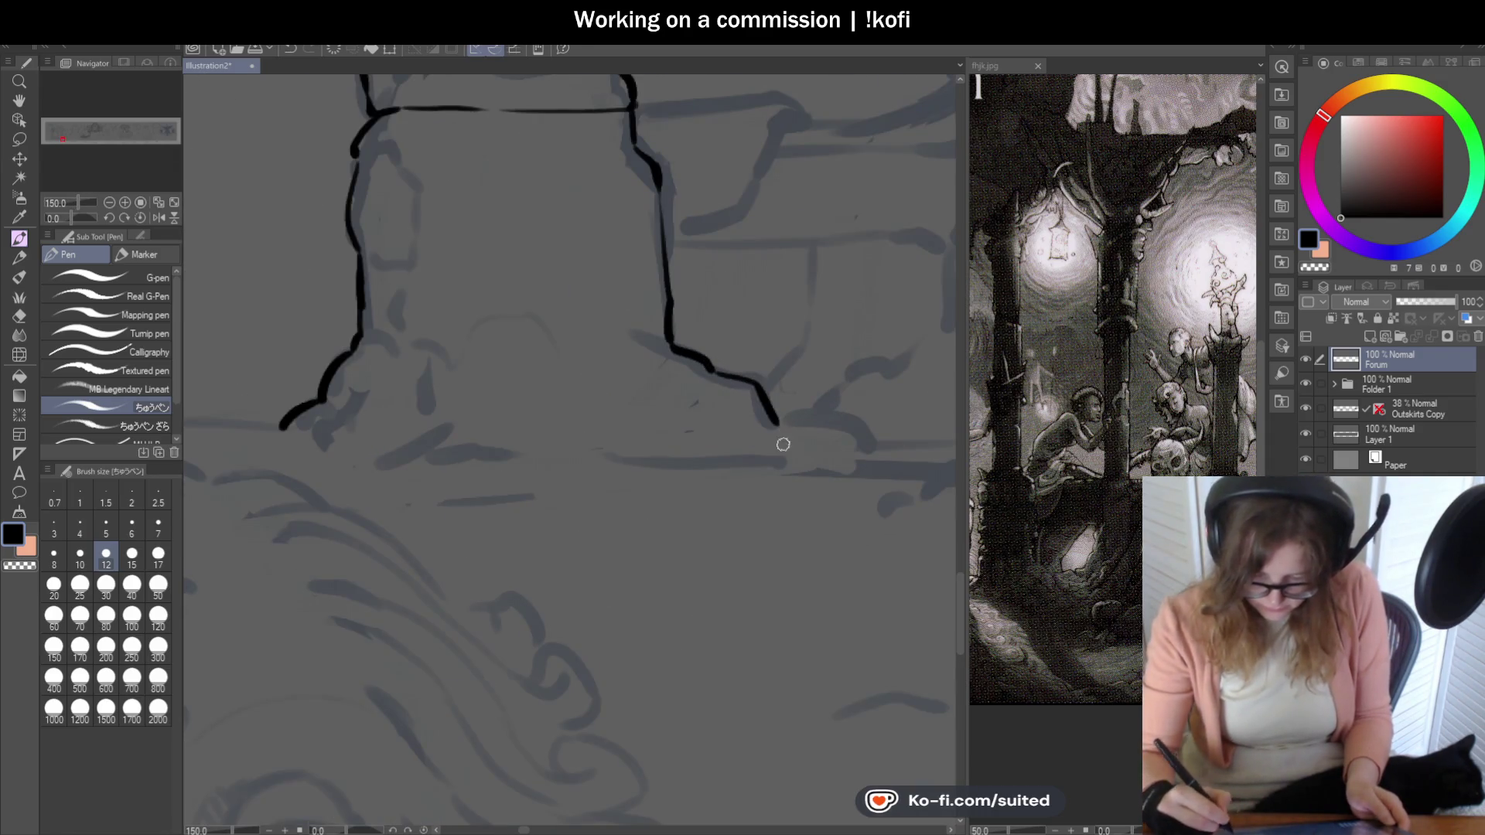
pyautogui.scroll(-2, 767, 422)
pyautogui.scroll(-2, 742, 406)
pyautogui.scroll(3, 723, 316)
pyautogui.scroll(2, 723, 316)
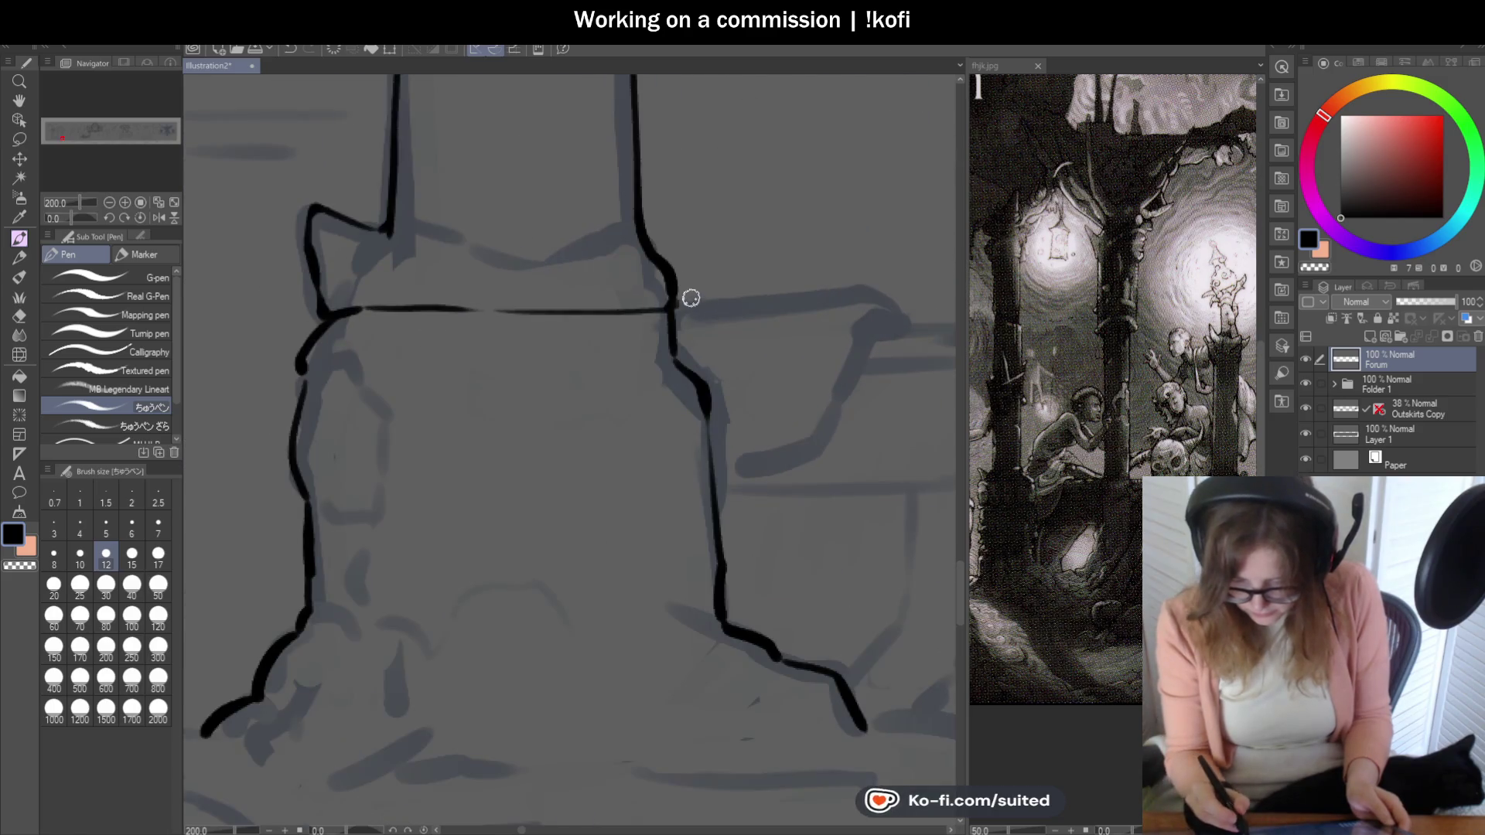
pyautogui.hotkey('ctrl', 'z')
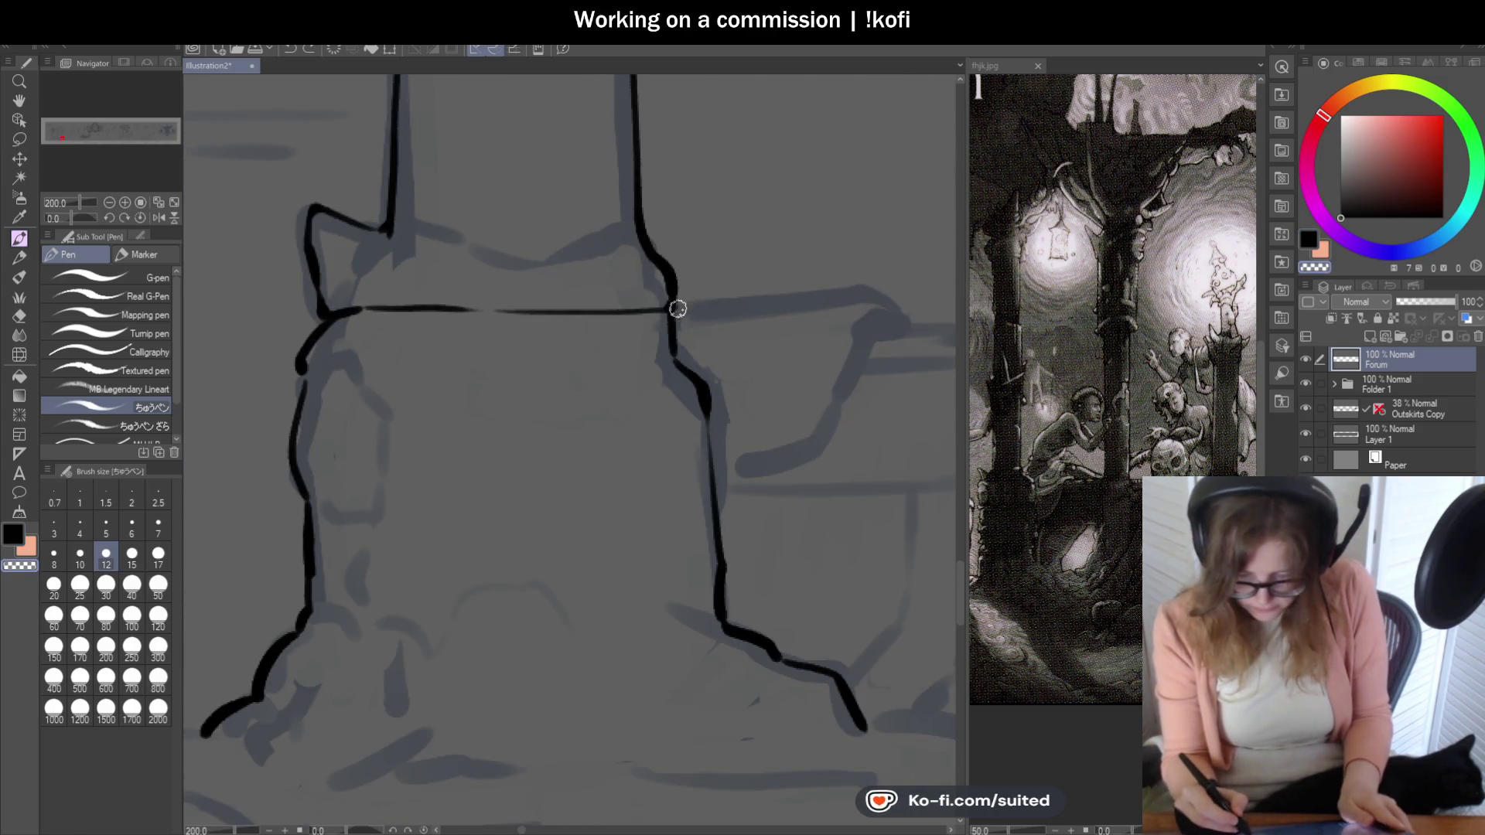
# - Ink the ledge line running right from the pillar base, thickening edges and redrawing its end longer
pyautogui.moveTo(679, 300); pyautogui.dragTo(834, 297)
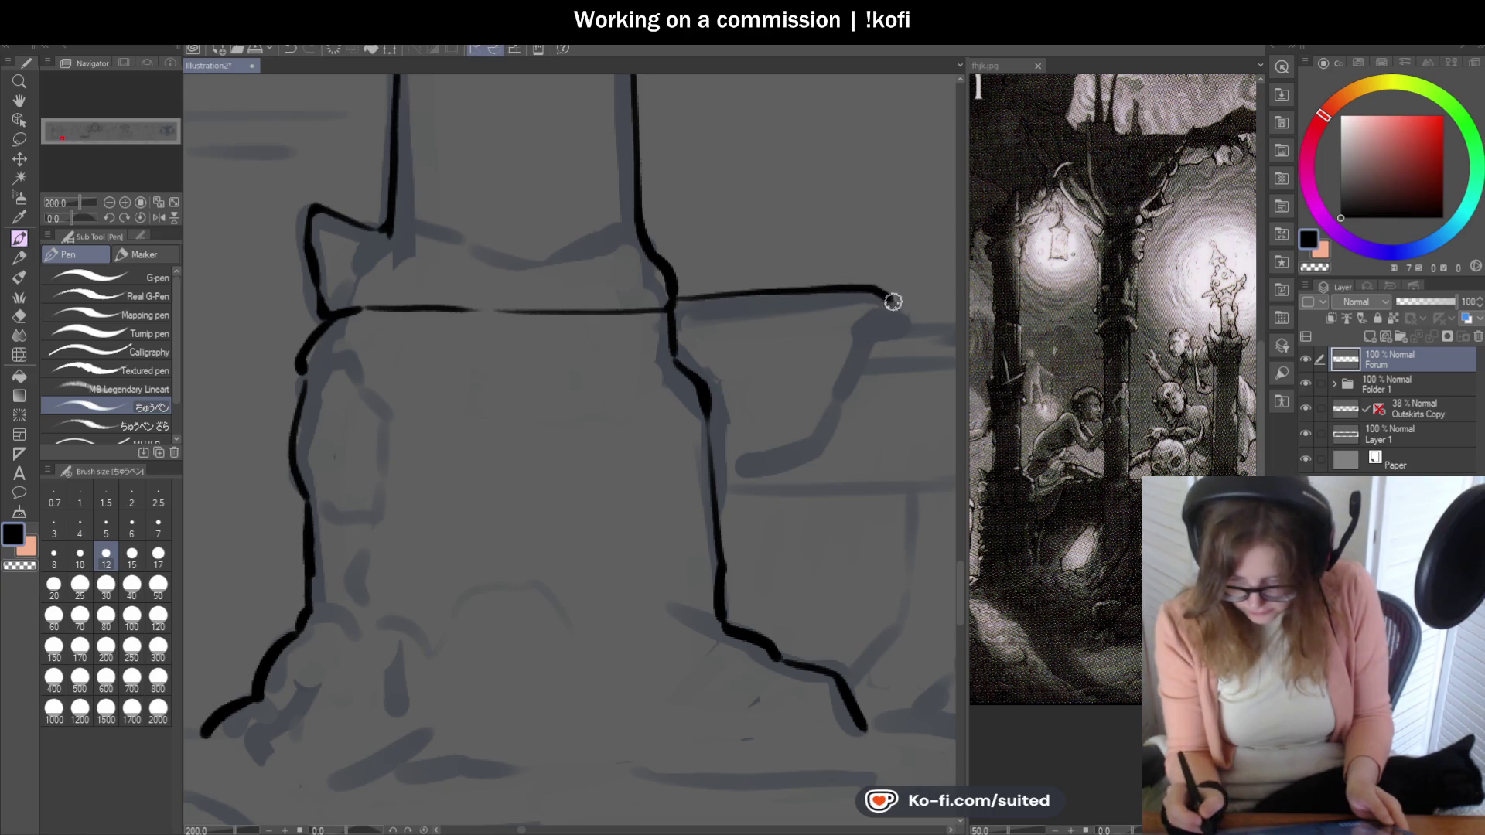
pyautogui.scroll(-2, 789, 348)
pyautogui.scroll(1, 716, 390)
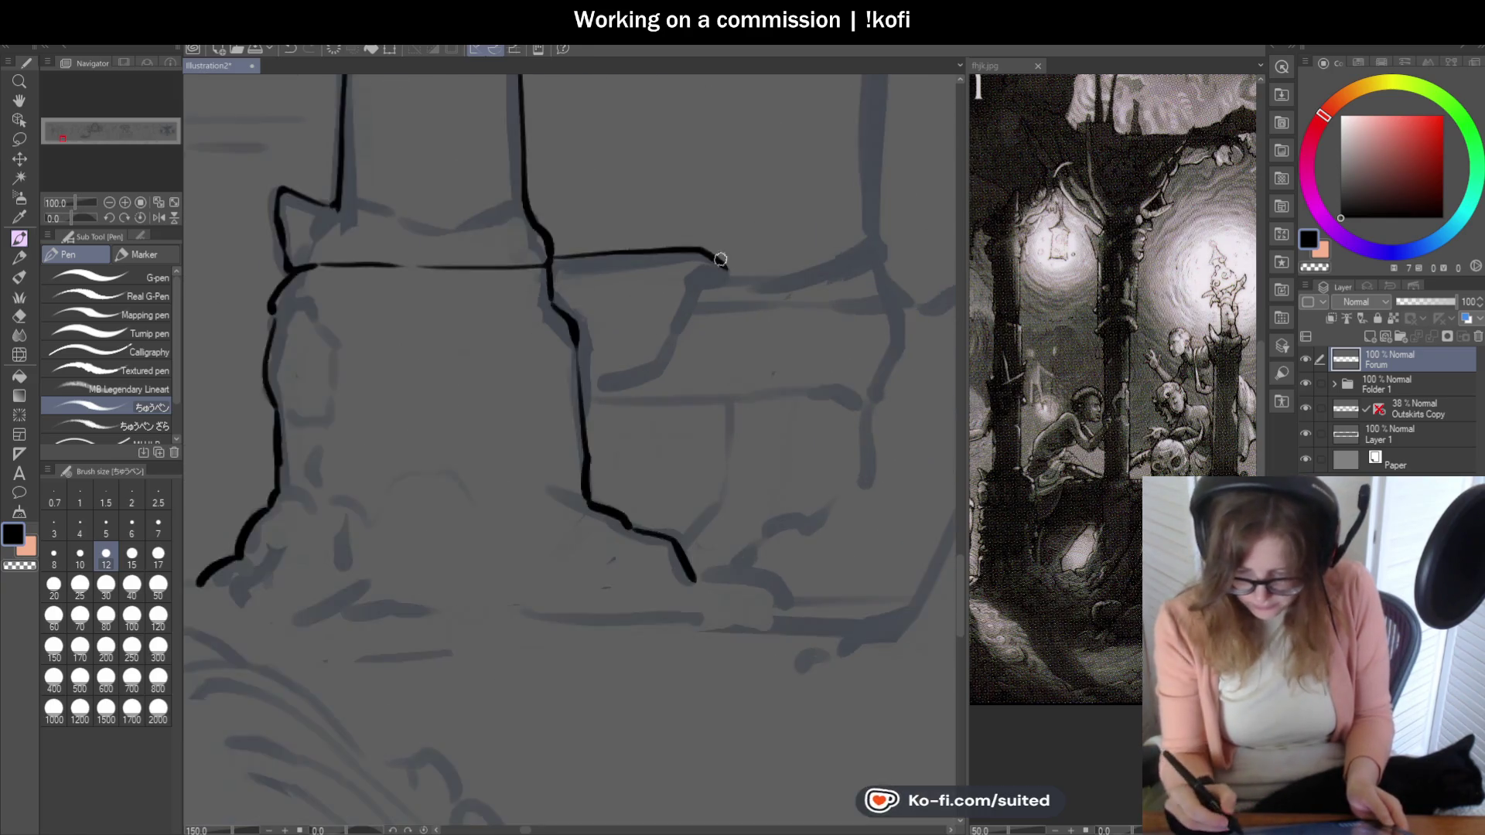
pyautogui.scroll(1, 719, 267)
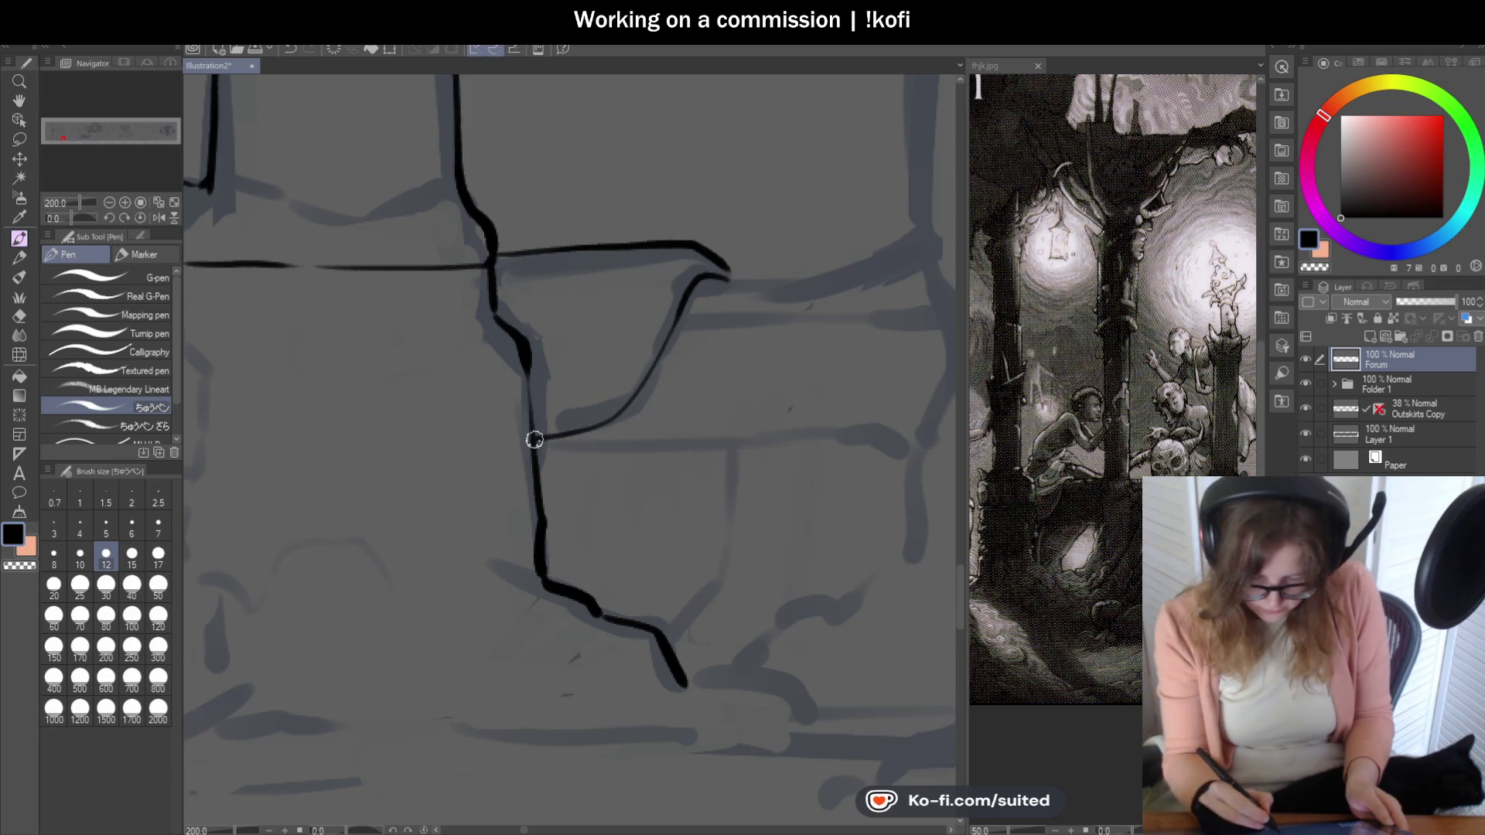
pyautogui.moveTo(528, 355); pyautogui.dragTo(533, 437)
pyautogui.moveTo(501, 328); pyautogui.dragTo(488, 296)
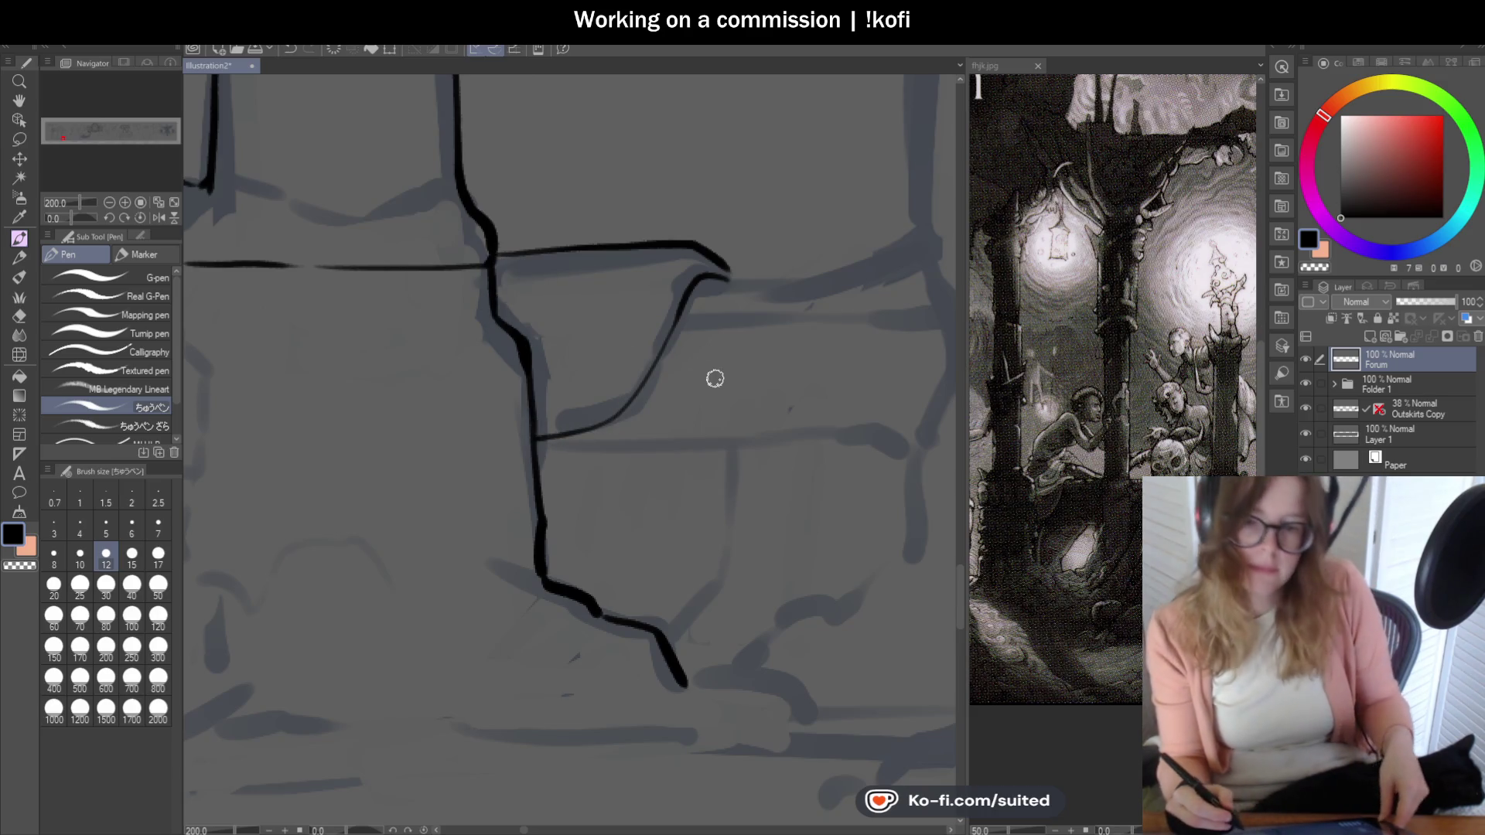
pyautogui.scroll(-1, 745, 384)
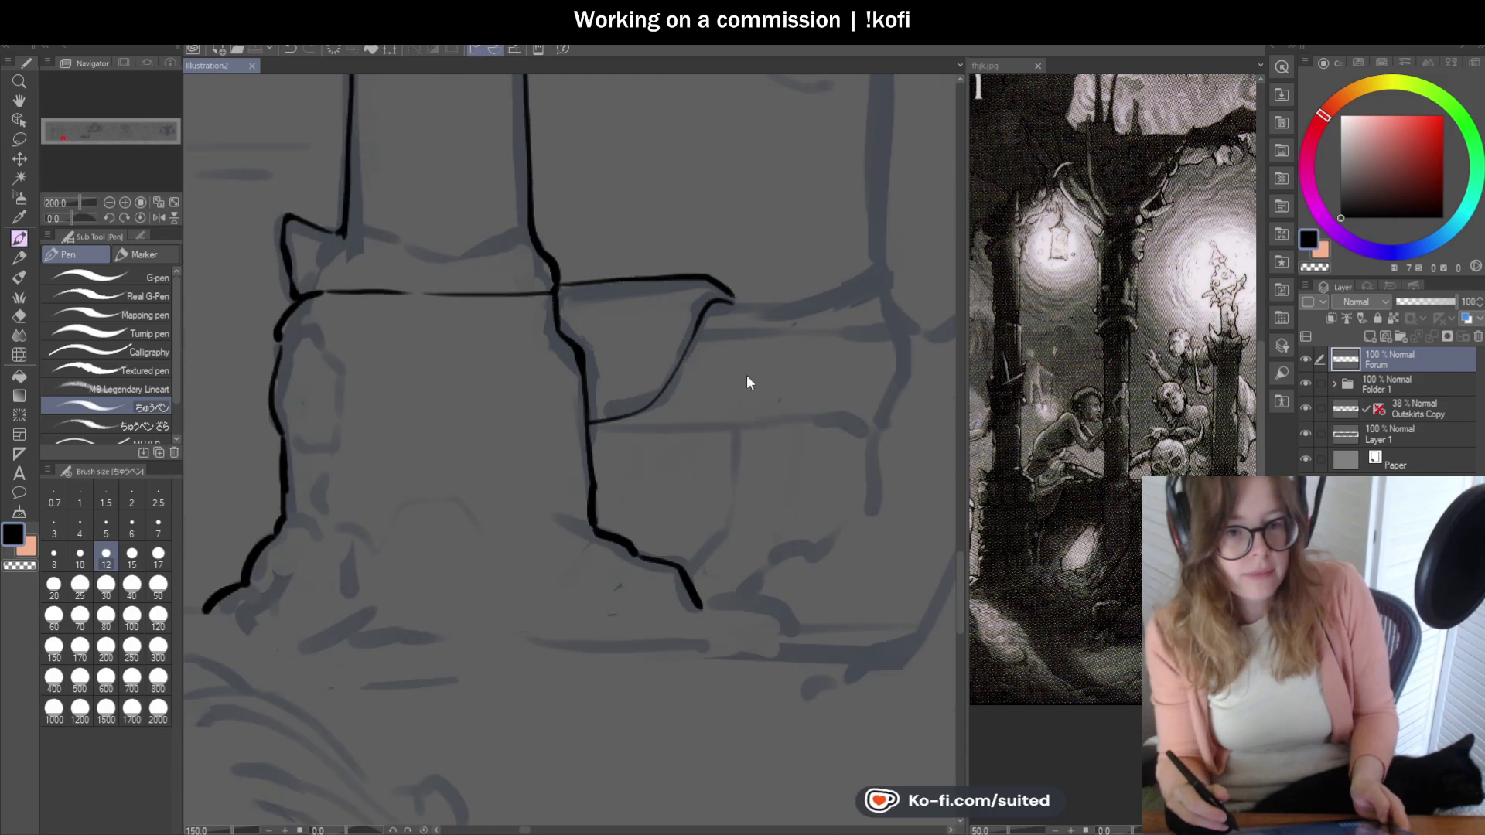
pyautogui.scroll(1, 818, 336)
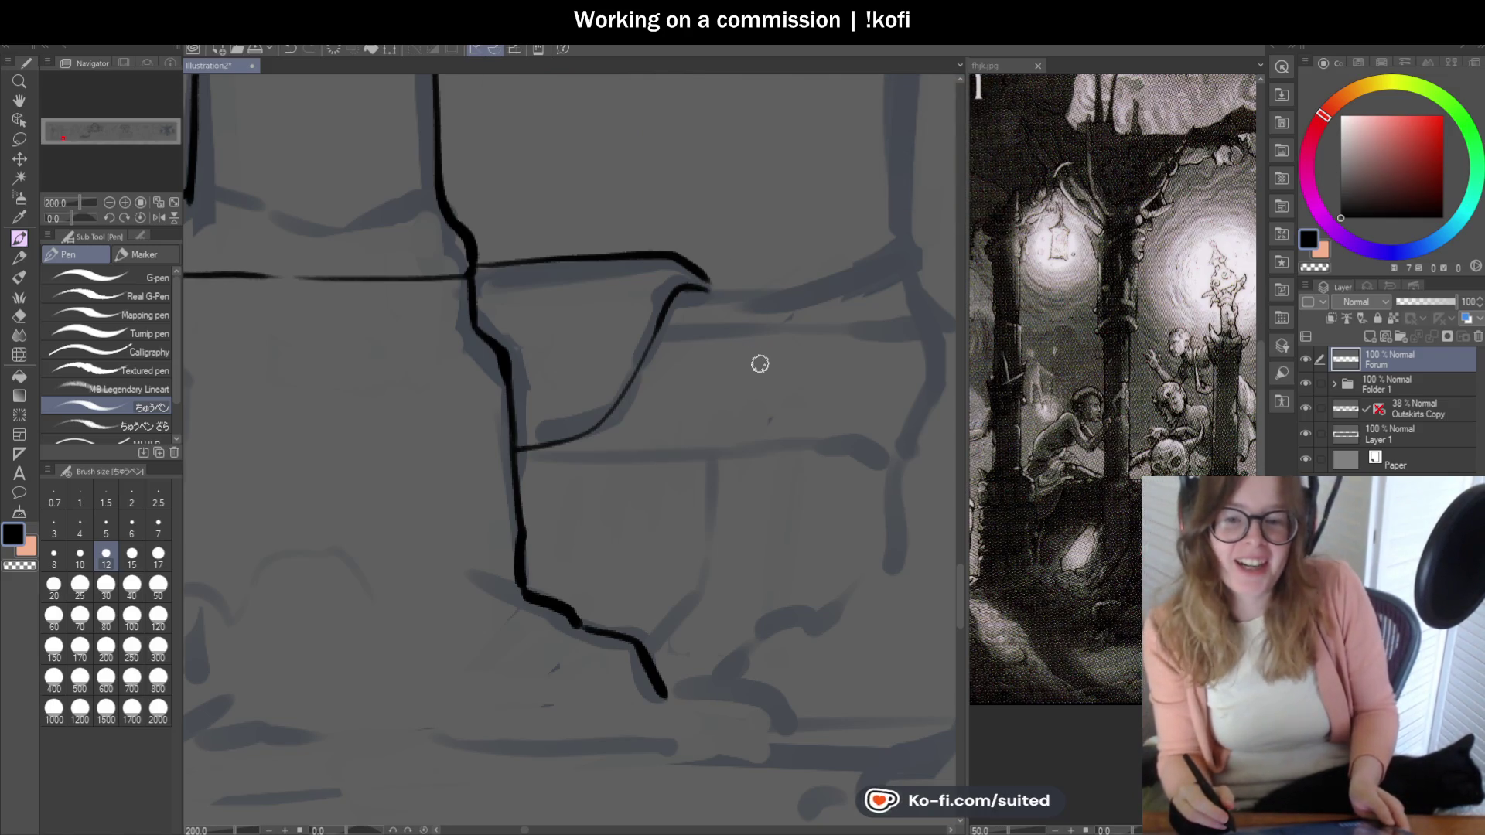
pyautogui.scroll(-2, 697, 309)
pyautogui.scroll(2, 591, 317)
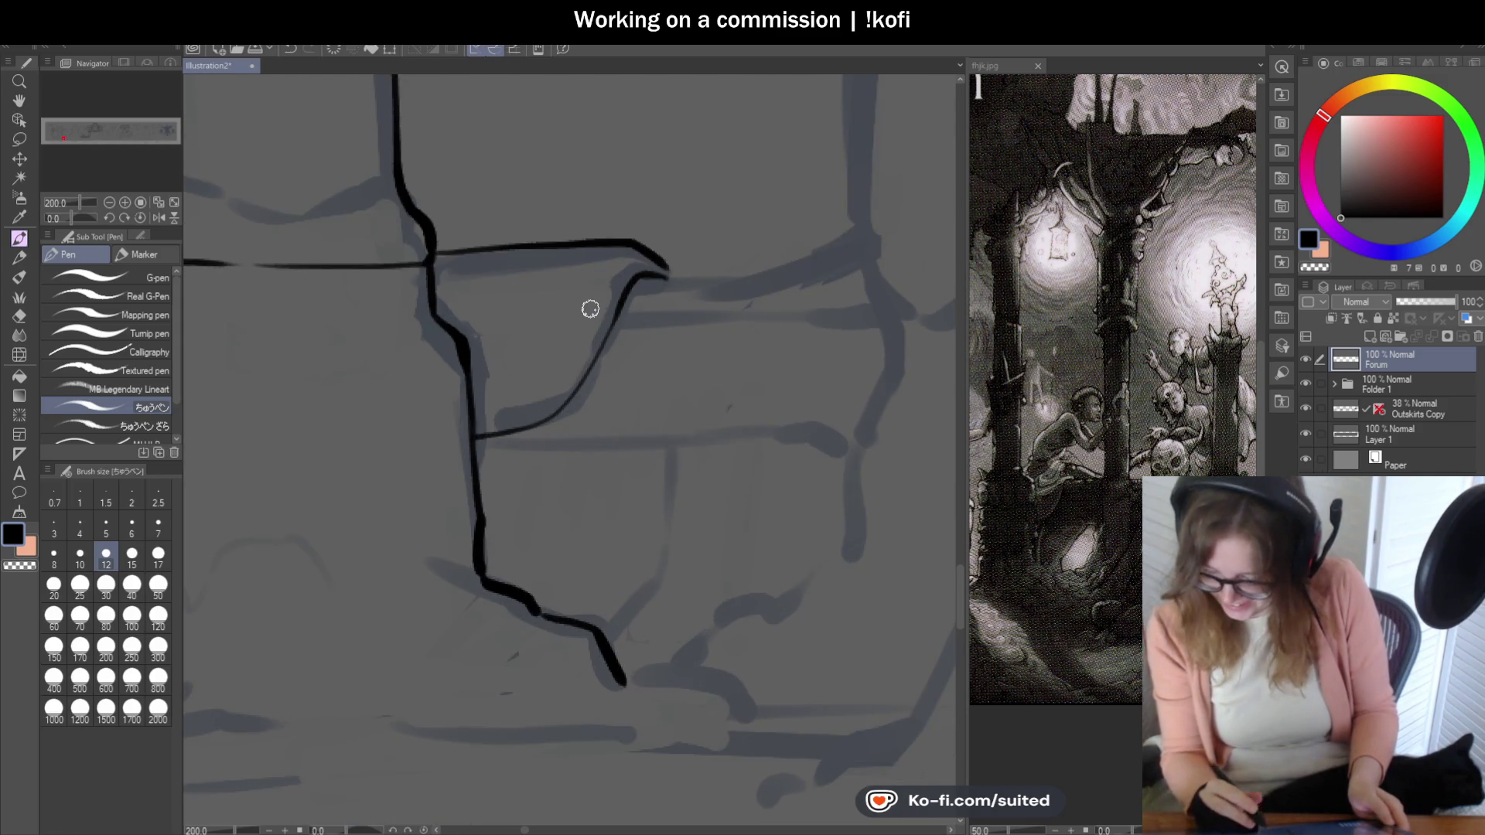
pyautogui.hotkey('ctrl', 'z')
pyautogui.moveTo(636, 274); pyautogui.dragTo(789, 269)
pyautogui.scroll(-3, 698, 335)
pyautogui.scroll(-2, 698, 335)
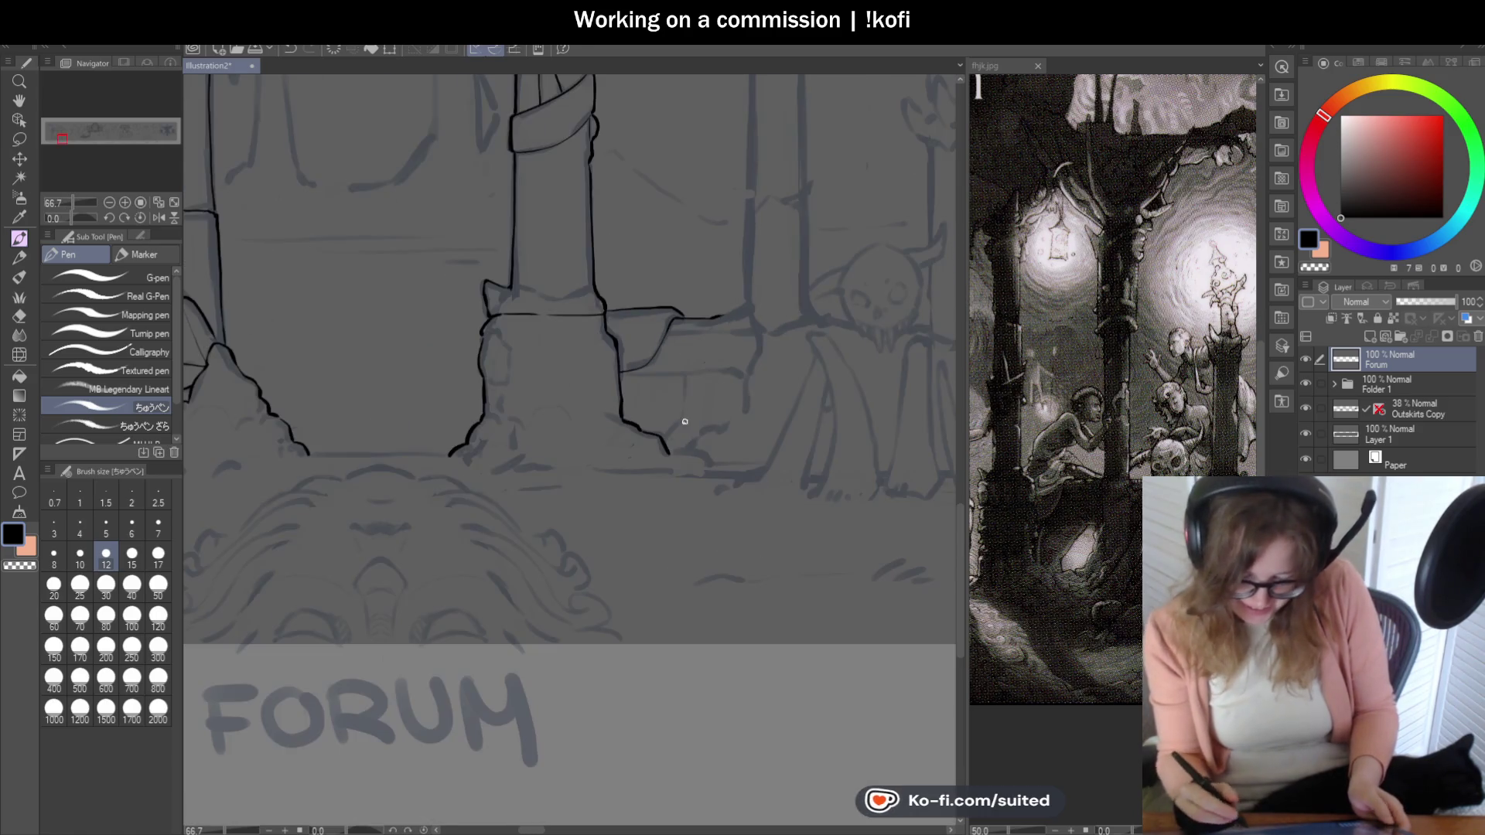
pyautogui.scroll(5, 609, 361)
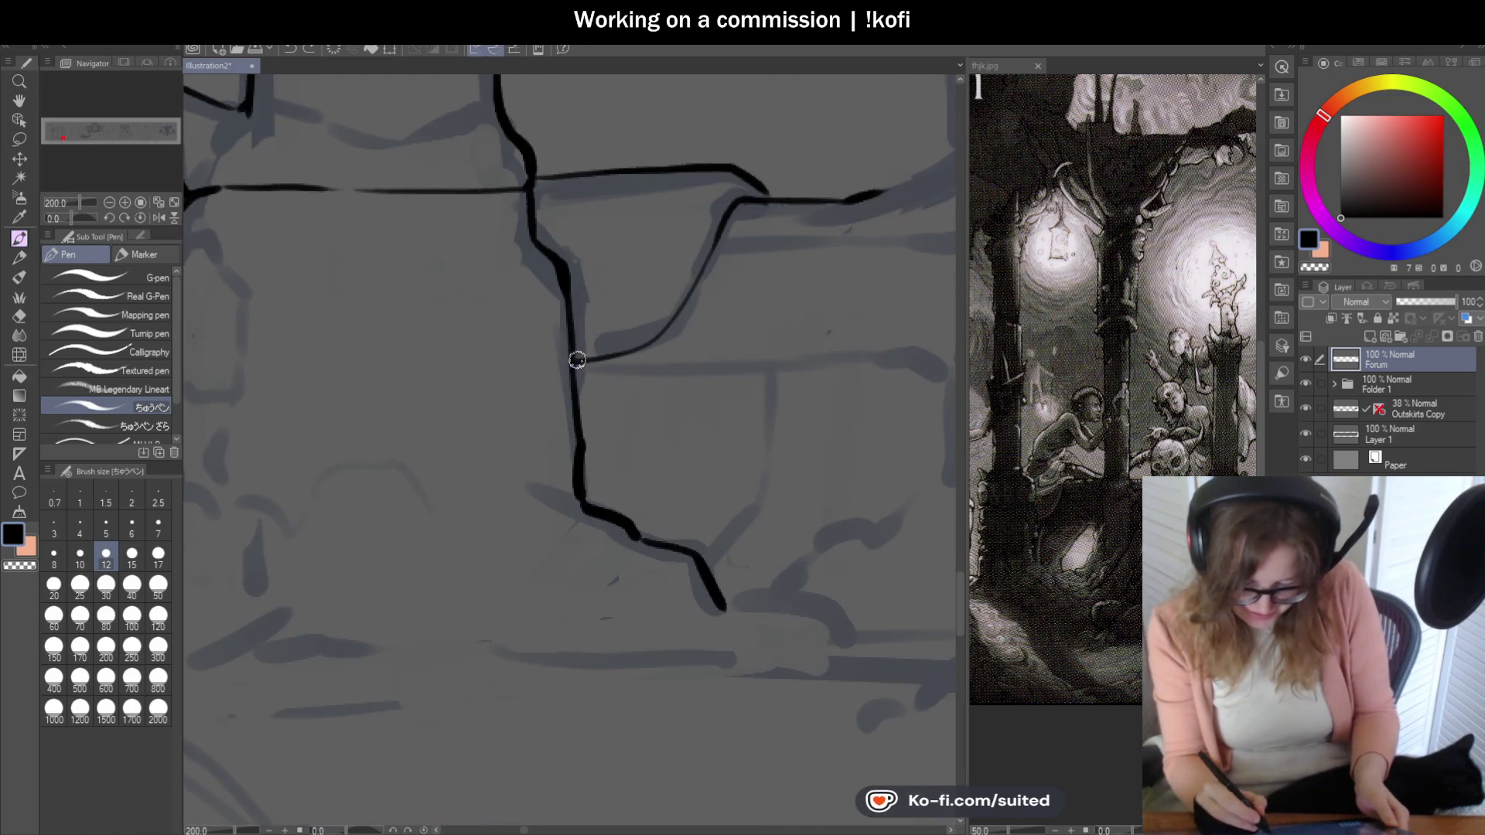
# - Ink the draped cloth's curved line, redrawn top edge, fold line and long horizontal ledge edge
pyautogui.moveTo(666, 317); pyautogui.dragTo(689, 289)
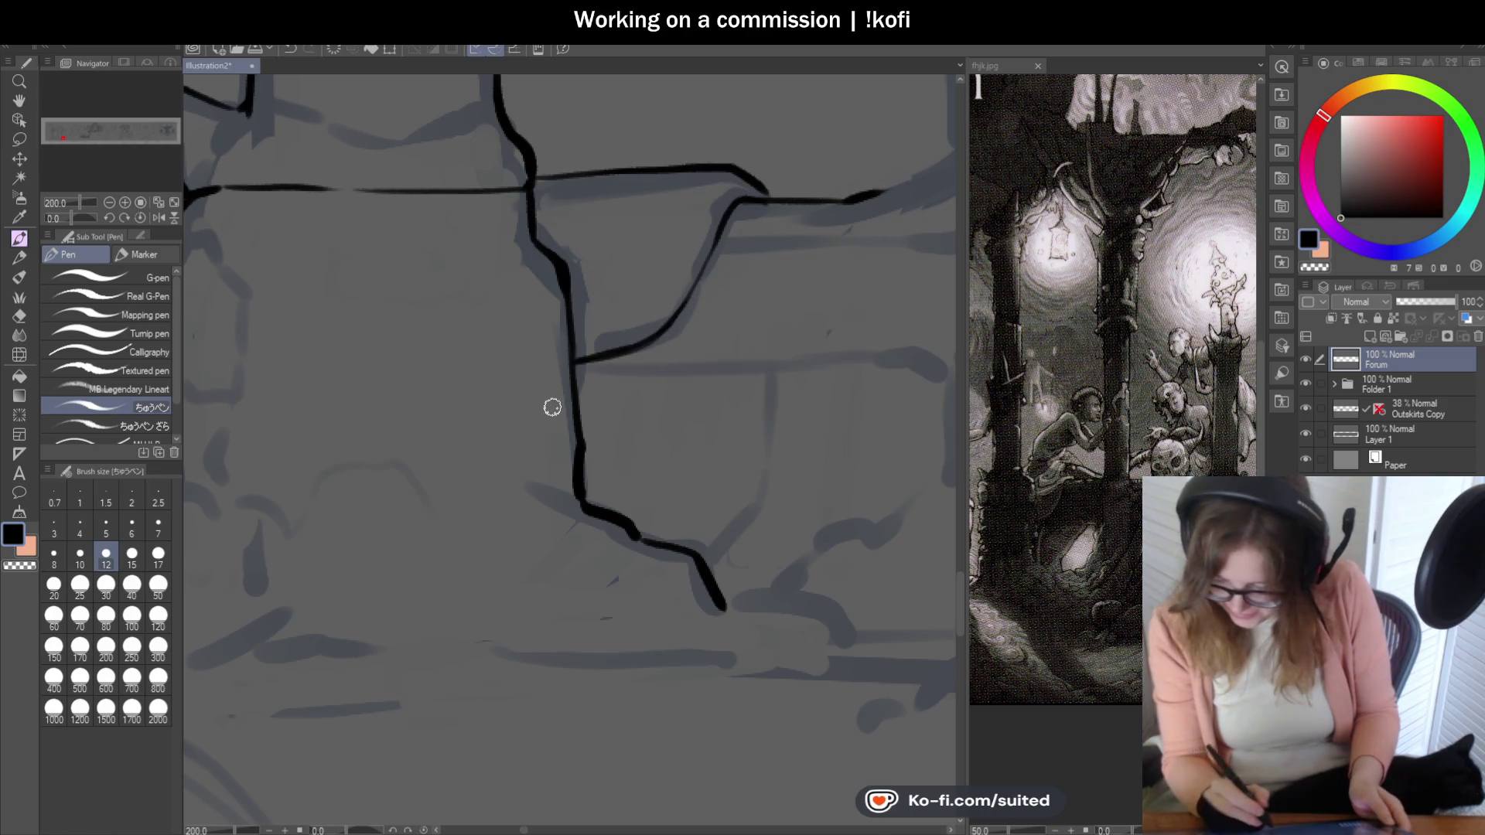
pyautogui.scroll(-2, 699, 243)
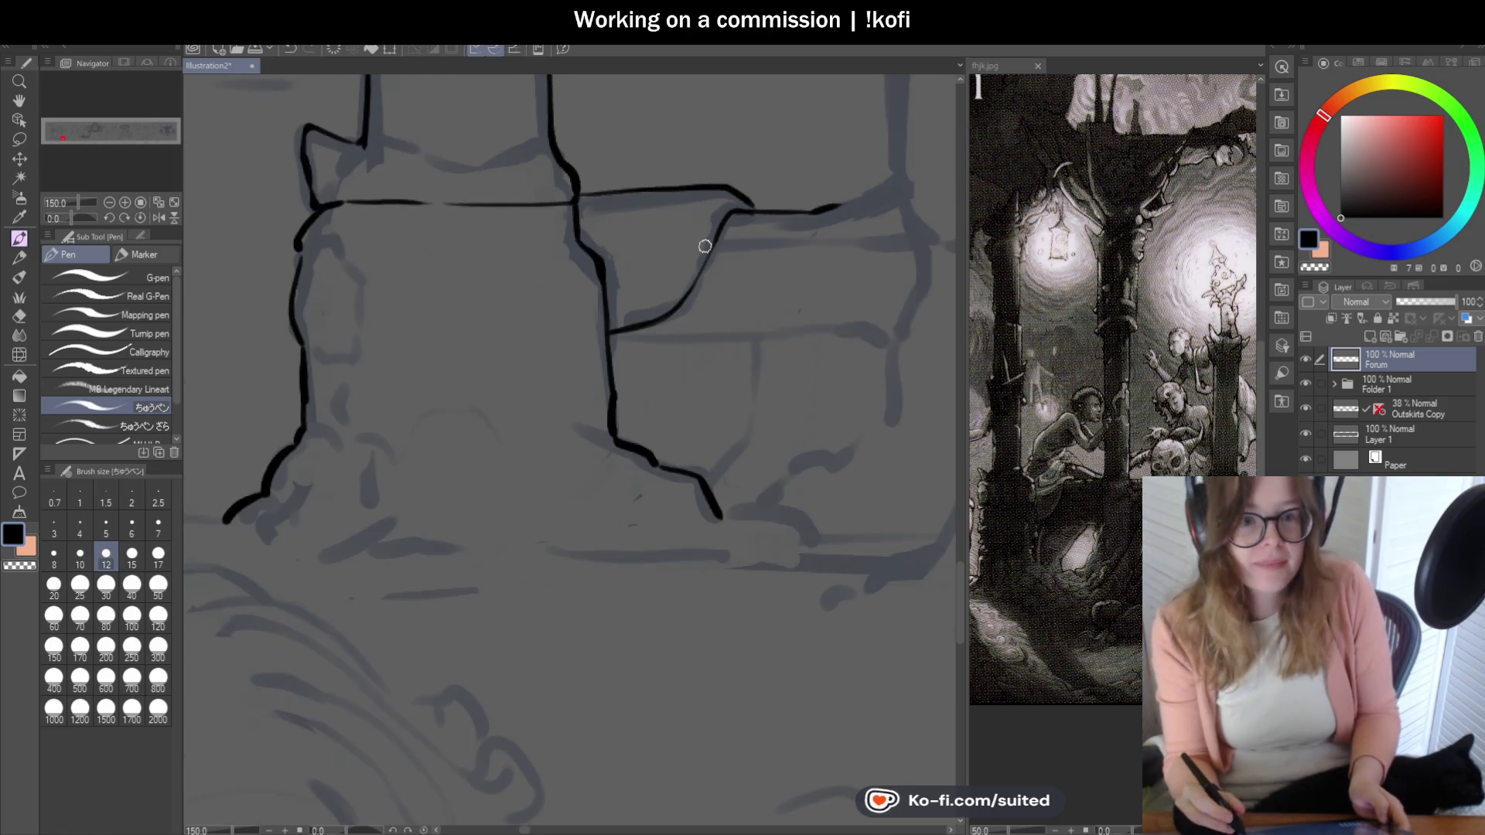
pyautogui.scroll(2, 683, 205)
pyautogui.scroll(2, 684, 206)
pyautogui.moveTo(813, 149)
pyautogui.mouseDown()
pyautogui.moveTo(759, 139)
pyautogui.moveTo(644, 166)
pyautogui.moveTo(773, 152)
pyautogui.moveTo(445, 304)
pyautogui.mouseUp()
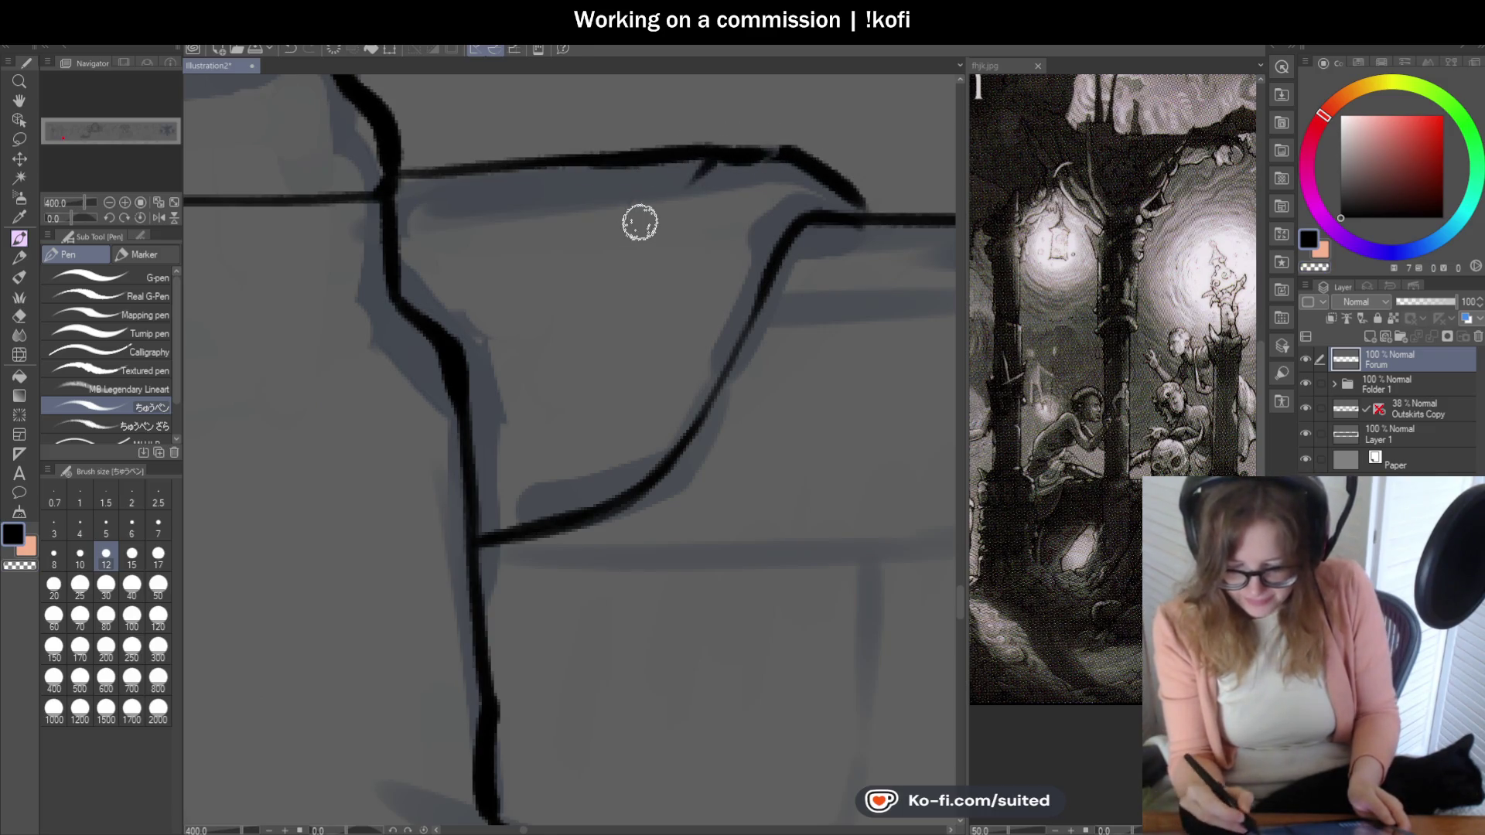
pyautogui.moveTo(707, 174); pyautogui.dragTo(539, 371)
pyautogui.scroll(-3, 546, 372)
pyautogui.scroll(-2, 546, 373)
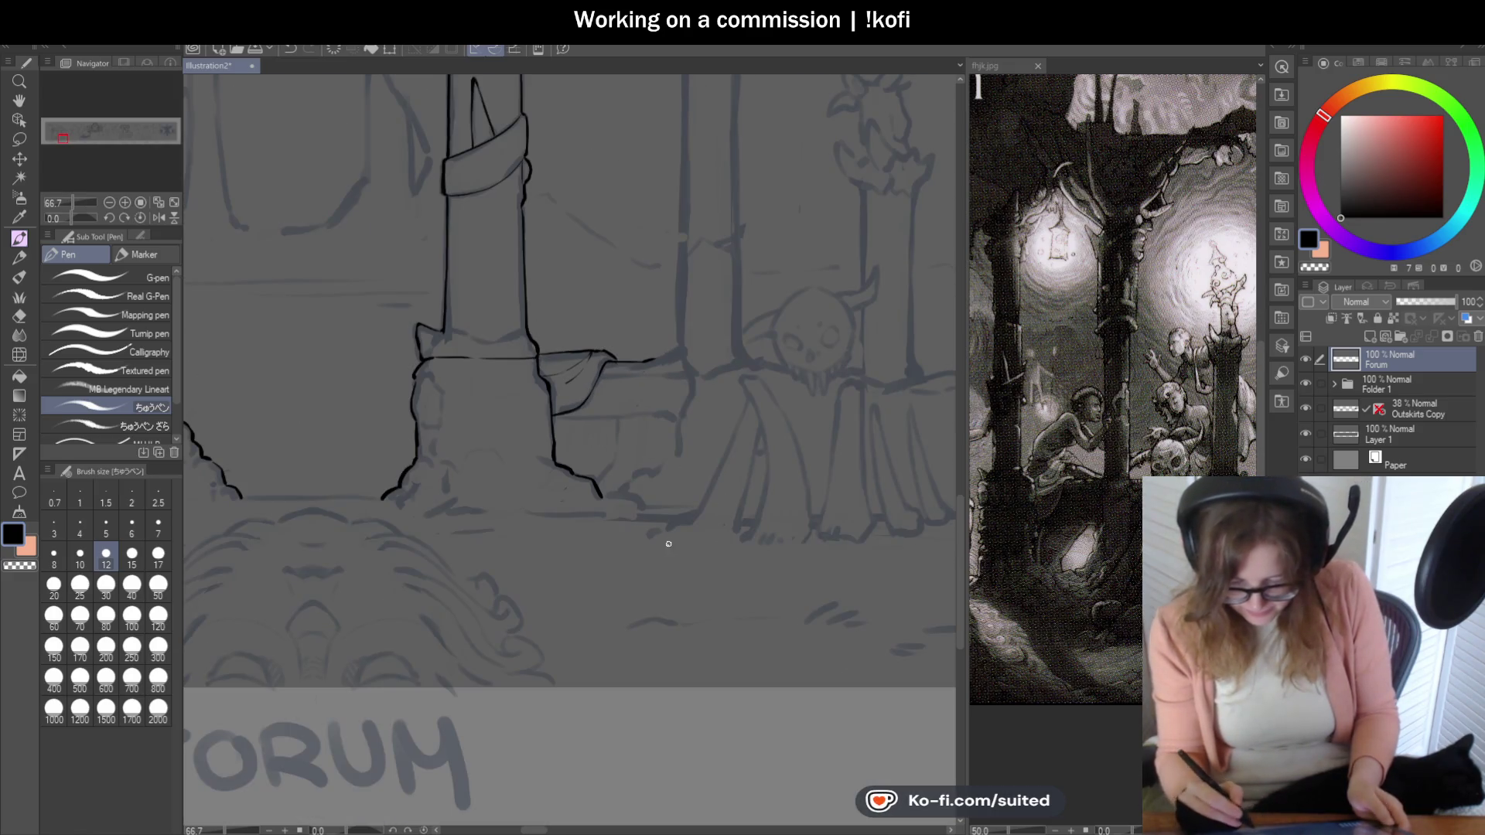
pyautogui.scroll(-1, 678, 477)
pyautogui.scroll(-1, 684, 481)
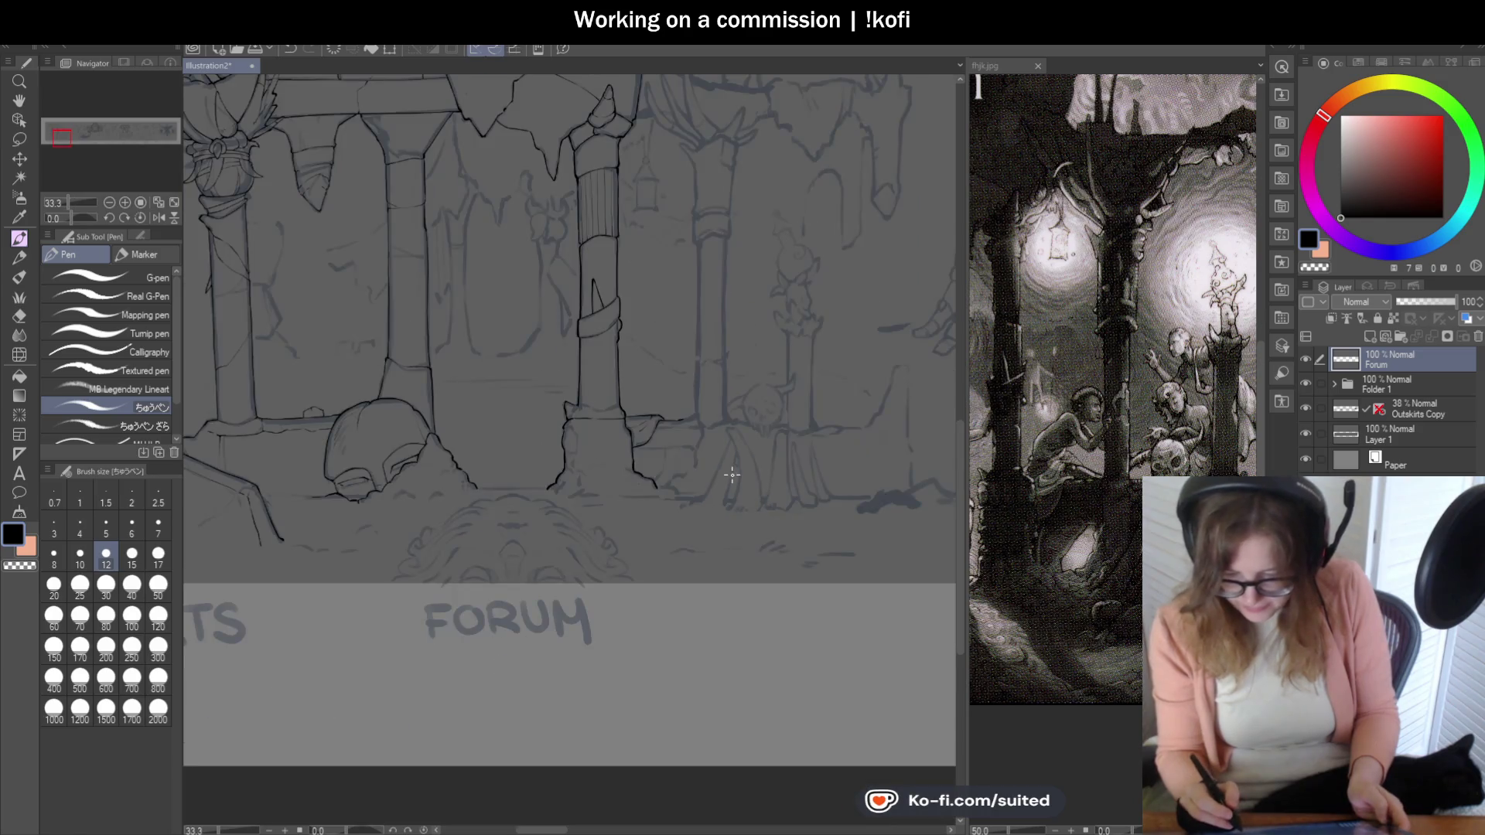
pyautogui.scroll(2, 625, 469)
pyautogui.scroll(2, 691, 485)
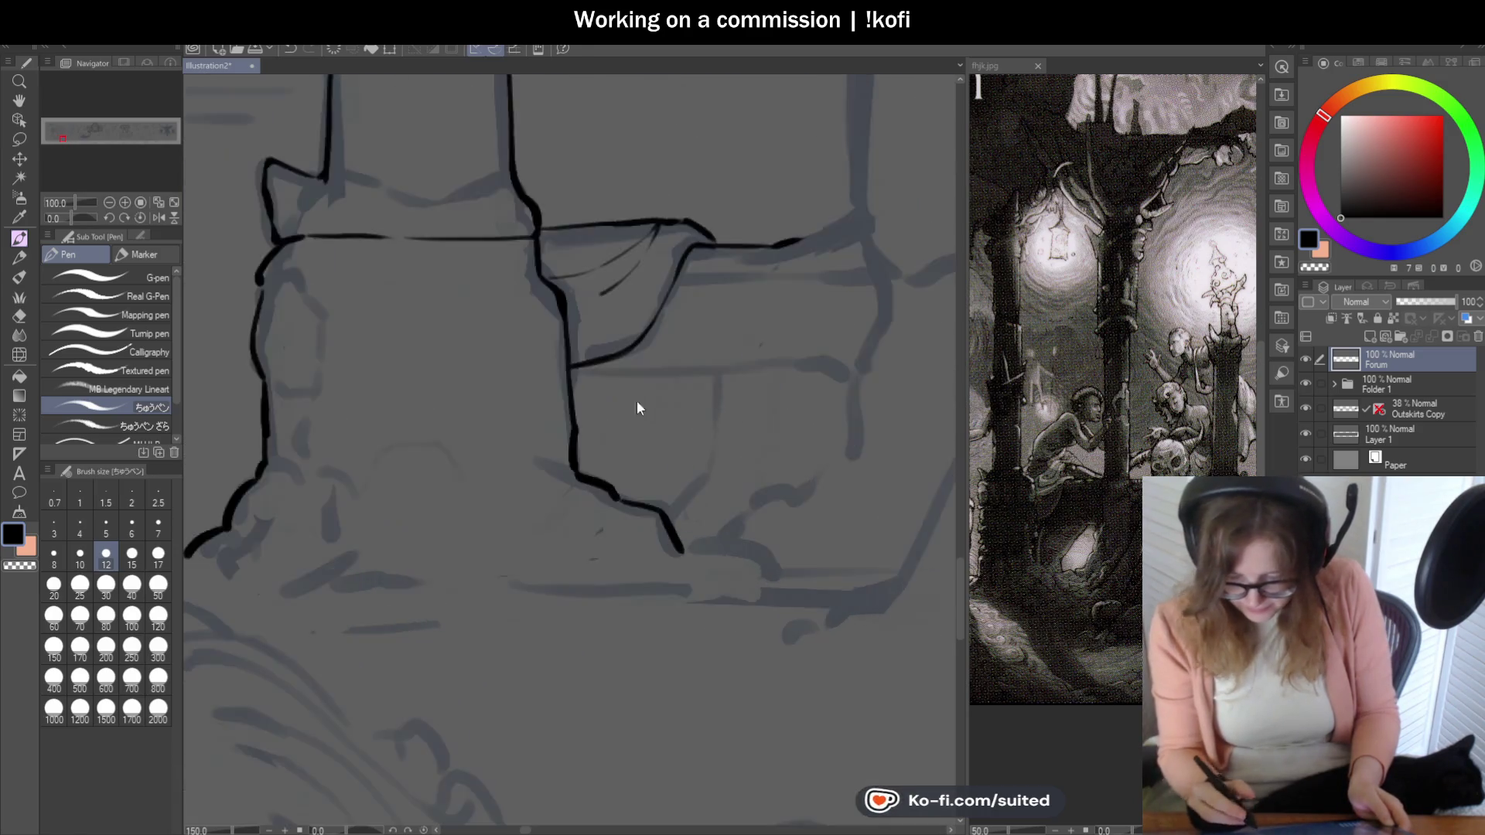
pyautogui.scroll(1, 638, 401)
pyautogui.moveTo(551, 362); pyautogui.dragTo(865, 359)
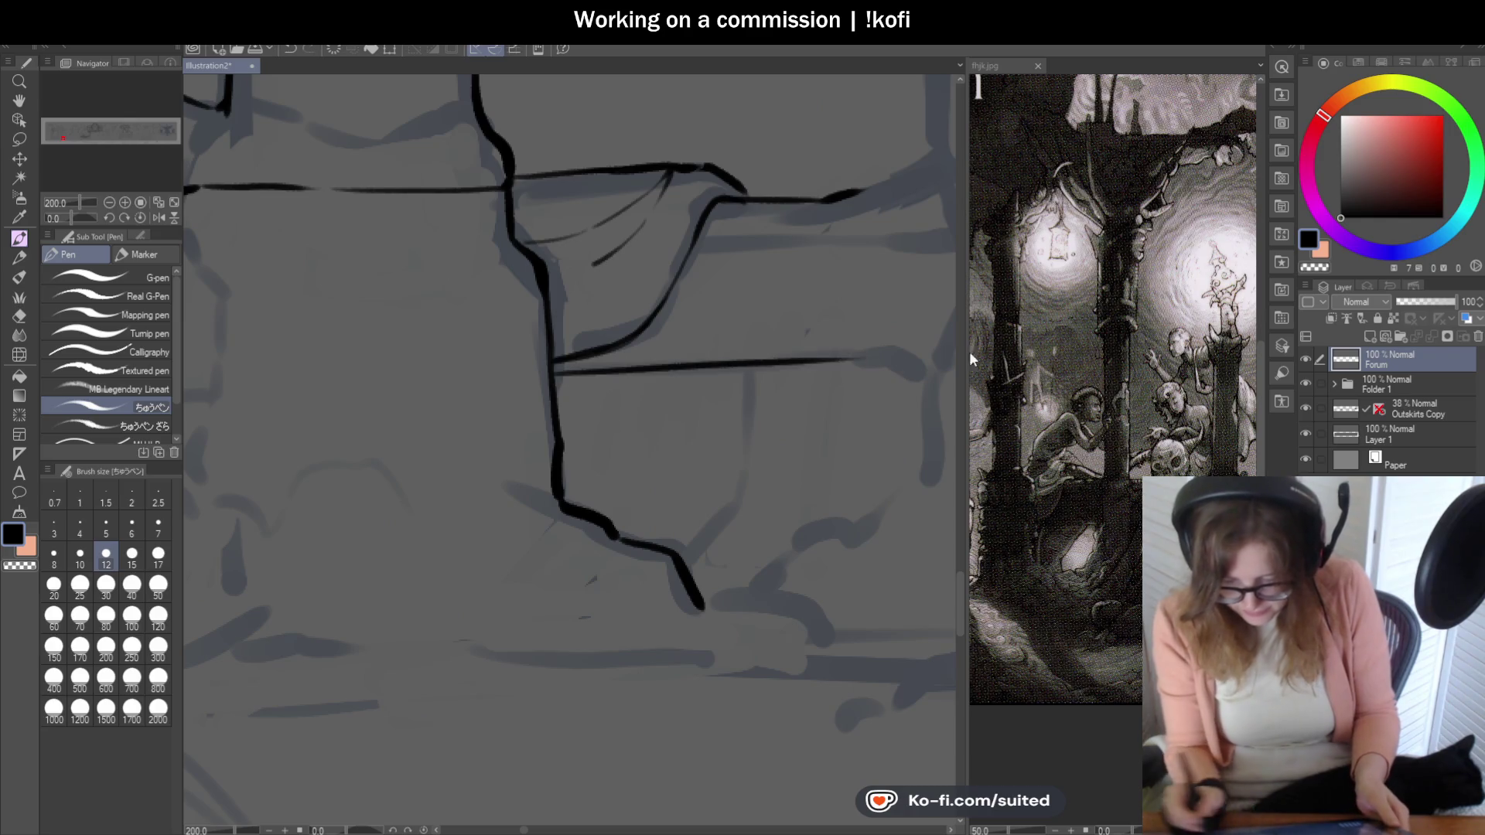
pyautogui.scroll(1, 500, 377)
pyautogui.scroll(1, 772, 347)
pyautogui.moveTo(772, 348); pyautogui.dragTo(939, 322)
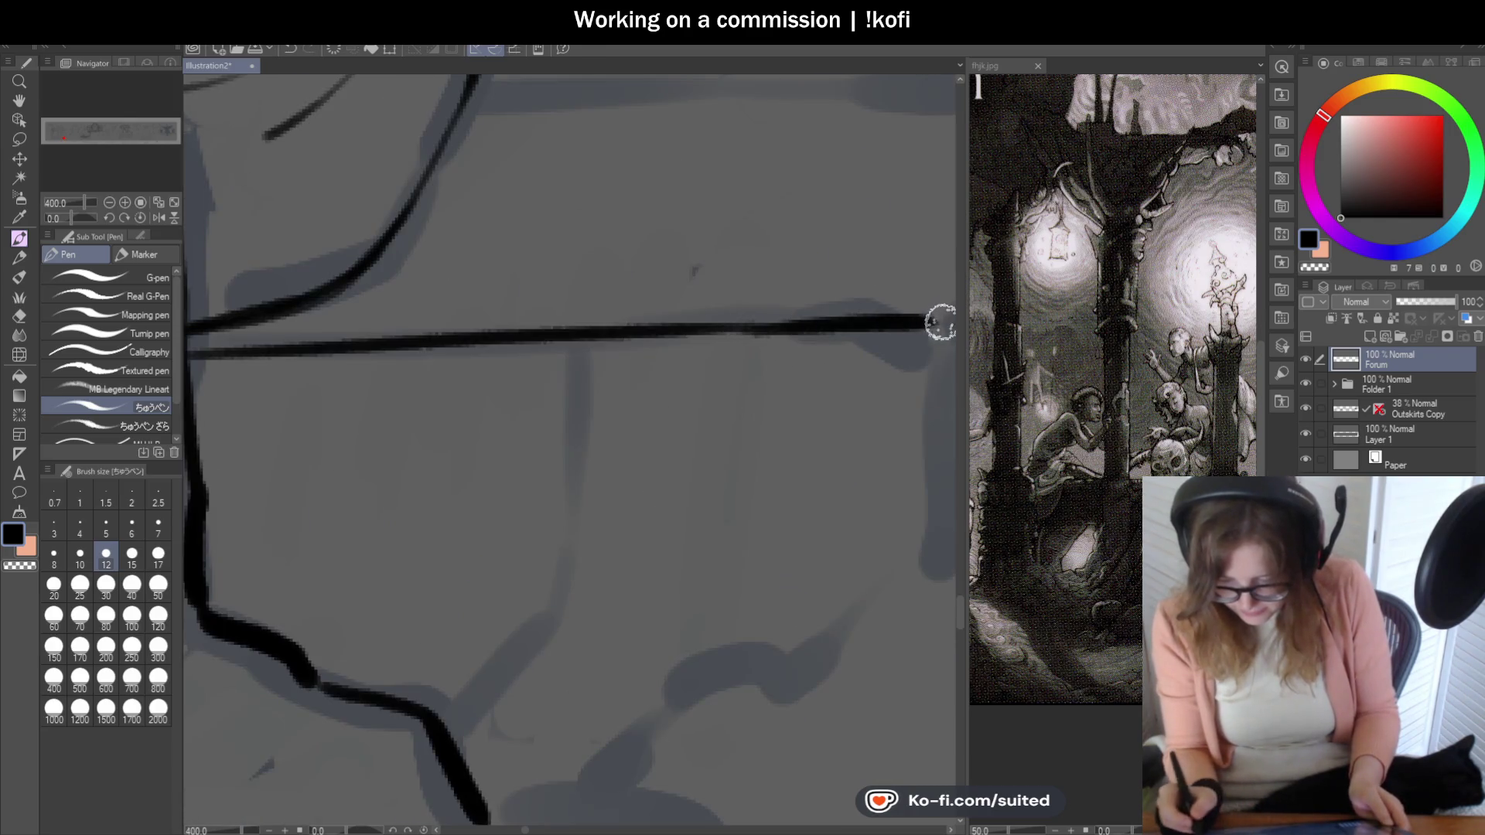
pyautogui.scroll(-1, 938, 322)
pyautogui.scroll(-2, 750, 353)
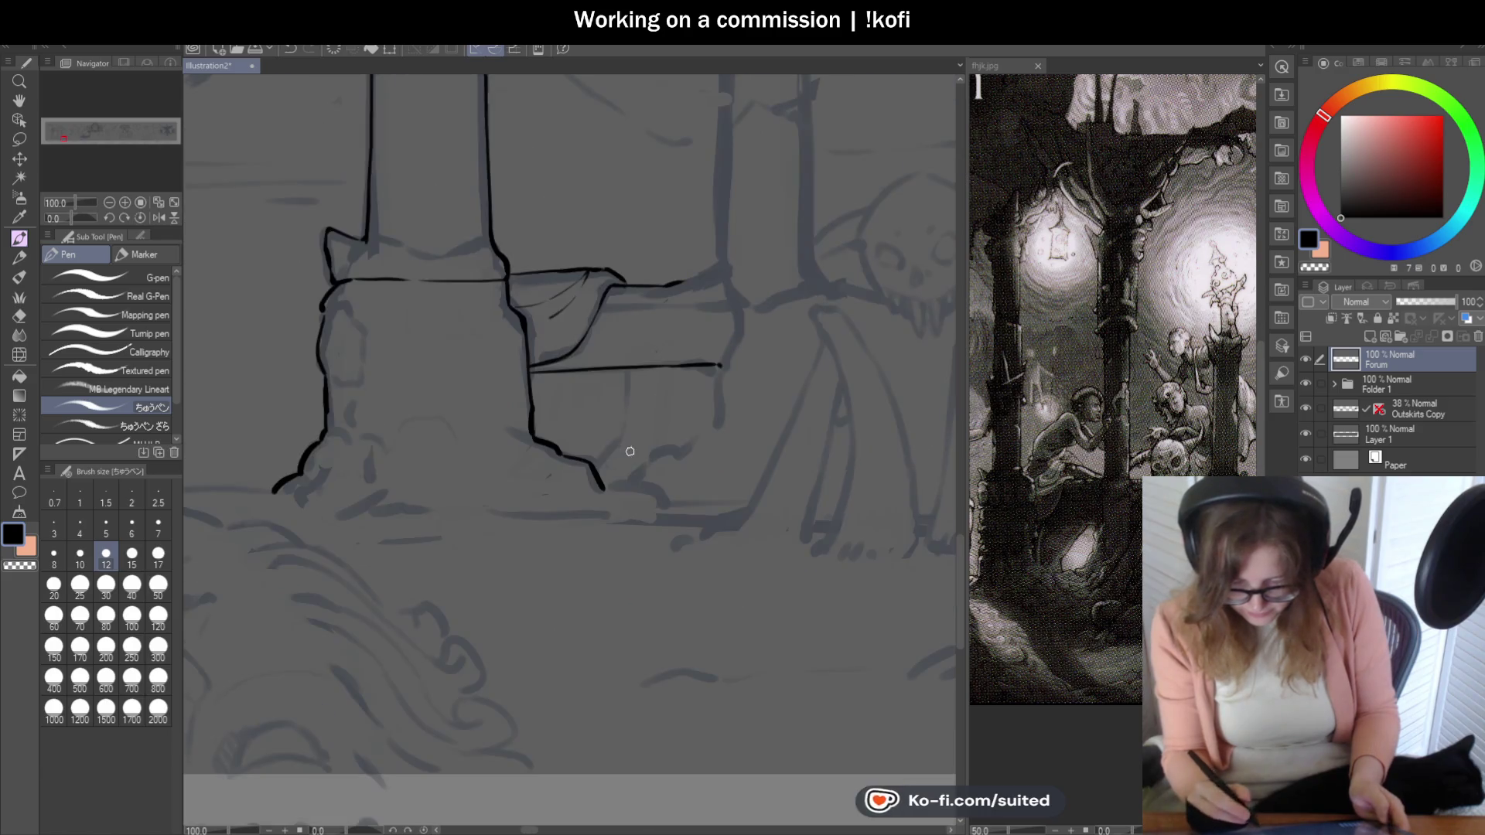
pyautogui.scroll(1, 630, 448)
pyautogui.scroll(1, 628, 403)
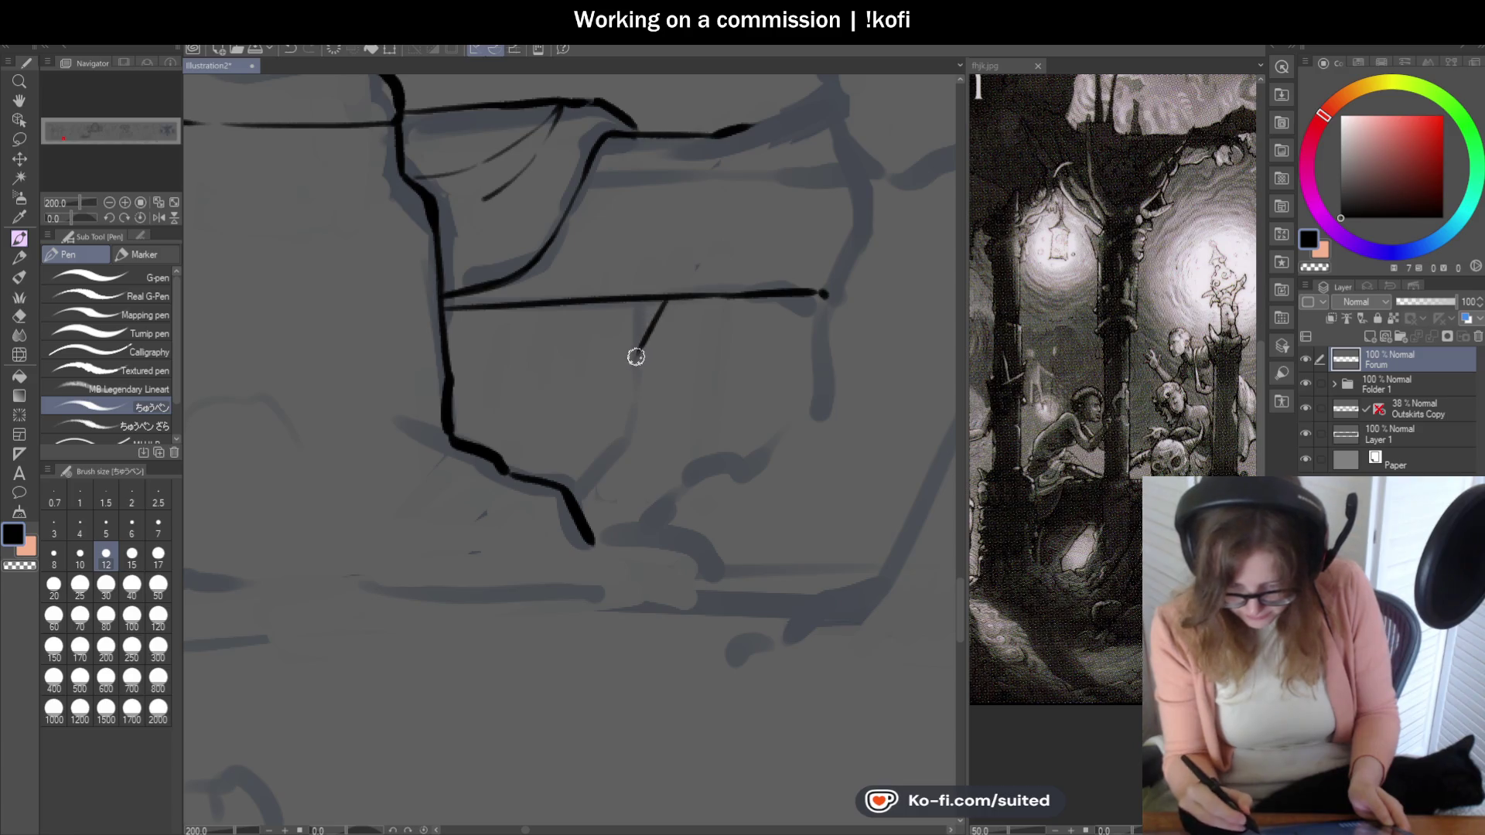
pyautogui.scroll(-1, 582, 486)
pyautogui.scroll(-1, 602, 441)
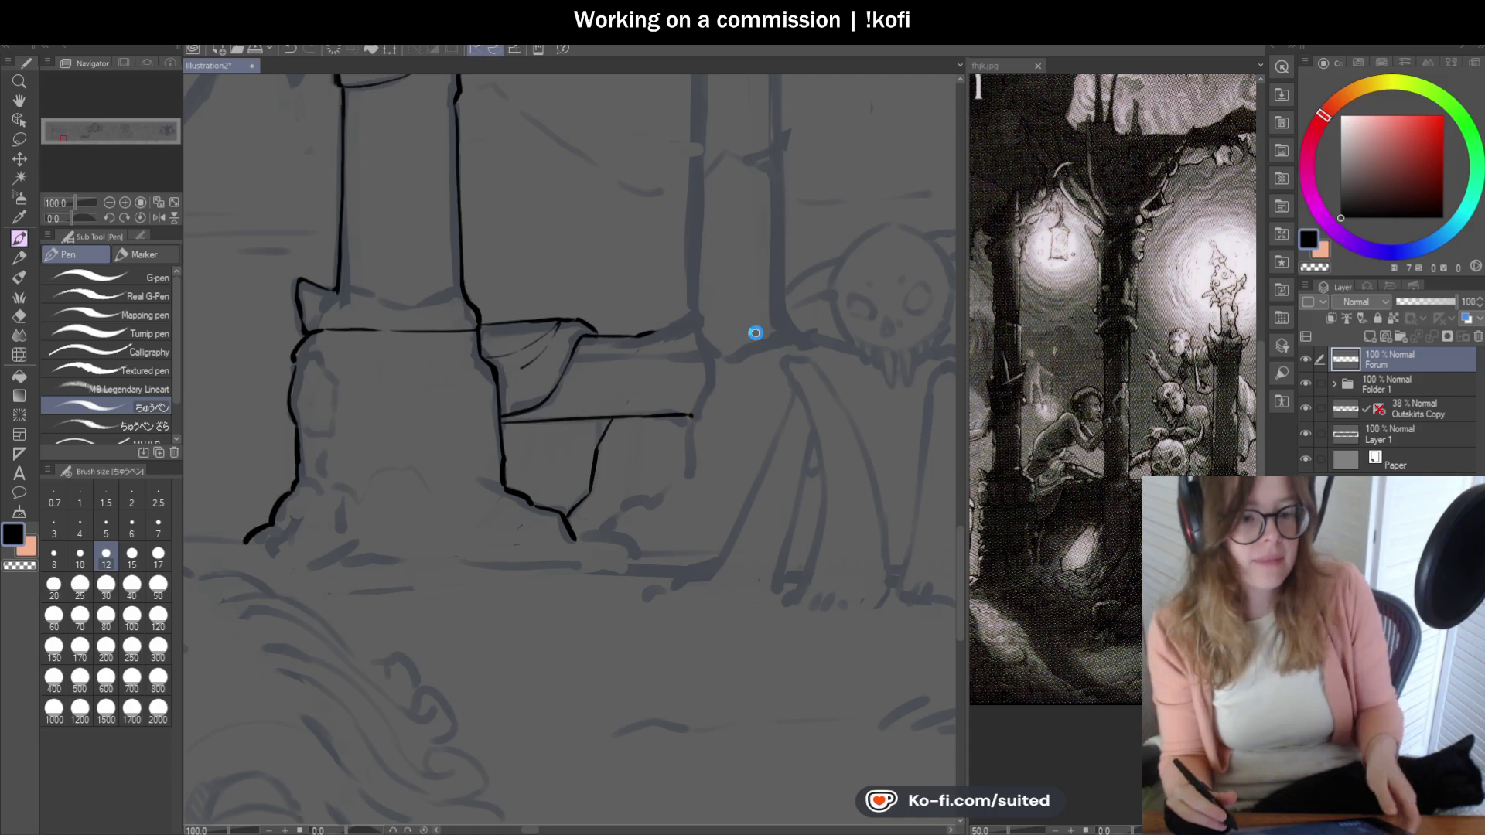
pyautogui.scroll(-2, 721, 381)
pyautogui.scroll(-1, 703, 428)
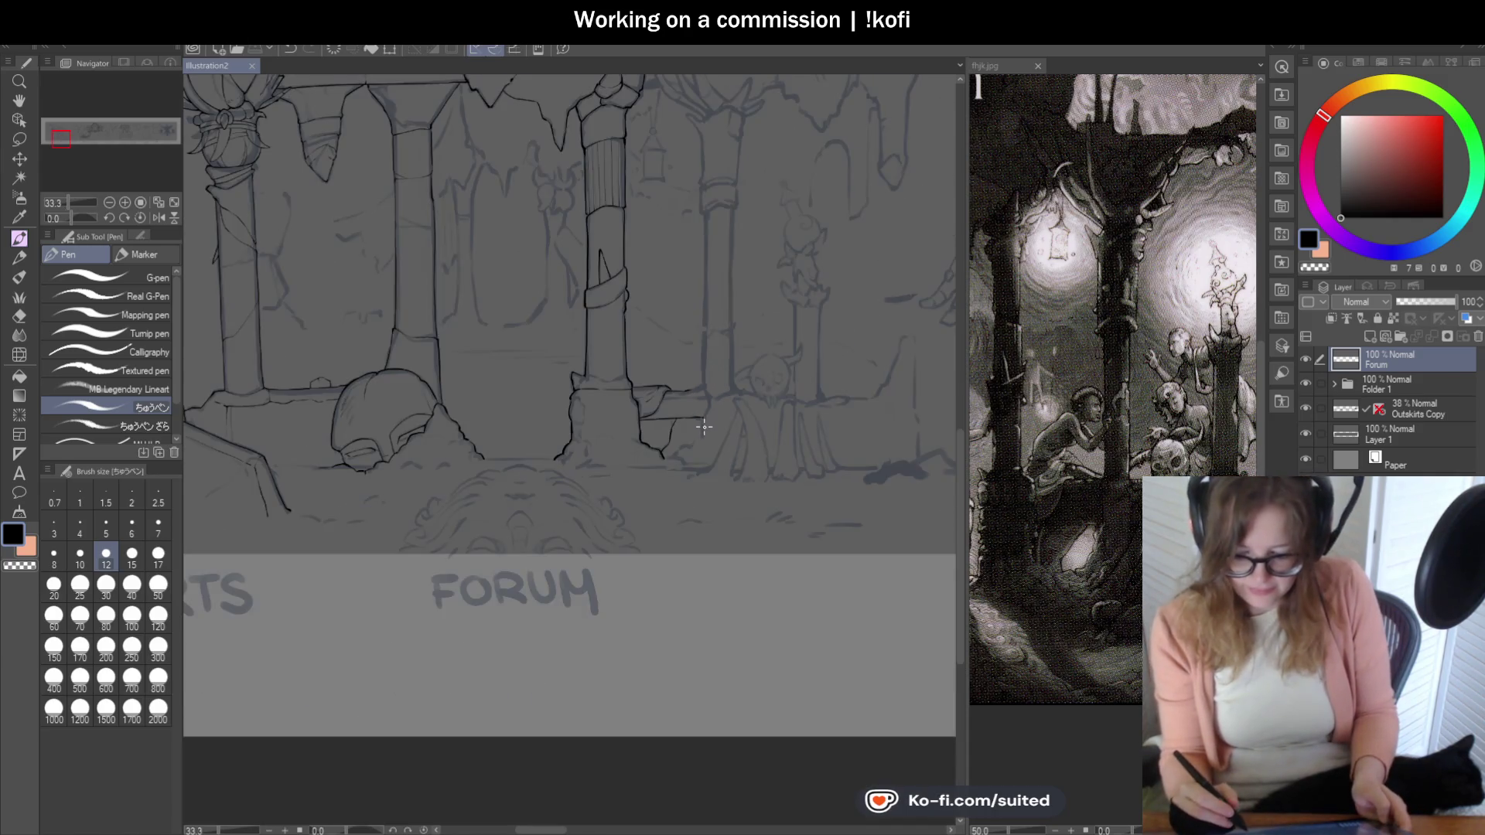
pyautogui.scroll(2, 666, 589)
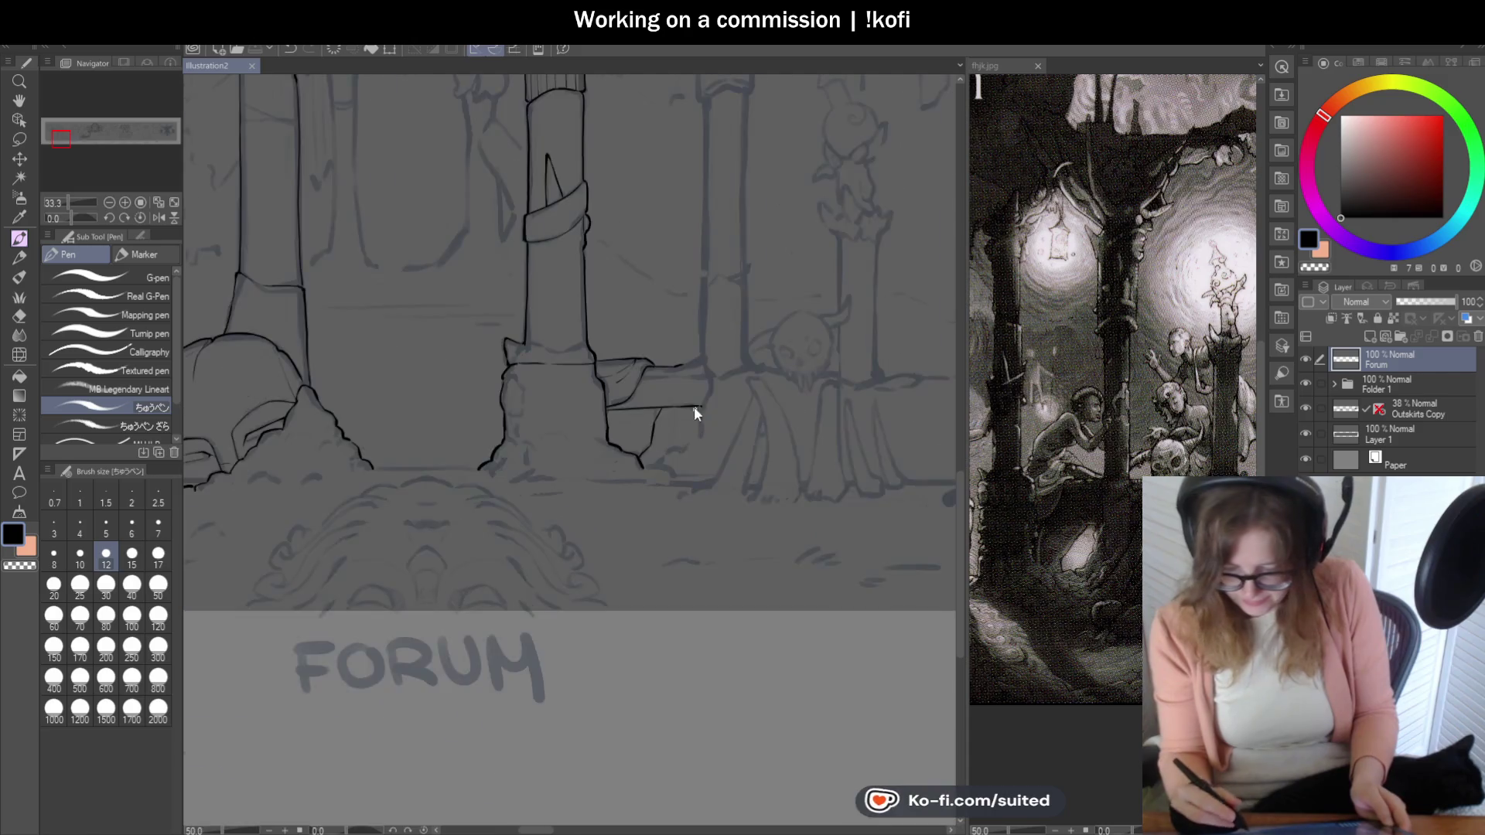
pyautogui.scroll(2, 696, 412)
pyautogui.scroll(-1, 676, 357)
pyautogui.scroll(-2, 649, 514)
pyautogui.scroll(1, 675, 179)
# - Ink the right pillar's left edge down to the skull and its right edge, redoing a failed stroke
pyautogui.moveTo(672, 398); pyautogui.dragTo(671, 467)
pyautogui.hotkey('ctrl', 'z')
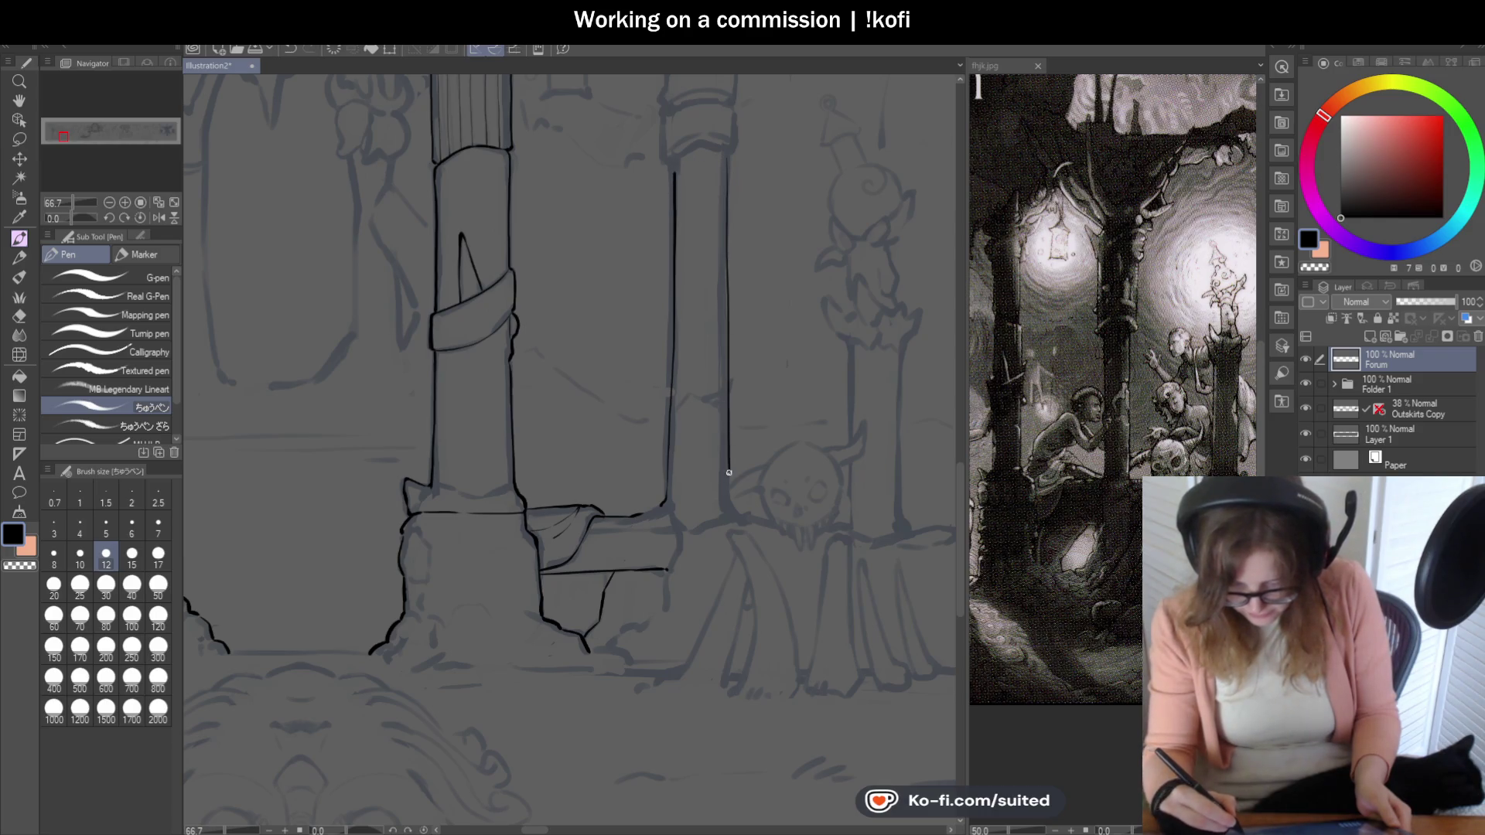
pyautogui.scroll(1, 734, 552)
pyautogui.scroll(1, 740, 530)
pyautogui.moveTo(706, 382); pyautogui.dragTo(742, 422)
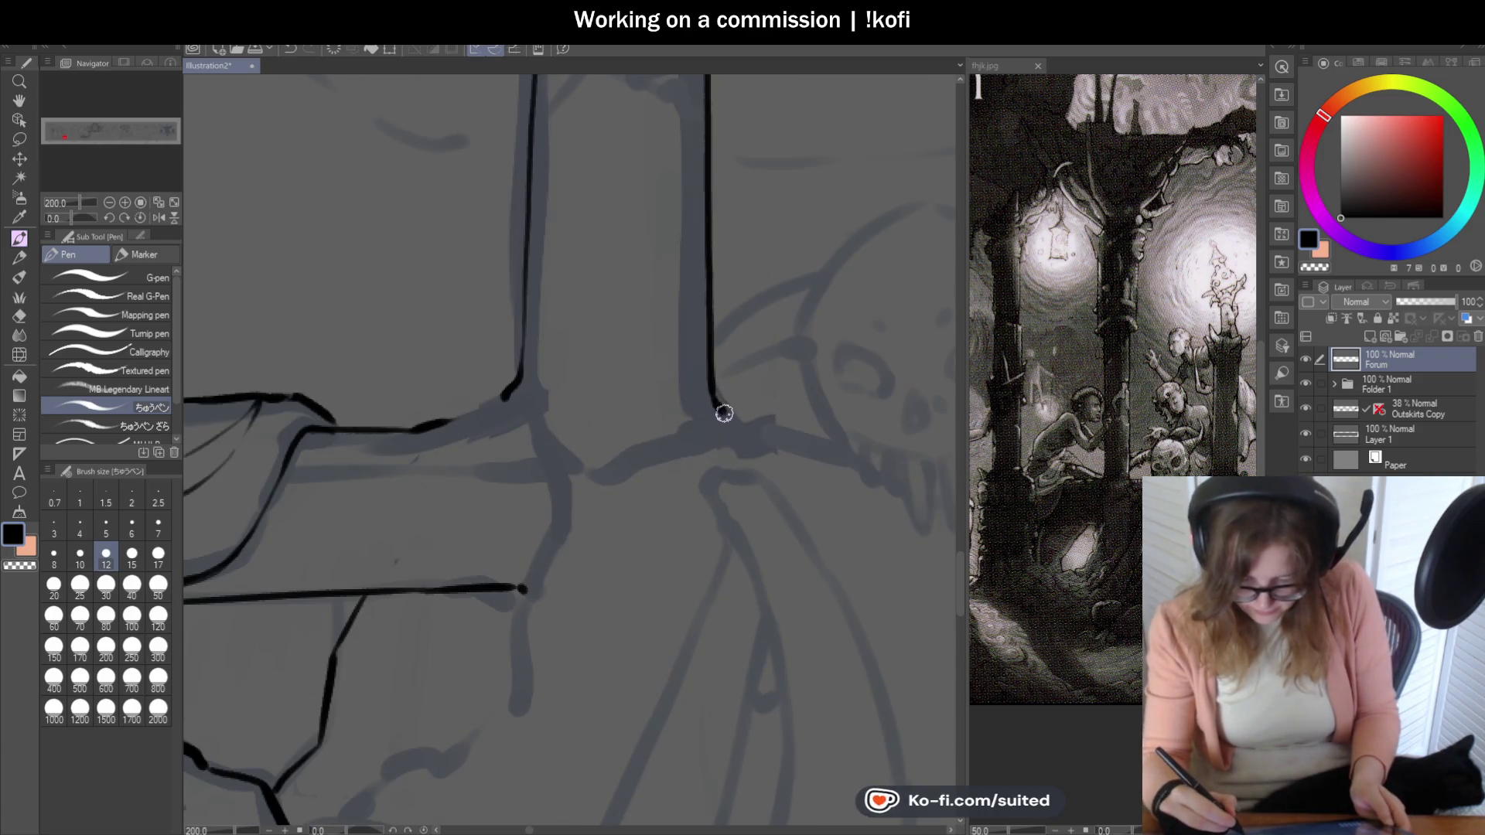
pyautogui.scroll(-1, 723, 482)
pyautogui.scroll(-3, 722, 481)
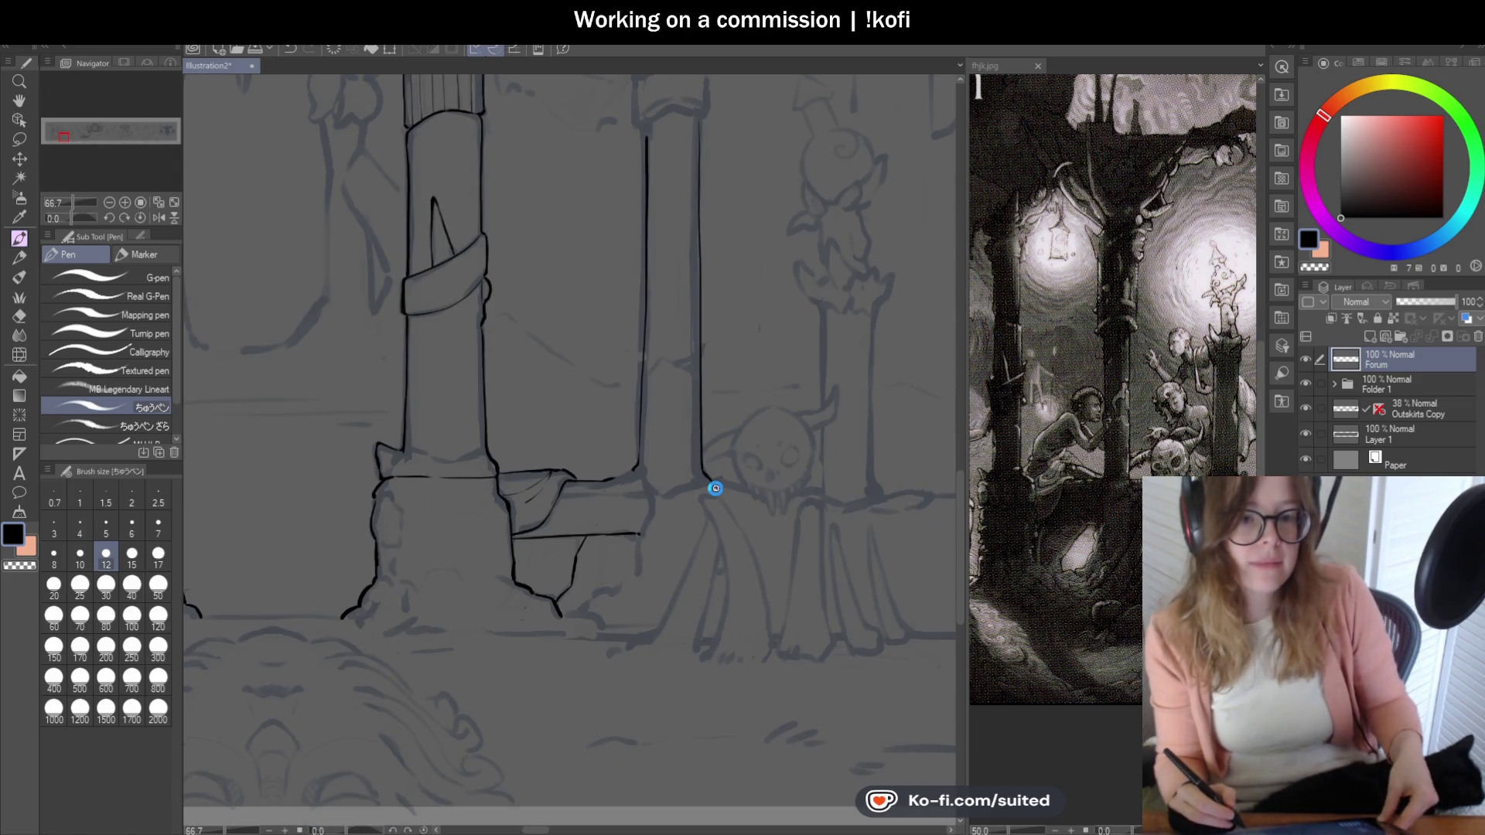
pyautogui.scroll(1, 716, 487)
pyautogui.scroll(2, 644, 201)
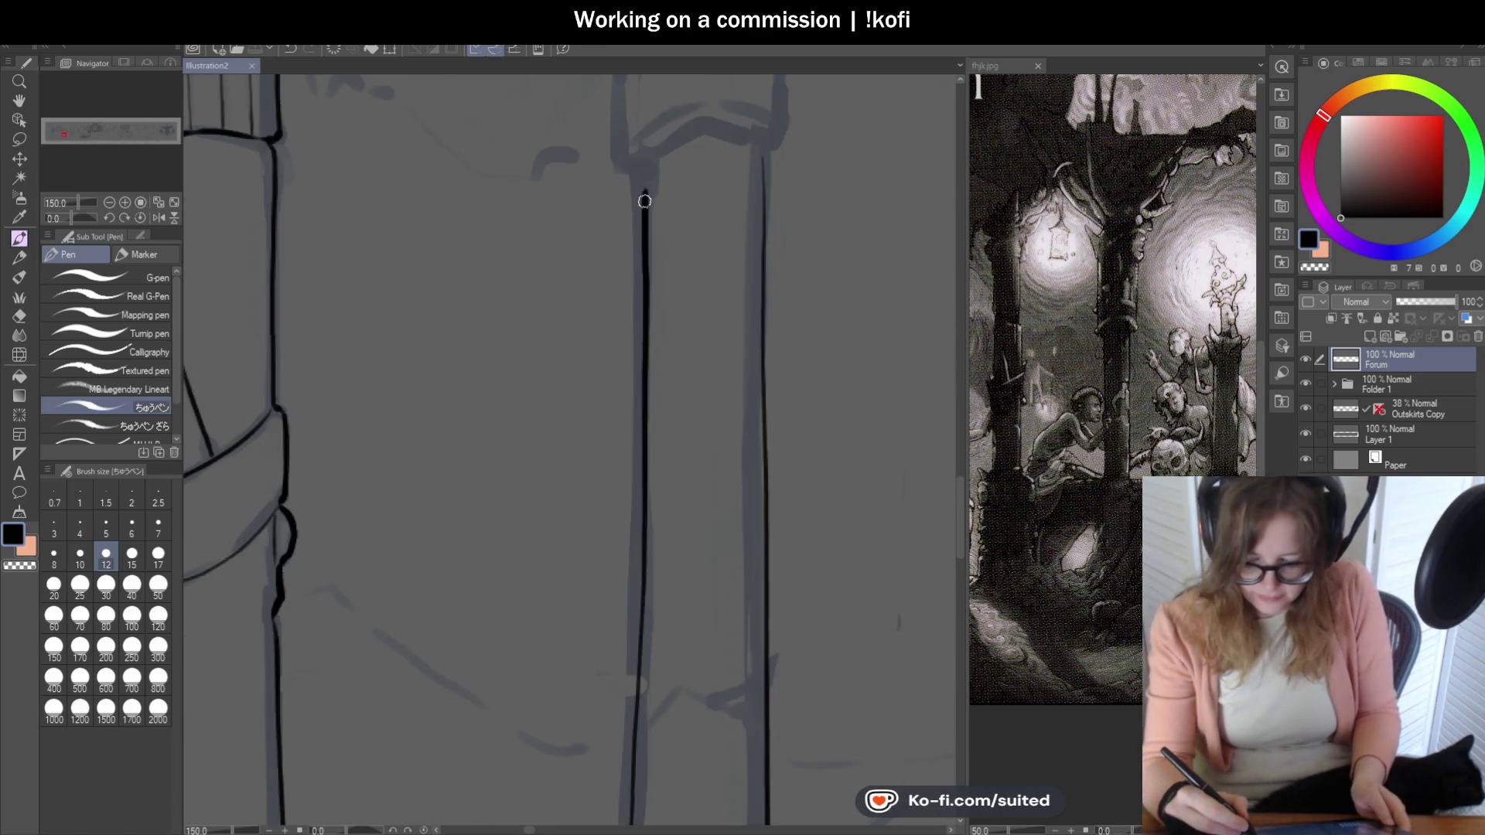
pyautogui.moveTo(762, 243); pyautogui.dragTo(763, 155)
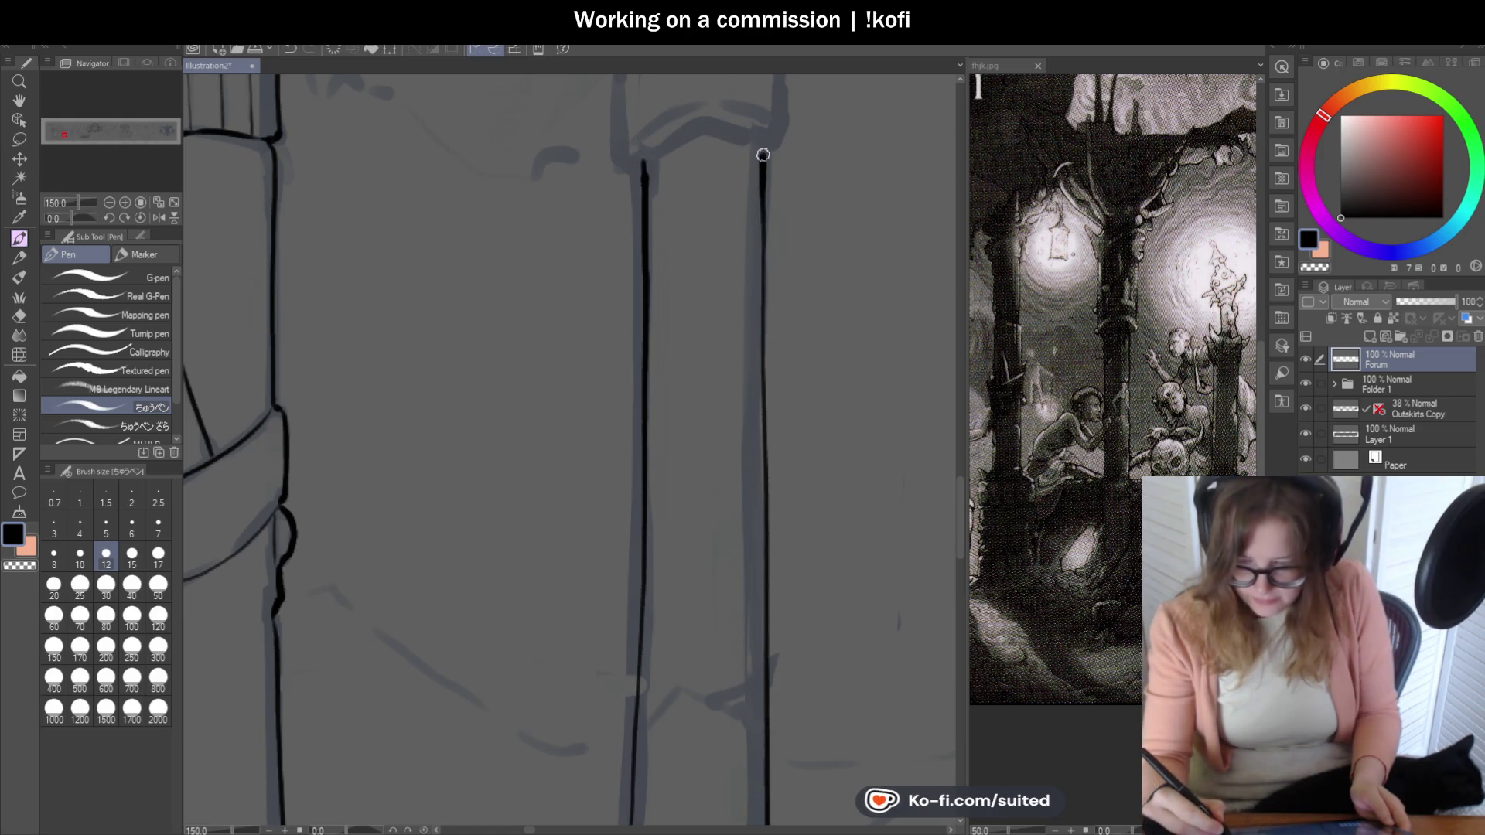
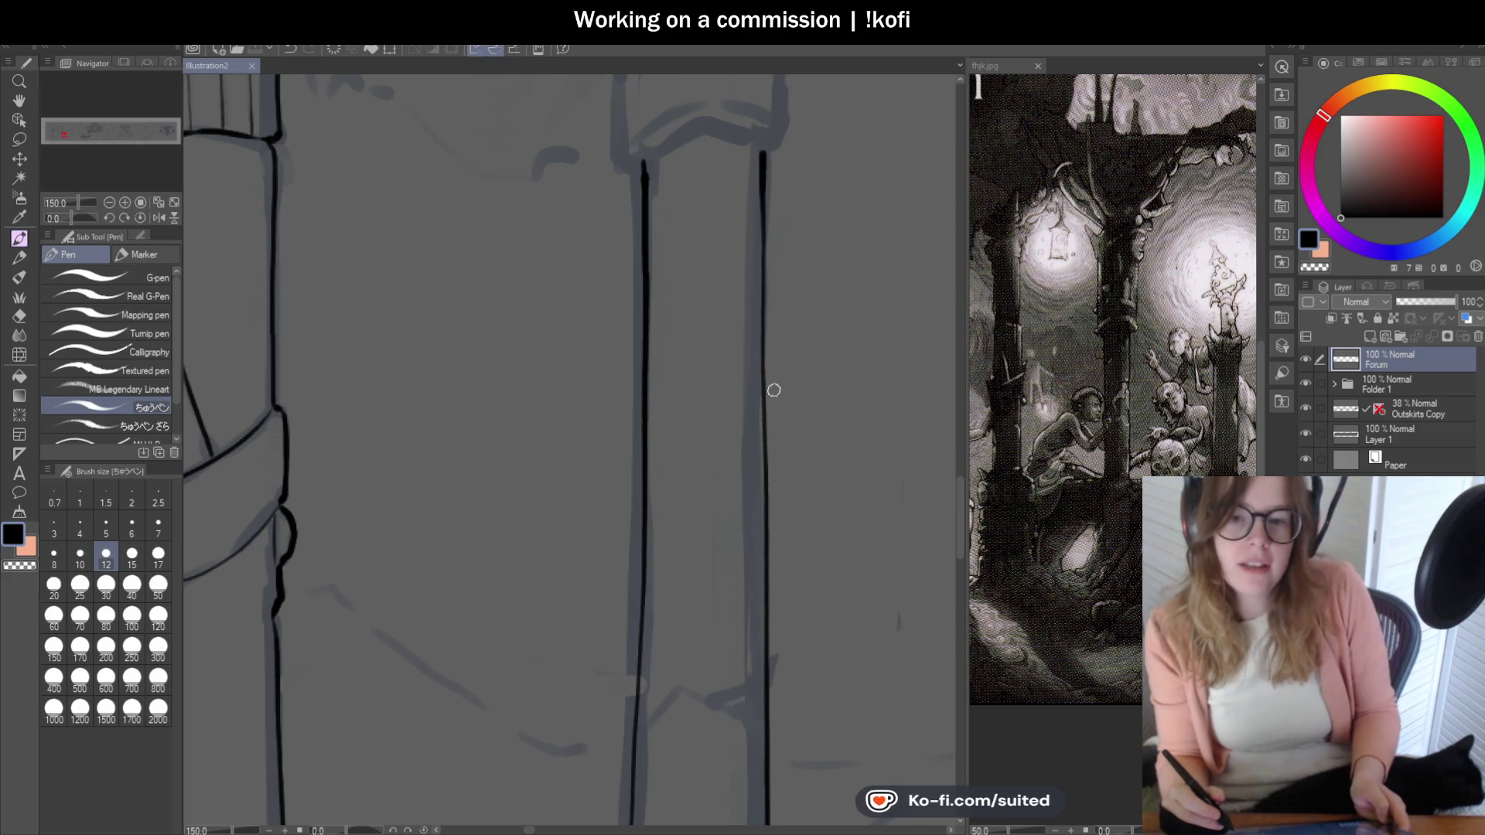
pyautogui.scroll(-2, 773, 390)
pyautogui.scroll(-2, 775, 390)
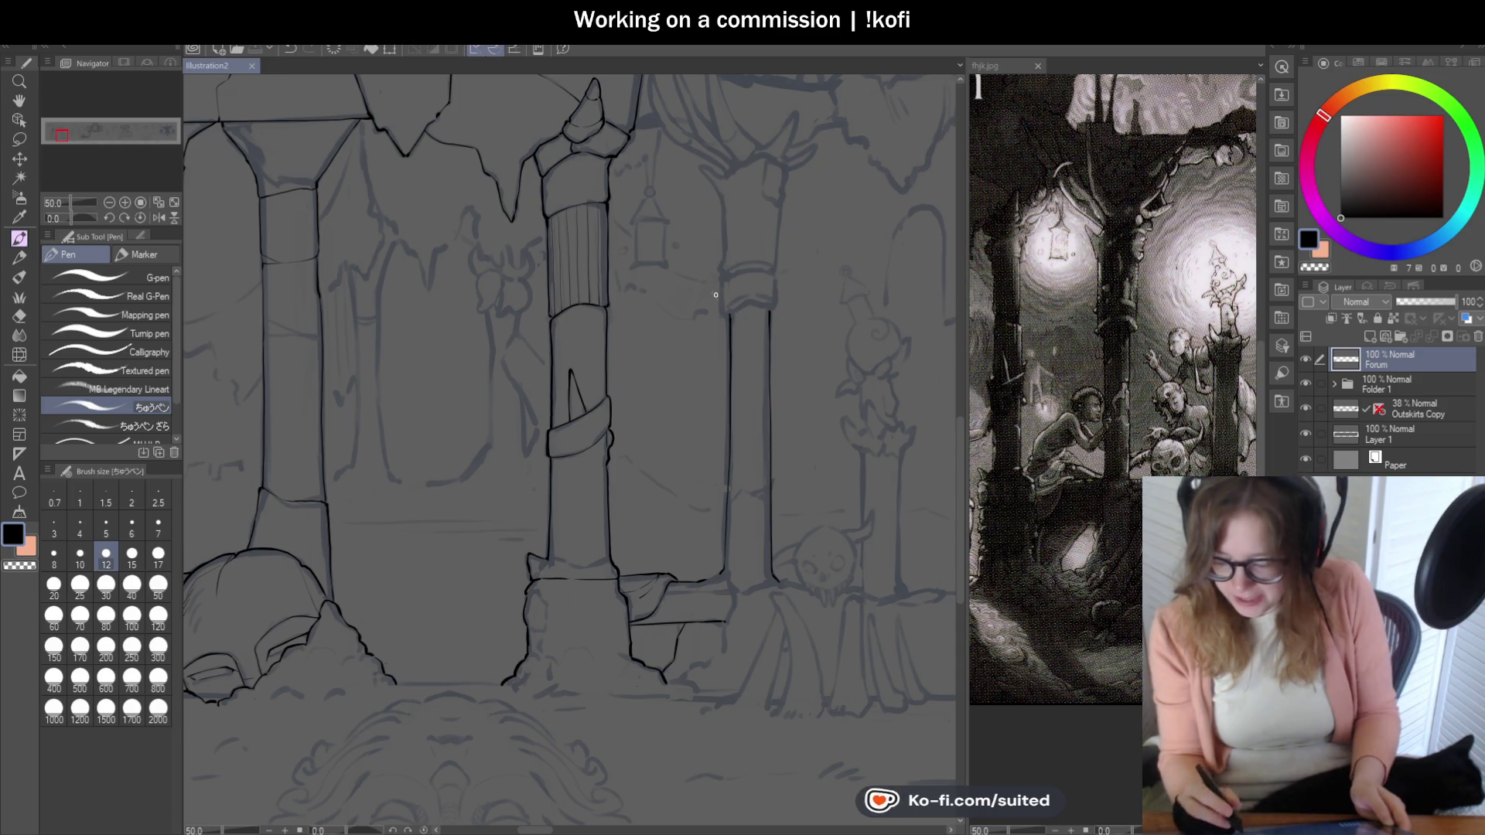
pyautogui.scroll(2, 774, 333)
pyautogui.scroll(2, 755, 308)
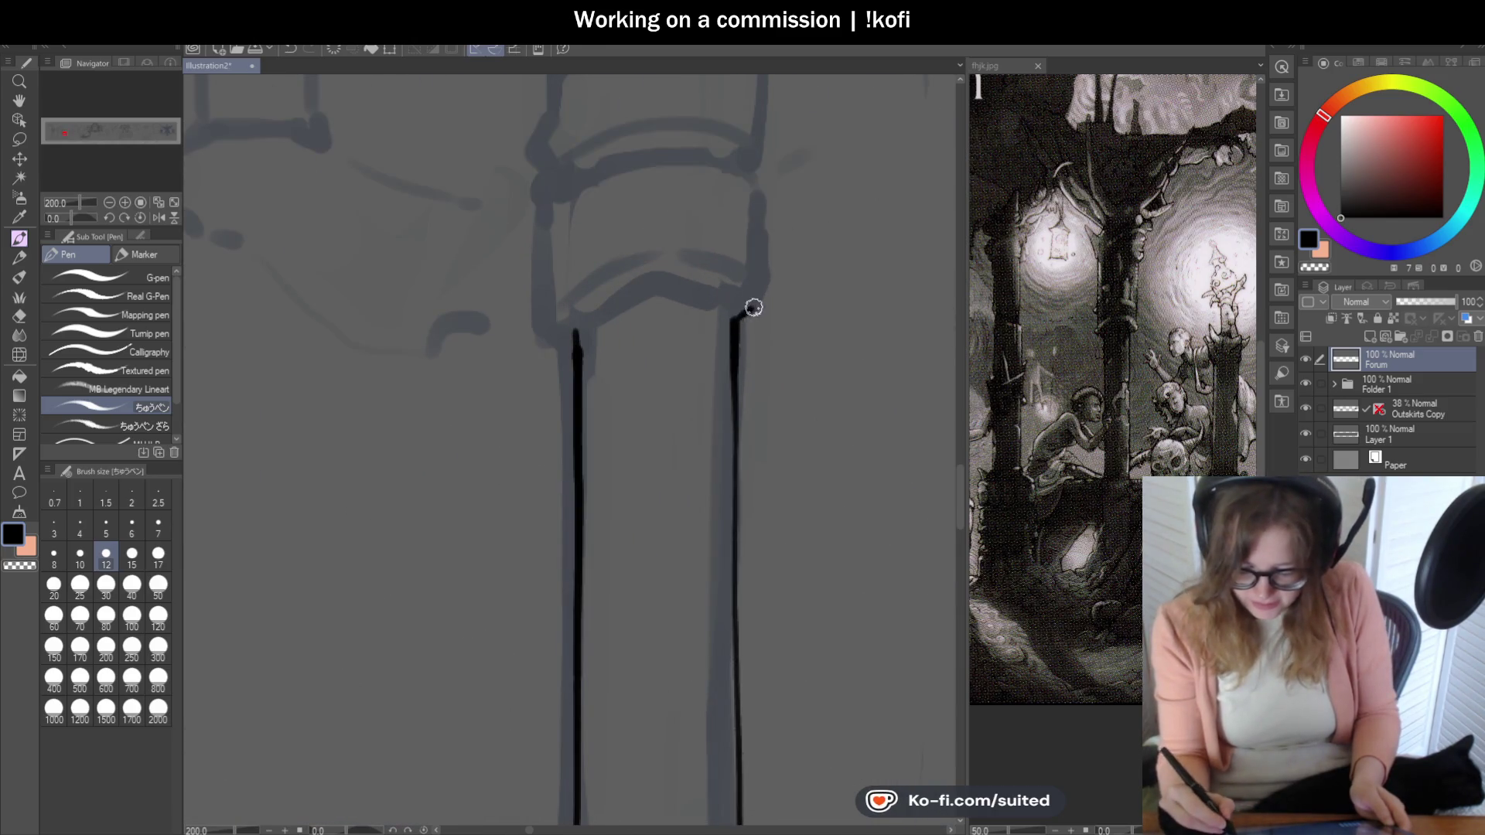
# - Ink the slender pillar's left and right edges upward to meet its capital
pyautogui.moveTo(578, 341)
pyautogui.mouseDown()
pyautogui.moveTo(556, 328)
pyautogui.moveTo(539, 180)
pyautogui.mouseUp()
pyautogui.moveTo(754, 311); pyautogui.dragTo(760, 181)
pyautogui.scroll(-2, 703, 291)
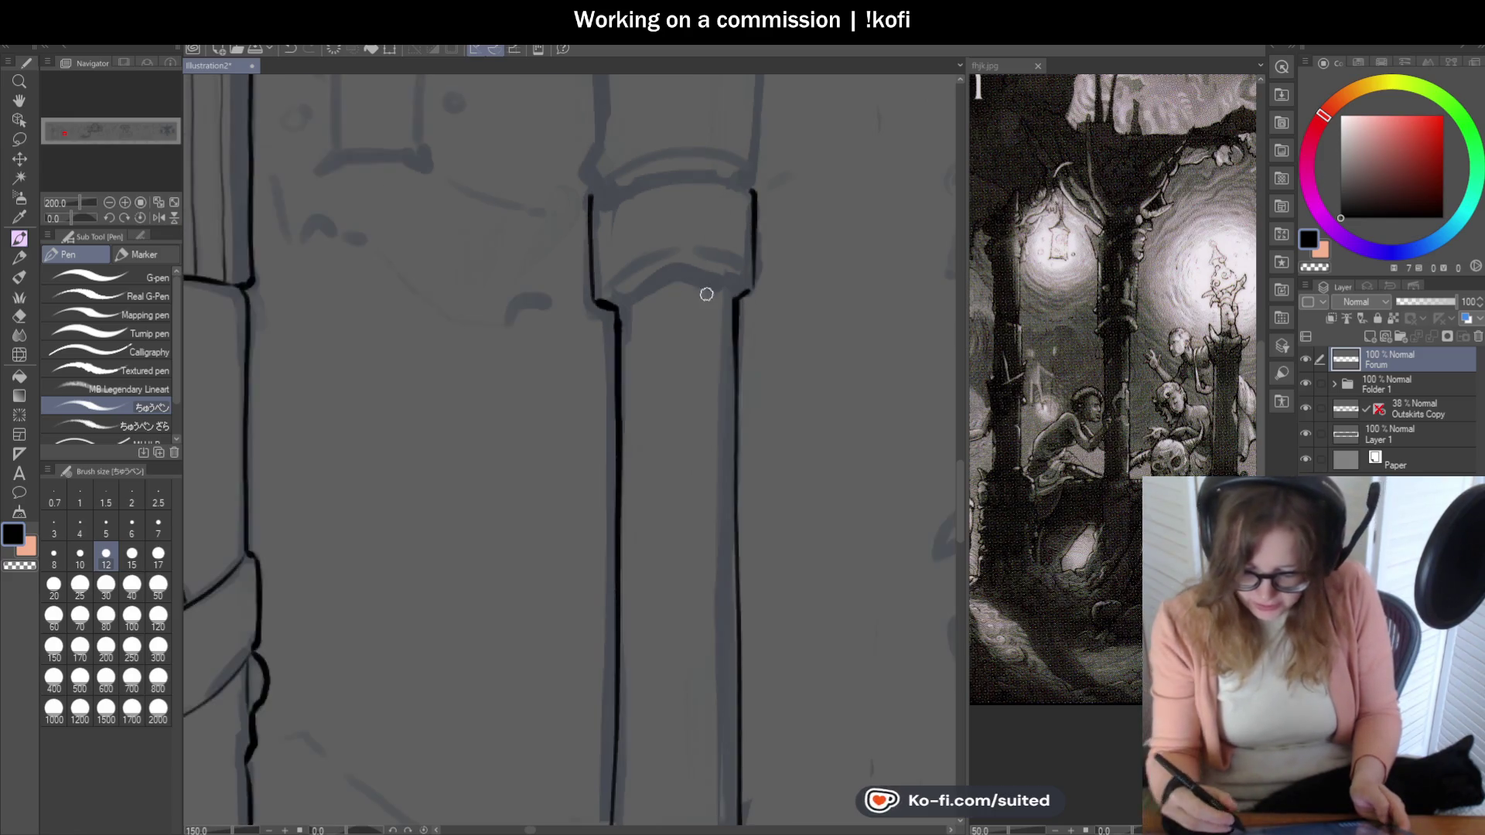
pyautogui.scroll(-1, 786, 355)
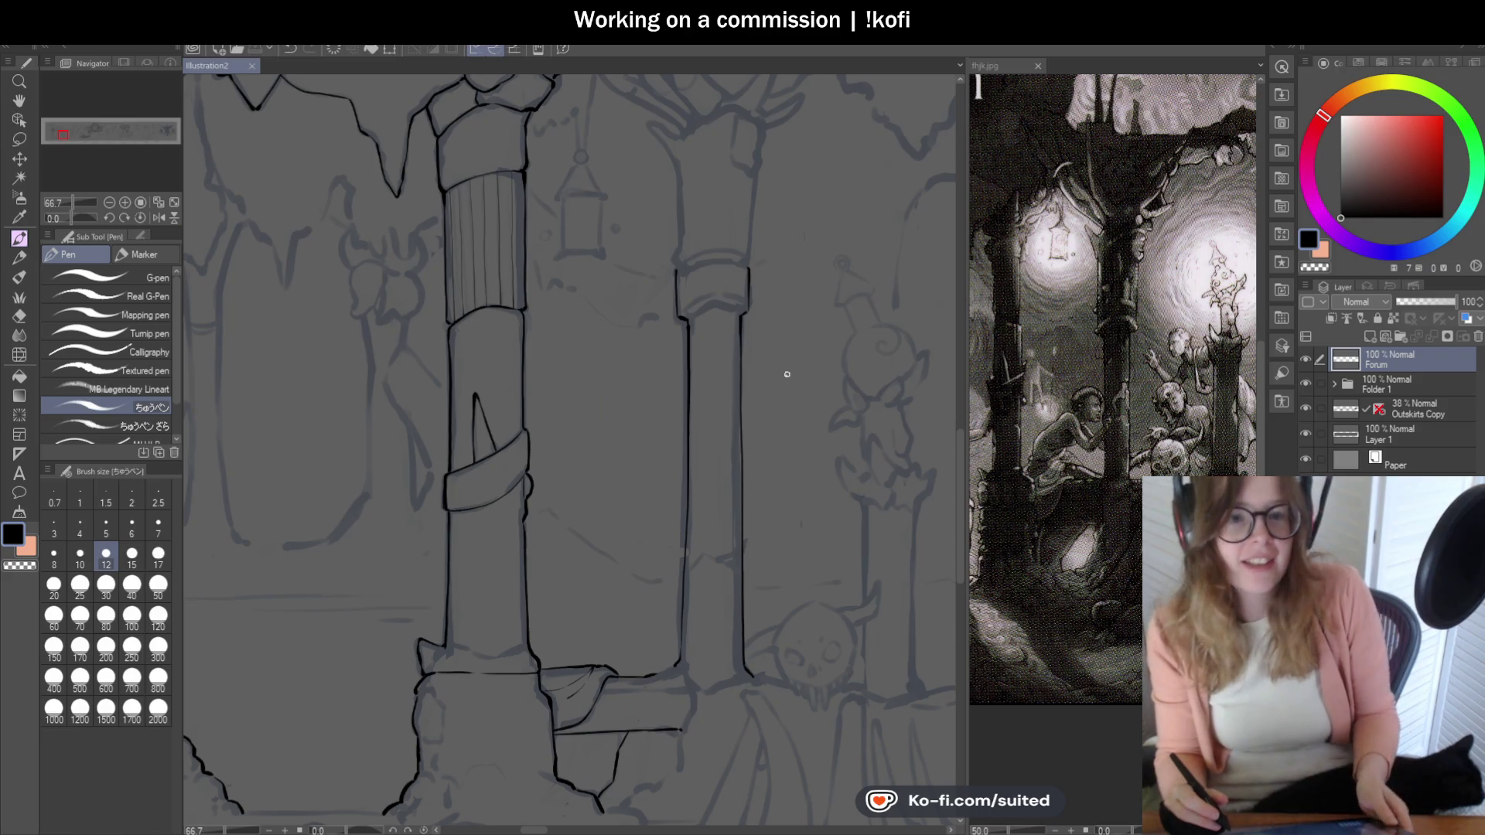
pyautogui.scroll(-1, 745, 290)
pyautogui.scroll(-2, 746, 290)
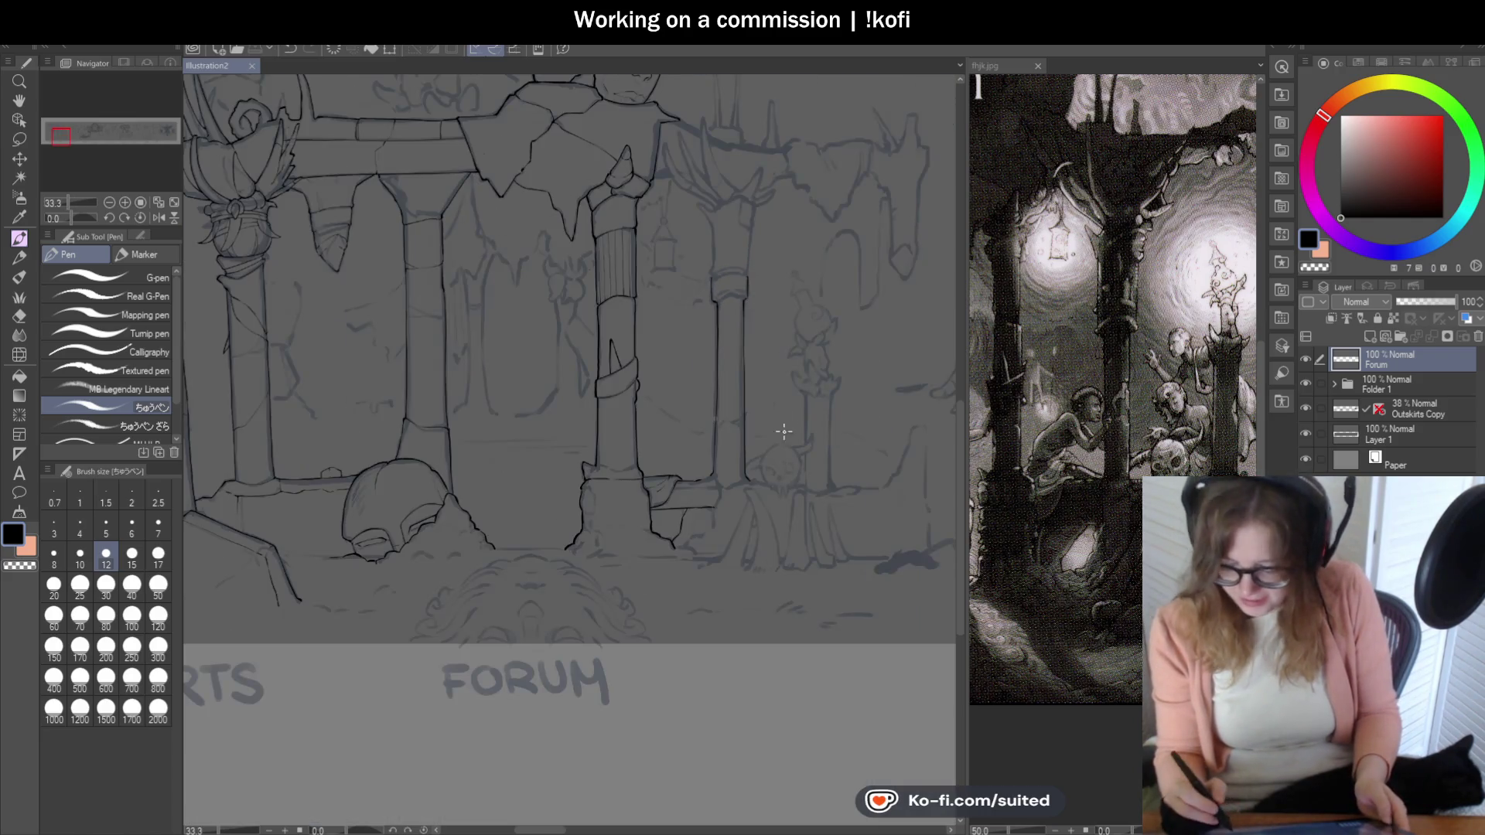
pyautogui.scroll(2, 758, 503)
pyautogui.scroll(2, 683, 409)
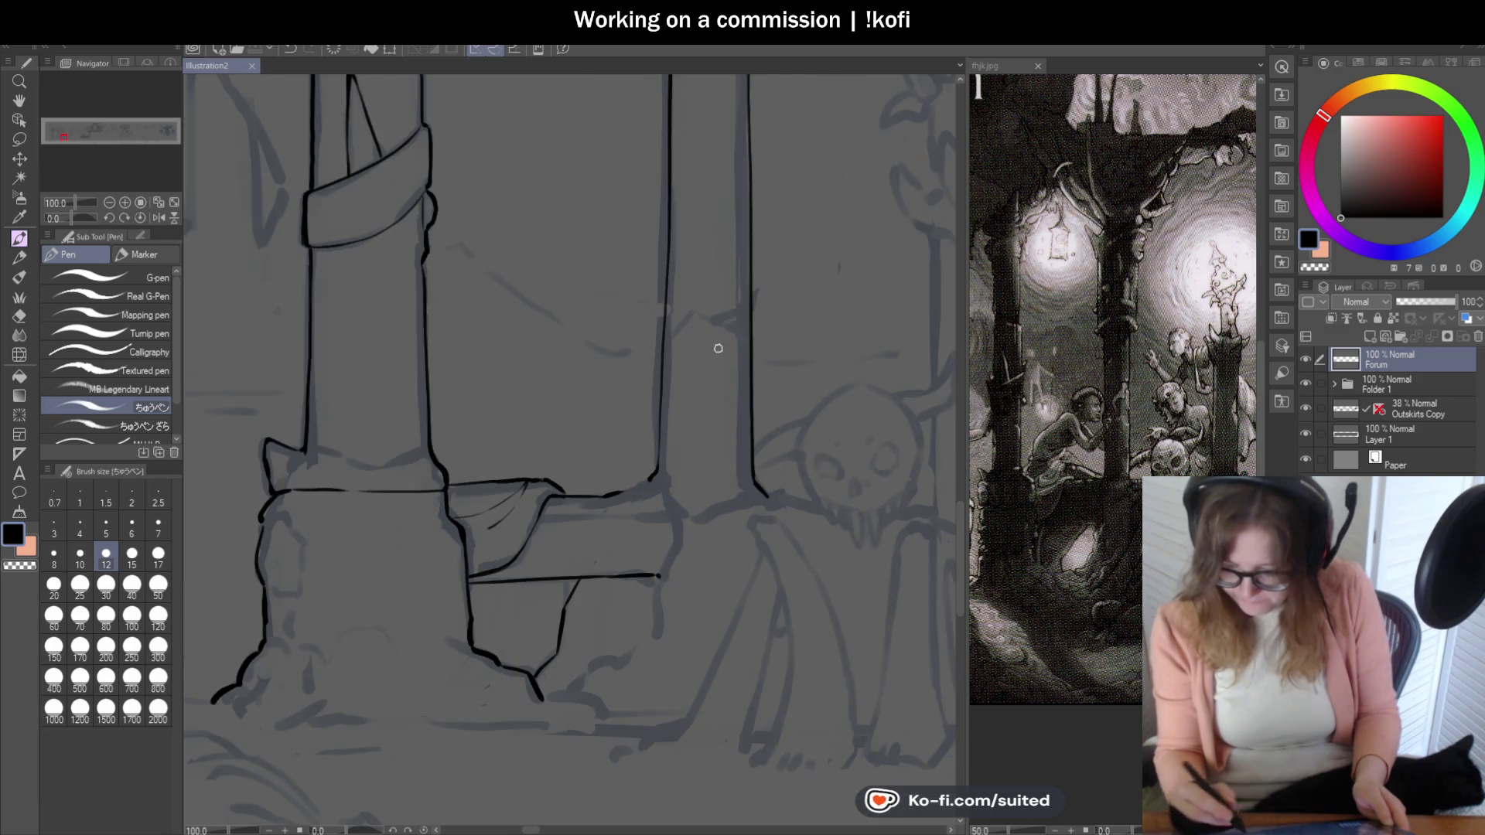
pyautogui.scroll(1, 750, 260)
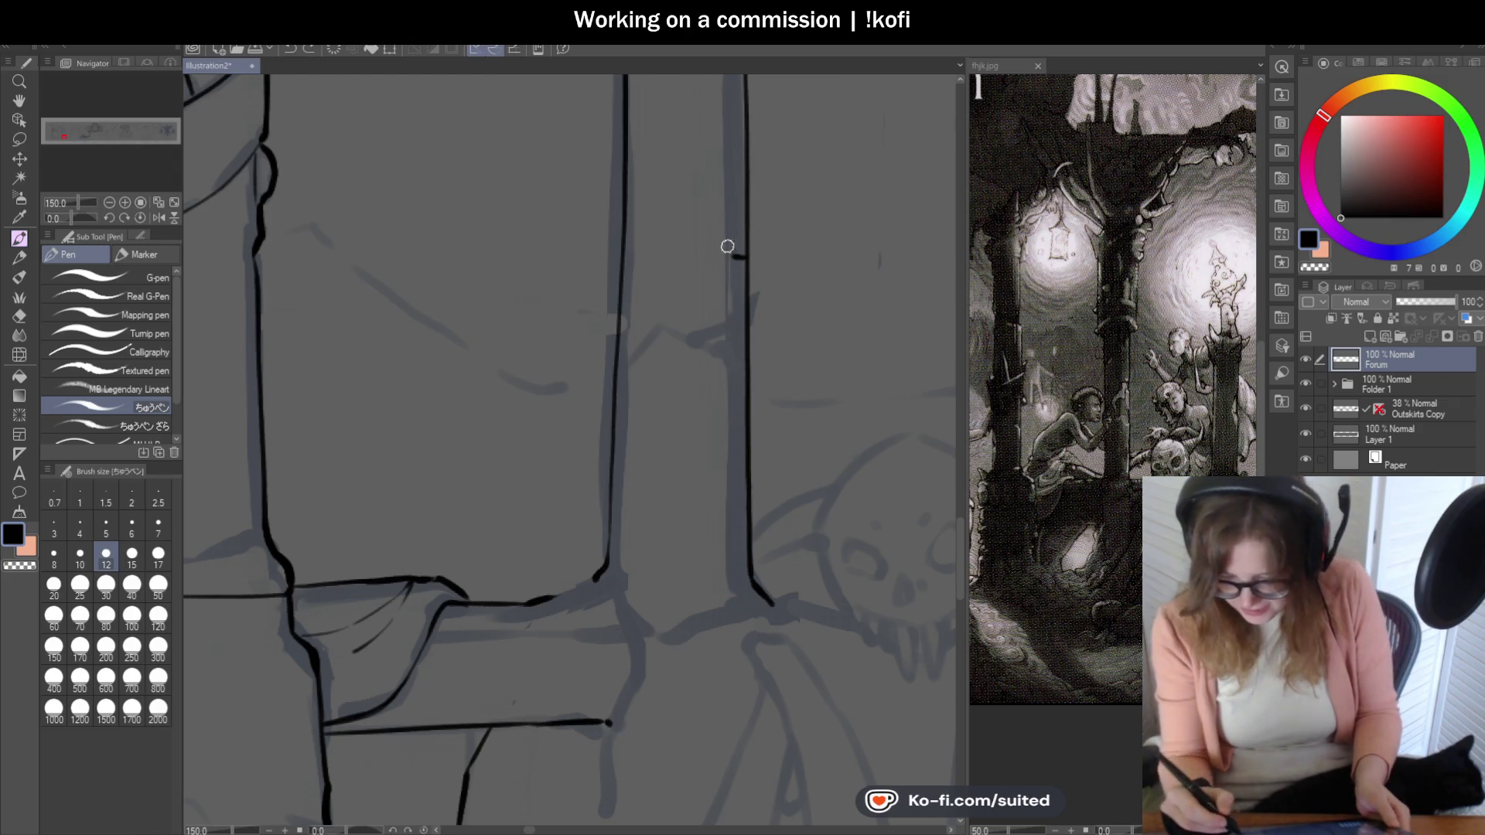
# - Draw a crack line across the pillar shaft, undoing the first try, and extend it into a branch
pyautogui.moveTo(723, 325); pyautogui.dragTo(706, 336)
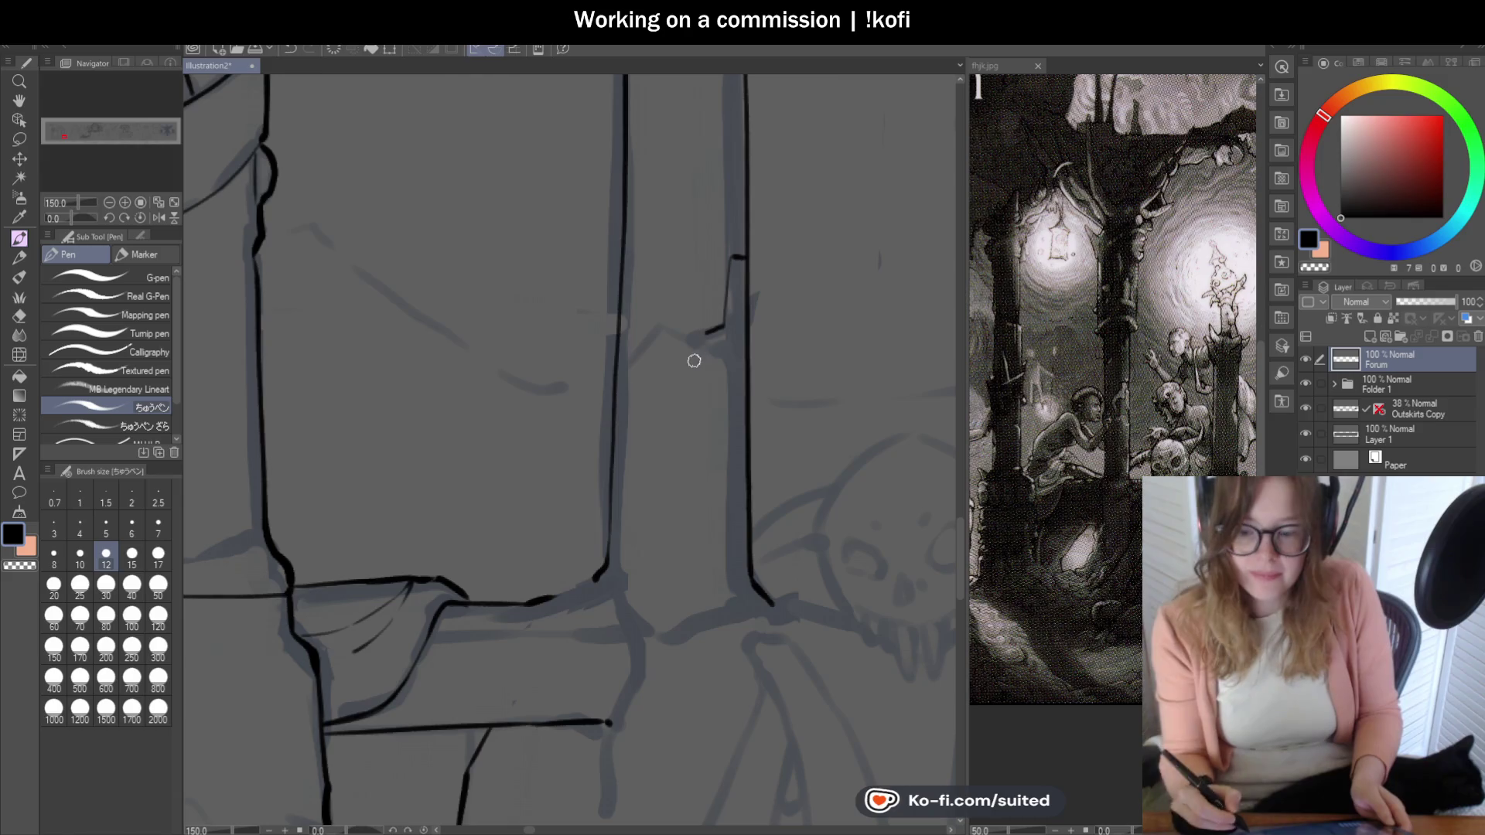
pyautogui.hotkey('ctrl', 'z')
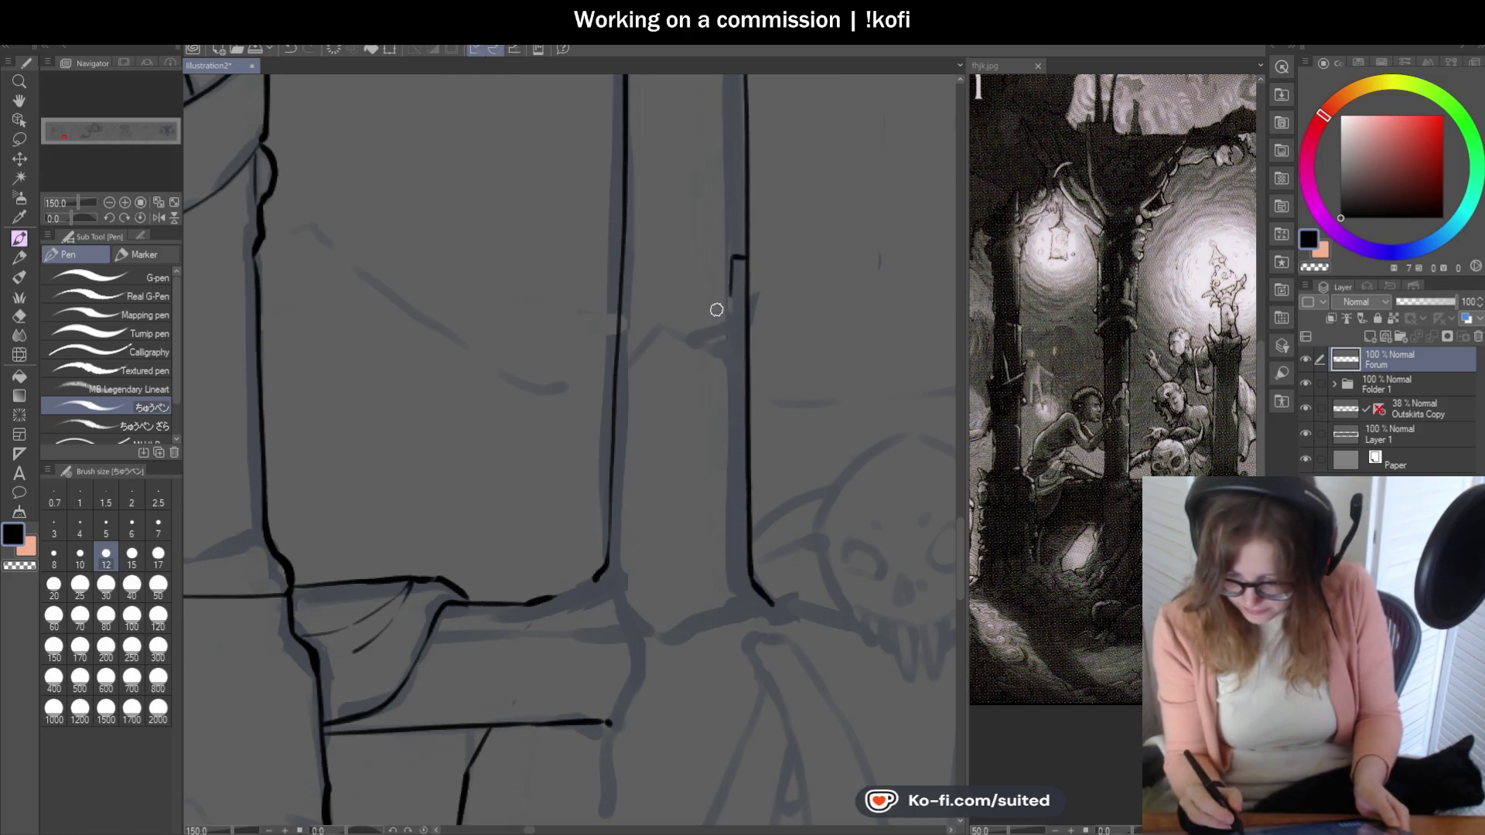
pyautogui.moveTo(726, 301); pyautogui.dragTo(670, 367)
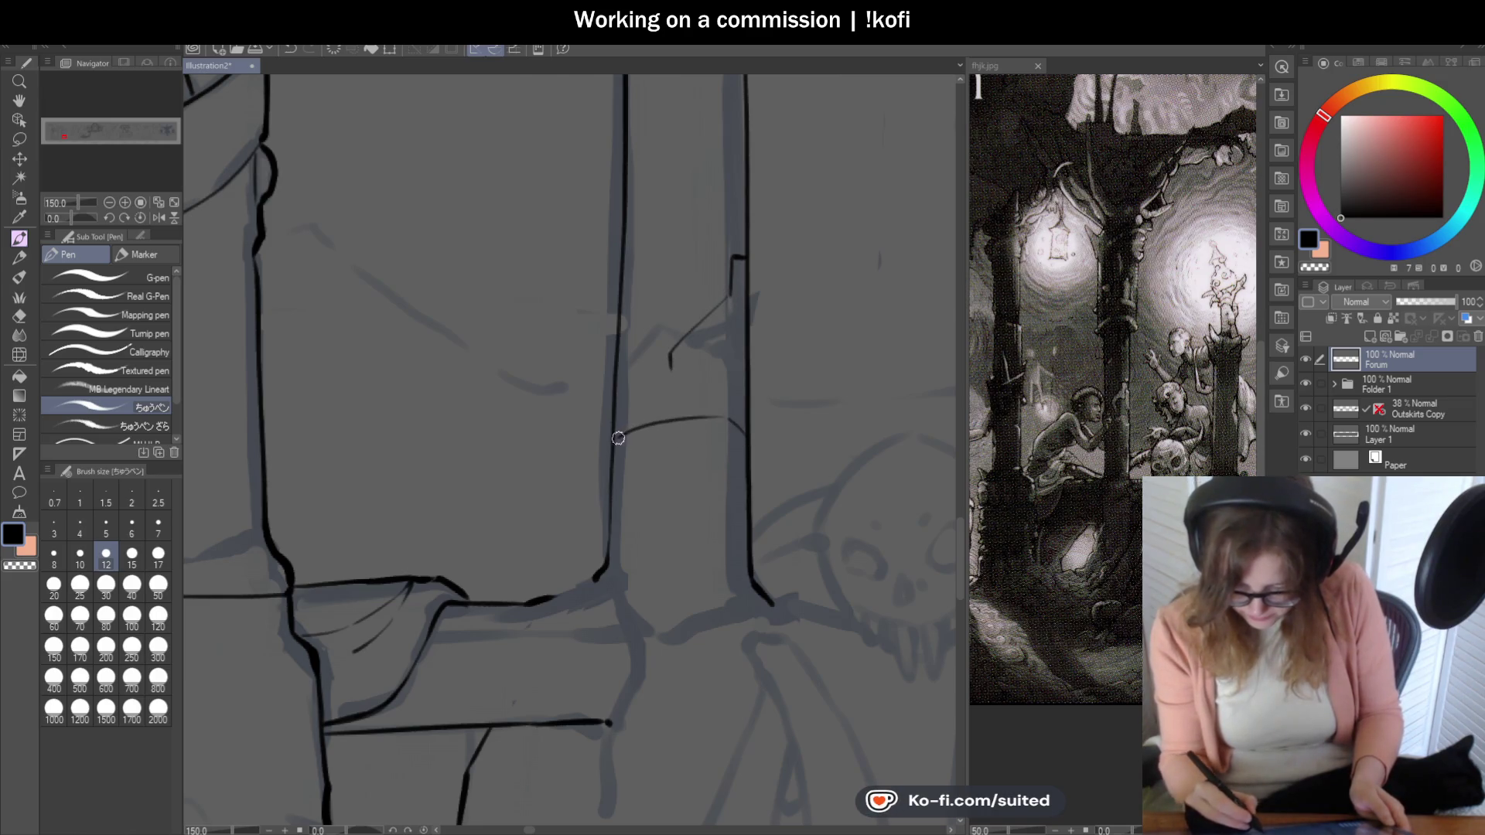
pyautogui.scroll(3, 718, 470)
pyautogui.scroll(2, 718, 469)
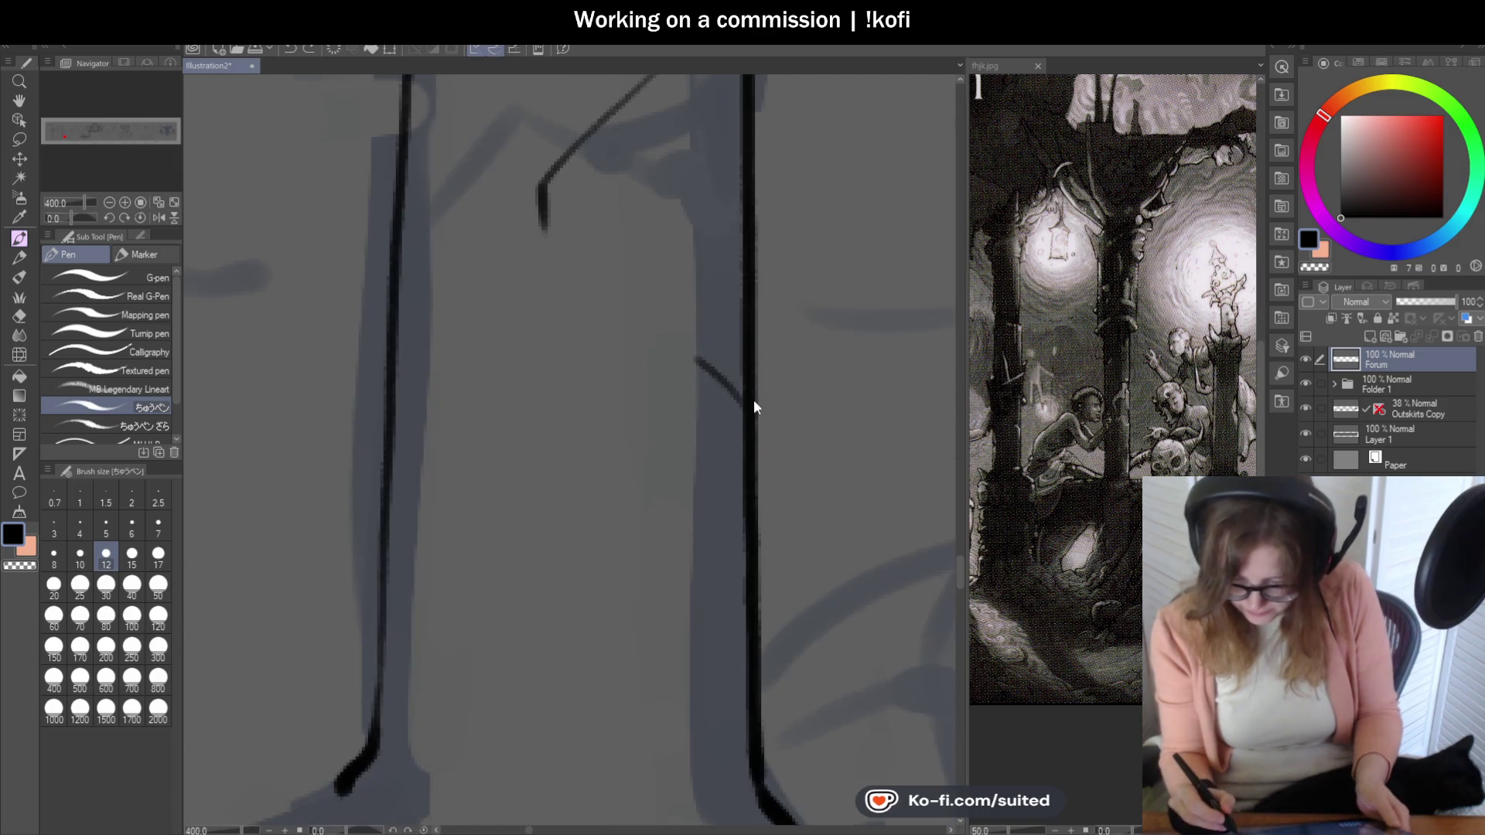
pyautogui.moveTo(672, 337)
pyautogui.mouseDown()
pyautogui.moveTo(560, 382)
pyautogui.moveTo(523, 421)
pyautogui.moveTo(590, 422)
pyautogui.moveTo(694, 464)
pyautogui.mouseUp()
# - Thicken the upper crack line and retrace the pillar edge where the crack meets it
pyautogui.moveTo(743, 382)
pyautogui.mouseDown()
pyautogui.moveTo(594, 368)
pyautogui.moveTo(515, 419)
pyautogui.mouseUp()
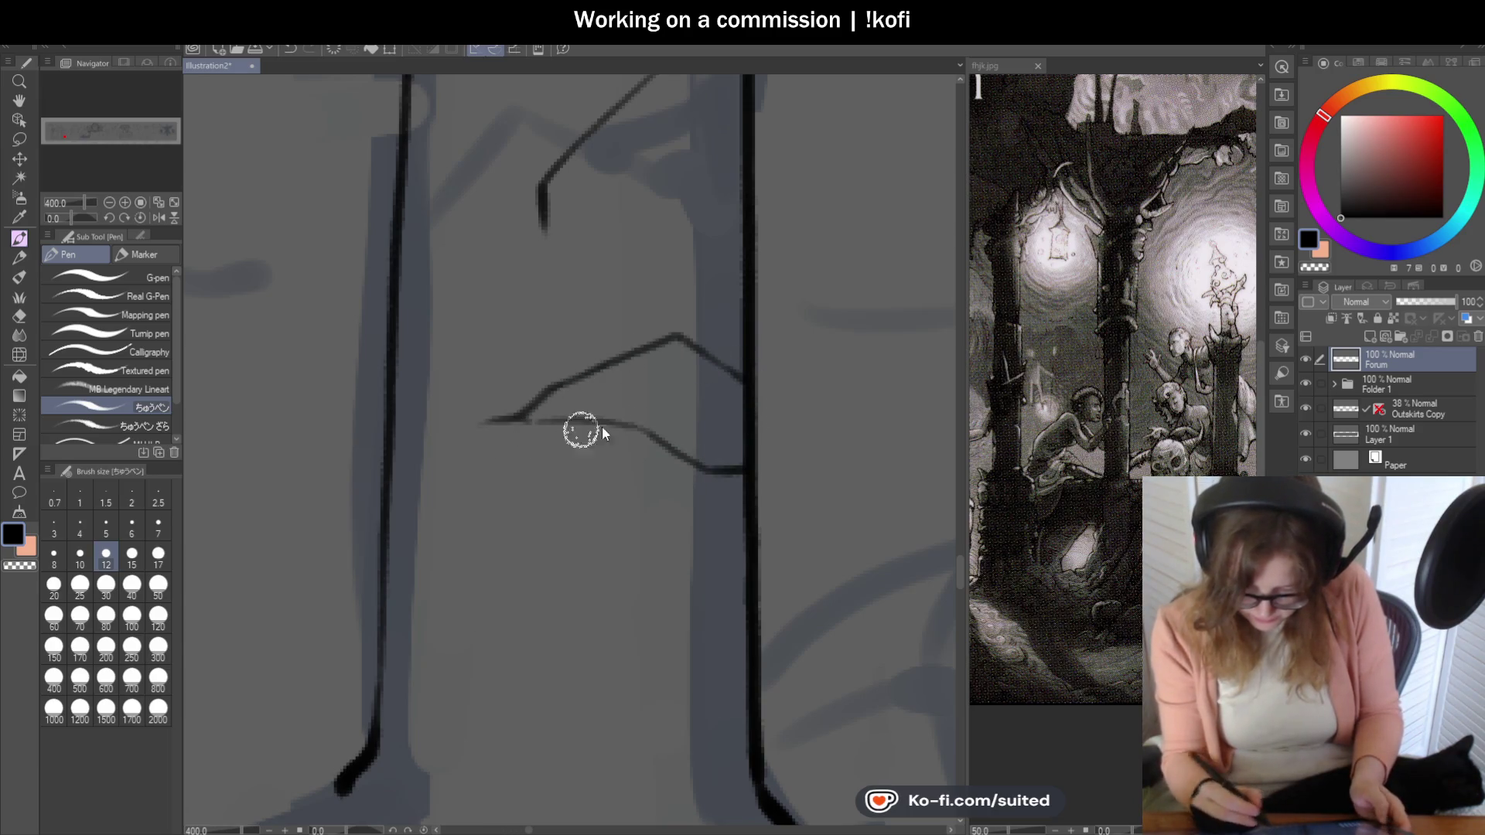
pyautogui.scroll(-5, 580, 430)
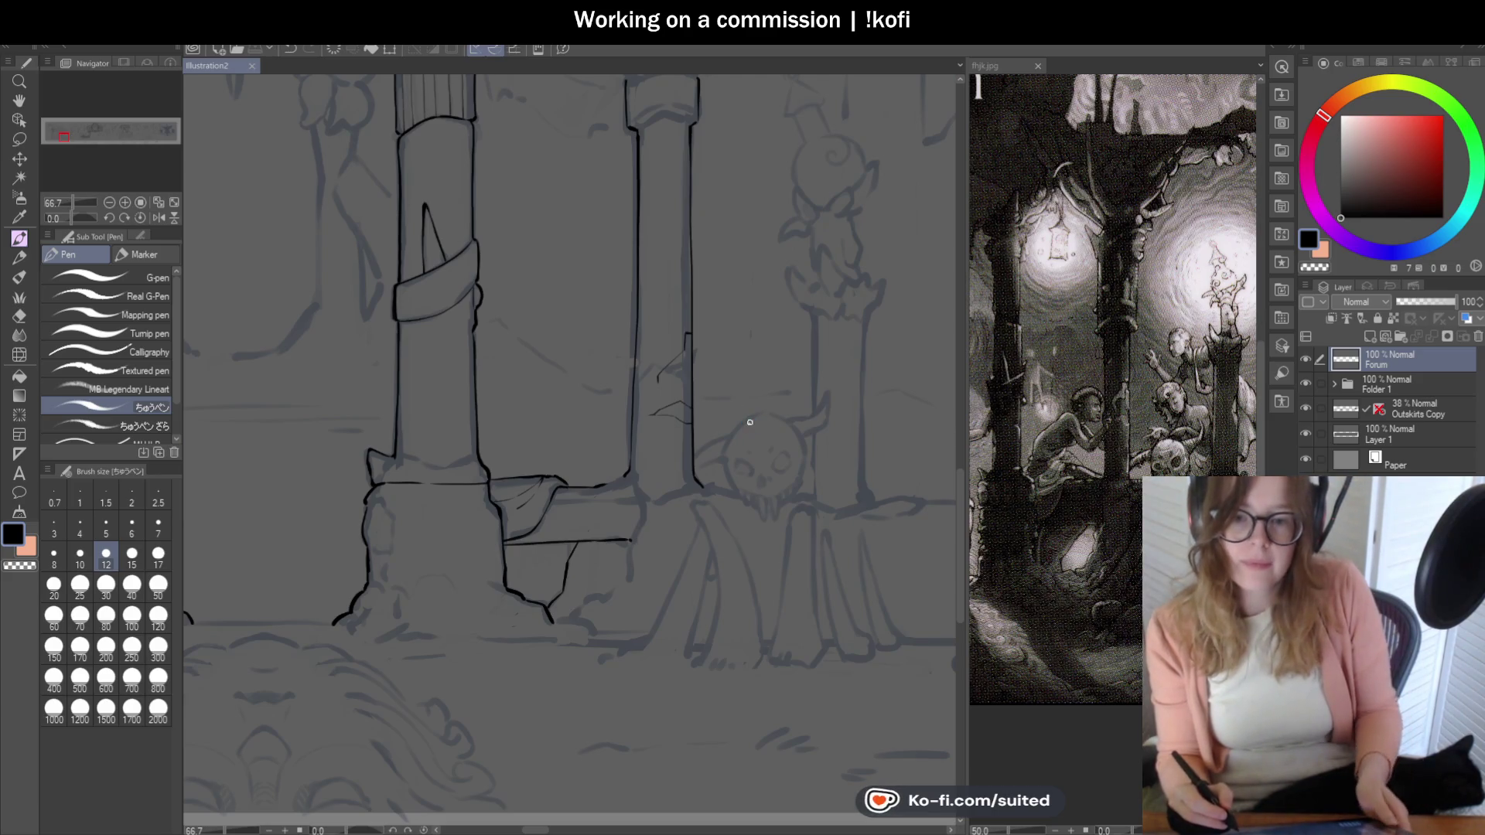
pyautogui.scroll(2, 719, 428)
pyautogui.scroll(3, 673, 409)
pyautogui.moveTo(634, 402); pyautogui.dragTo(637, 453)
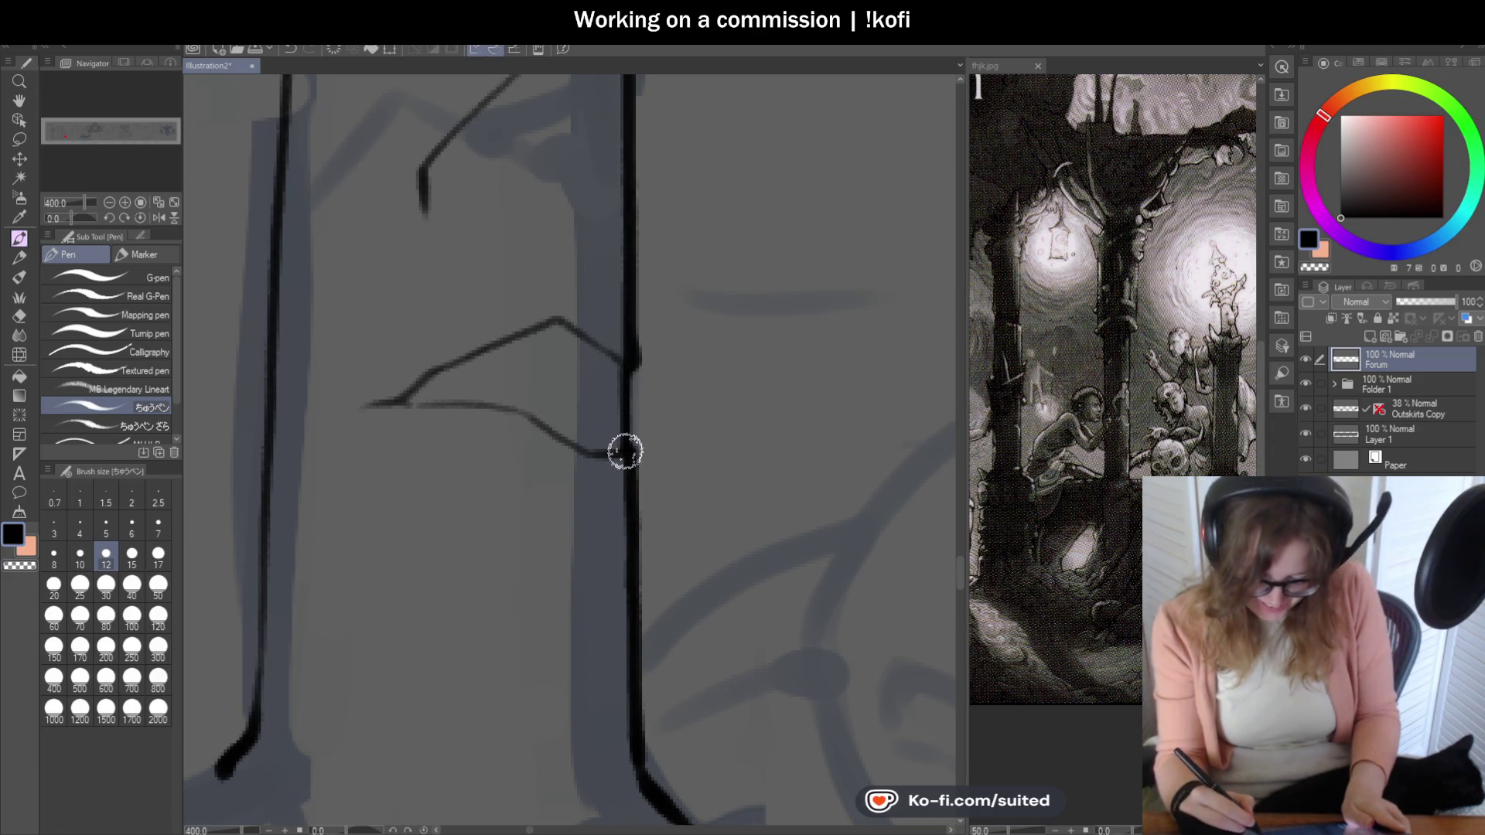
pyautogui.scroll(-3, 650, 348)
pyautogui.scroll(-3, 694, 426)
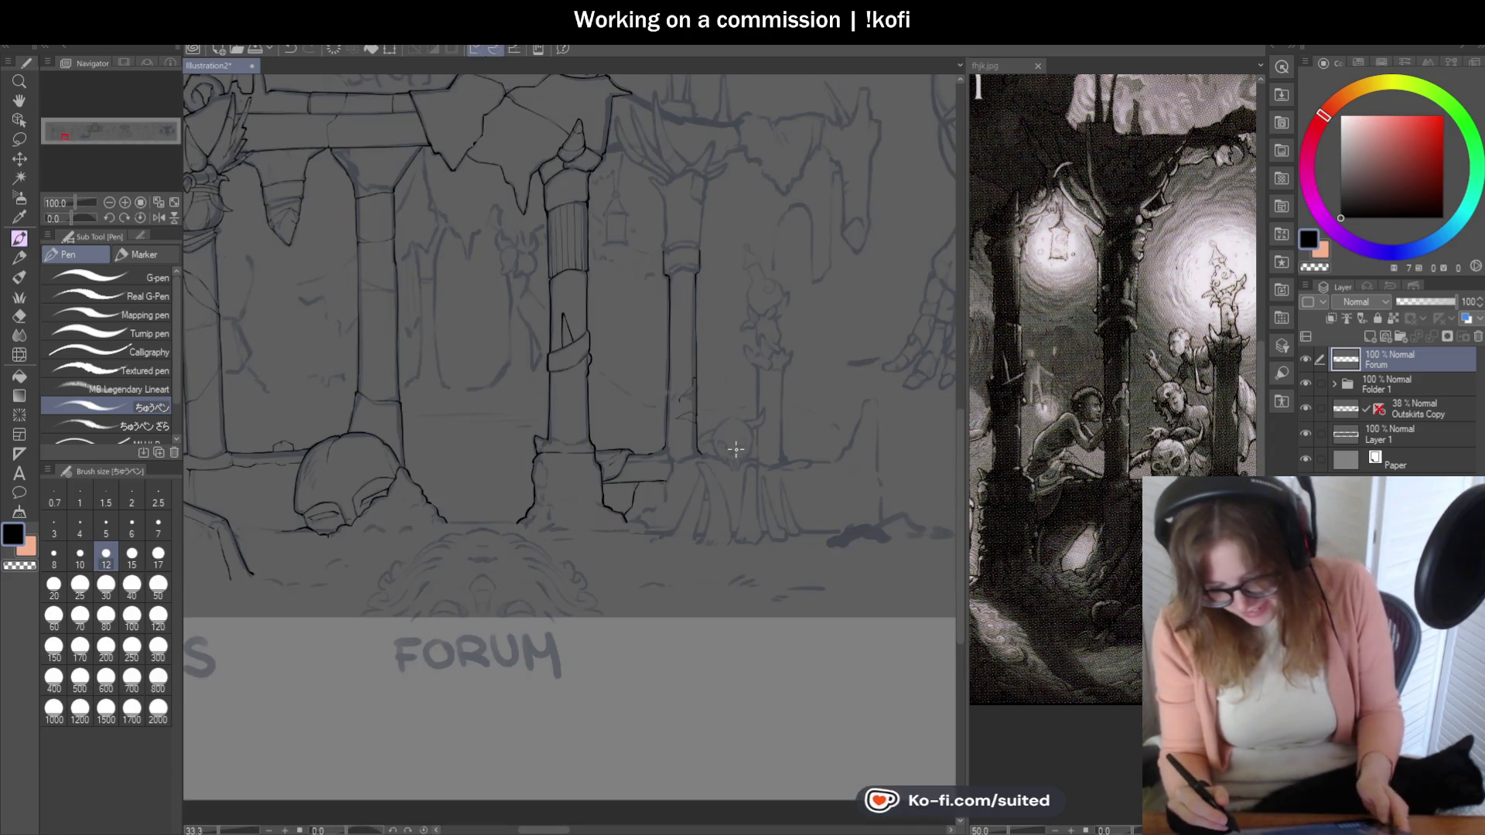
pyautogui.scroll(1, 733, 436)
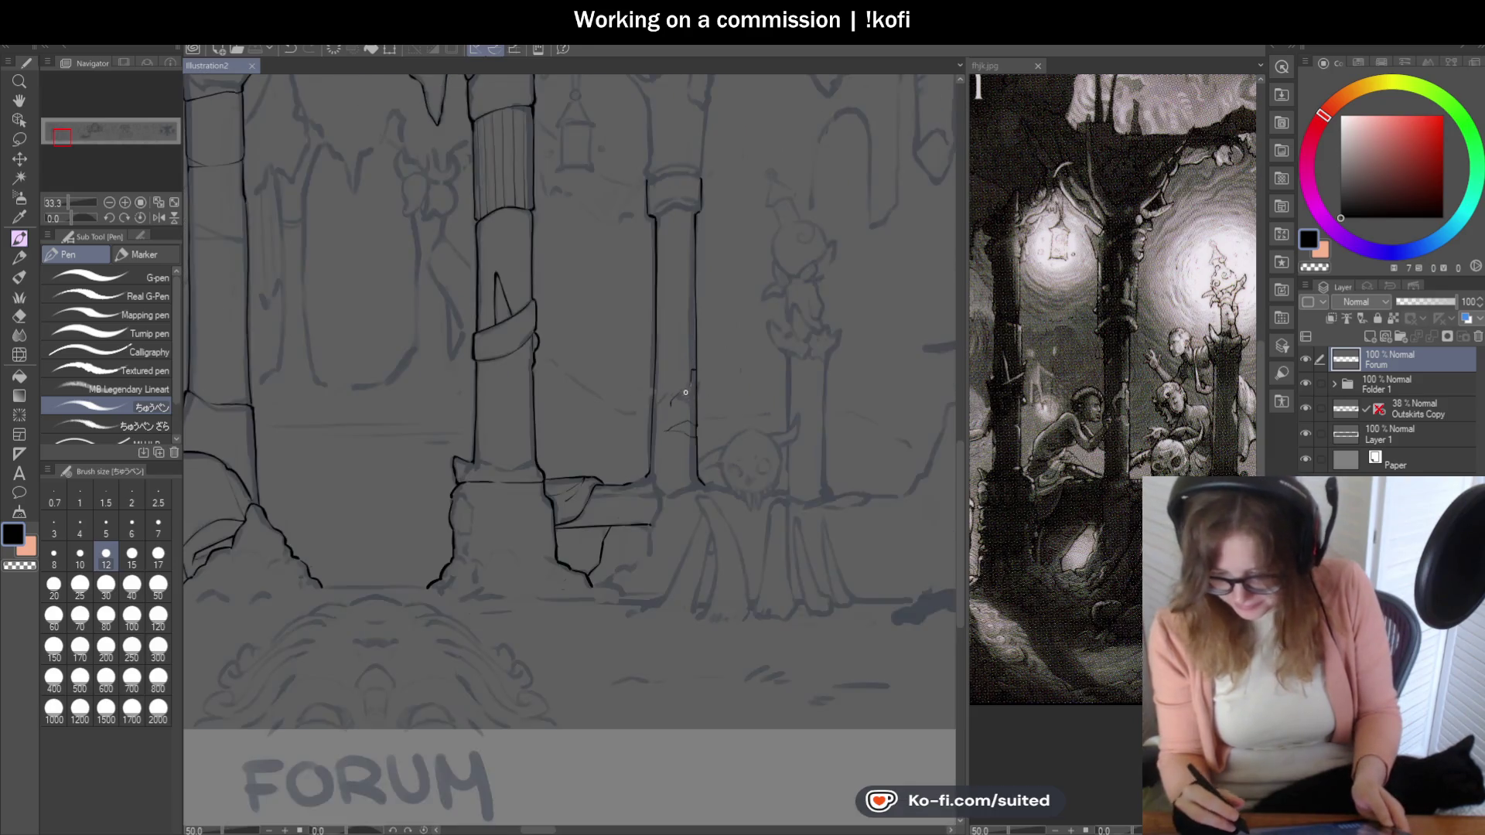
pyautogui.scroll(1, 720, 417)
pyautogui.scroll(2, 698, 389)
# - Ink a chipped notch on the pillar's right edge and undo a stray tick stroke
pyautogui.moveTo(671, 336); pyautogui.dragTo(667, 448)
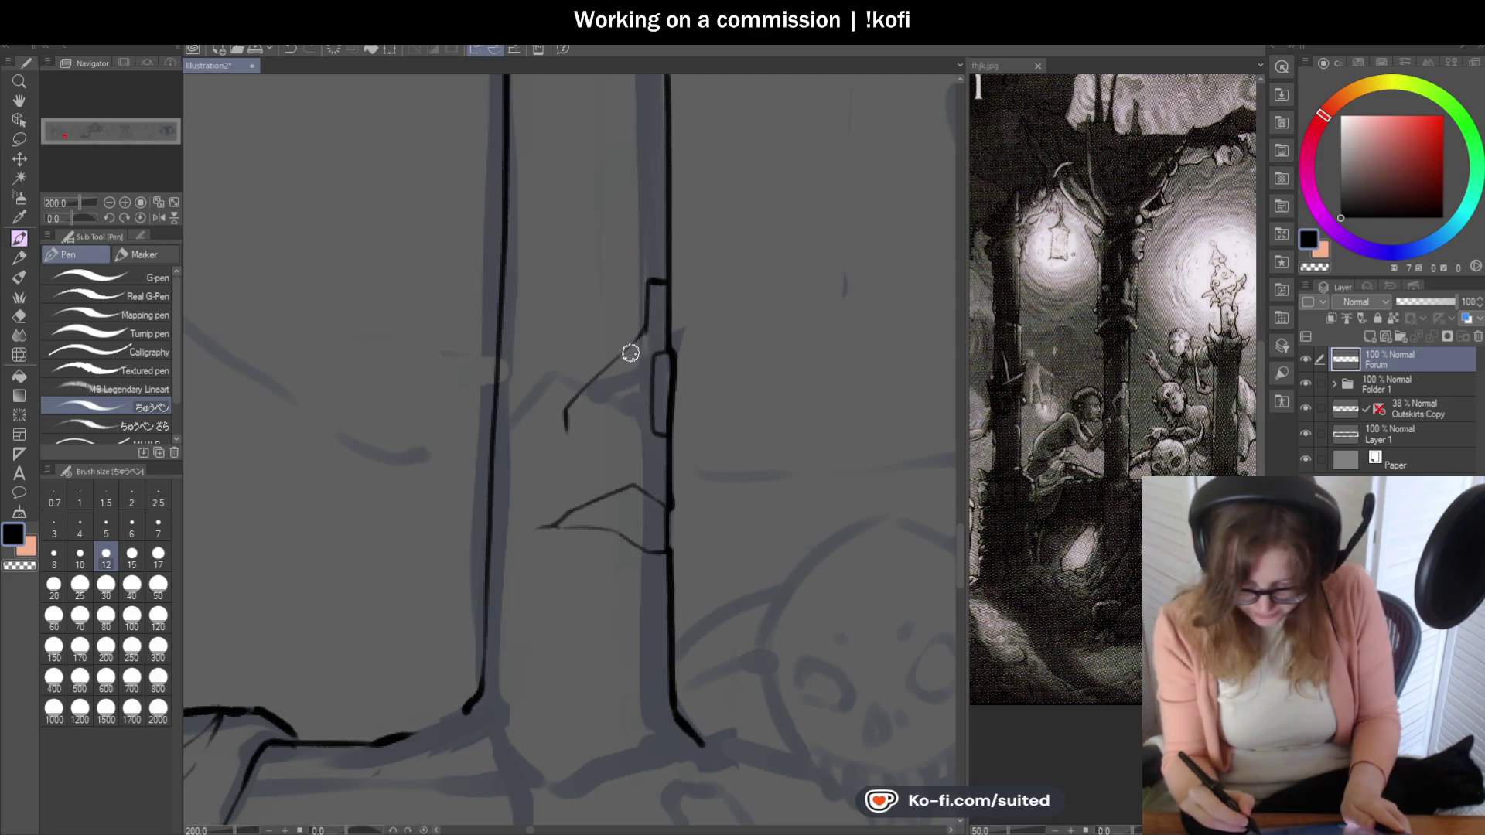
pyautogui.hotkey('ctrl', 'z')
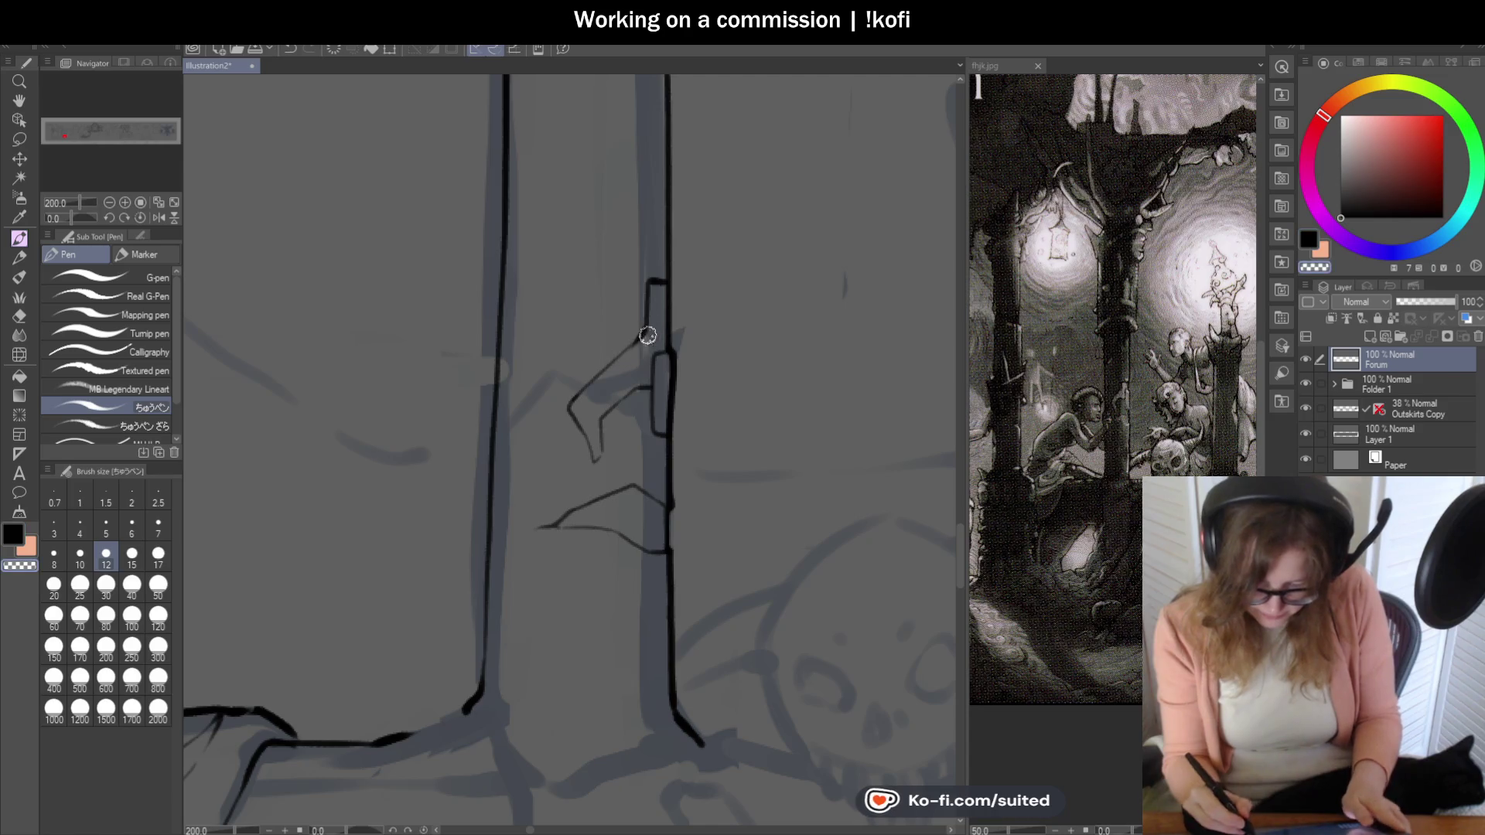
pyautogui.scroll(-4, 692, 407)
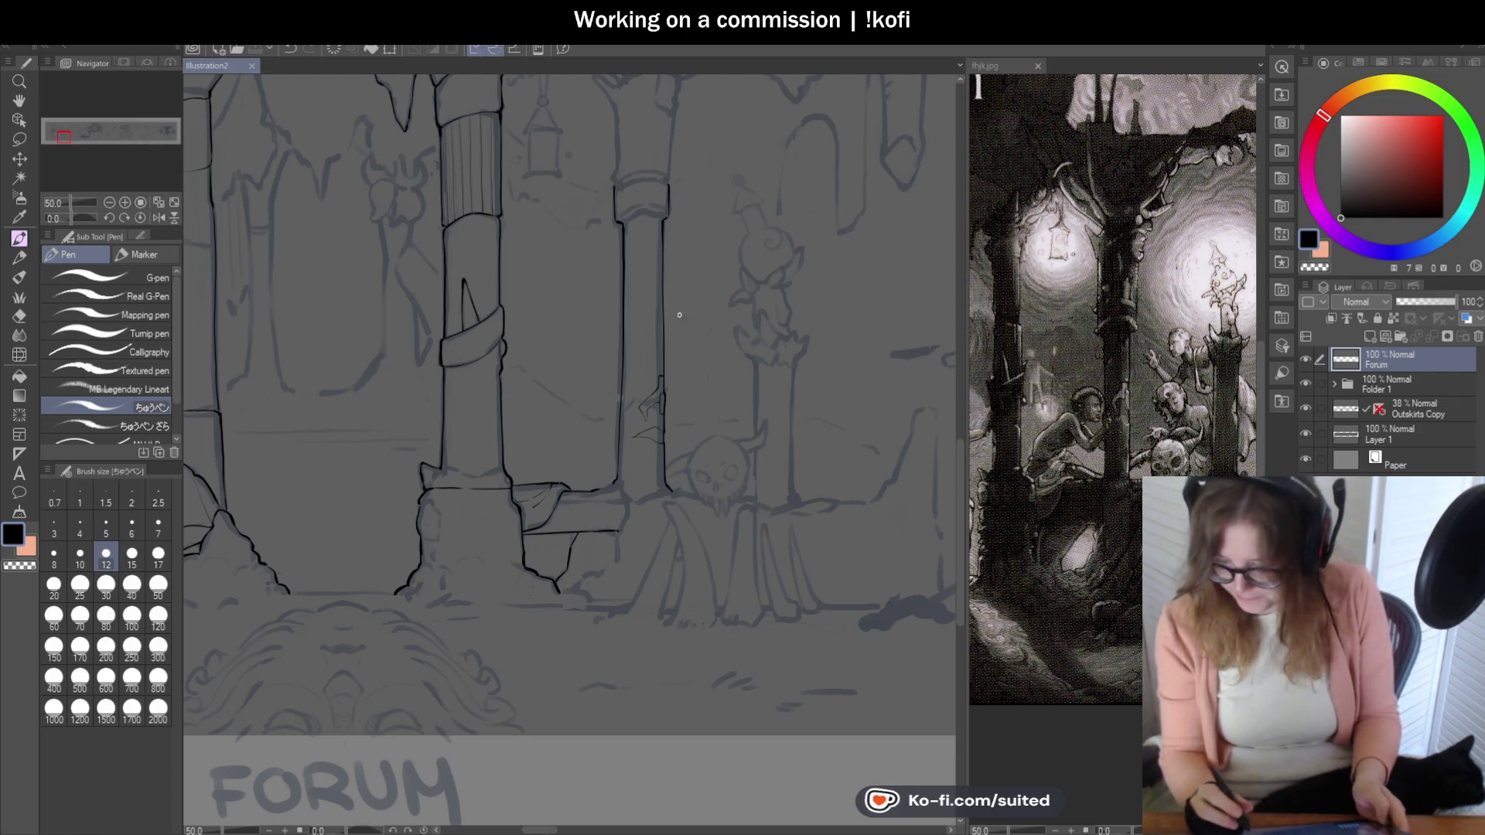
pyautogui.scroll(-1, 696, 406)
pyautogui.scroll(2, 668, 524)
pyautogui.scroll(1, 667, 523)
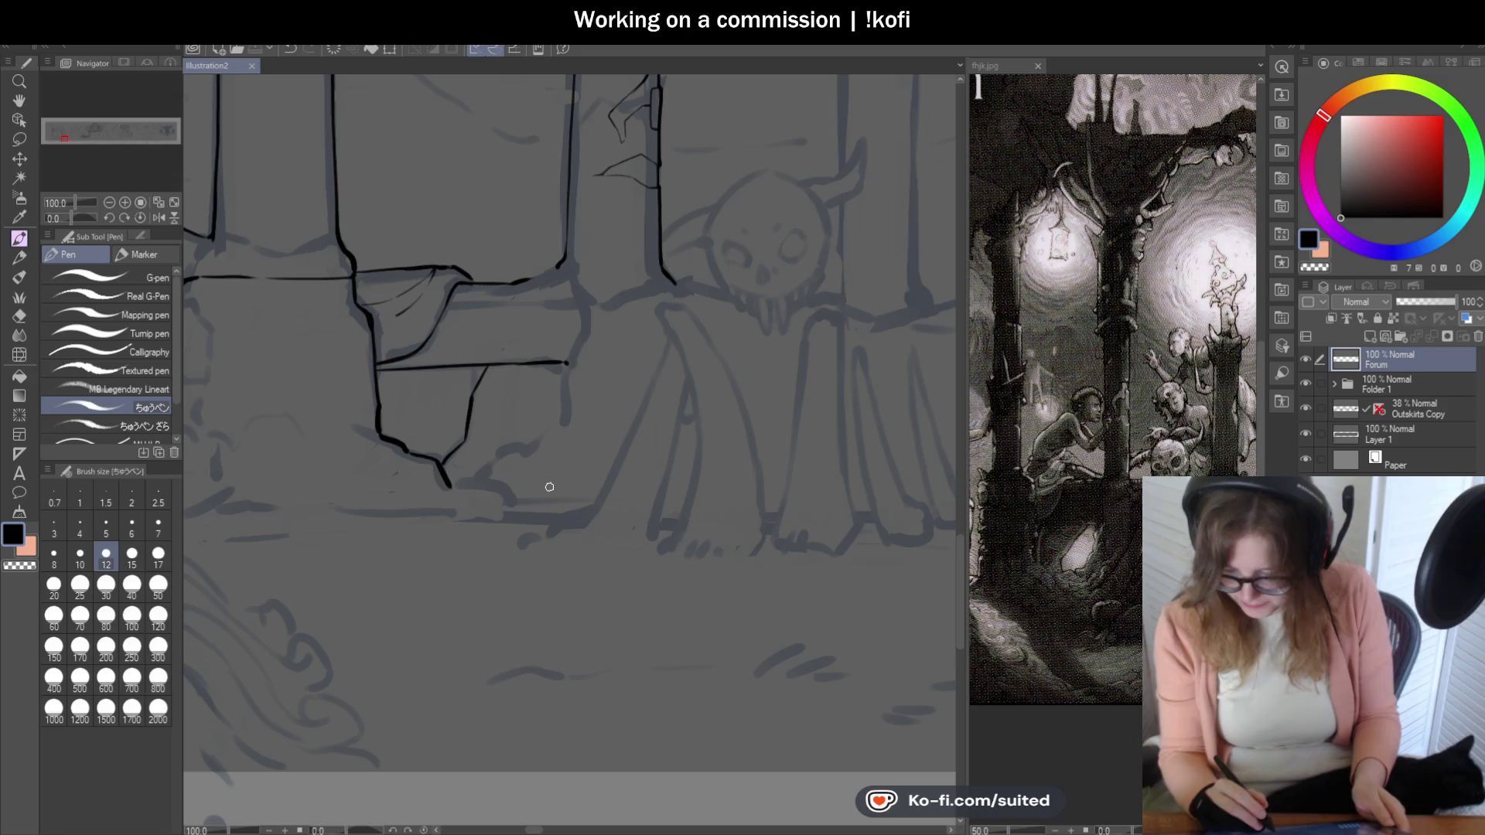
pyautogui.scroll(1, 596, 352)
pyautogui.scroll(1, 541, 191)
# - Outline the ledge's top and right side down to its base, then reinforce the pillar's left edge
pyautogui.moveTo(465, 220)
pyautogui.mouseDown()
pyautogui.moveTo(537, 199)
pyautogui.moveTo(550, 216)
pyautogui.mouseUp()
pyautogui.moveTo(575, 280); pyautogui.dragTo(550, 385)
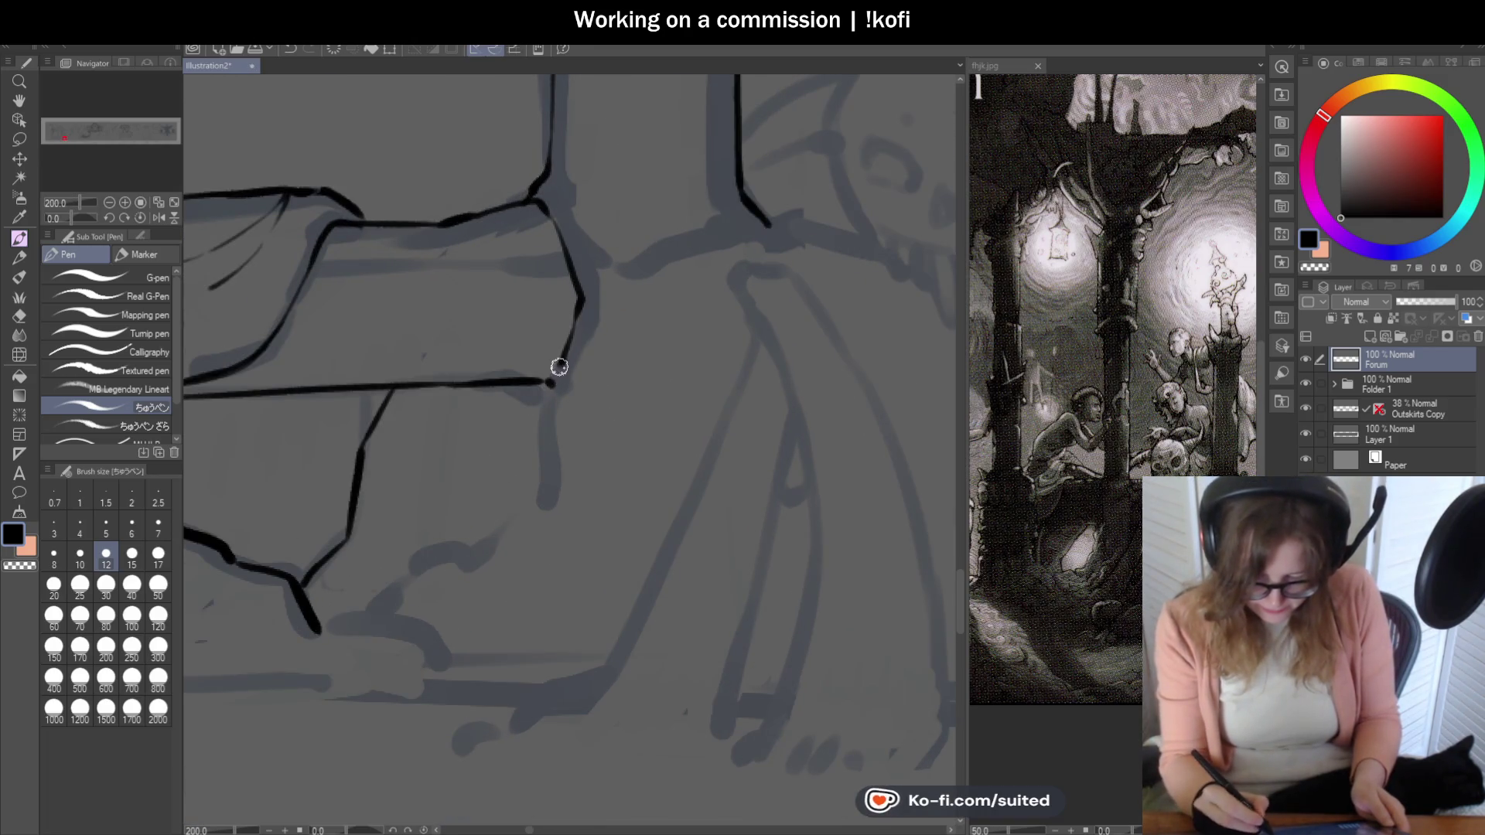
pyautogui.scroll(-2, 716, 402)
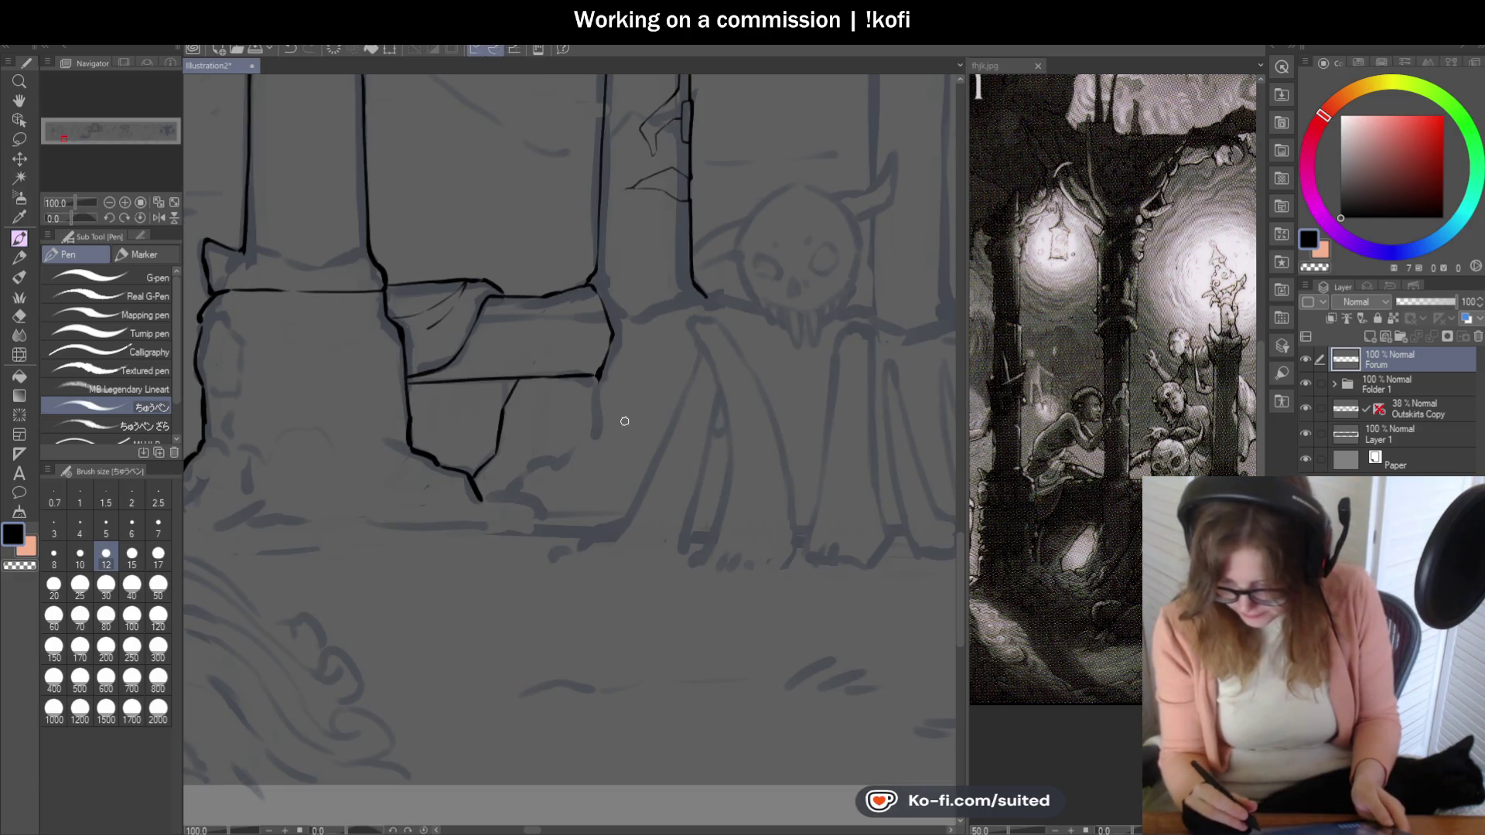
pyautogui.scroll(1, 626, 417)
pyautogui.scroll(1, 719, 305)
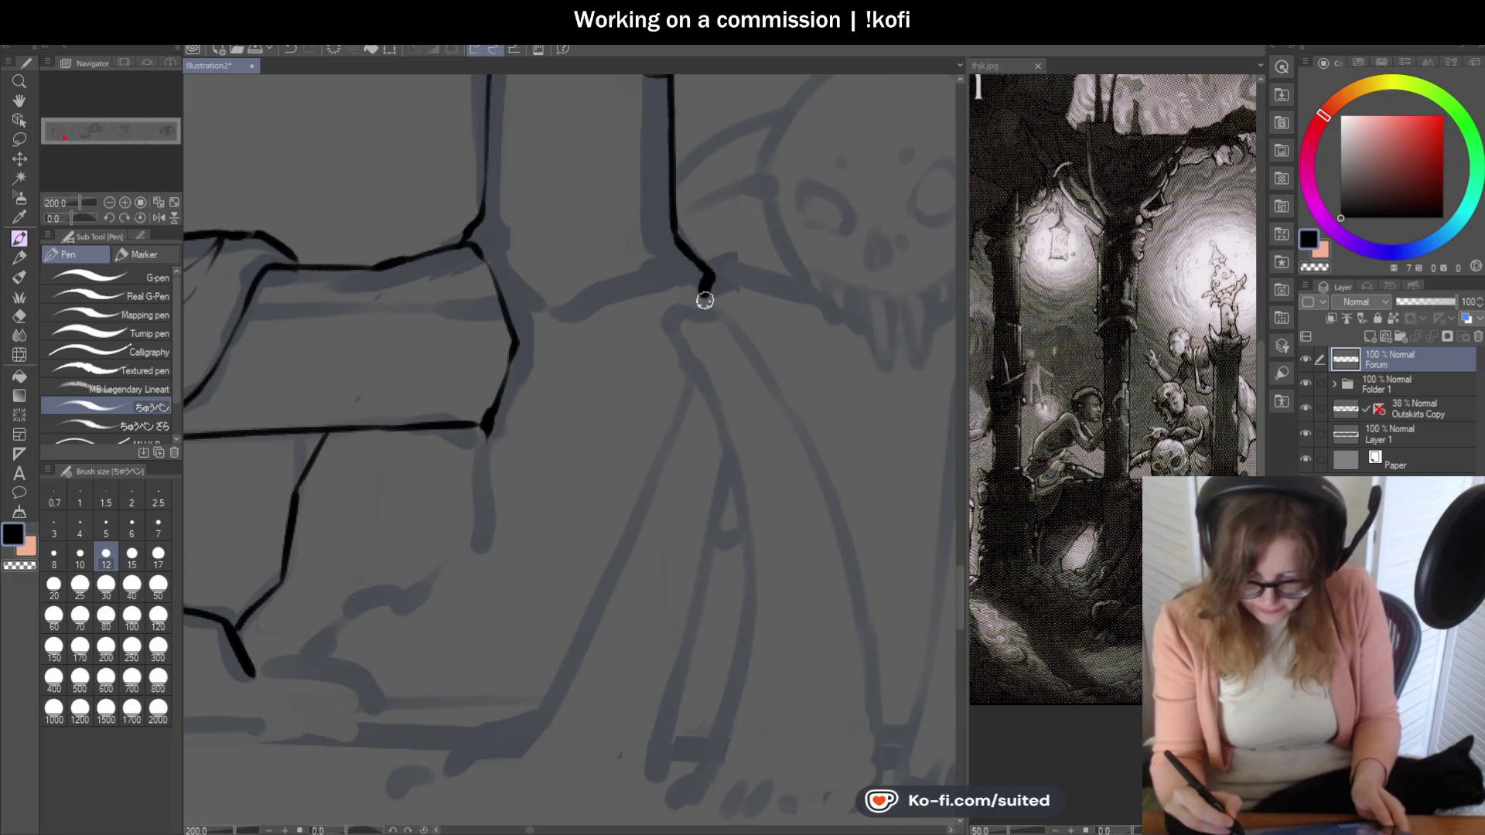
pyautogui.scroll(-2, 705, 299)
pyautogui.scroll(-1, 742, 313)
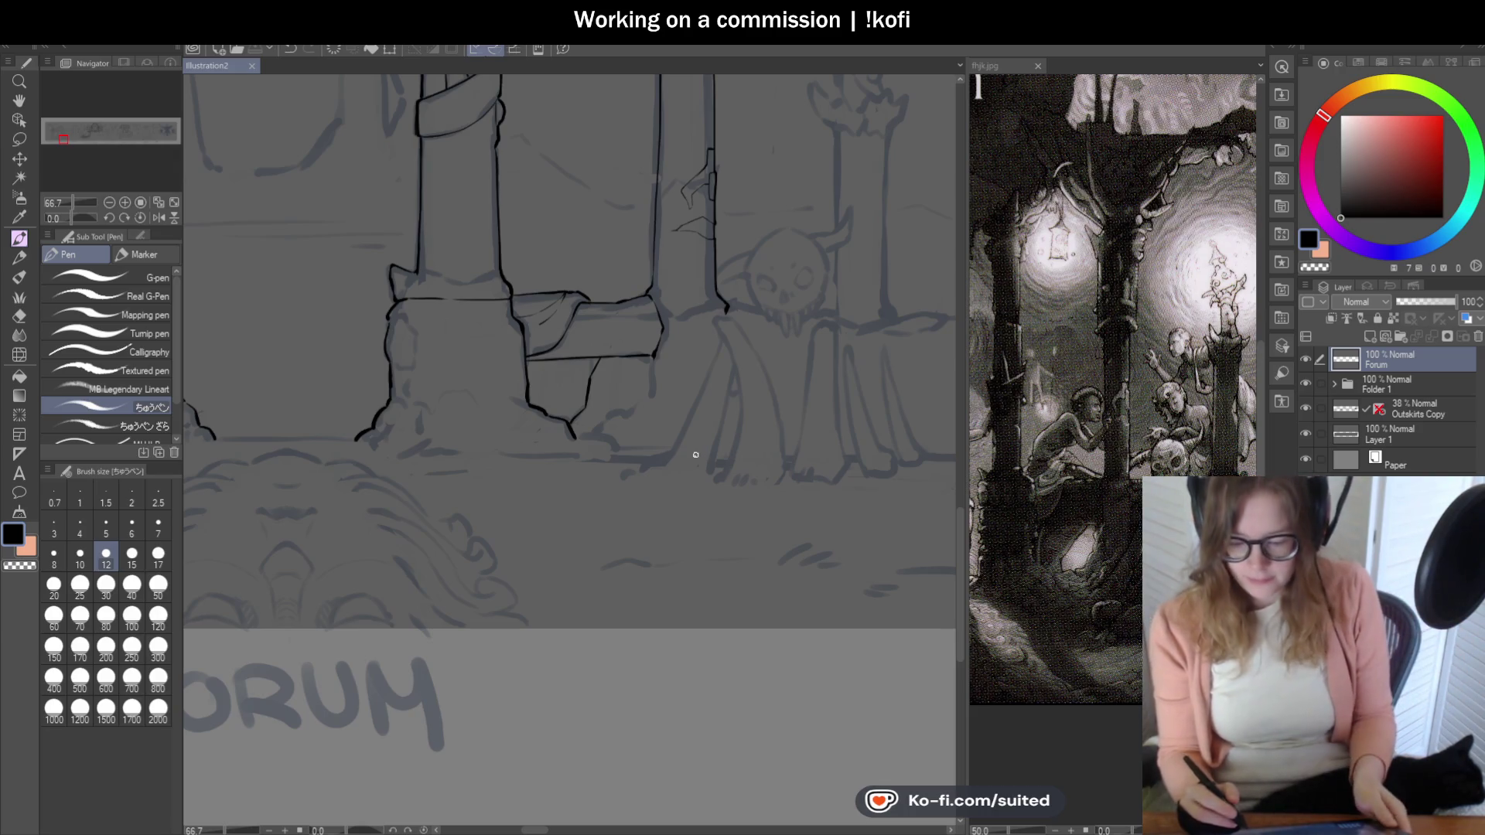
pyautogui.scroll(-1, 636, 522)
pyautogui.scroll(1, 656, 247)
pyautogui.scroll(1, 655, 248)
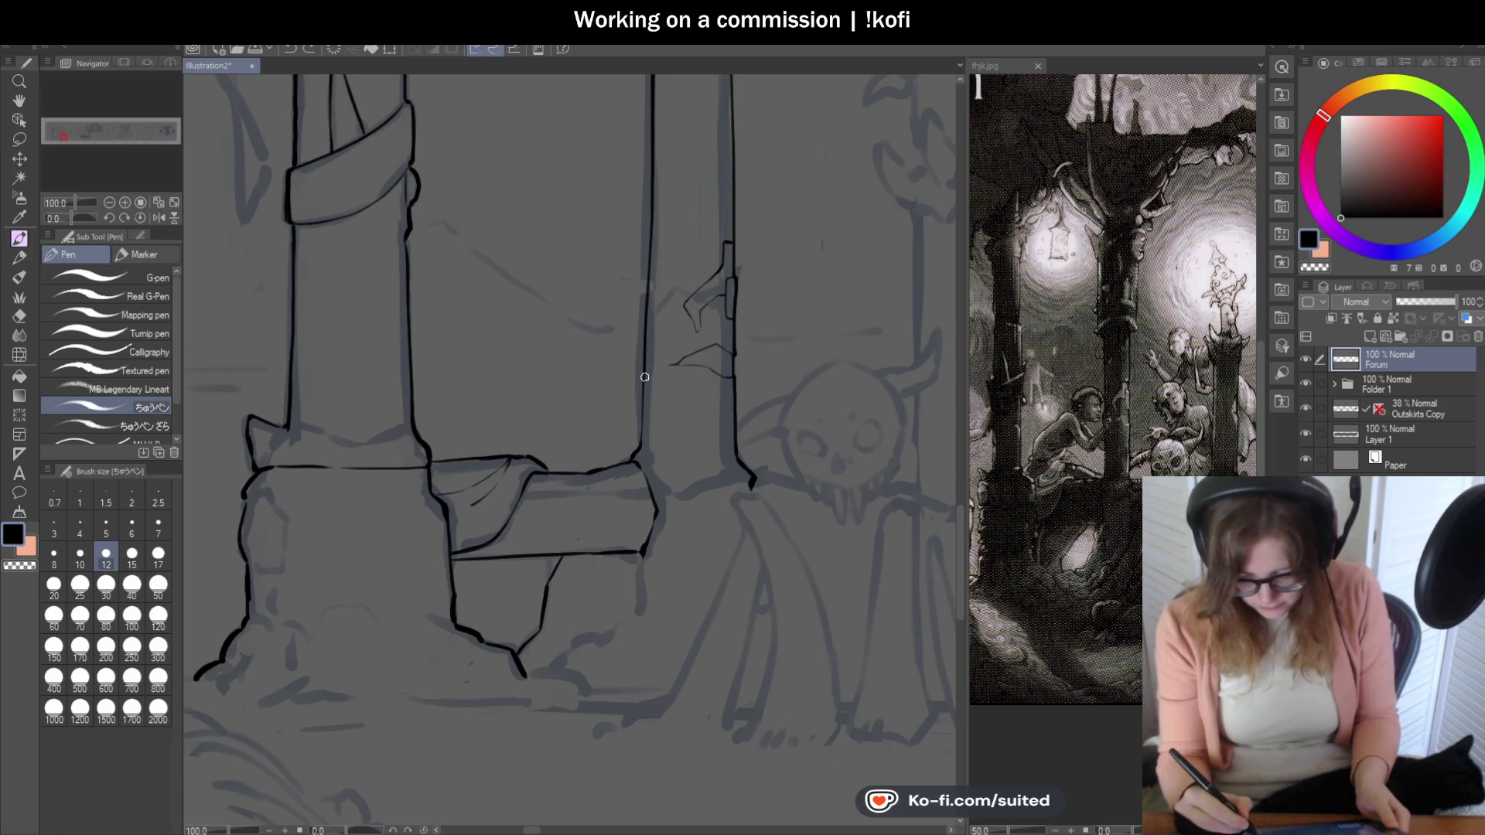
pyautogui.moveTo(642, 427); pyautogui.dragTo(644, 340)
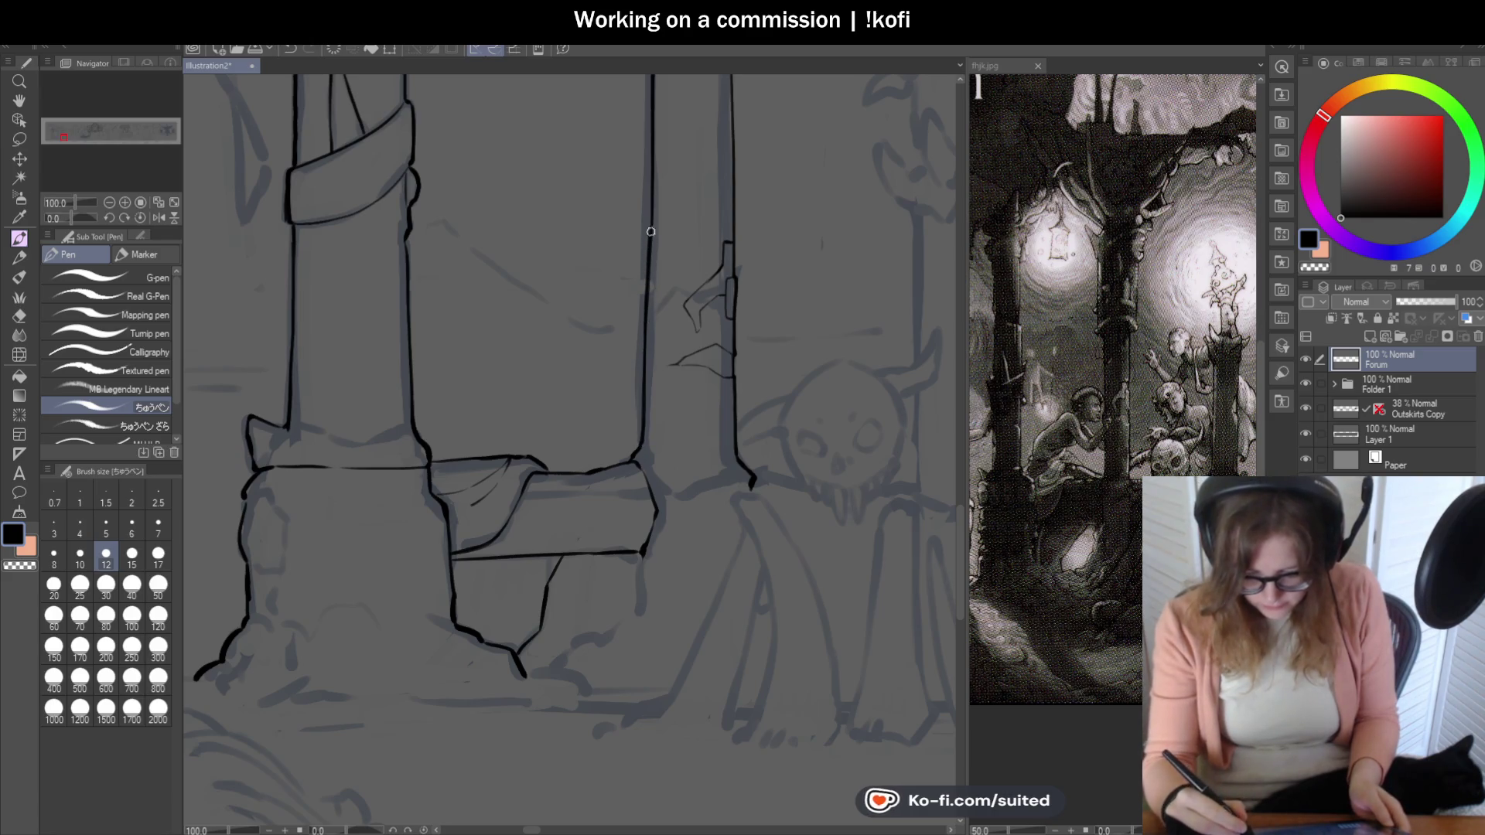
pyautogui.scroll(-3, 614, 471)
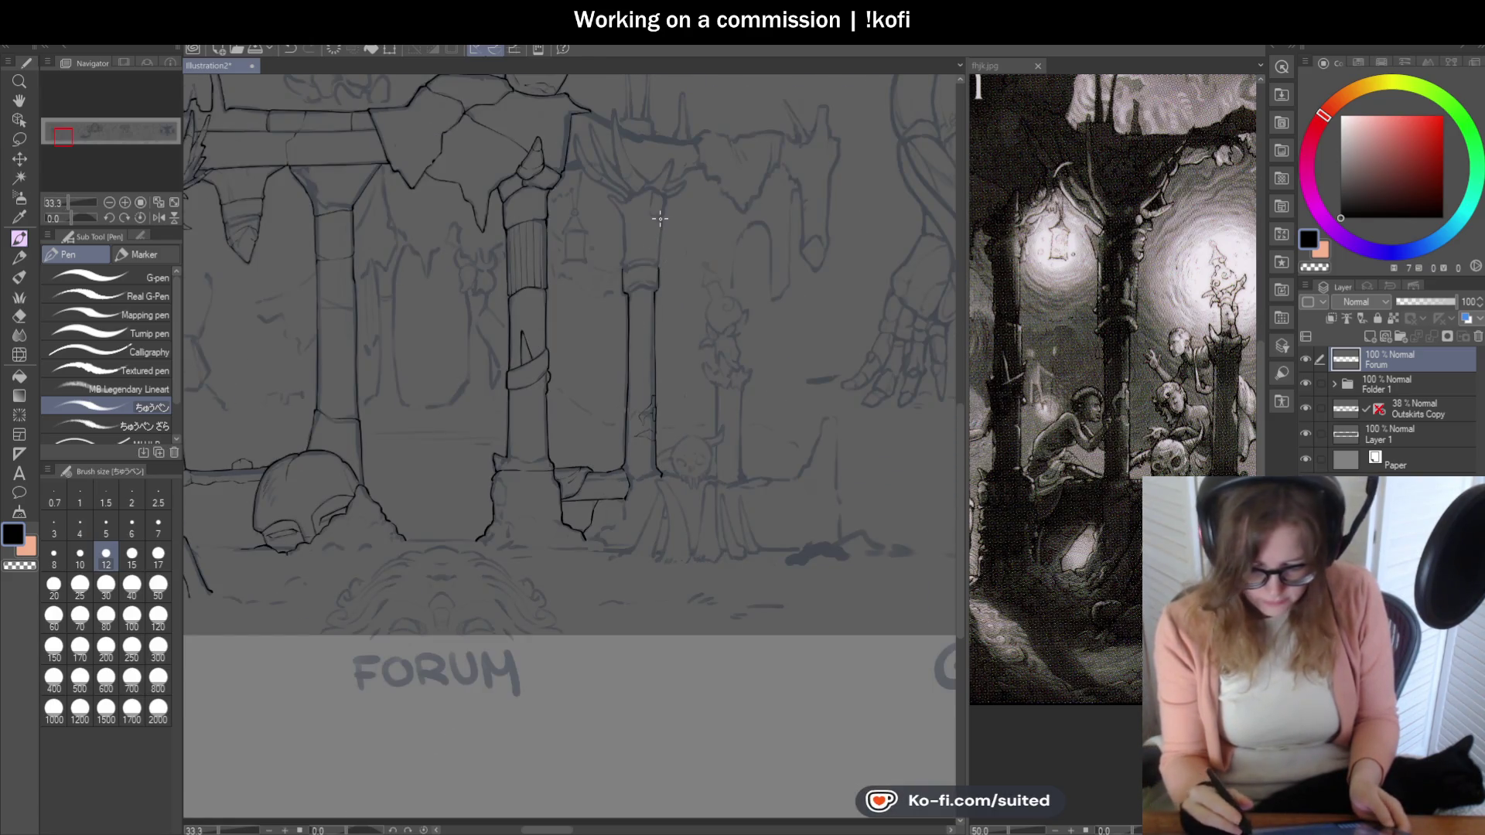
pyautogui.scroll(1, 659, 219)
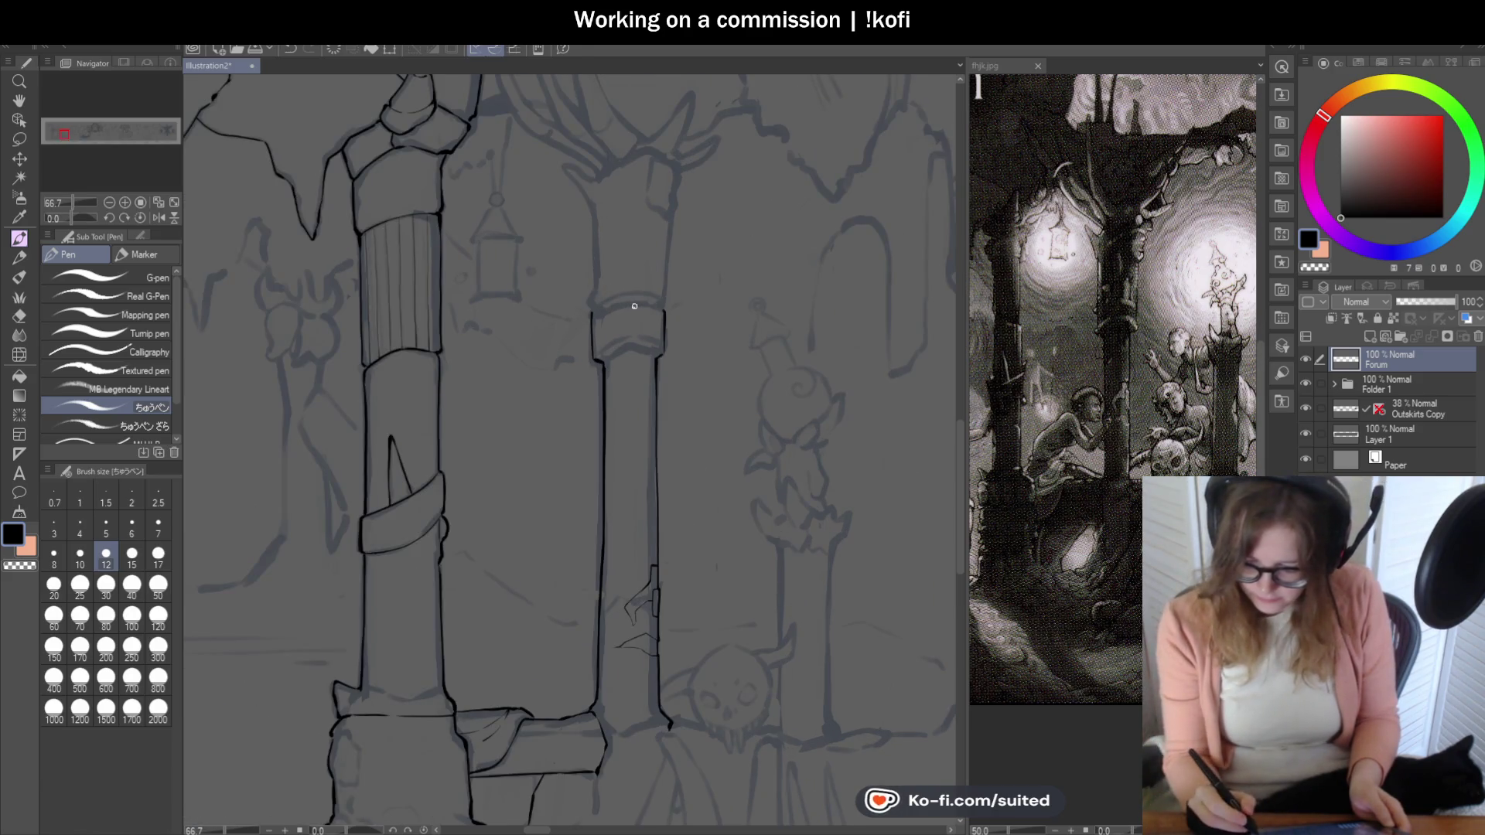
pyautogui.scroll(2, 610, 332)
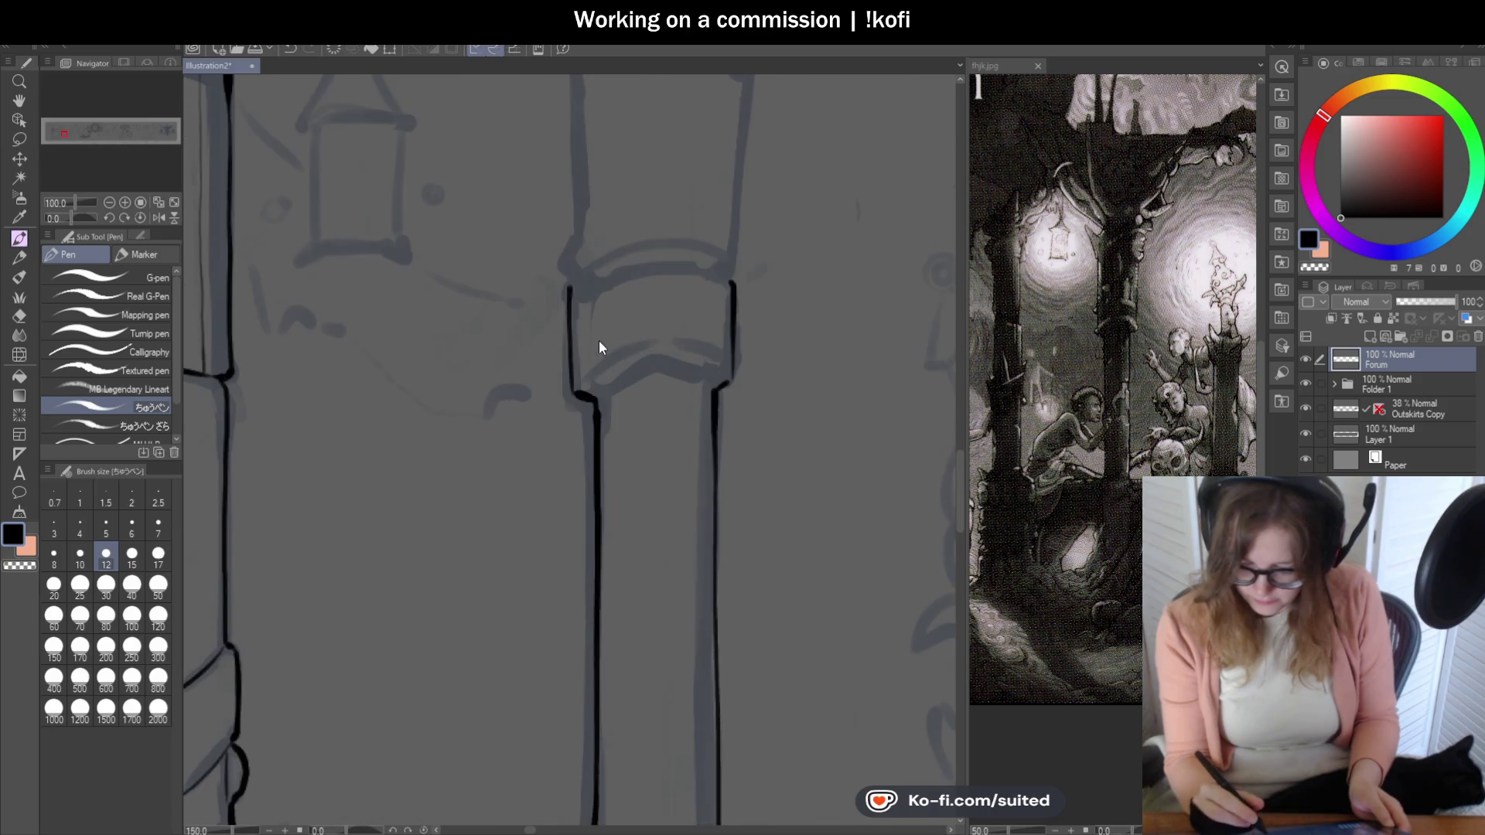
pyautogui.scroll(1, 599, 340)
# - Draw the curved top edge of the pillar's band, undoing misplaced attempts
pyautogui.hotkey('ctrl', 'z')
pyautogui.moveTo(553, 286)
pyautogui.mouseDown()
pyautogui.moveTo(557, 319)
pyautogui.moveTo(710, 250)
pyautogui.mouseUp()
pyautogui.hotkey('ctrl', 'z')
pyautogui.moveTo(553, 291); pyautogui.dragTo(707, 252)
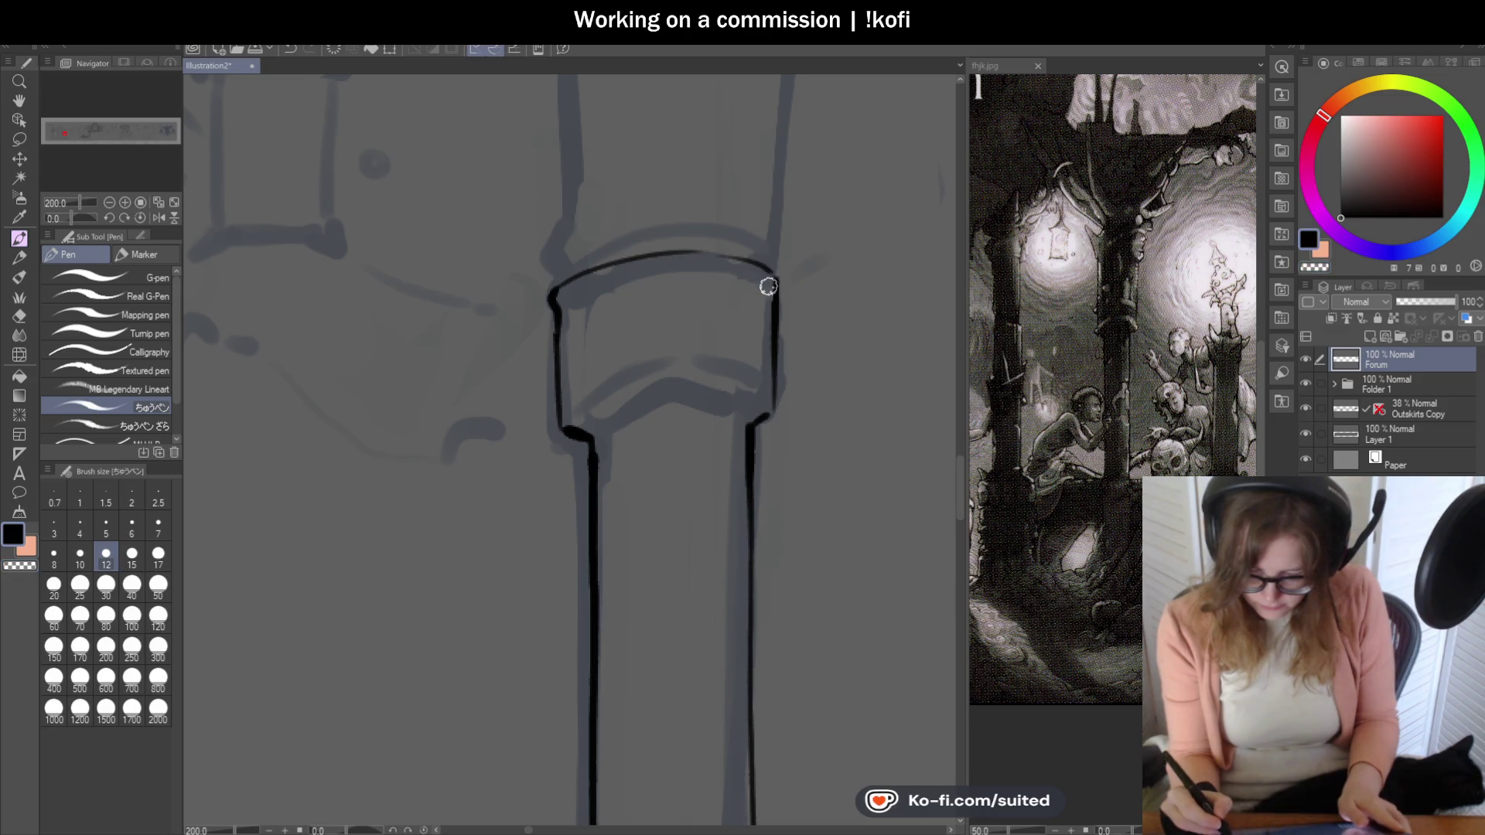
pyautogui.scroll(-1, 705, 246)
pyautogui.scroll(3, 668, 381)
# - Rework the band's top curve and join it to the band's left side
pyautogui.moveTo(528, 330)
pyautogui.mouseDown()
pyautogui.moveTo(615, 286)
pyautogui.moveTo(827, 315)
pyautogui.moveTo(674, 279)
pyautogui.moveTo(517, 336)
pyautogui.mouseUp()
pyautogui.hotkey('ctrl', 'z')
pyautogui.scroll(-2, 592, 343)
pyautogui.scroll(-3, 593, 343)
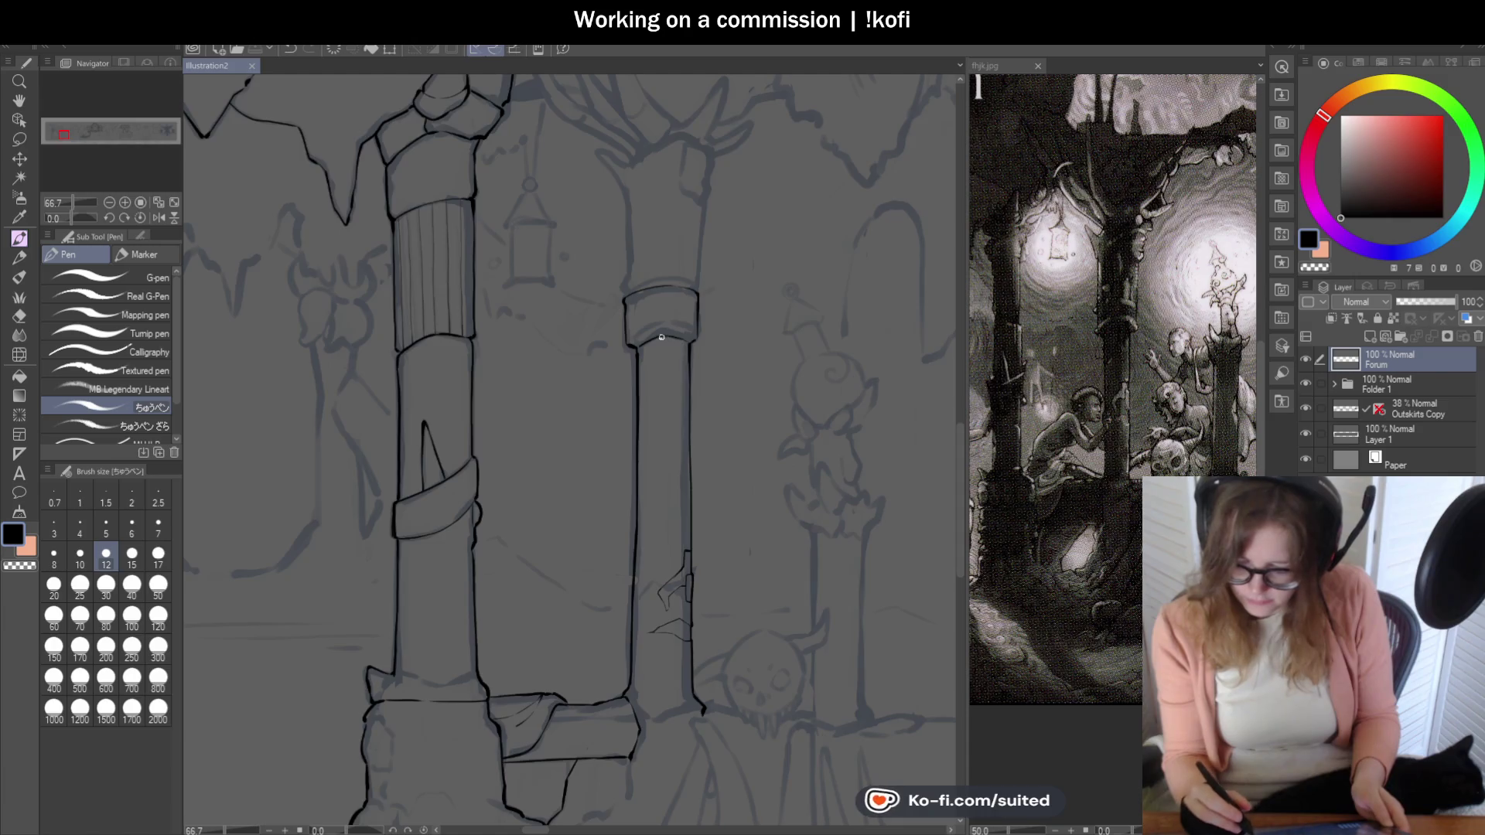
pyautogui.scroll(2, 662, 337)
pyautogui.scroll(1, 552, 338)
pyautogui.scroll(2, 541, 349)
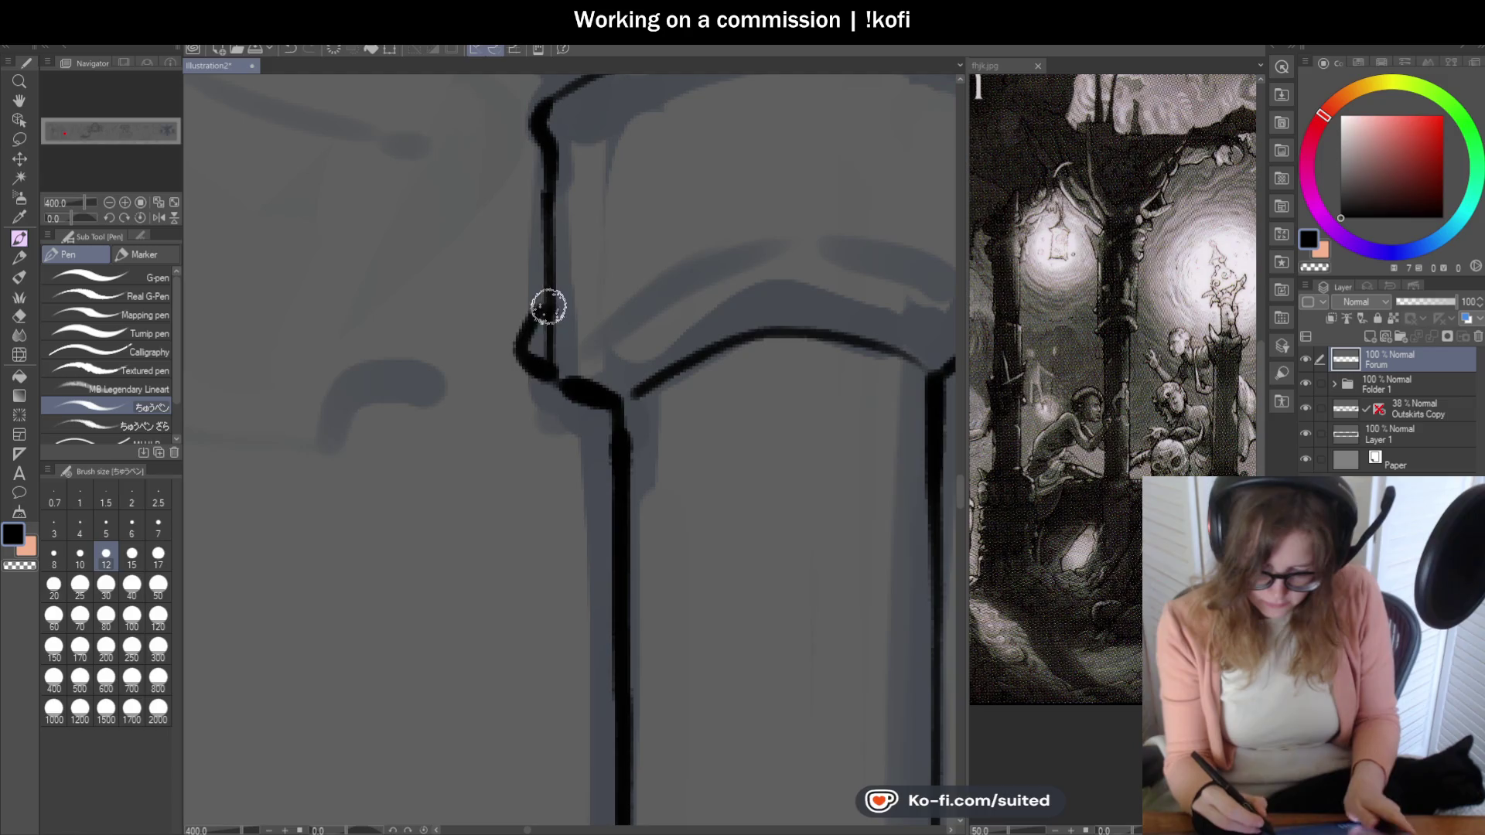
pyautogui.scroll(-3, 550, 171)
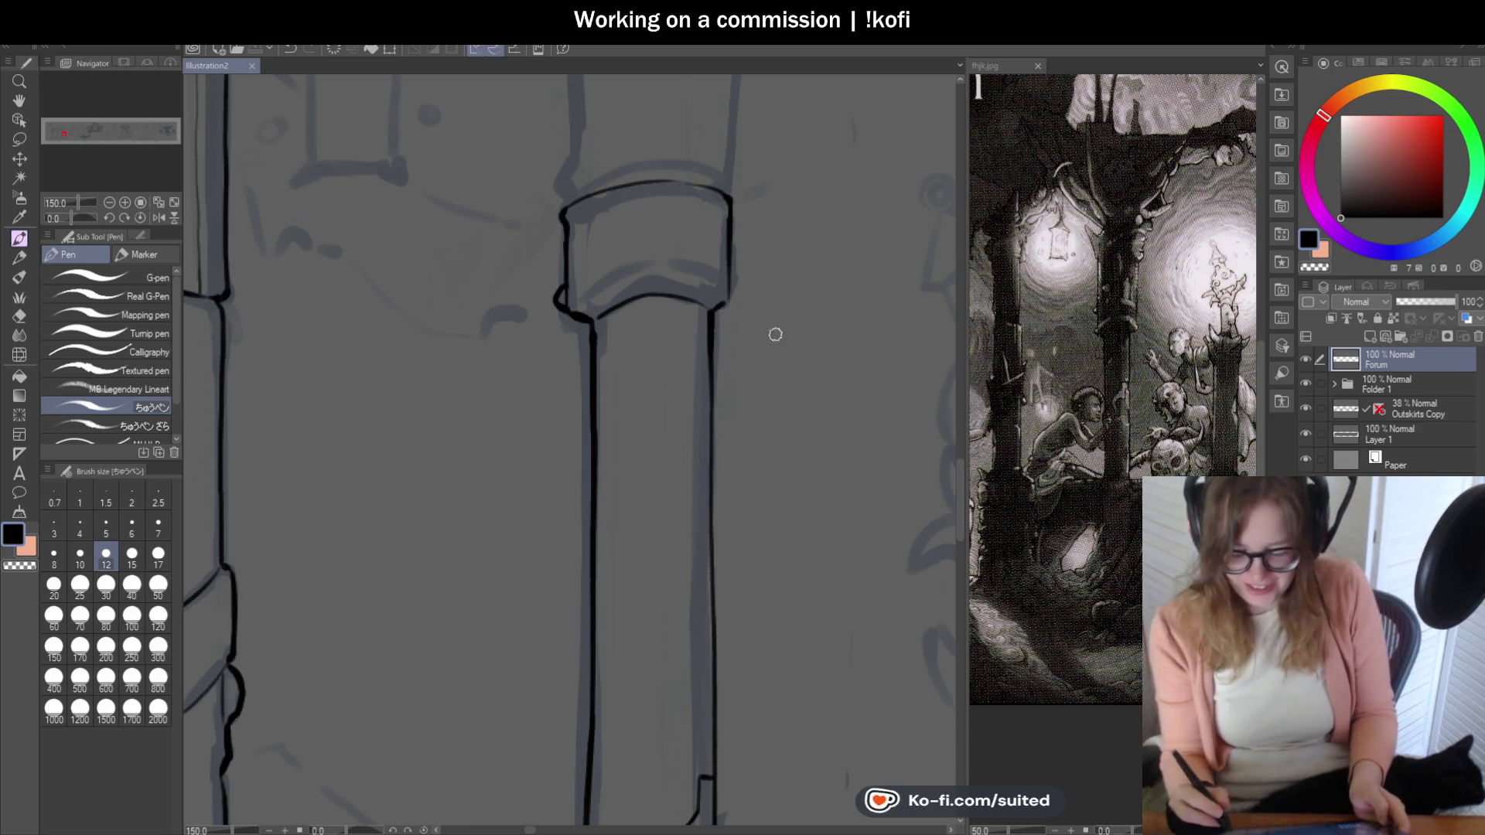
pyautogui.scroll(1, 732, 302)
pyautogui.scroll(2, 716, 294)
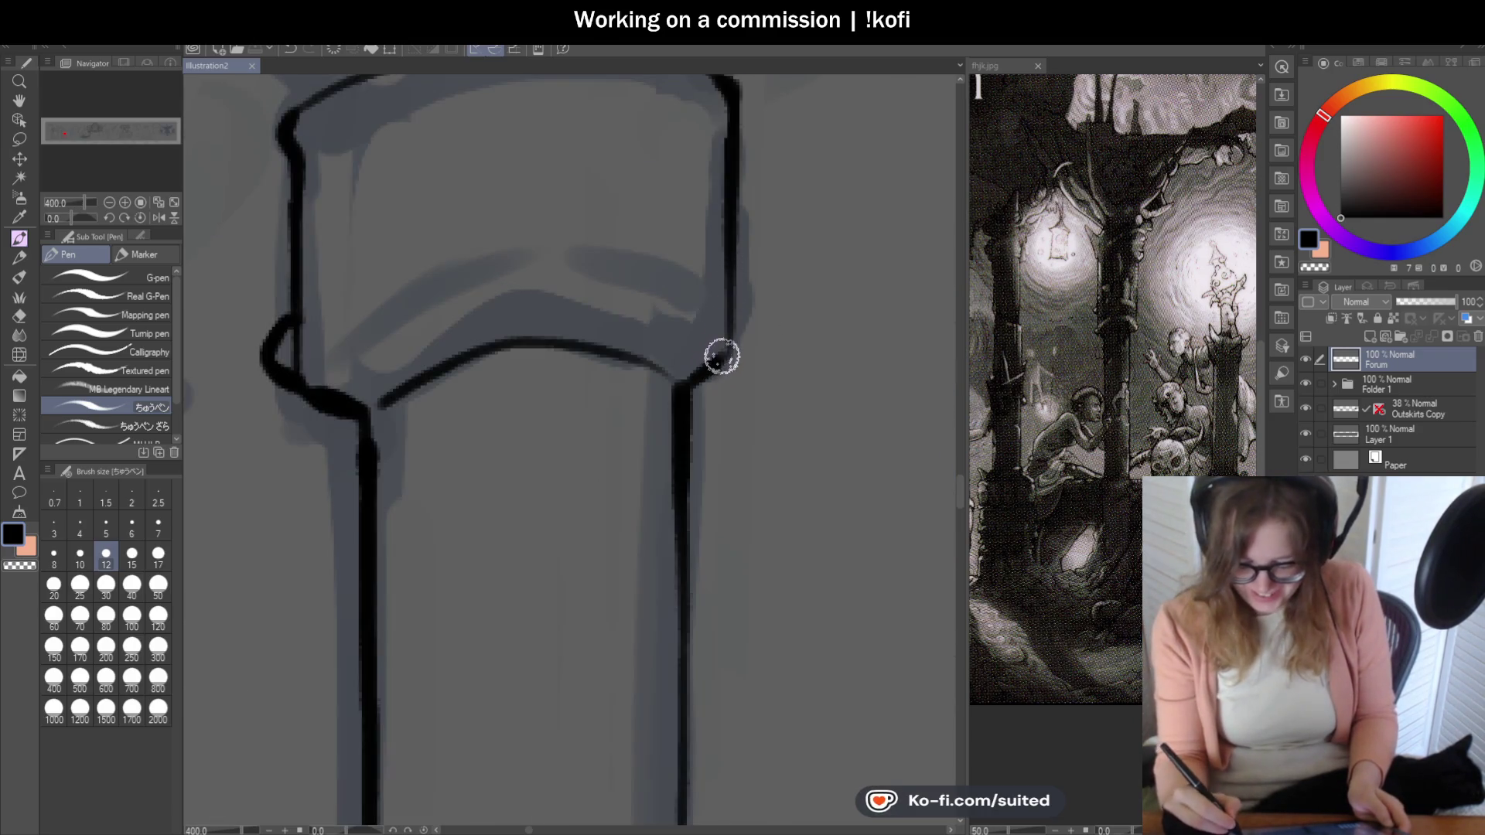
pyautogui.scroll(-2, 736, 384)
pyautogui.scroll(-1, 741, 424)
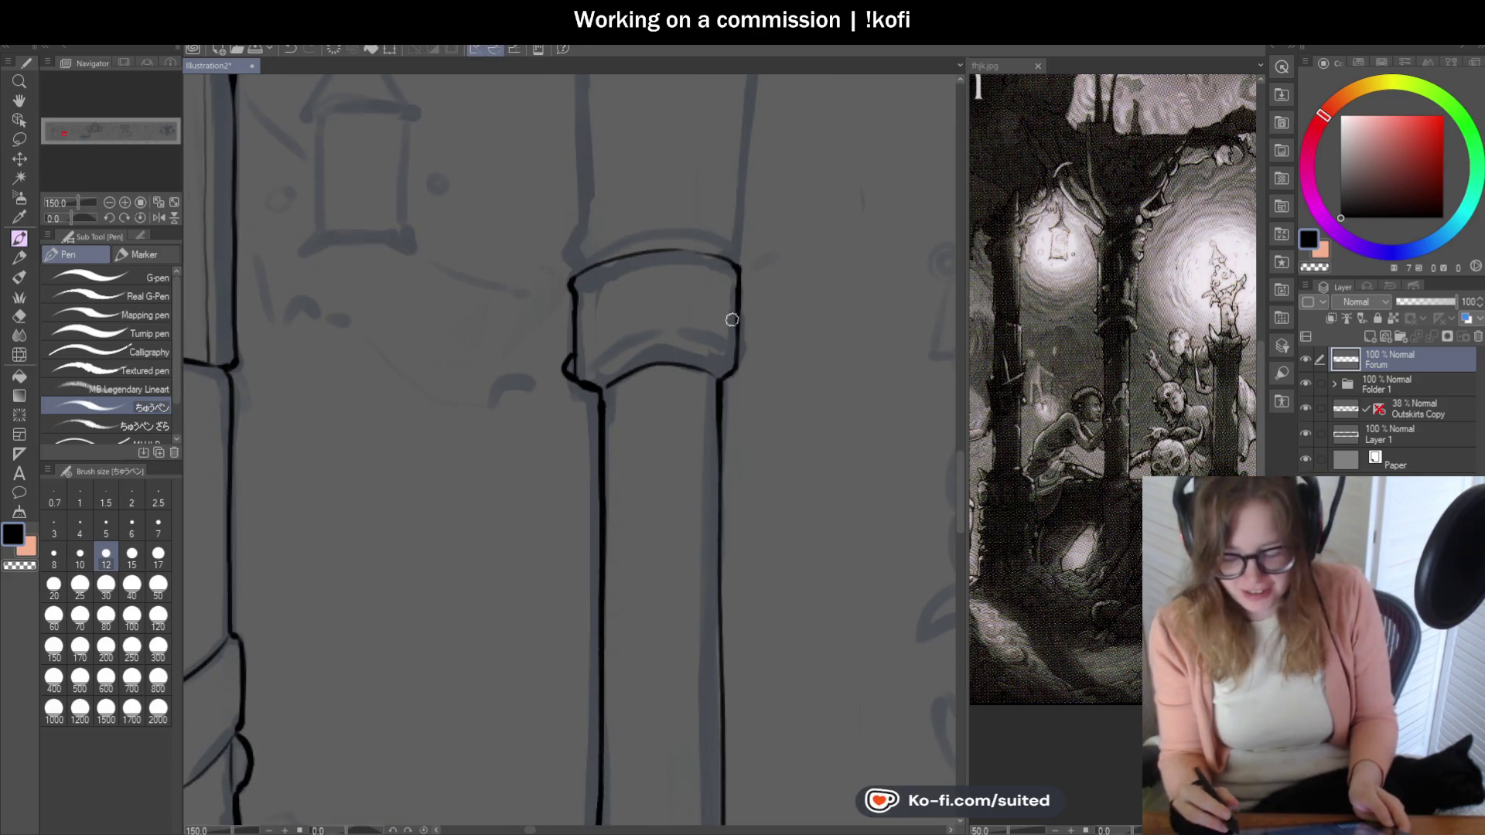
pyautogui.scroll(1, 733, 319)
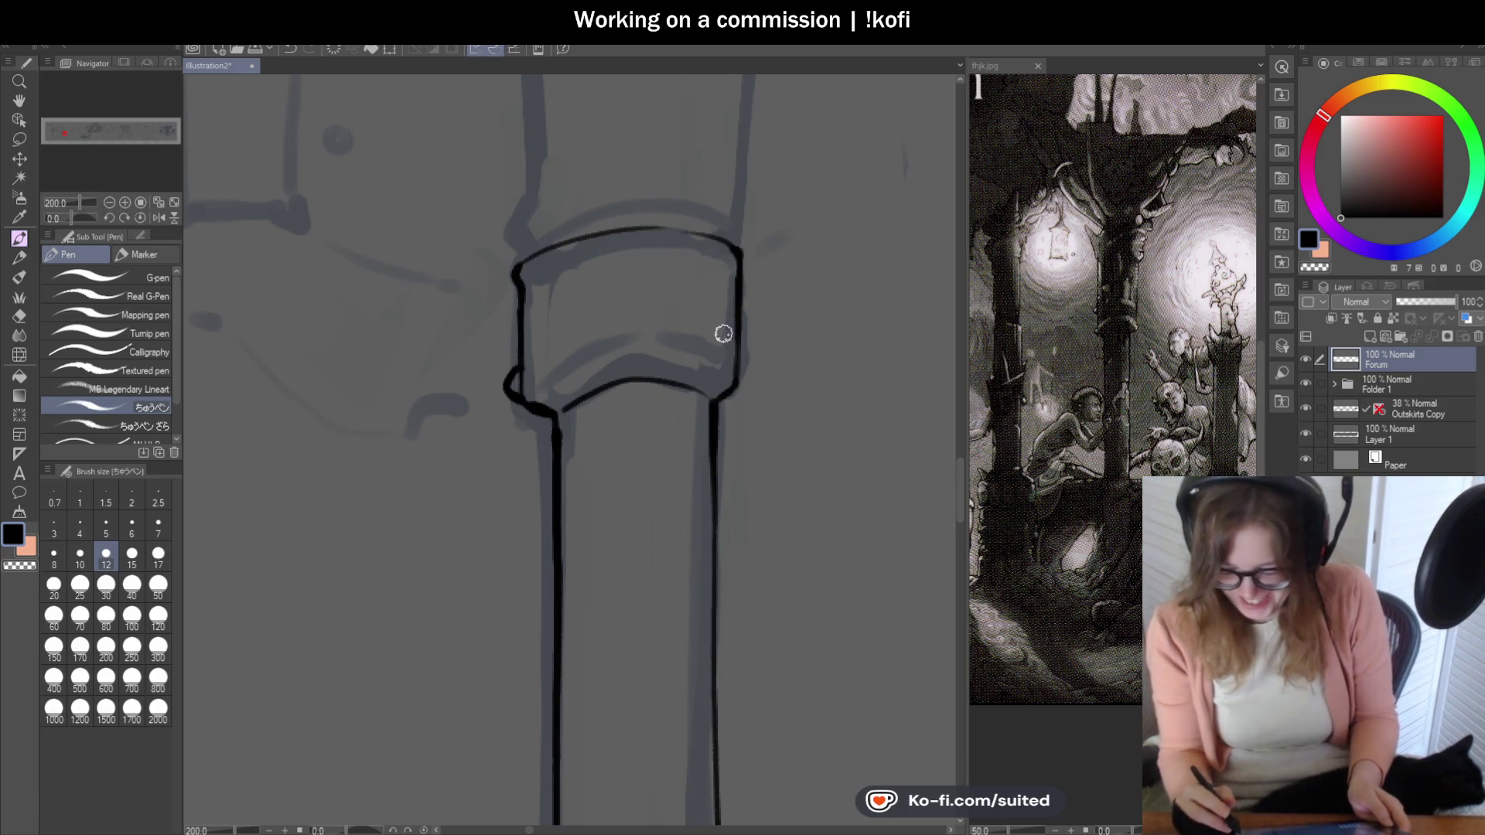
pyautogui.scroll(2, 510, 295)
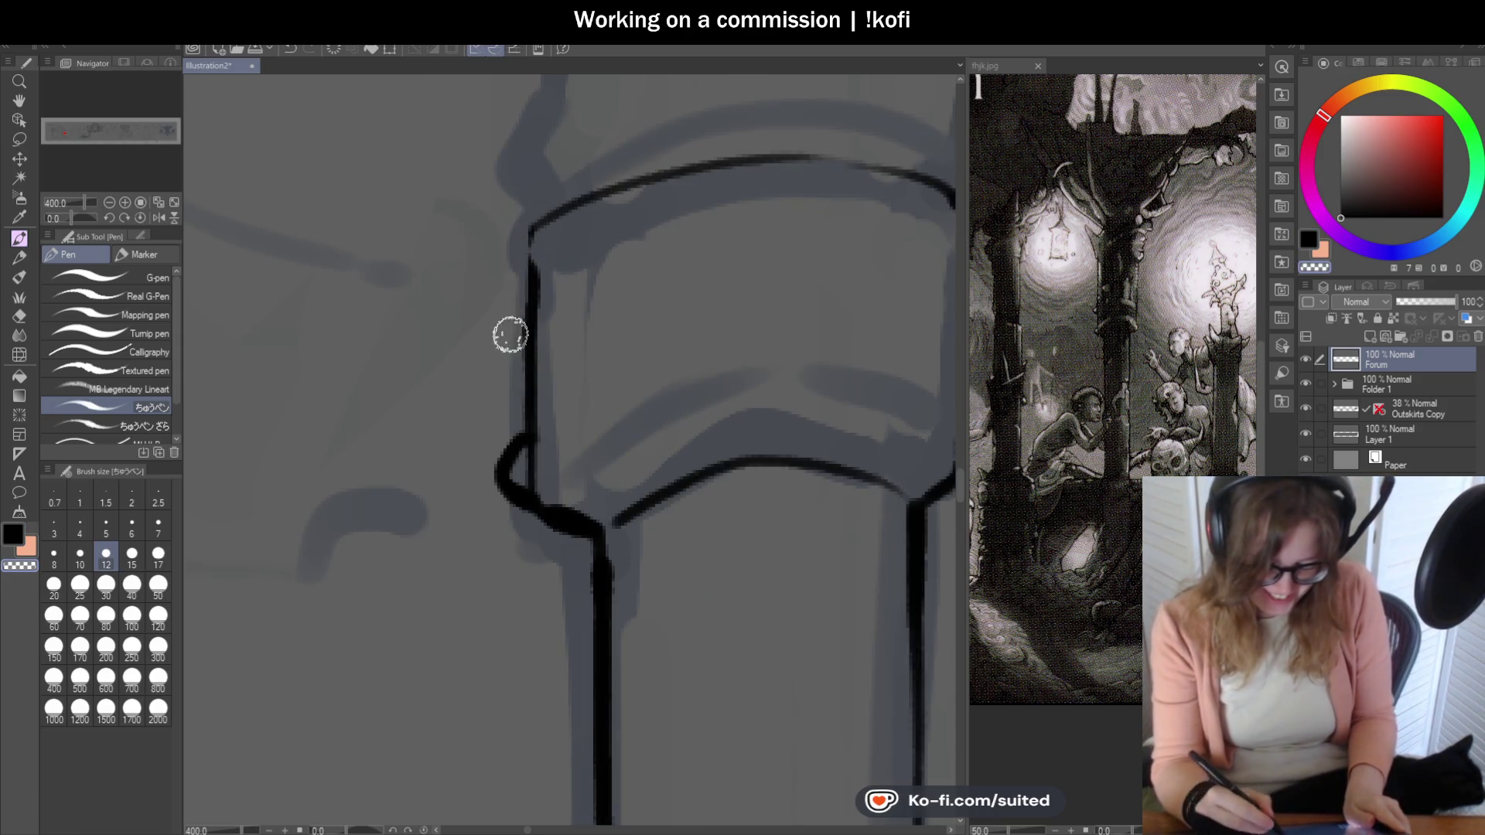
pyautogui.moveTo(532, 226); pyautogui.dragTo(522, 288)
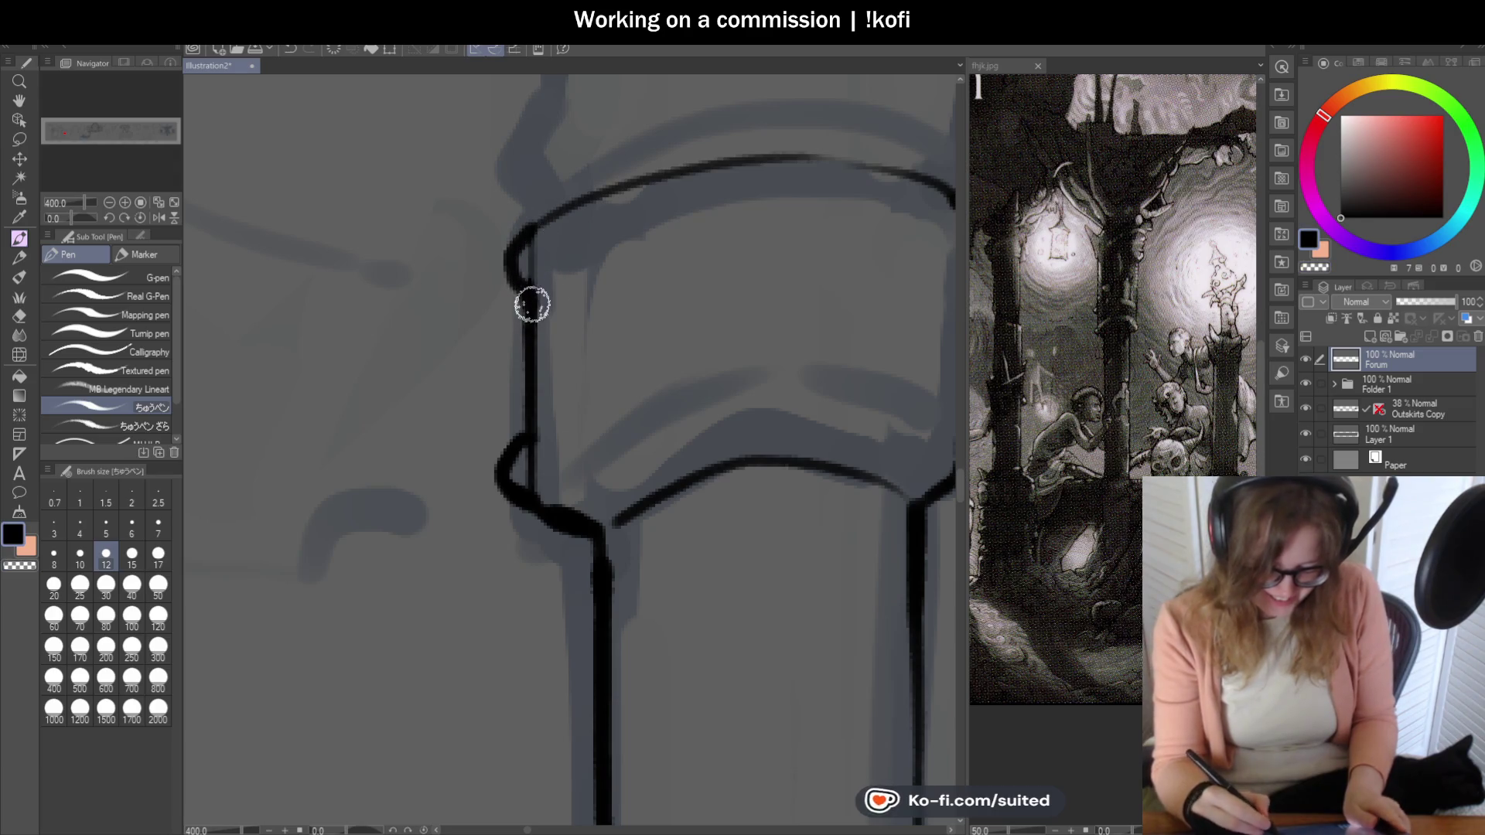
pyautogui.scroll(-3, 568, 369)
pyautogui.scroll(1, 567, 304)
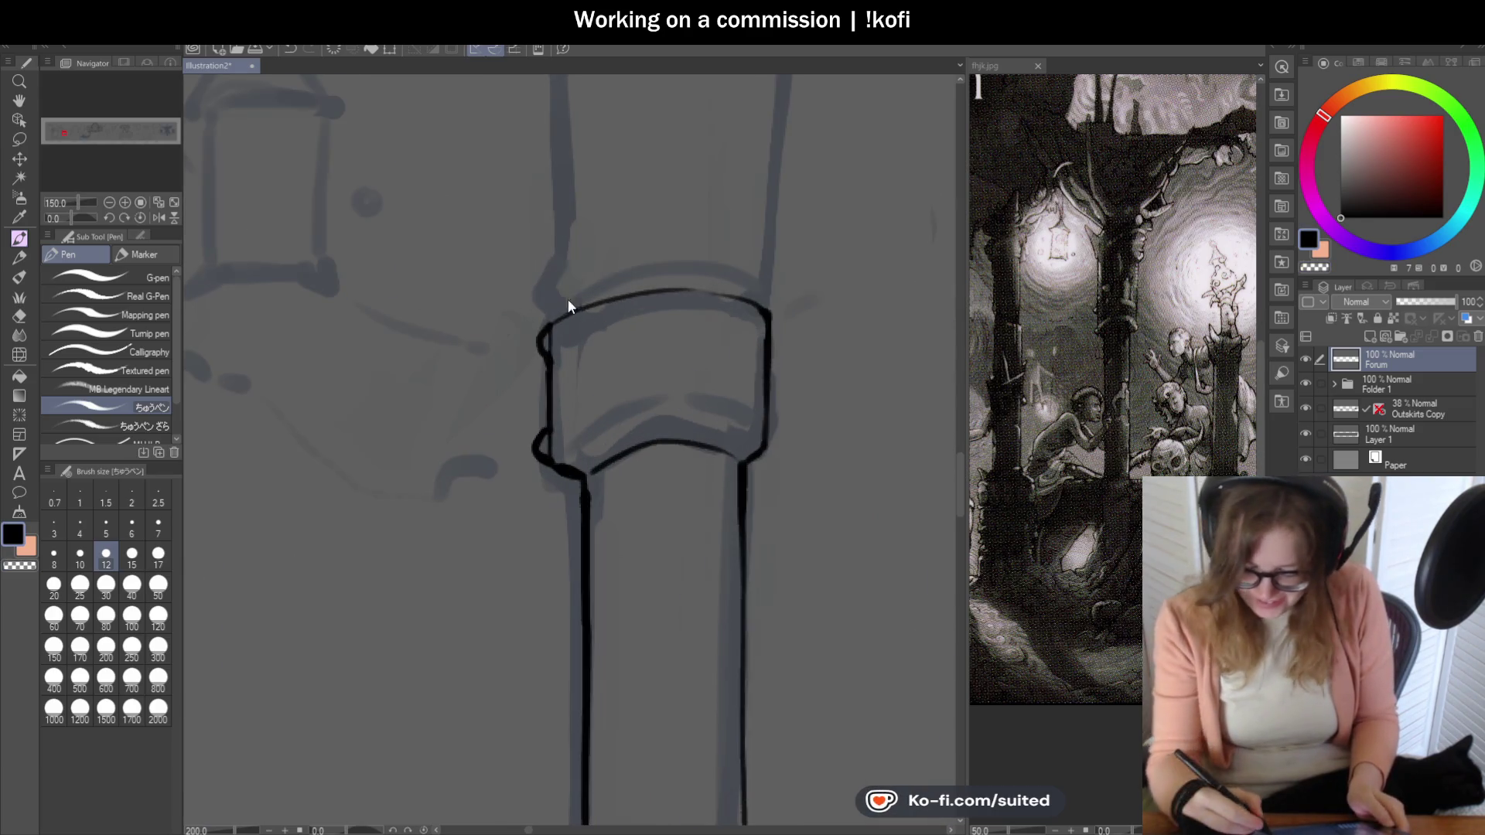
pyautogui.scroll(-2, 556, 330)
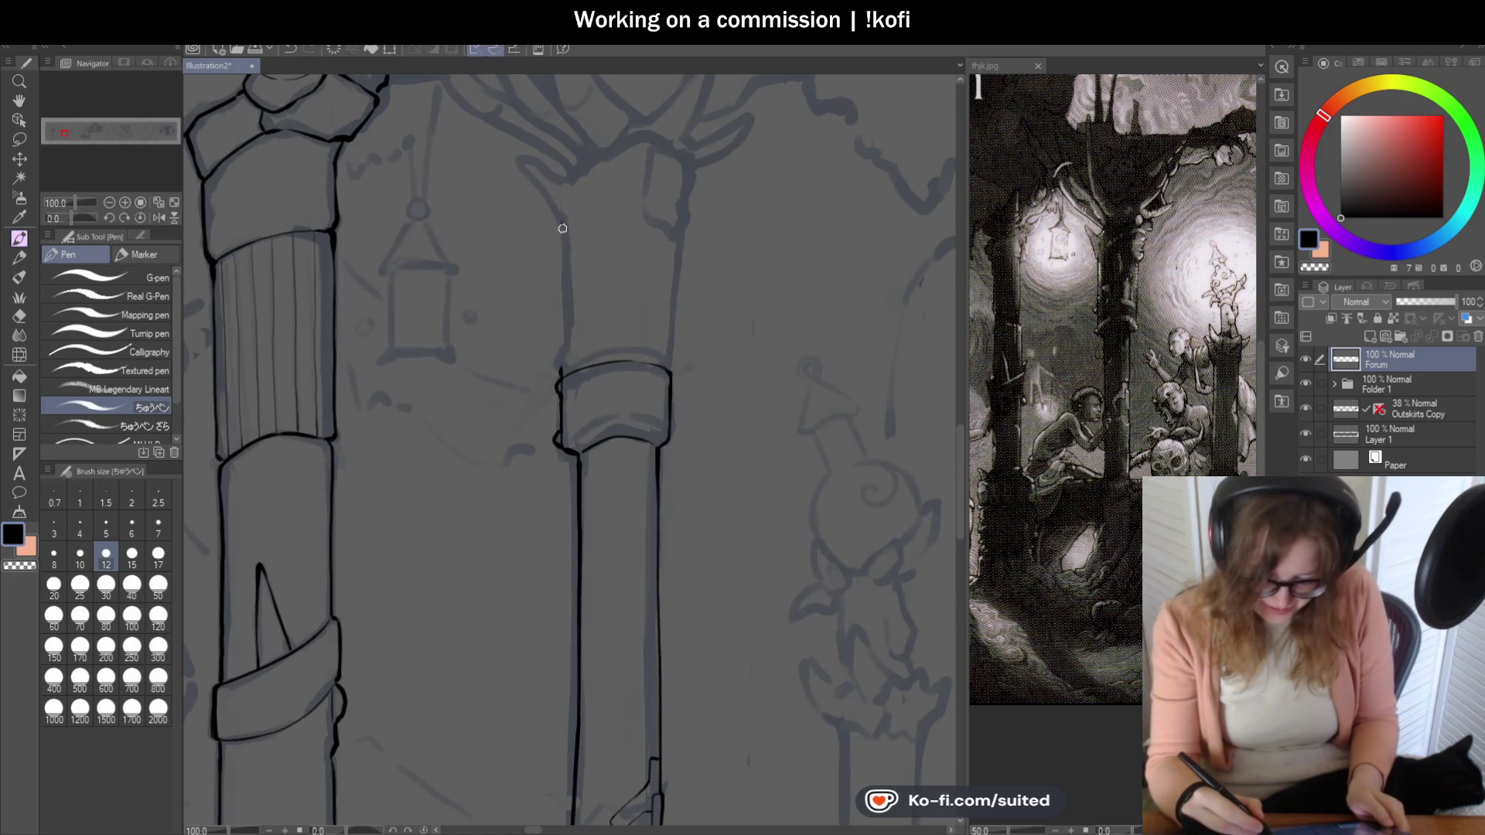
pyautogui.scroll(2, 562, 228)
pyautogui.scroll(1, 540, 422)
# - Ink both column edges above the band and the pointed notch at the column's top
pyautogui.moveTo(581, 206); pyautogui.dragTo(565, 327)
pyautogui.scroll(-1, 579, 417)
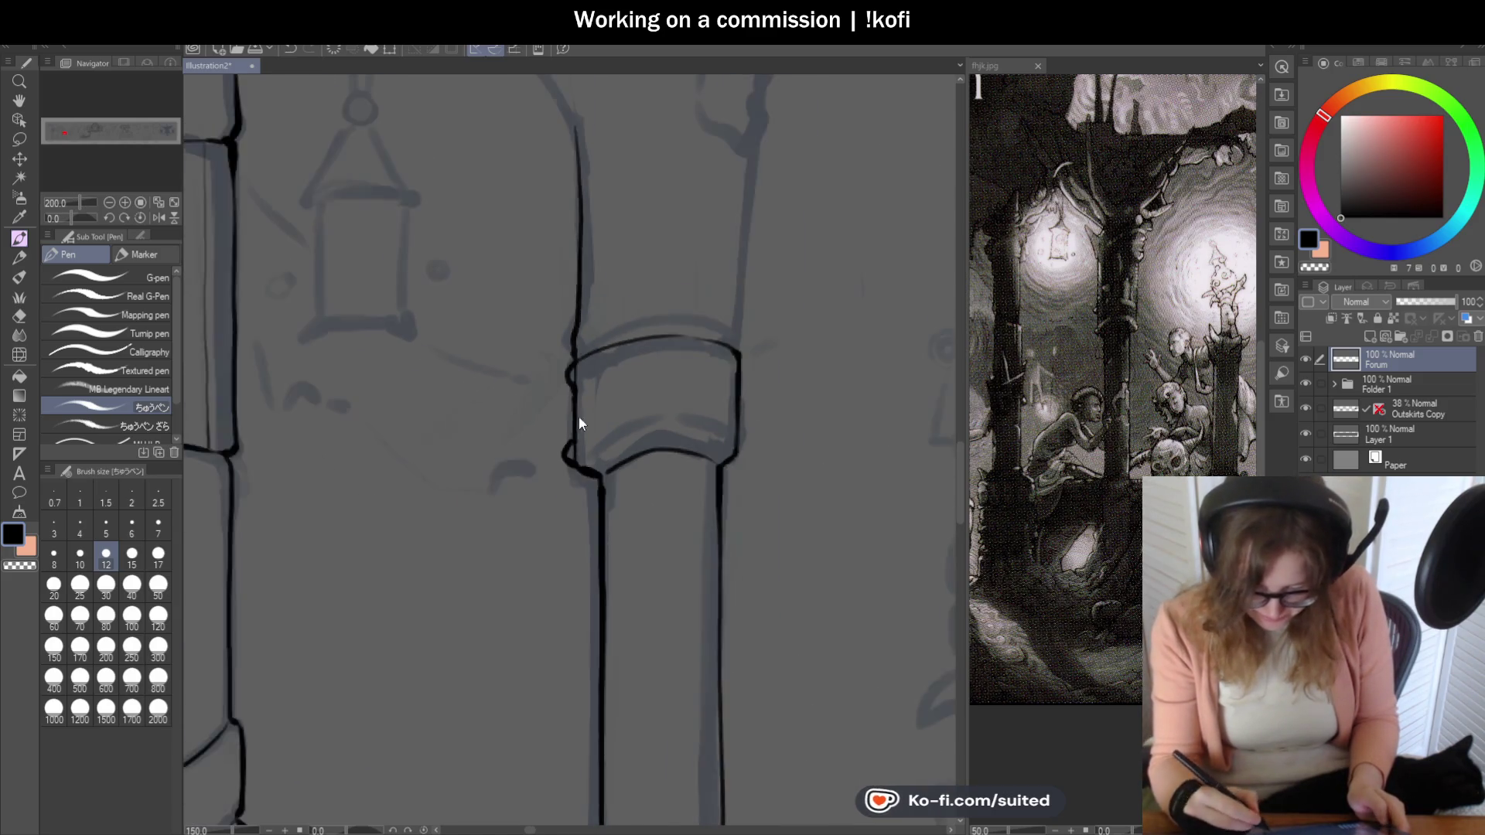
pyautogui.scroll(-2, 578, 417)
pyautogui.scroll(1, 717, 213)
pyautogui.moveTo(704, 284); pyautogui.dragTo(700, 406)
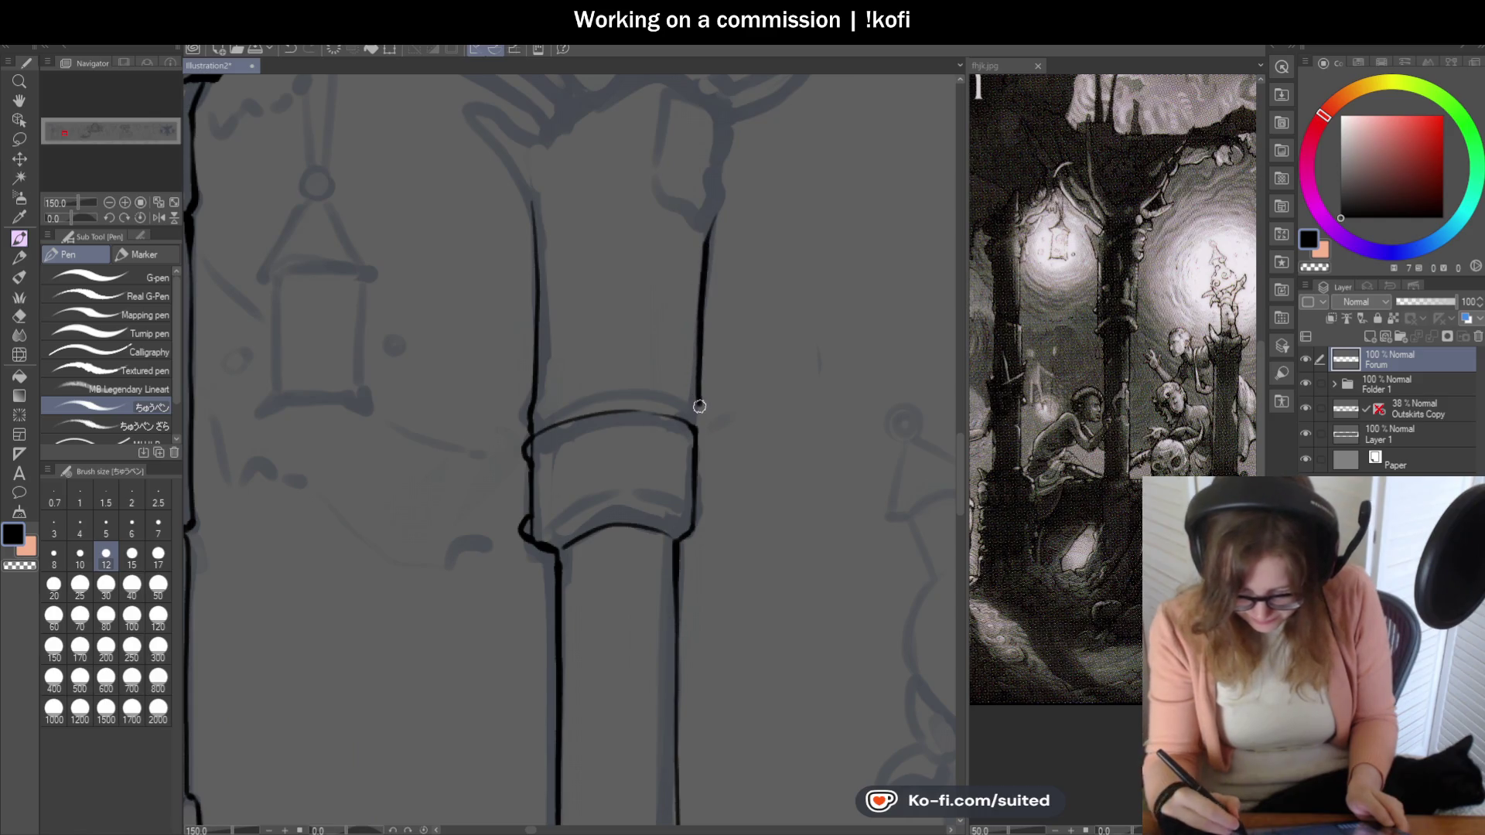
pyautogui.scroll(-2, 697, 424)
pyautogui.scroll(3, 700, 314)
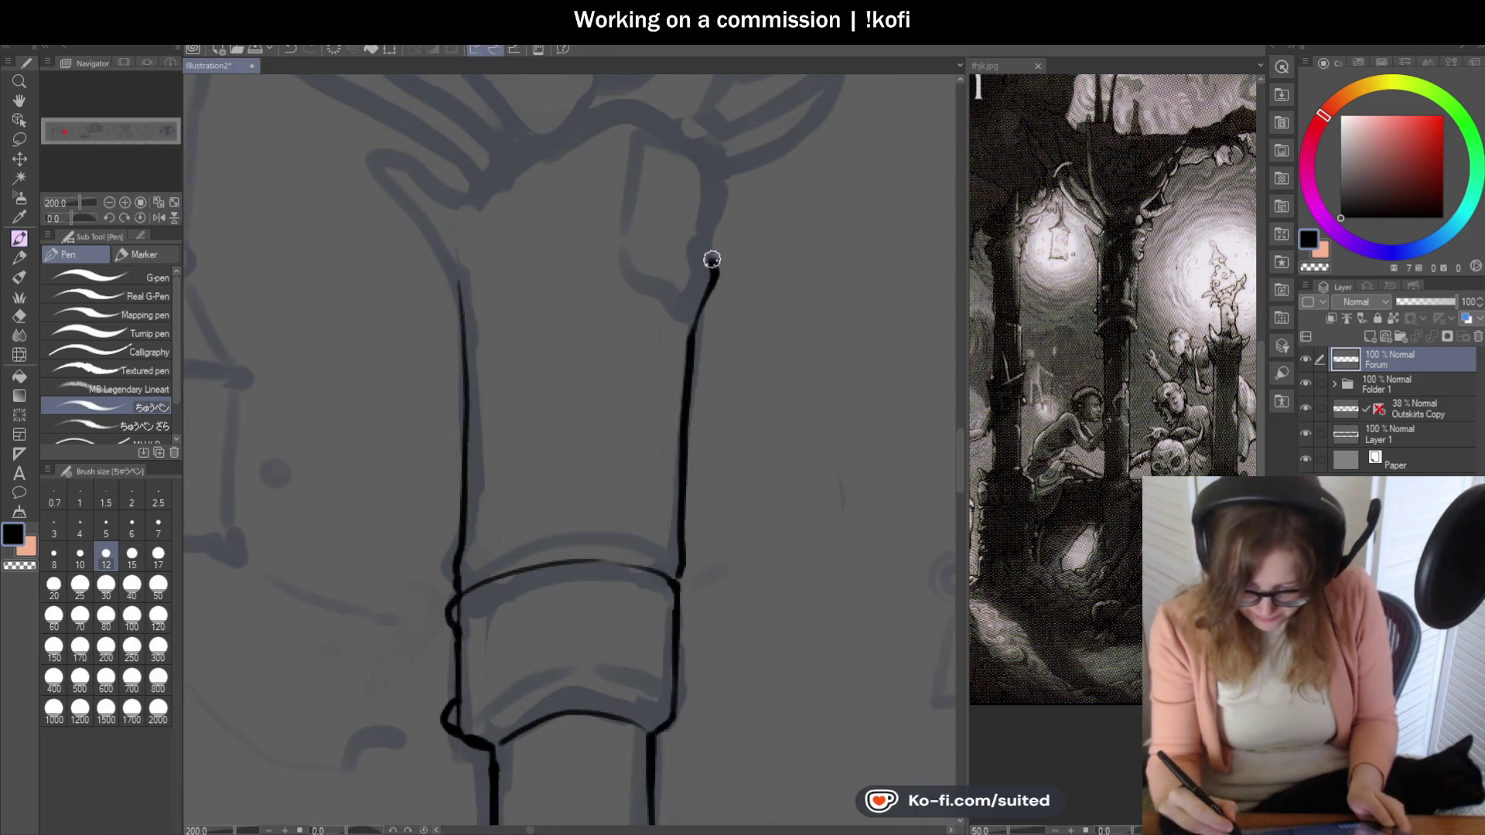
pyautogui.scroll(-2, 722, 218)
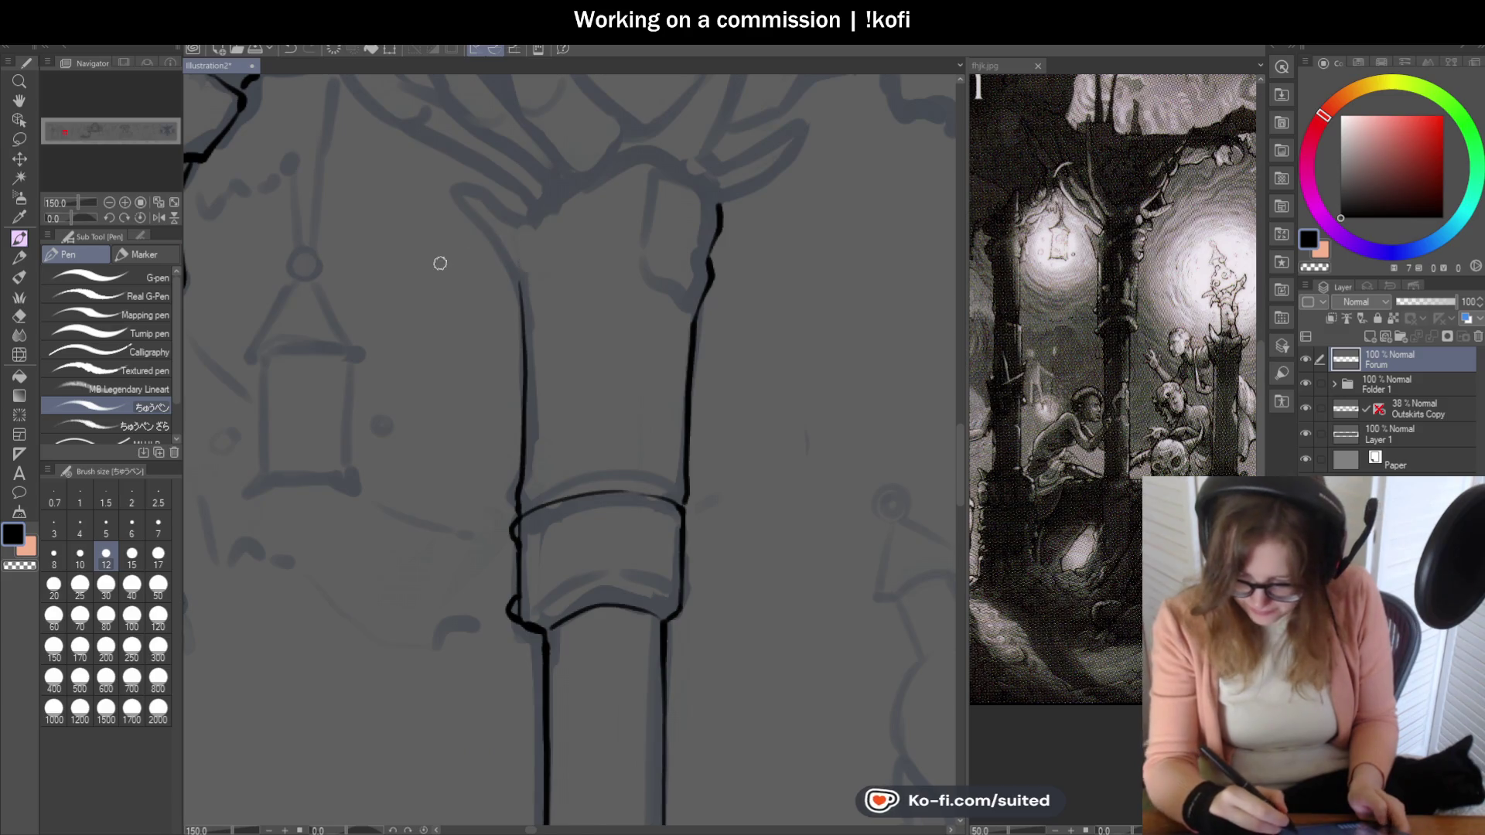
pyautogui.scroll(1, 464, 250)
pyautogui.scroll(1, 499, 302)
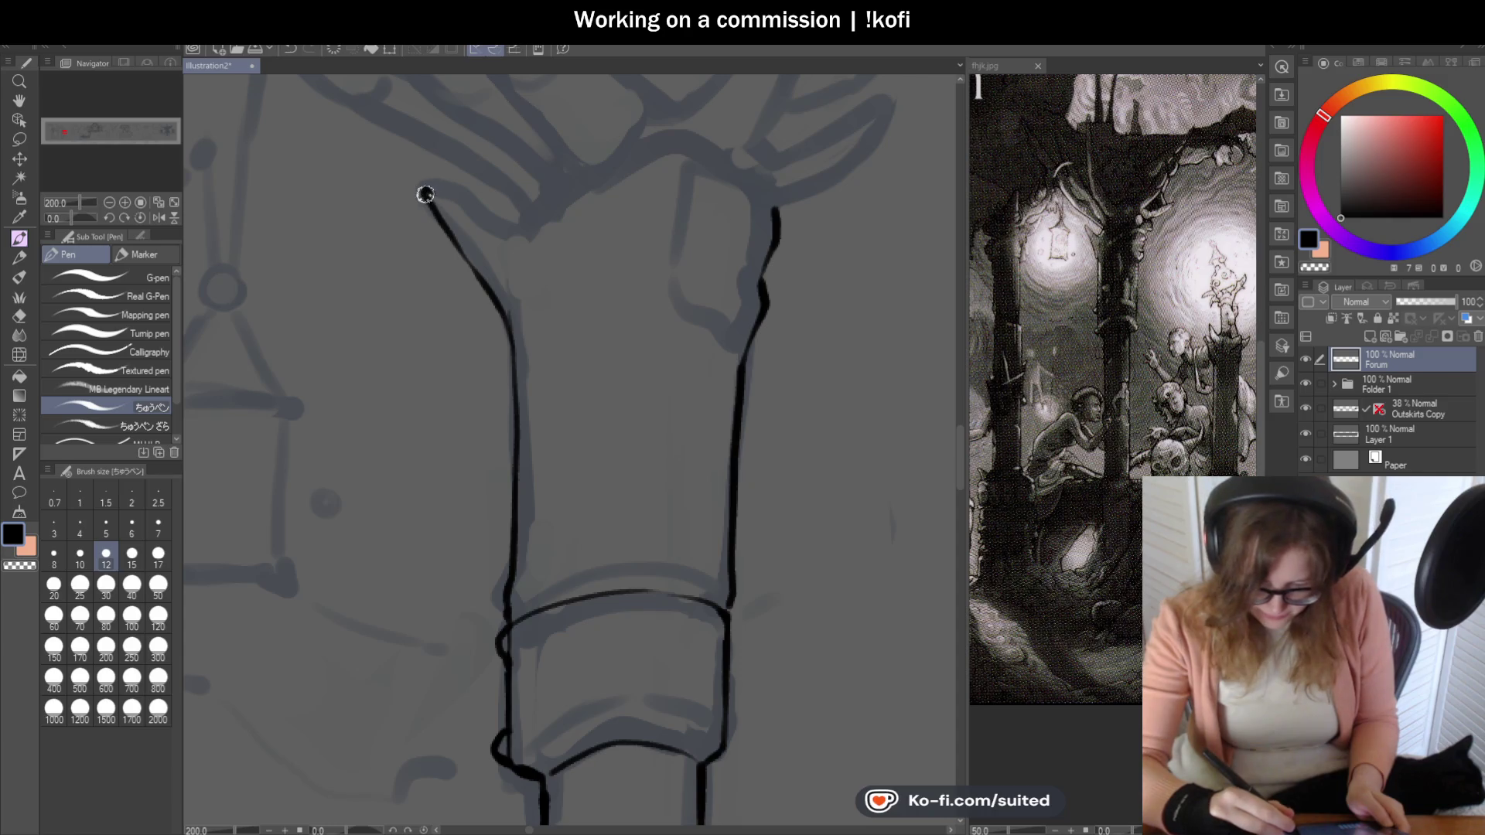
pyautogui.scroll(2, 498, 227)
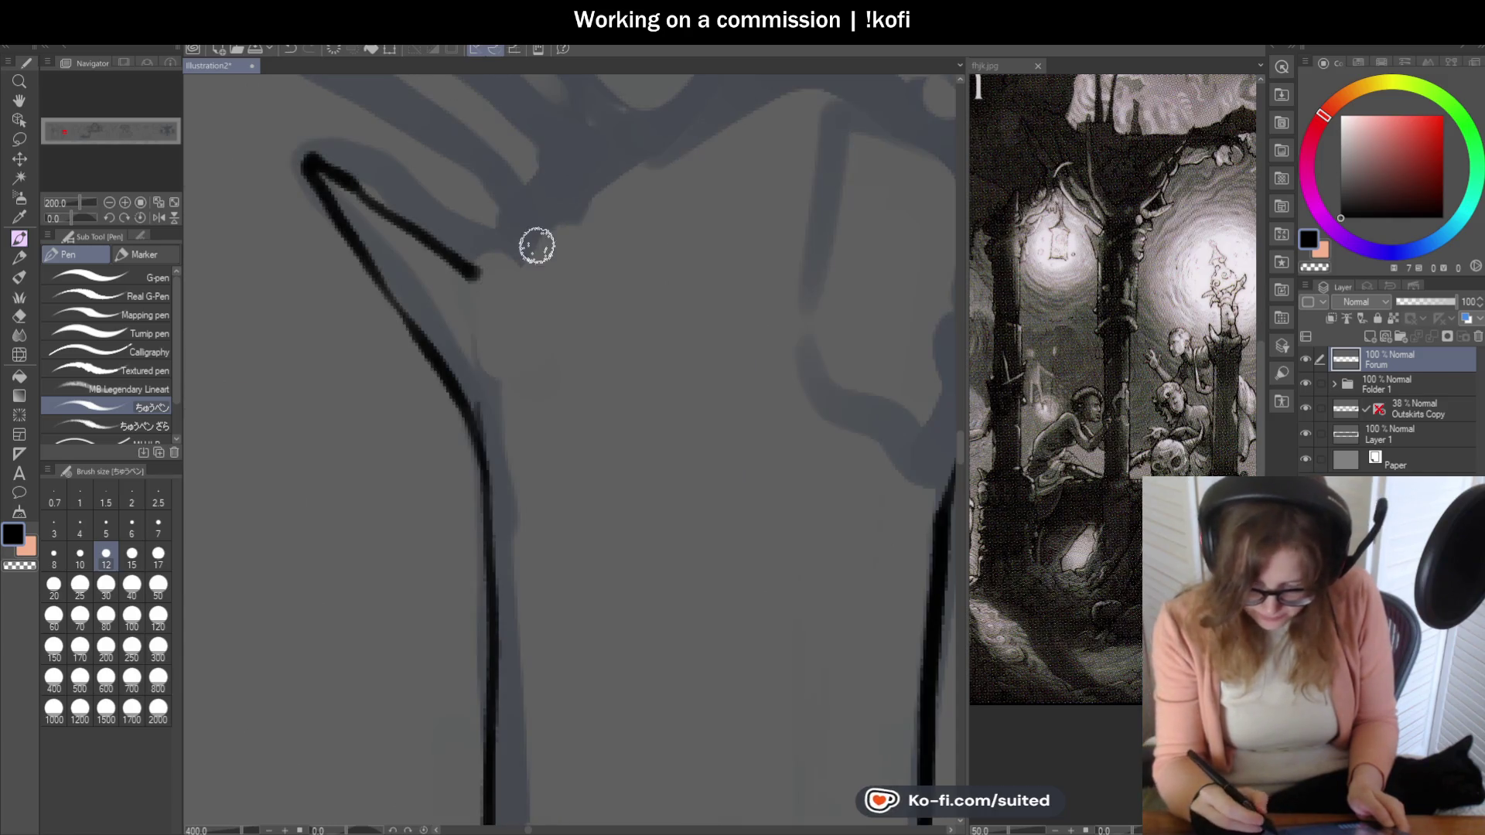
pyautogui.moveTo(488, 275); pyautogui.dragTo(537, 230)
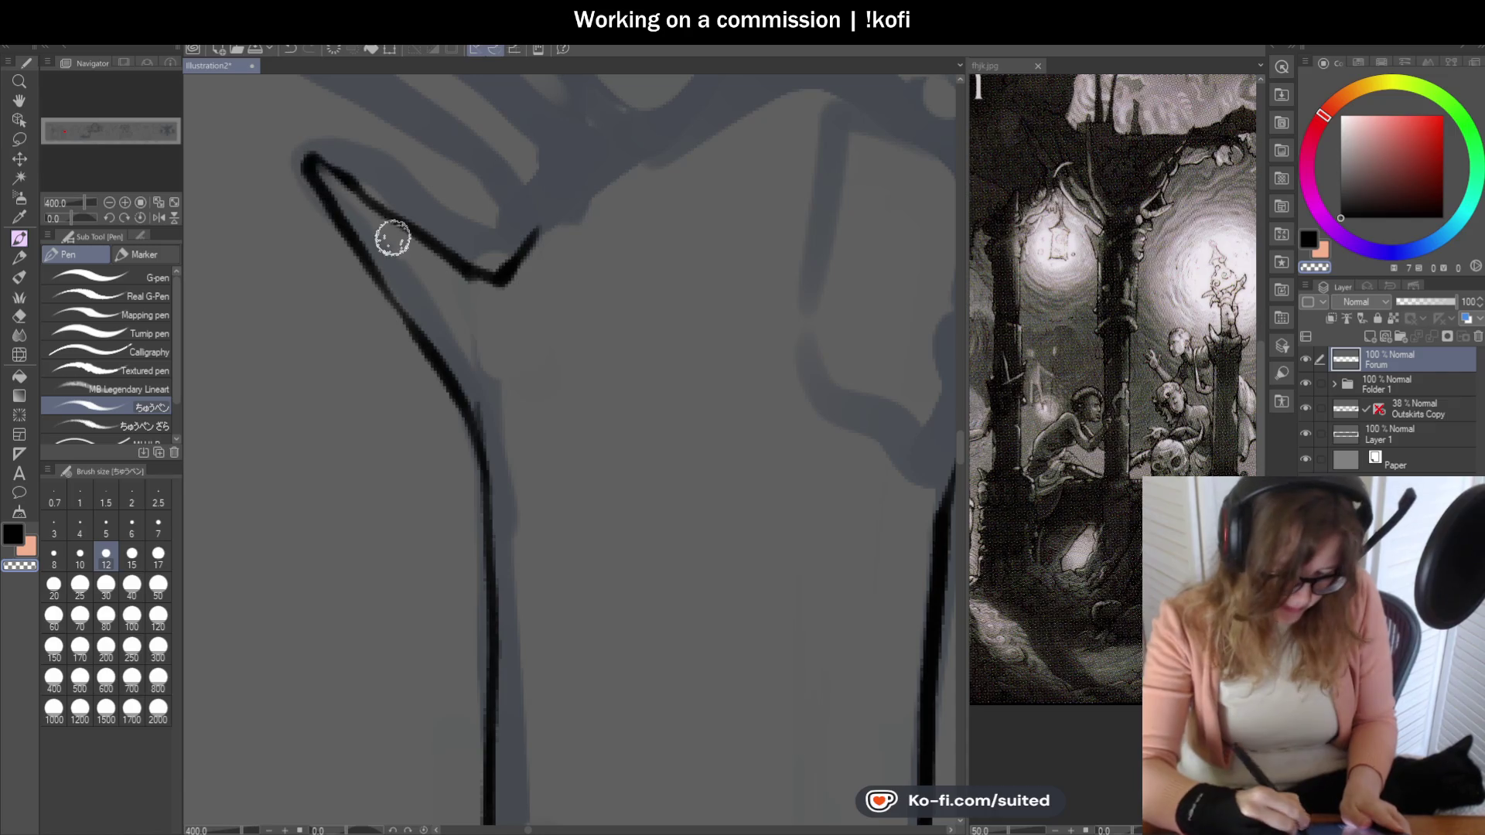